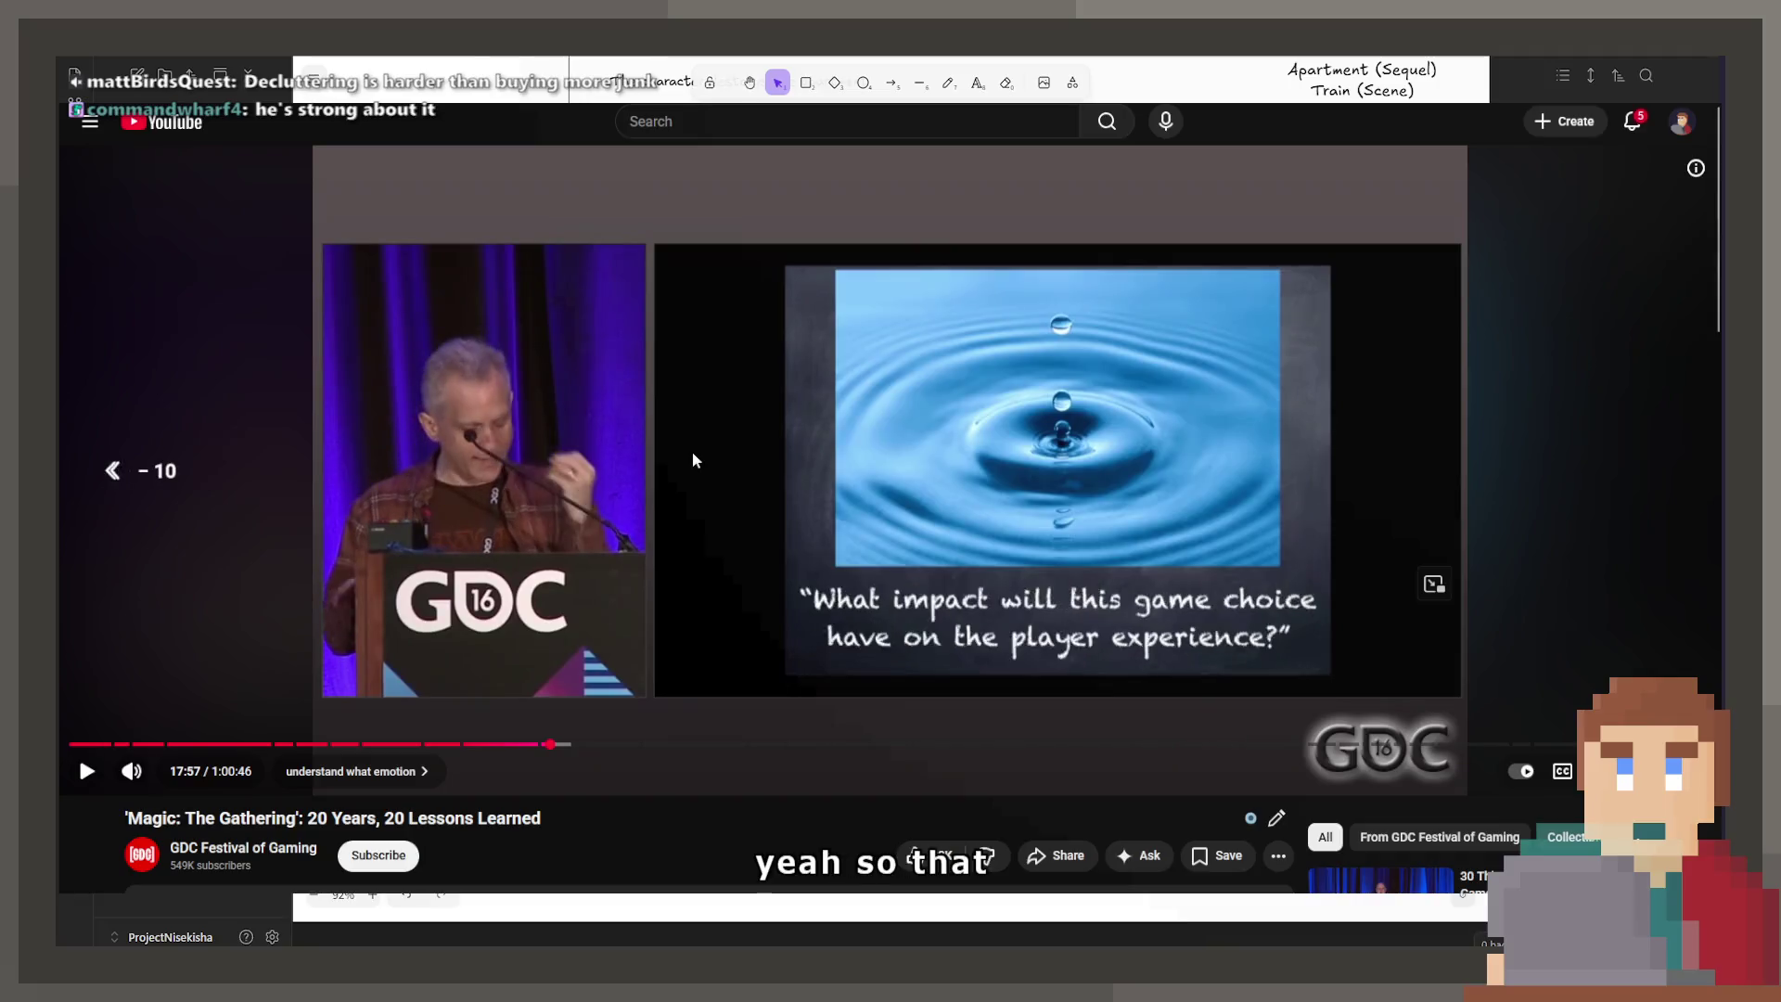
Step: Nudge the GDC talk forward and back a few seconds and resume playback
{"action": "key", "text": "Right"}
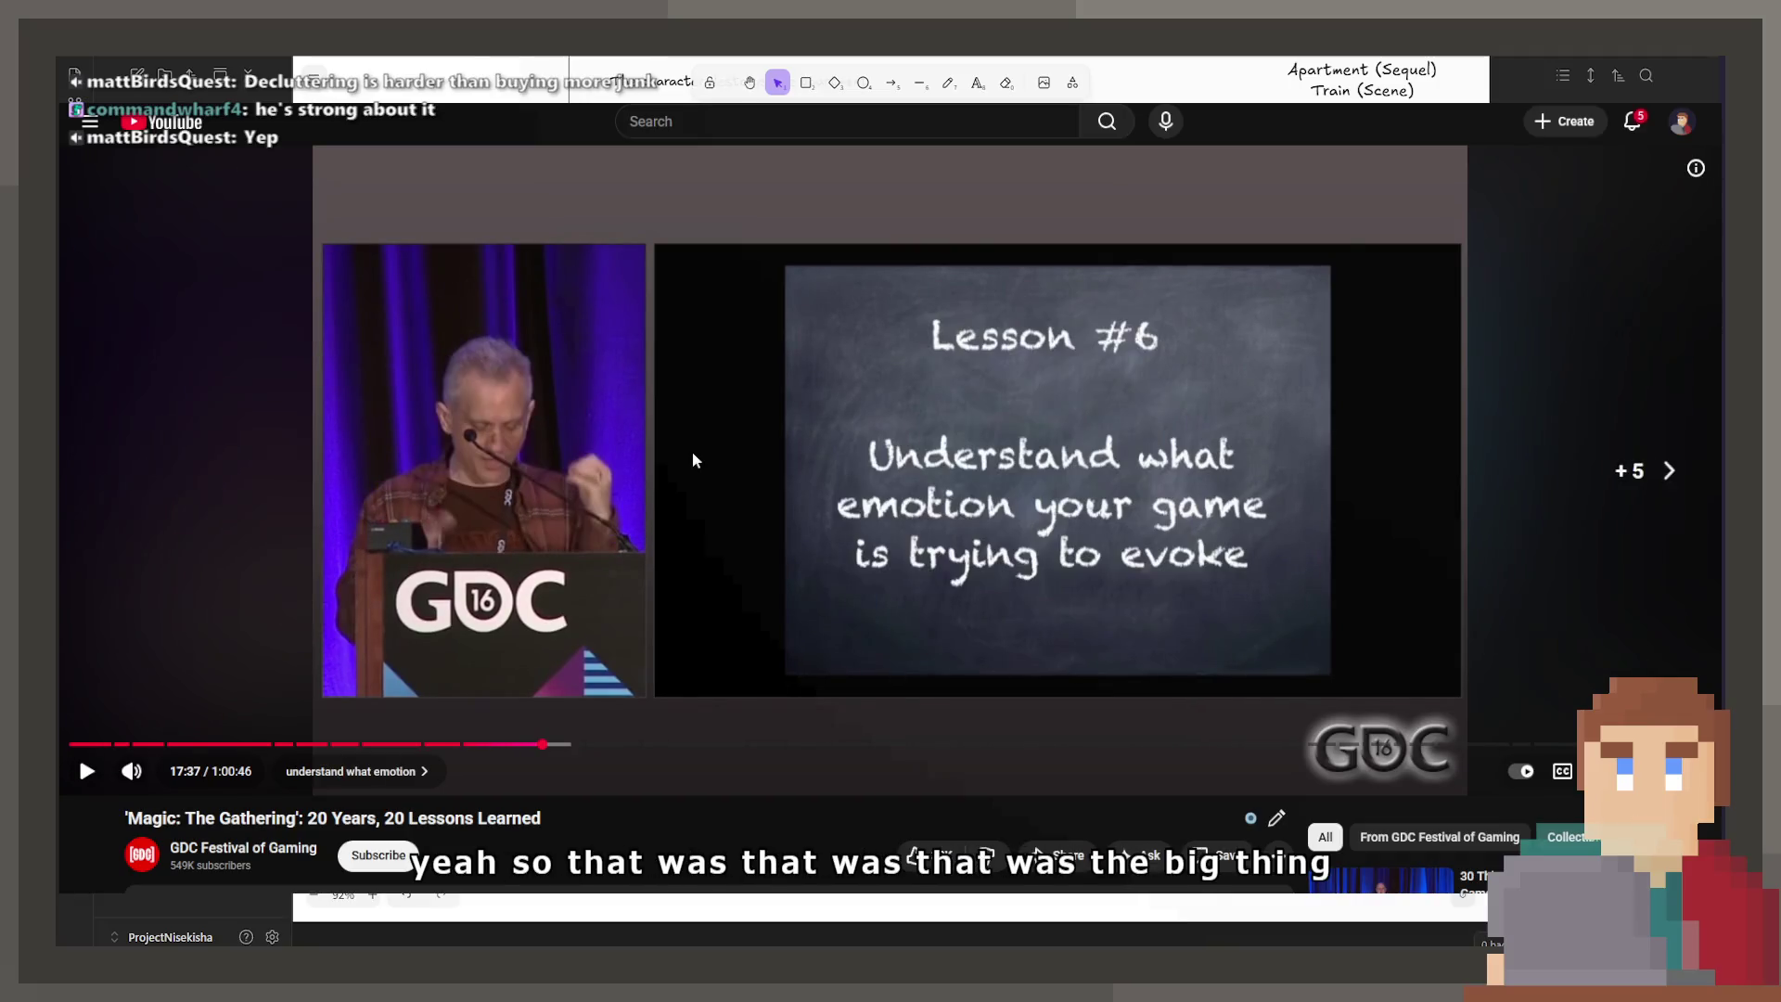
{"action": "key", "text": "Left"}
{"action": "key", "text": "space"}
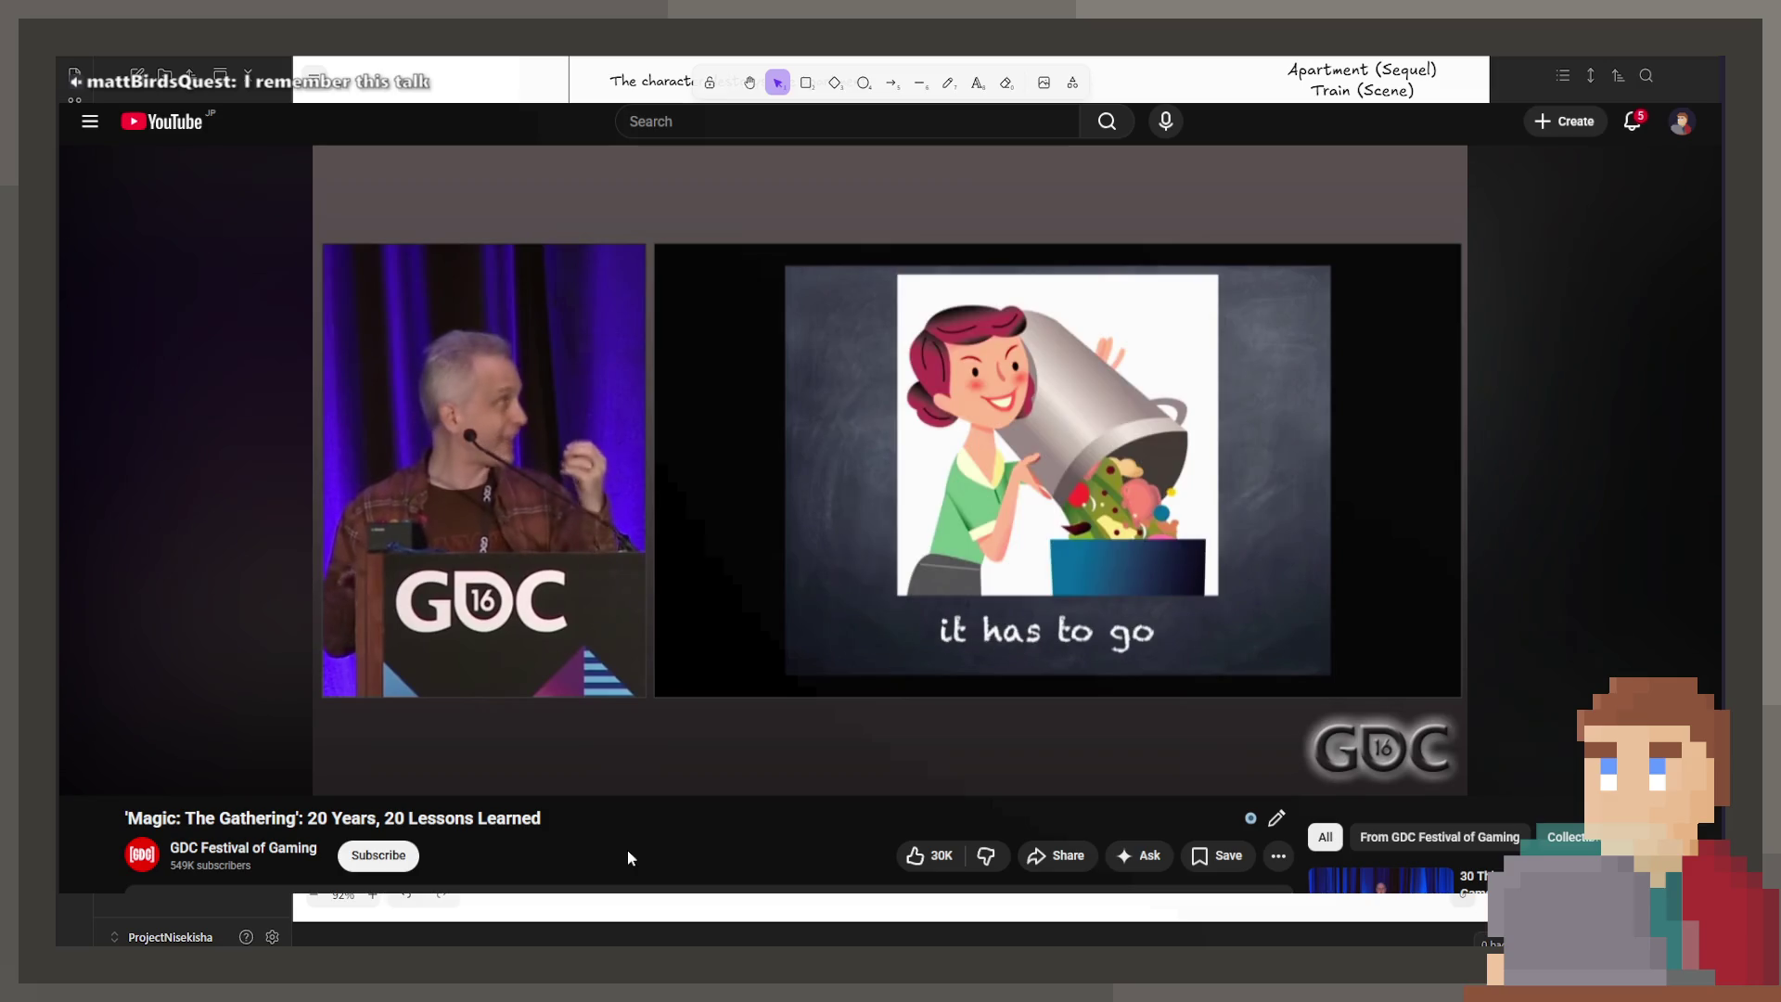
Step: Pan the Storyflow canvas right, then bring the Game Developer home page forward
{"action": "left_click", "coordinate": [788, 554]}
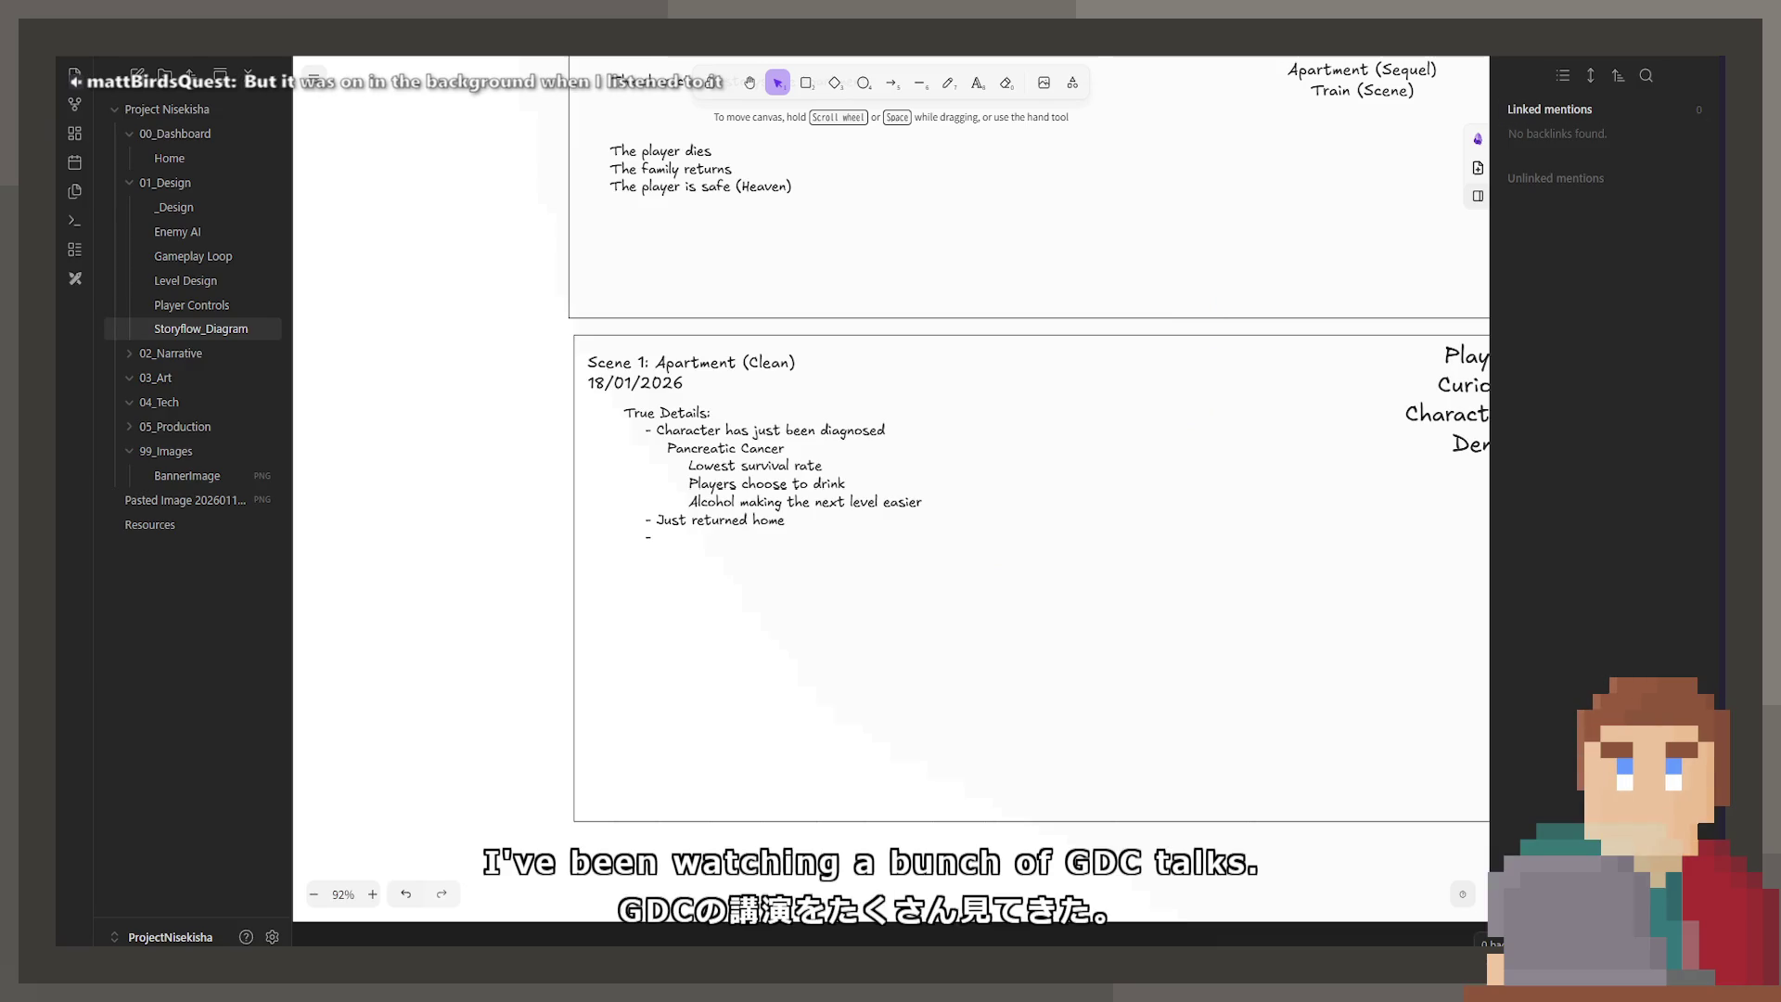
{"action": "scroll", "coordinate": [1102, 476], "scroll_direction": "right", "scroll_amount": 1}
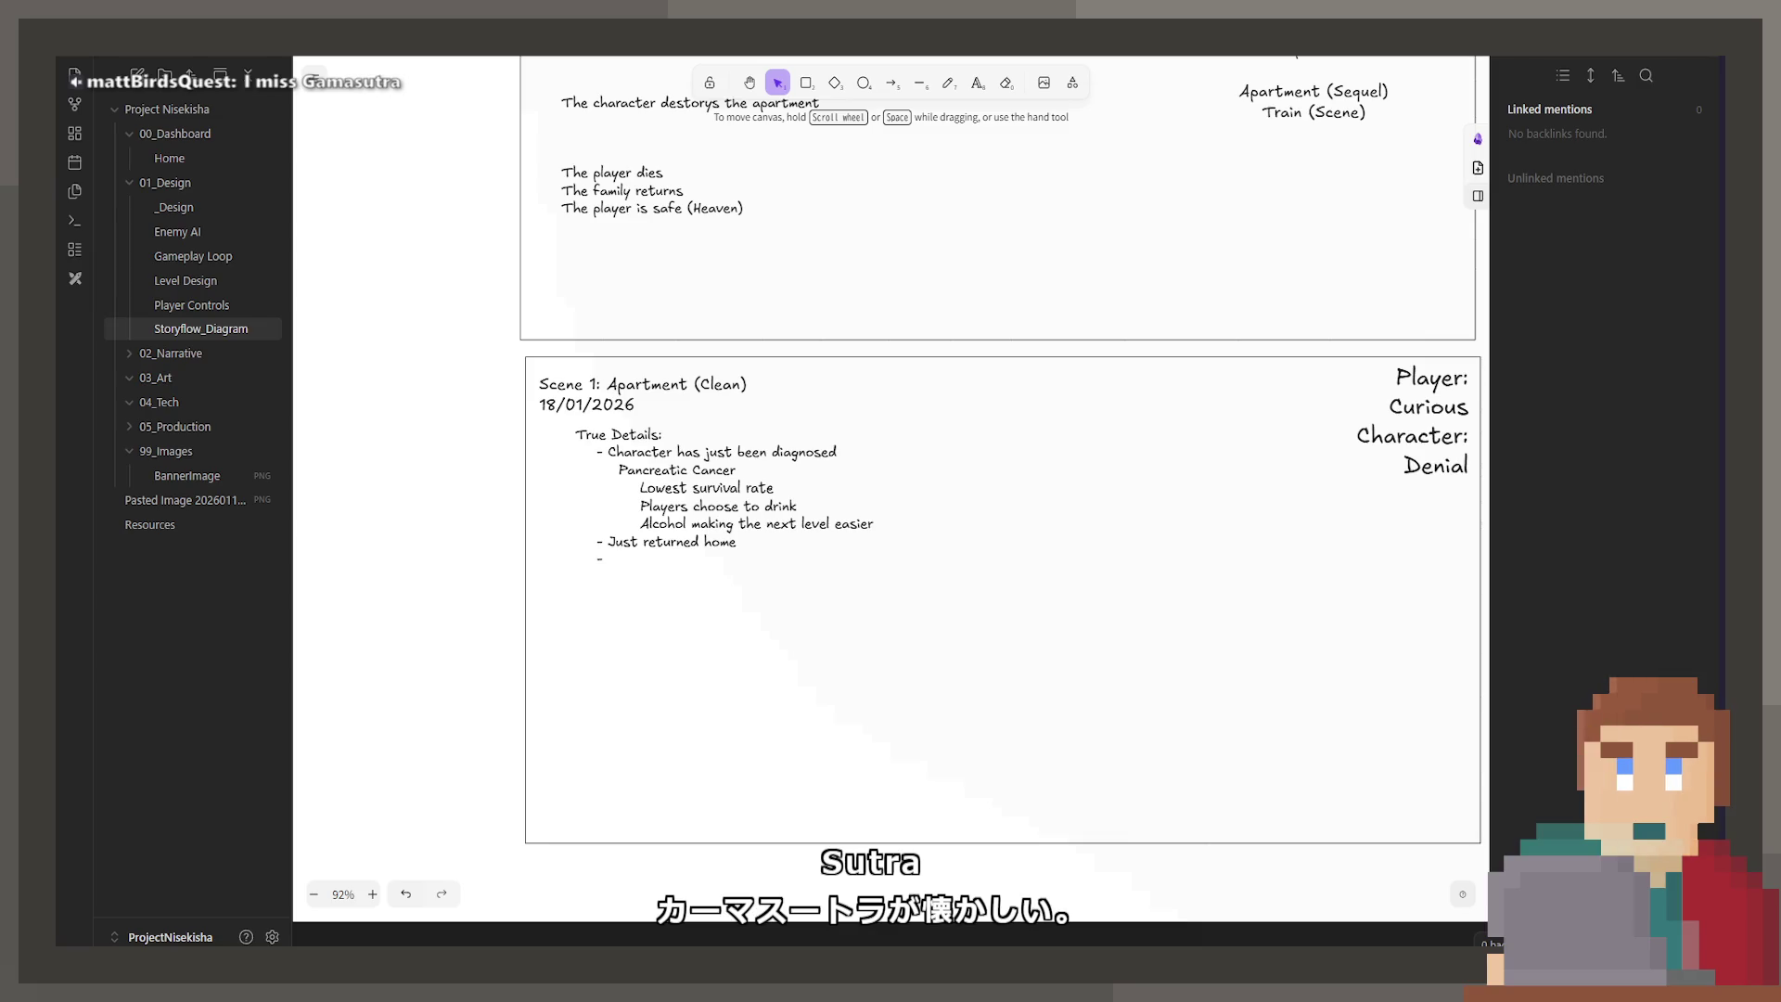
{"action": "key", "text": "alt+Tab"}
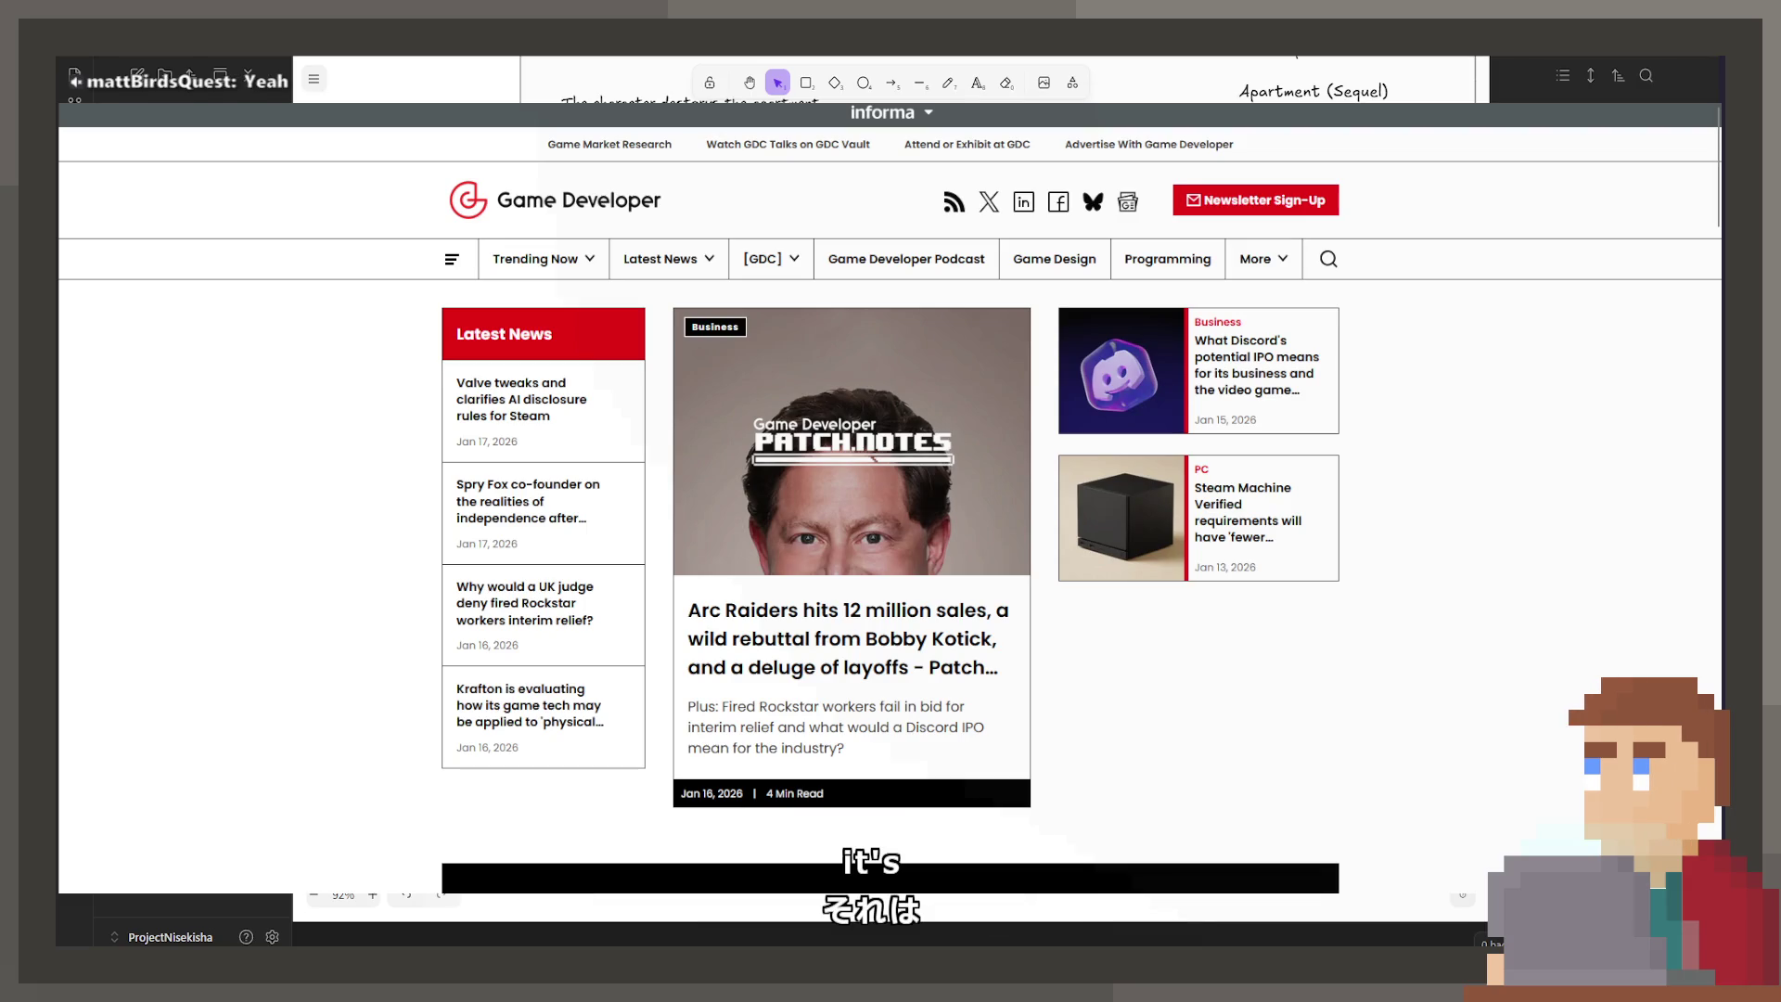
Step: Scroll down through the latest news on the Game Developer home page
{"action": "scroll", "coordinate": [891, 520], "scroll_direction": "down", "scroll_amount": 5}
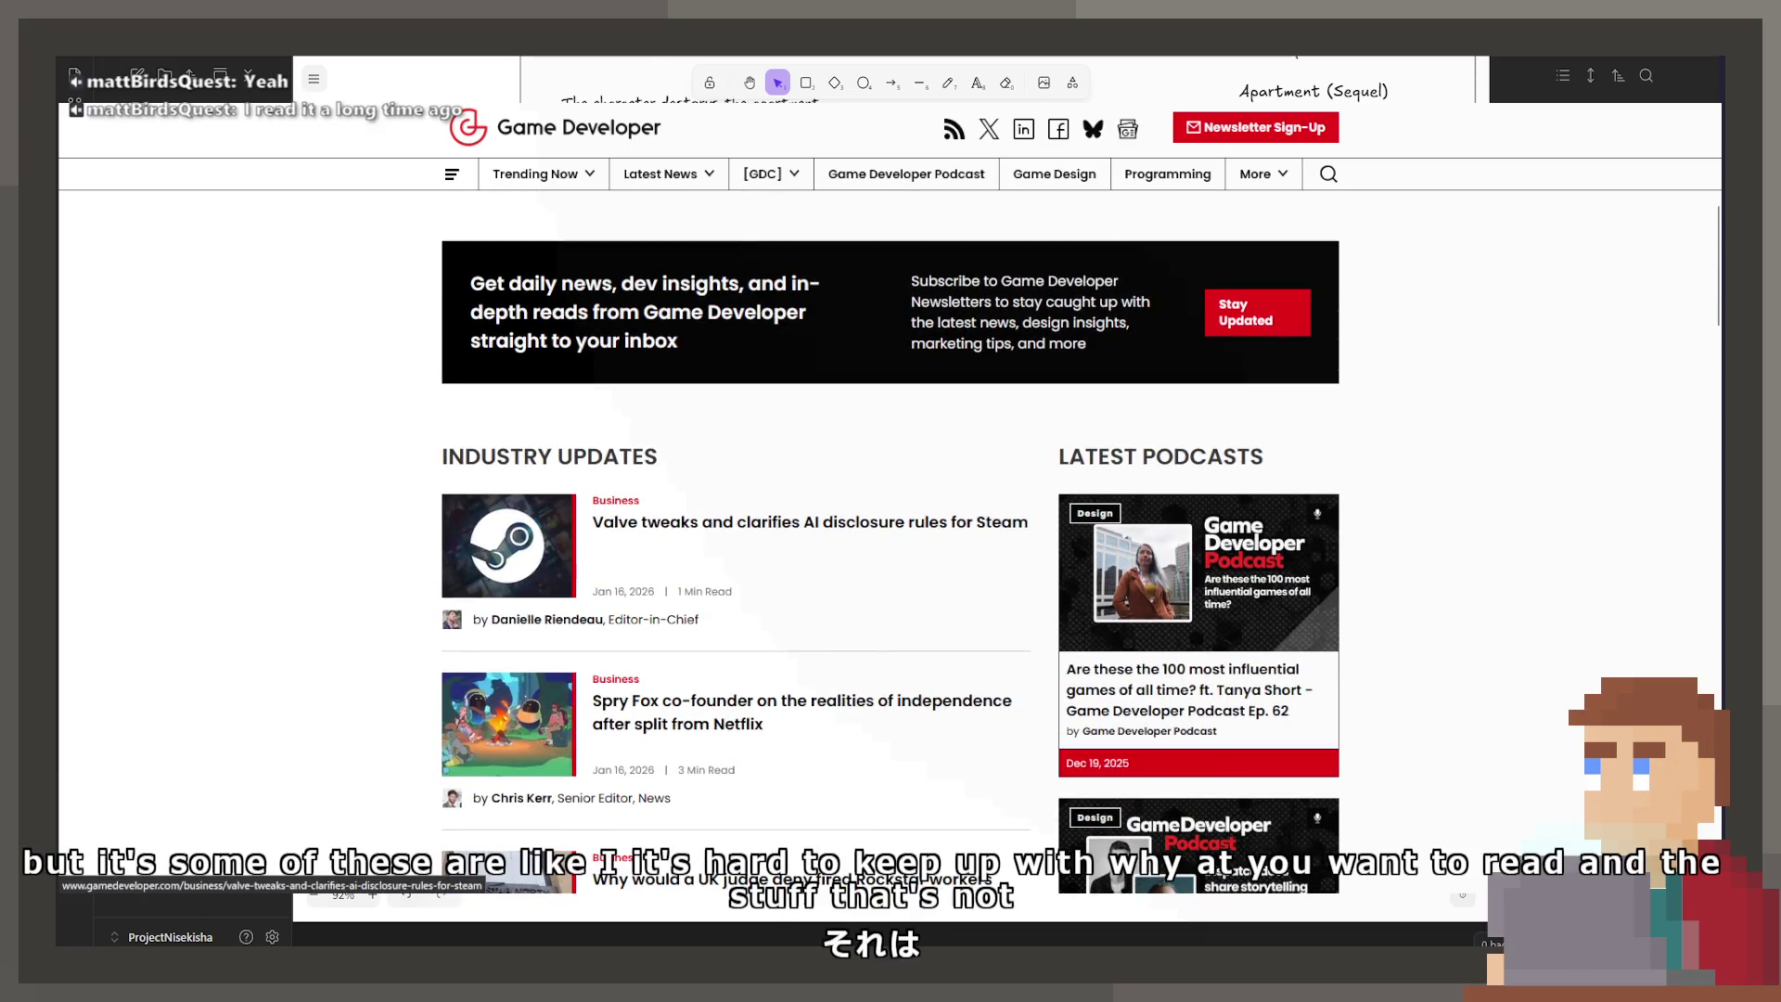
{"action": "scroll", "coordinate": [891, 520], "scroll_direction": "down", "scroll_amount": 1}
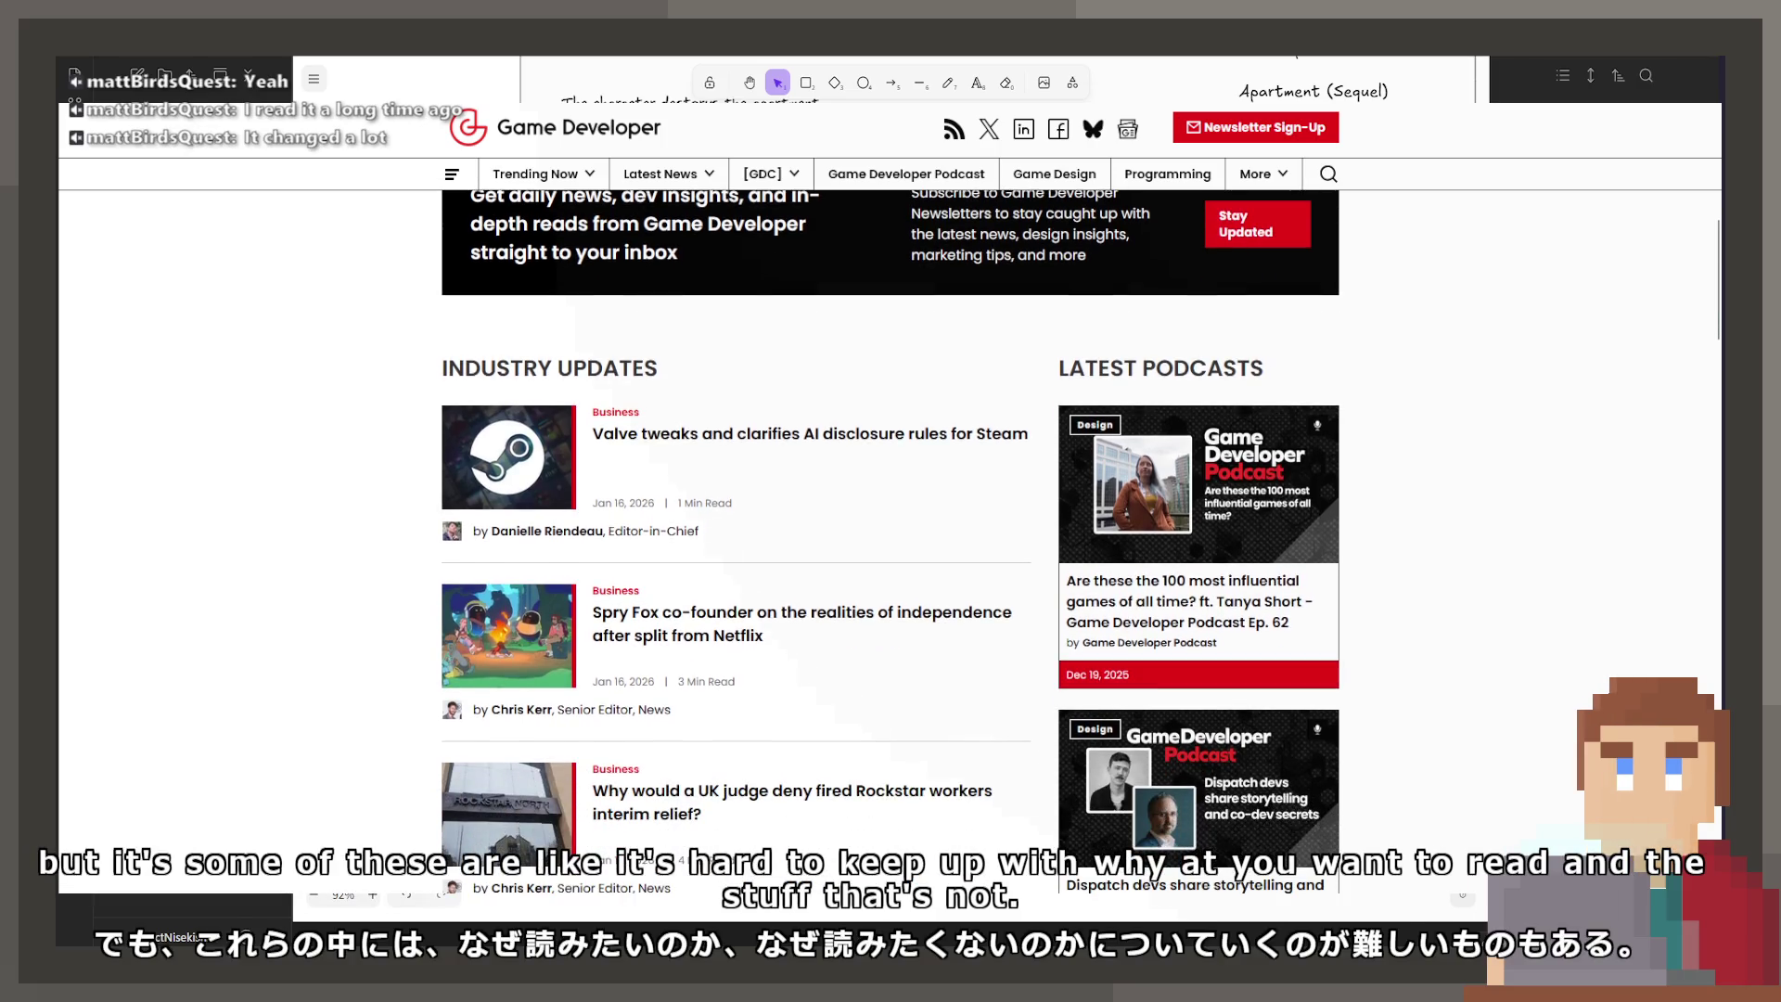
{"action": "scroll", "coordinate": [890, 538], "scroll_direction": "down", "scroll_amount": 2}
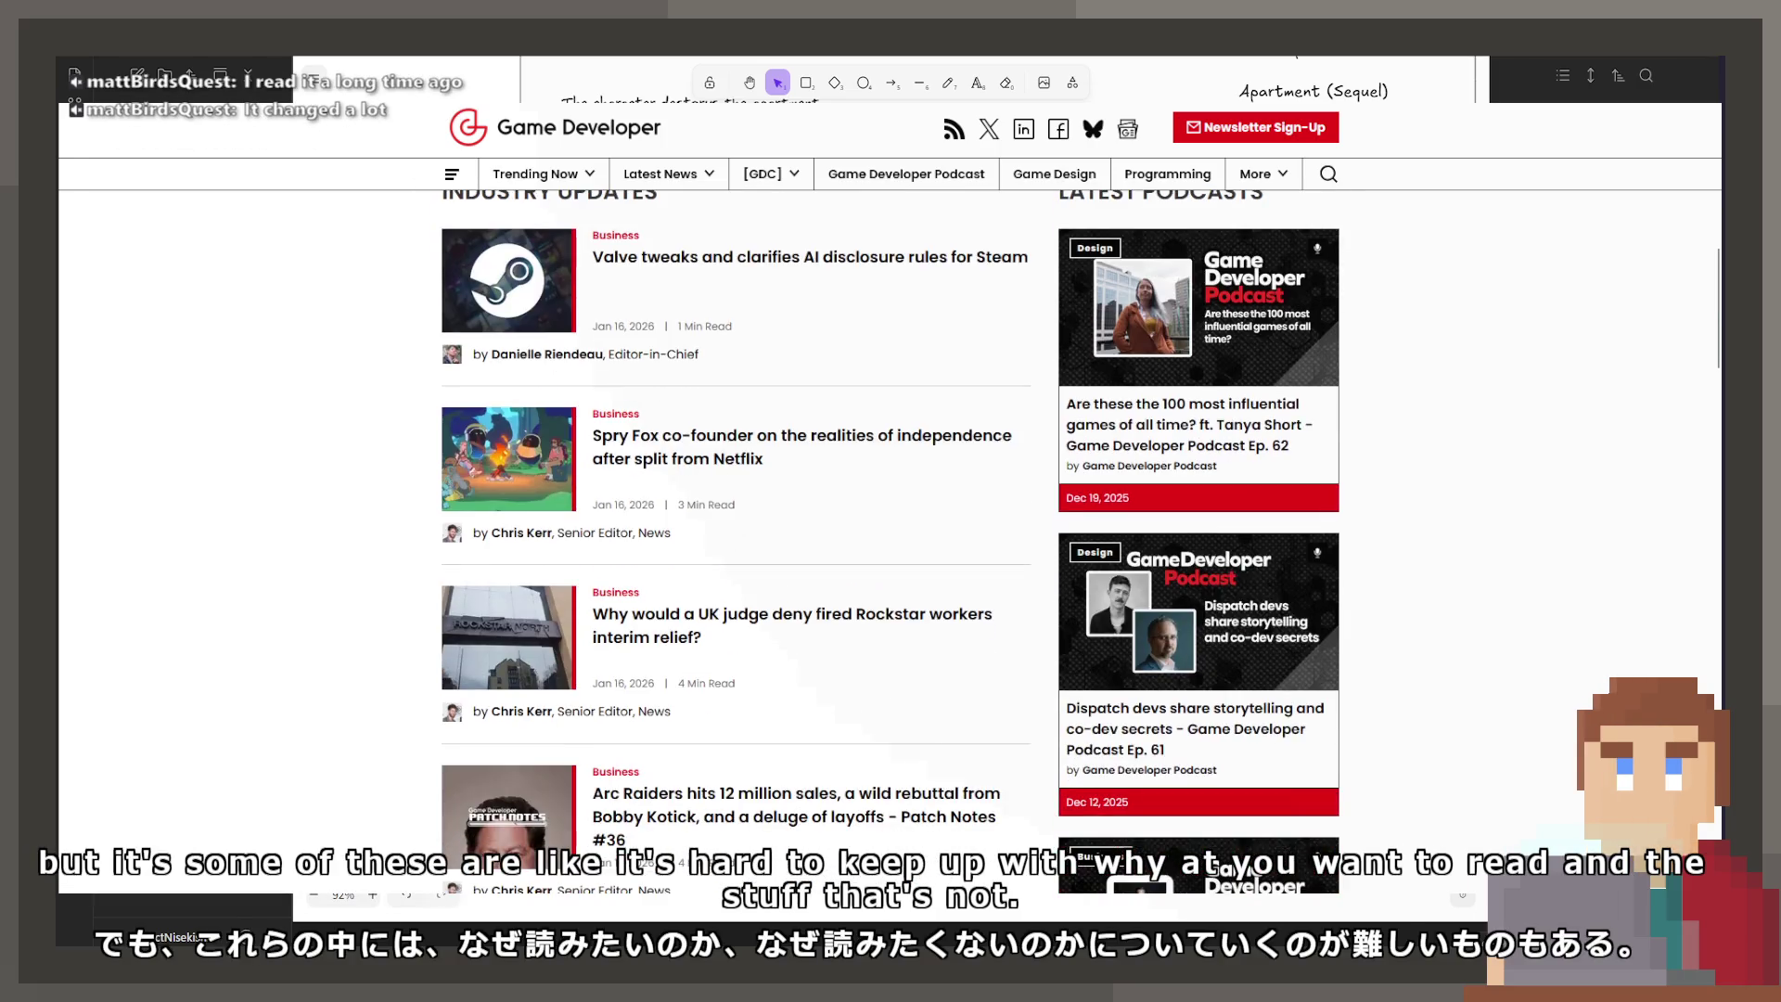
{"action": "scroll", "coordinate": [890, 538], "scroll_direction": "down", "scroll_amount": 4}
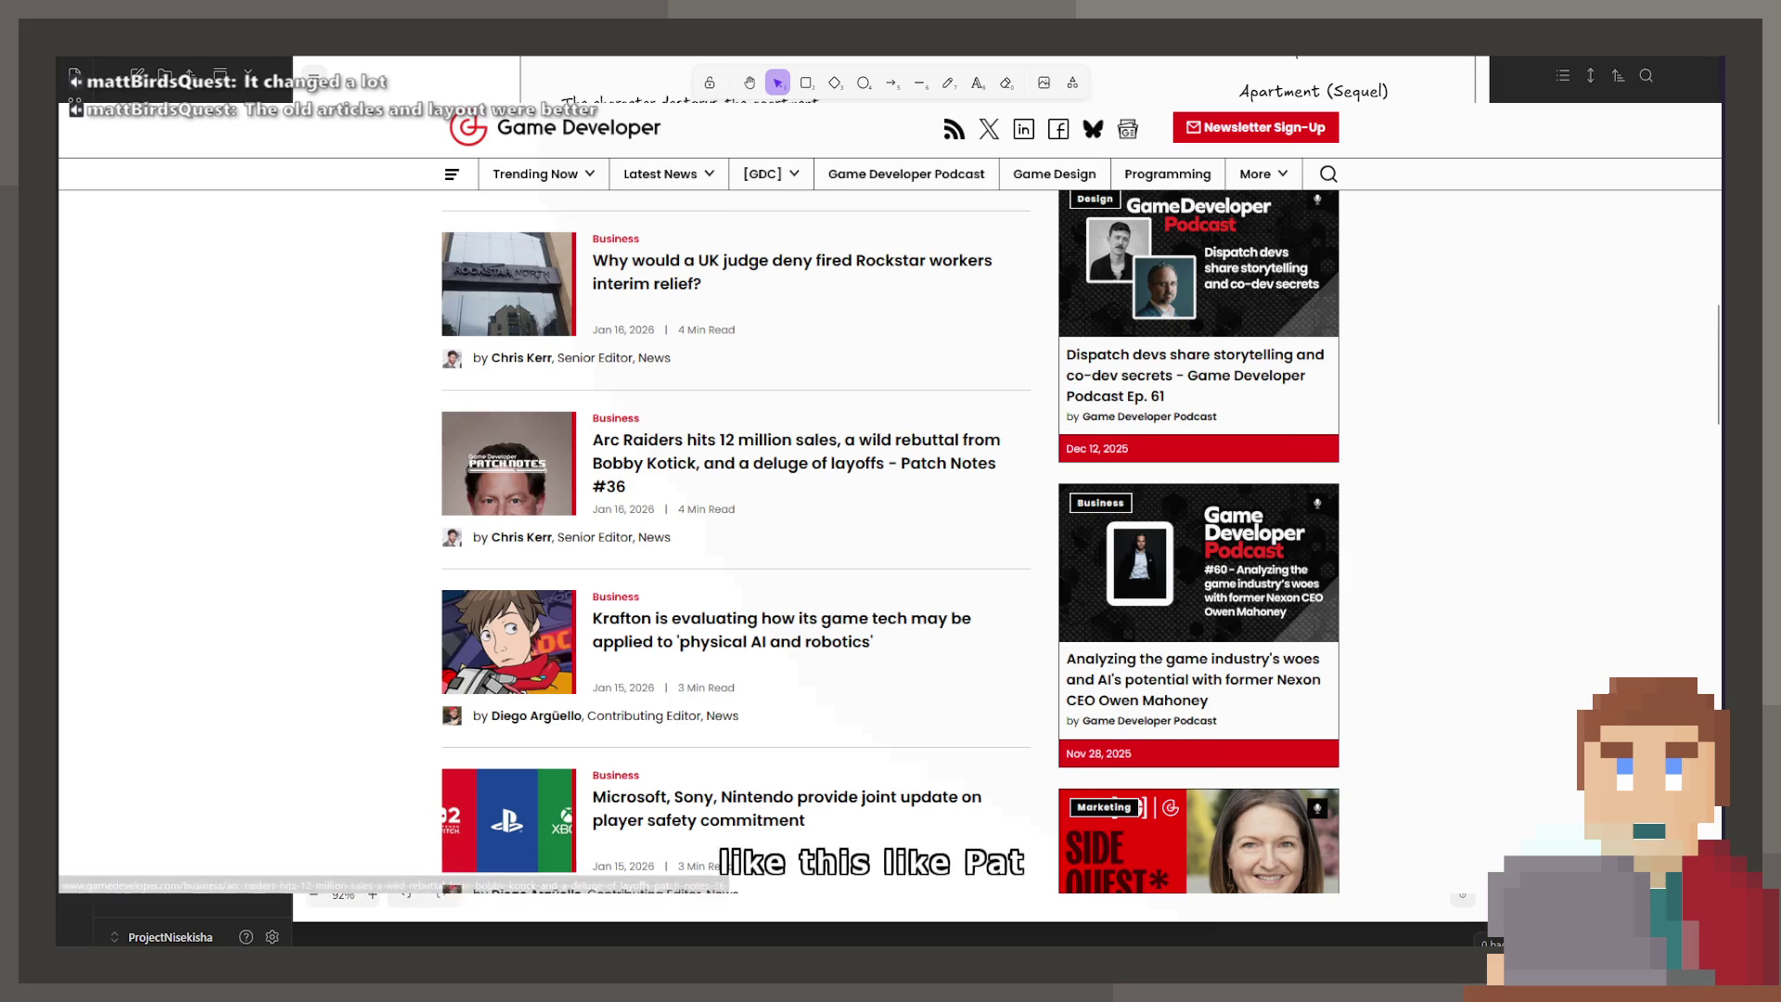
{"action": "scroll", "coordinate": [891, 538], "scroll_direction": "down", "scroll_amount": 2}
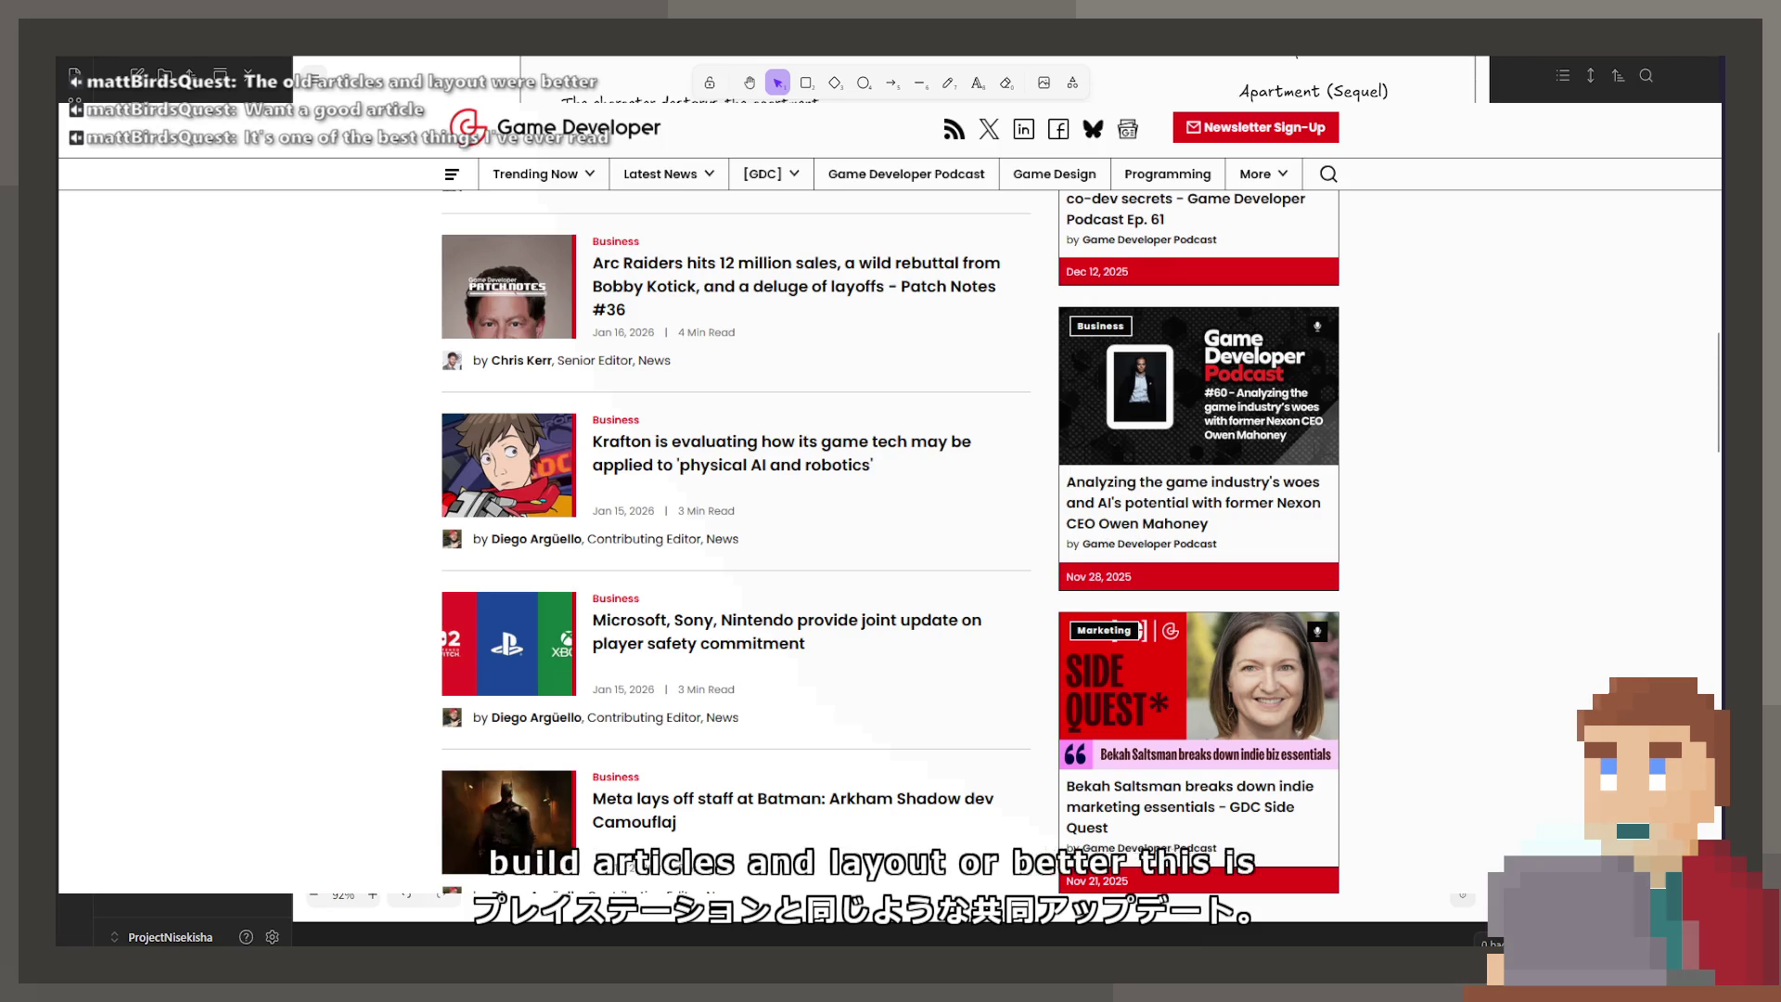
{"action": "scroll", "coordinate": [891, 542], "scroll_direction": "down", "scroll_amount": 3}
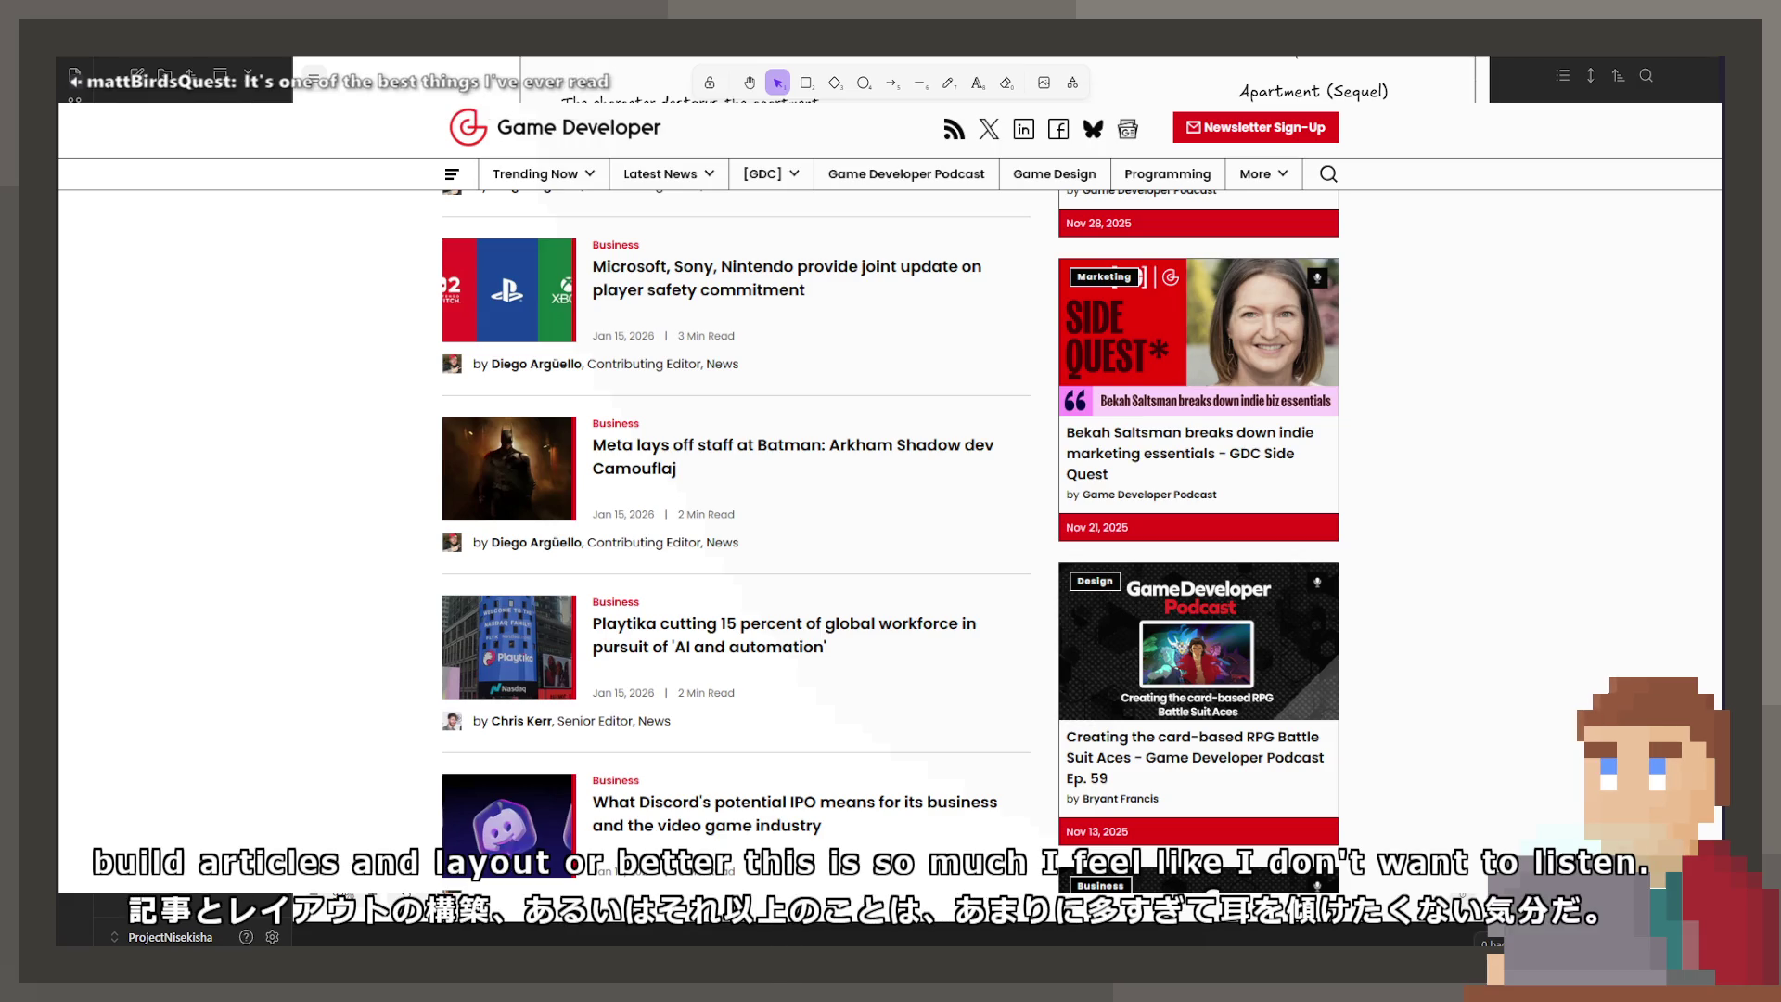
{"action": "scroll", "coordinate": [891, 543], "scroll_direction": "down", "scroll_amount": 2}
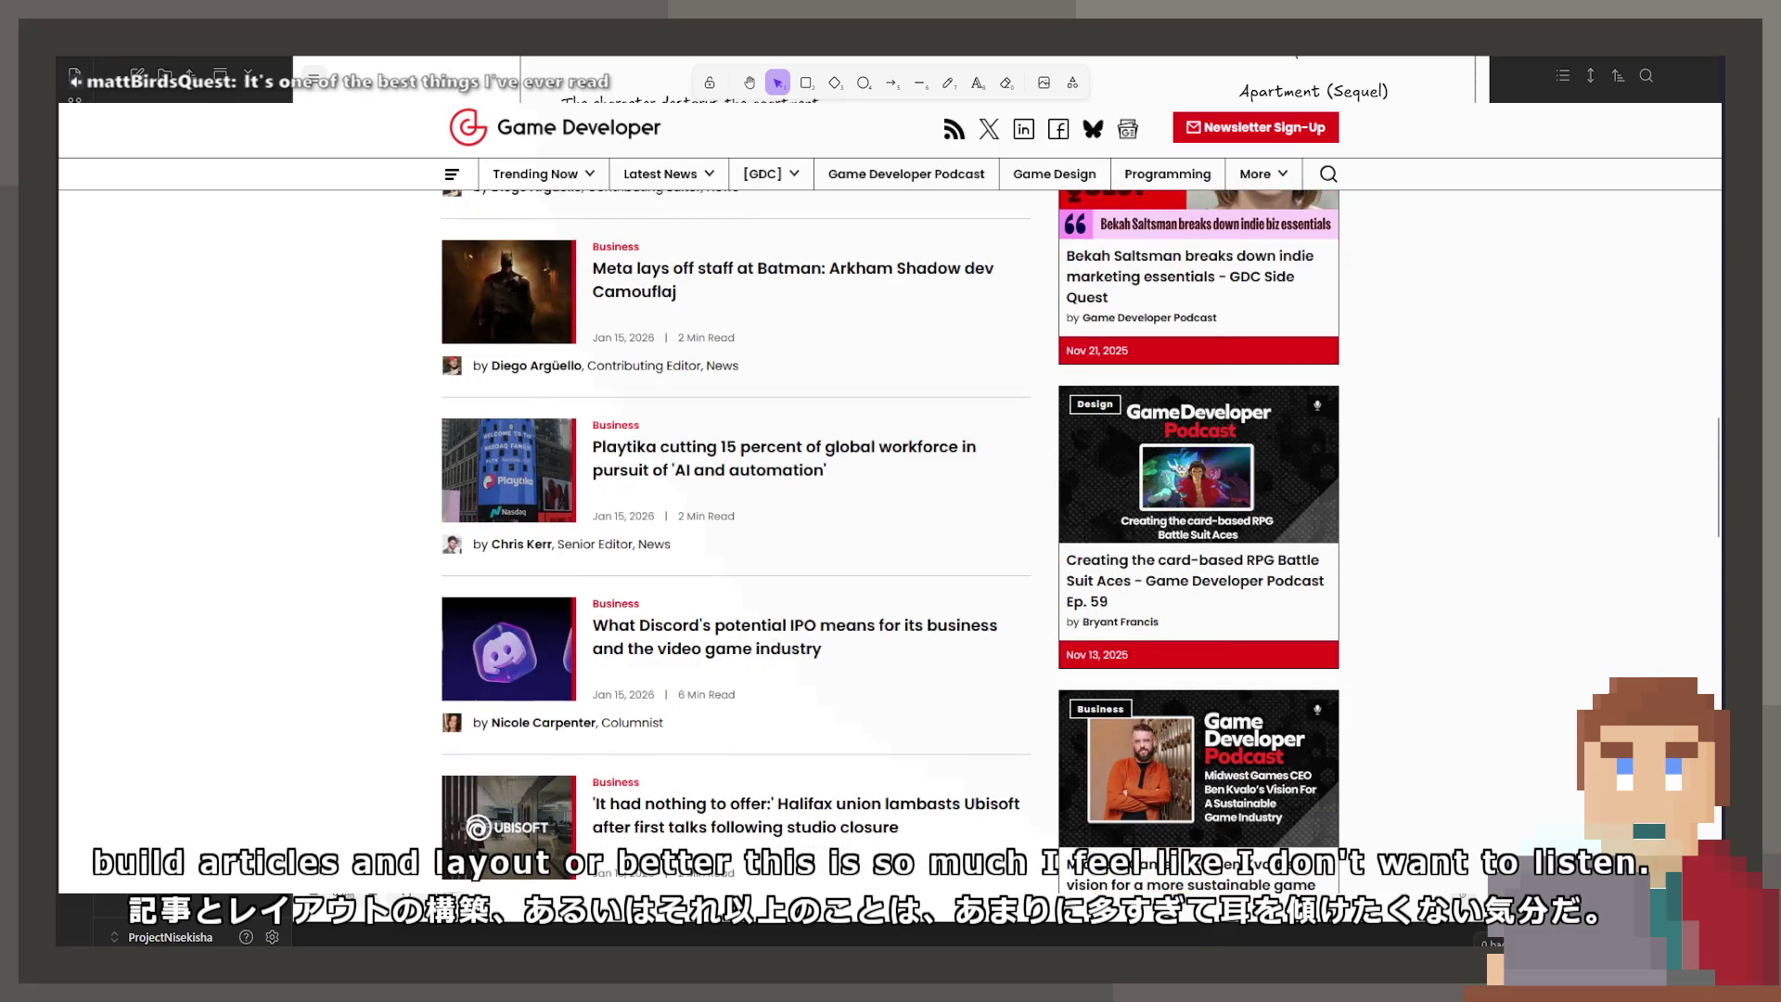
{"action": "scroll", "coordinate": [736, 650], "scroll_direction": "down", "scroll_amount": 3}
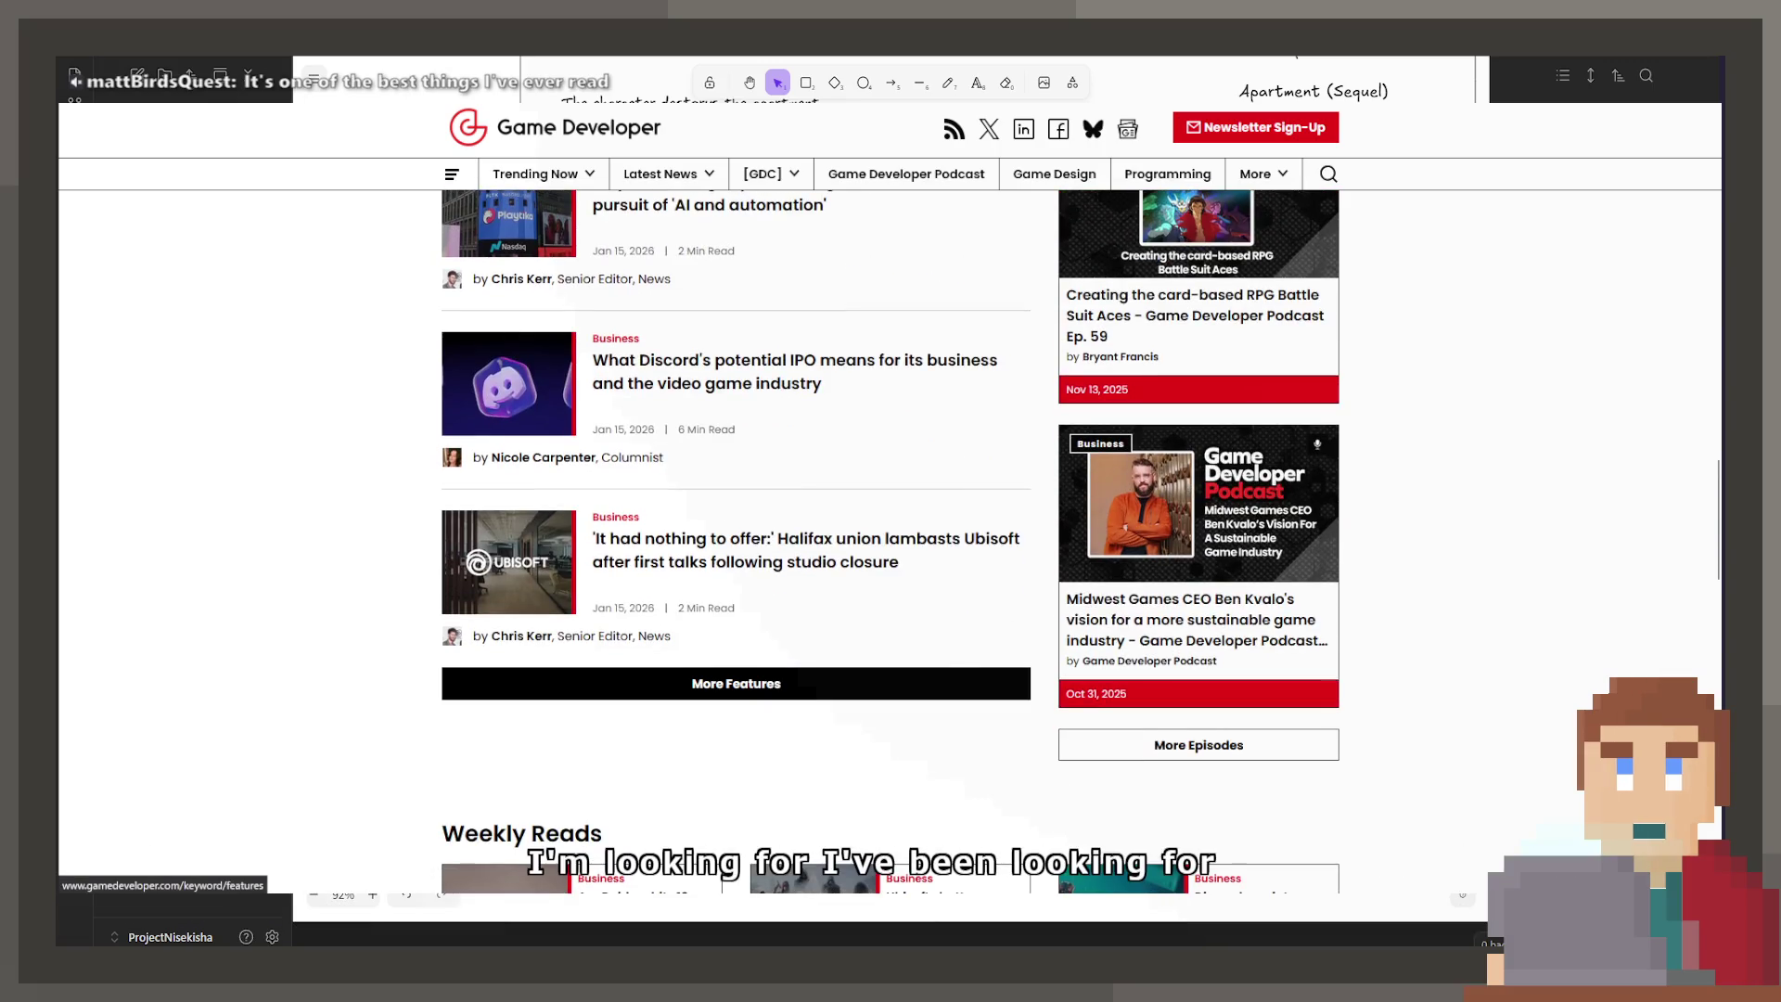
Step: Open the full More Features list and scroll through the feature articles
{"action": "left_click", "coordinate": [625, 683]}
{"action": "scroll", "coordinate": [746, 647], "scroll_direction": "down", "scroll_amount": 5}
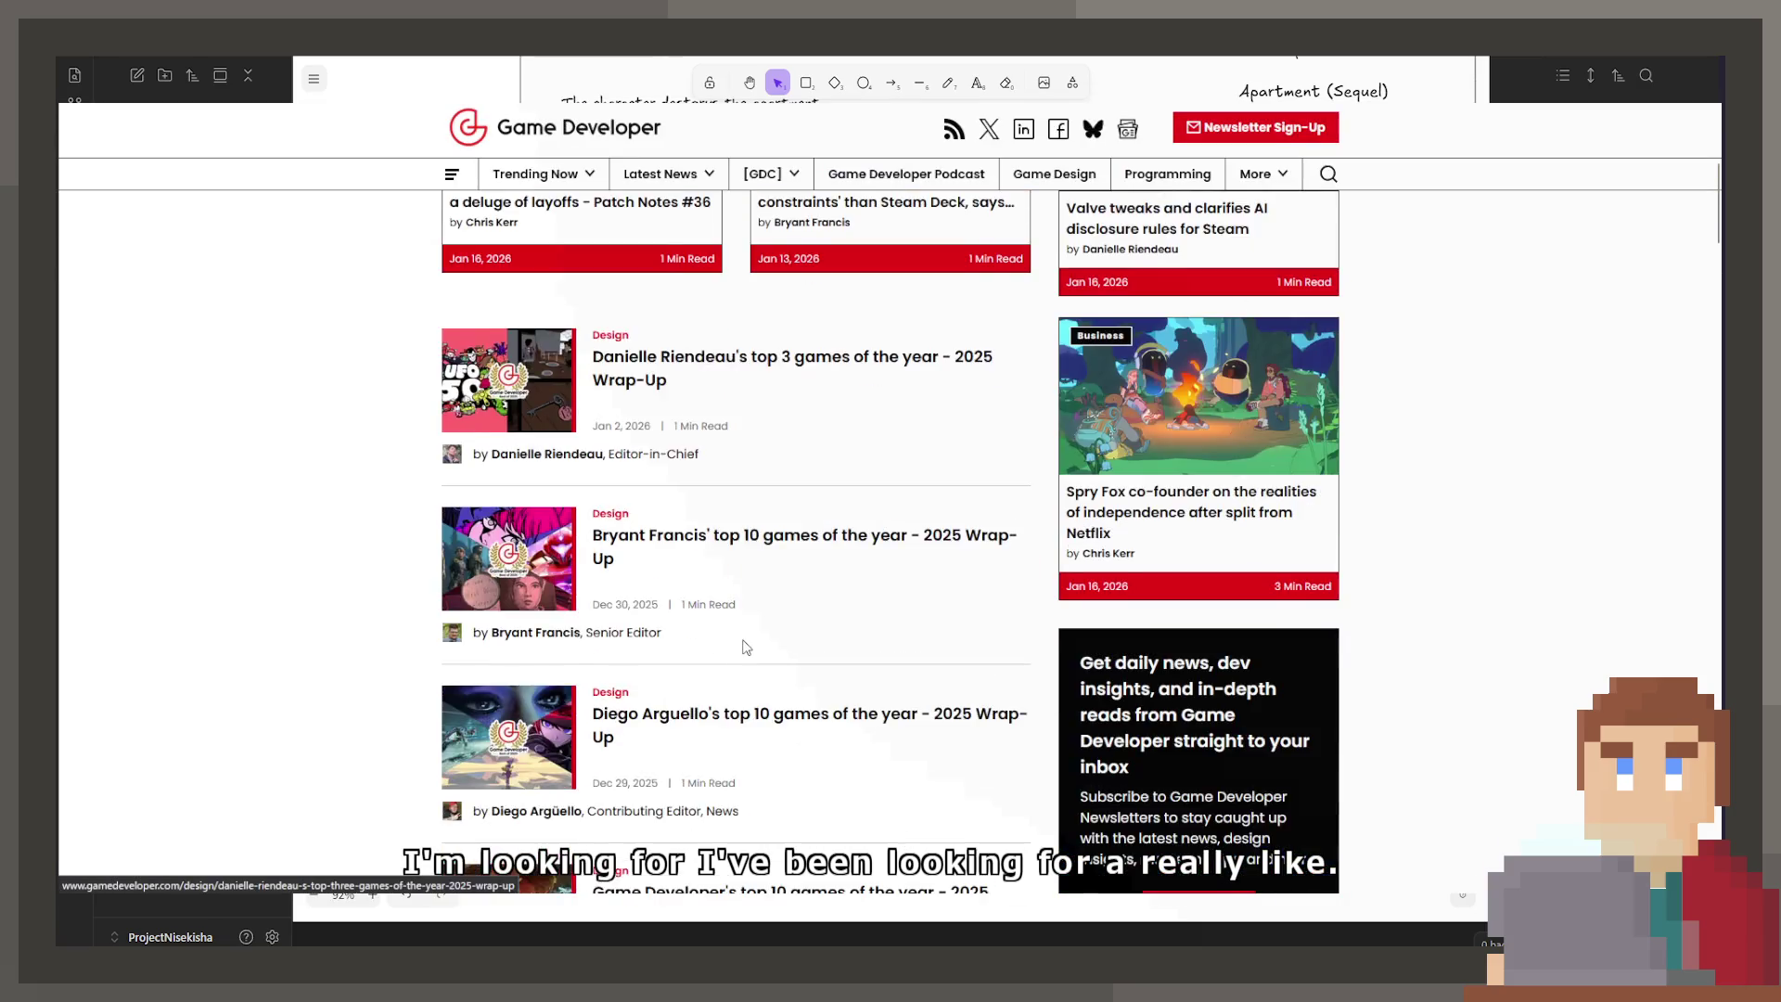
{"action": "scroll", "coordinate": [747, 647], "scroll_direction": "down", "scroll_amount": 14}
{"action": "scroll", "coordinate": [751, 656], "scroll_direction": "up", "scroll_amount": 3}
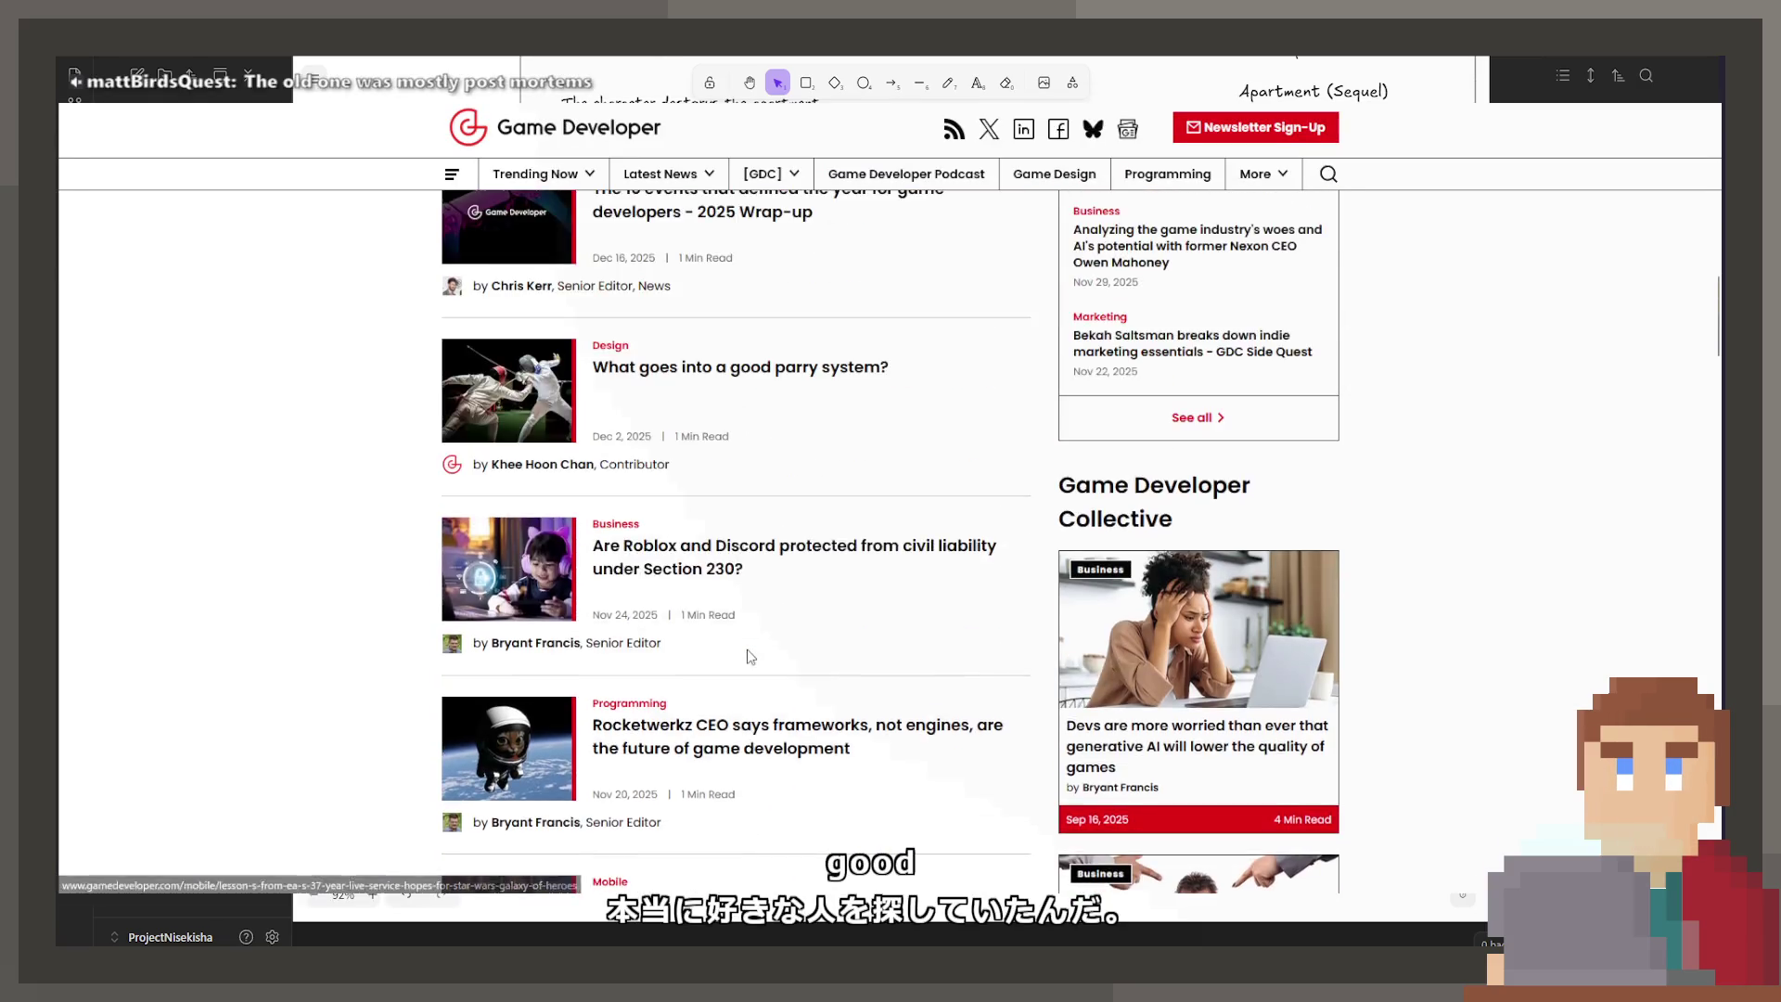
{"action": "scroll", "coordinate": [751, 656], "scroll_direction": "up", "scroll_amount": 7}
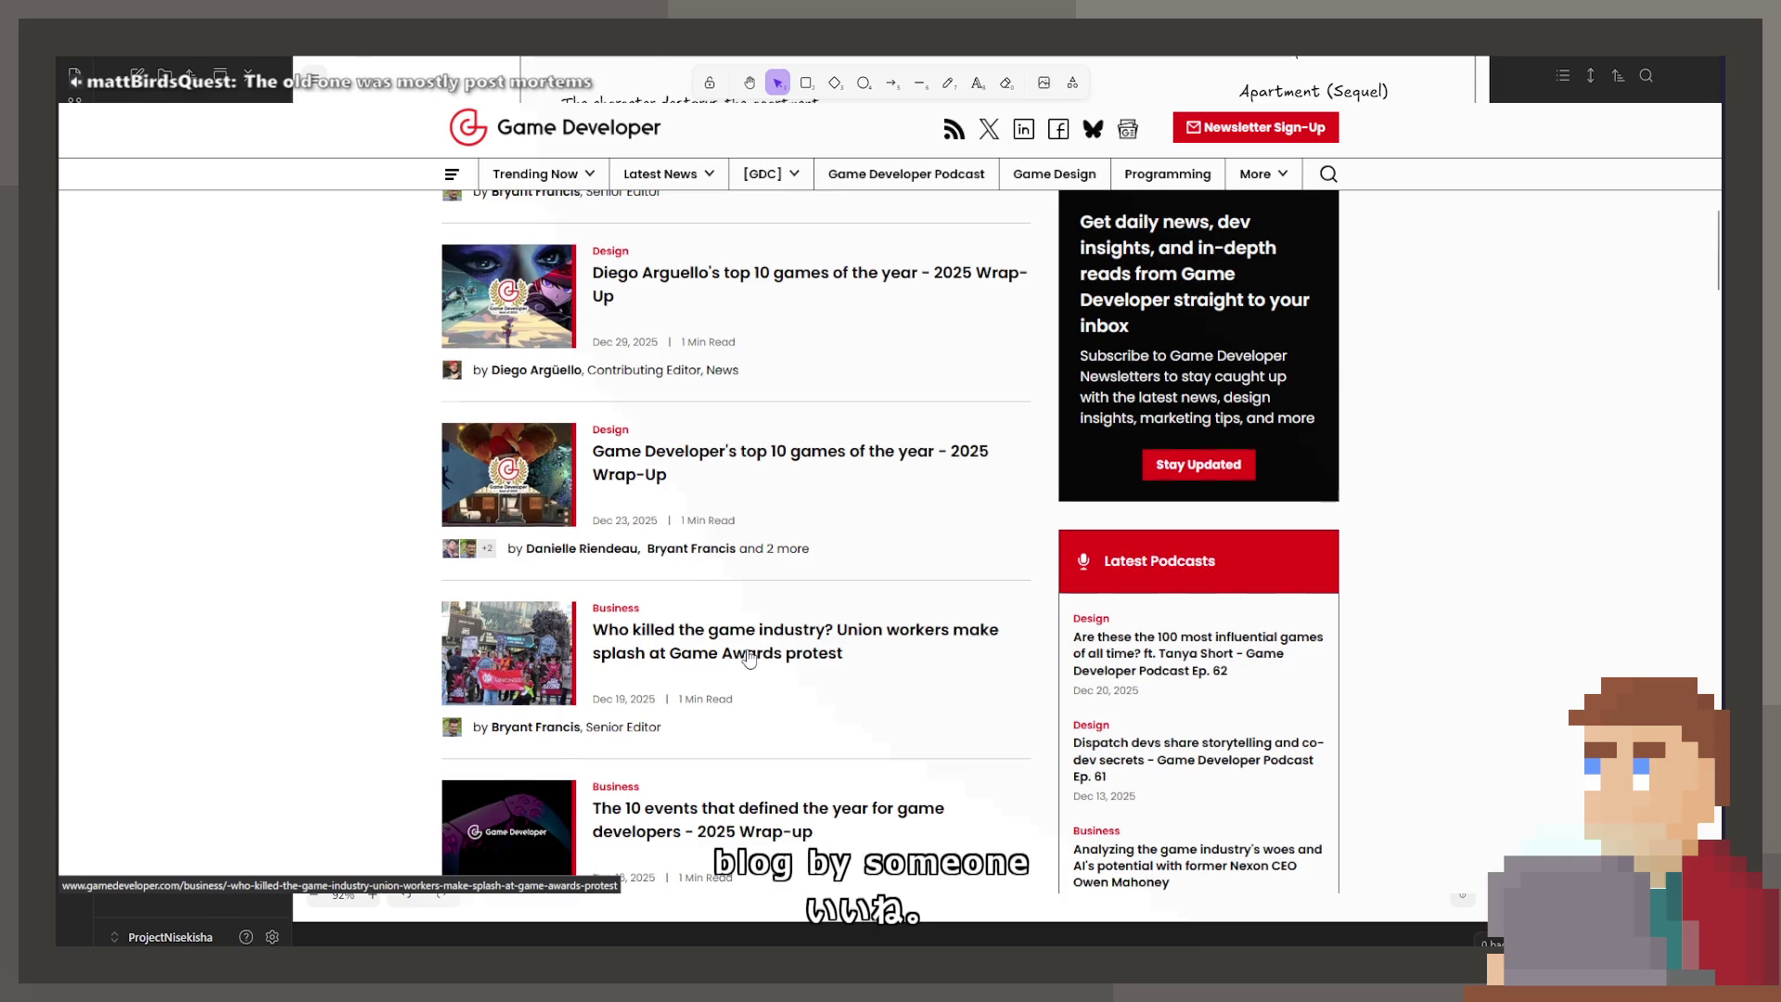
{"action": "scroll", "coordinate": [750, 658], "scroll_direction": "up", "scroll_amount": 3}
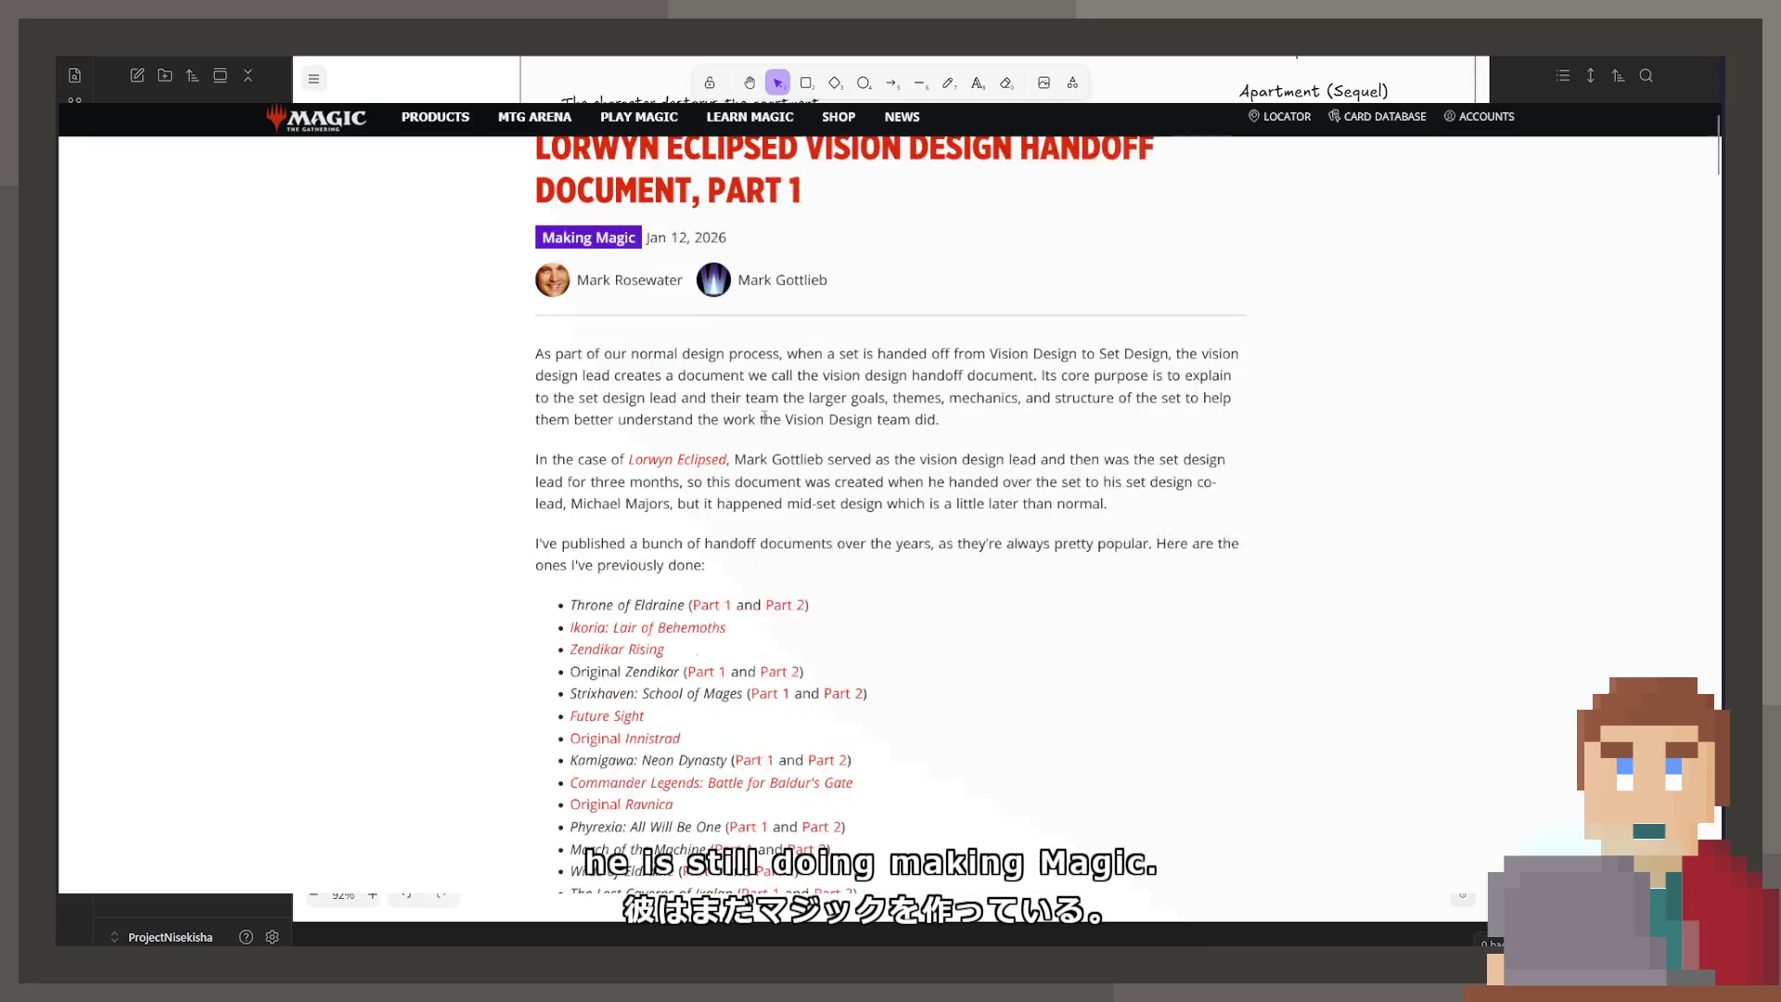
Step: Open the Making Magic '30 Years, Part 1' article from page two of the category
{"action": "left_click", "coordinate": [590, 240]}
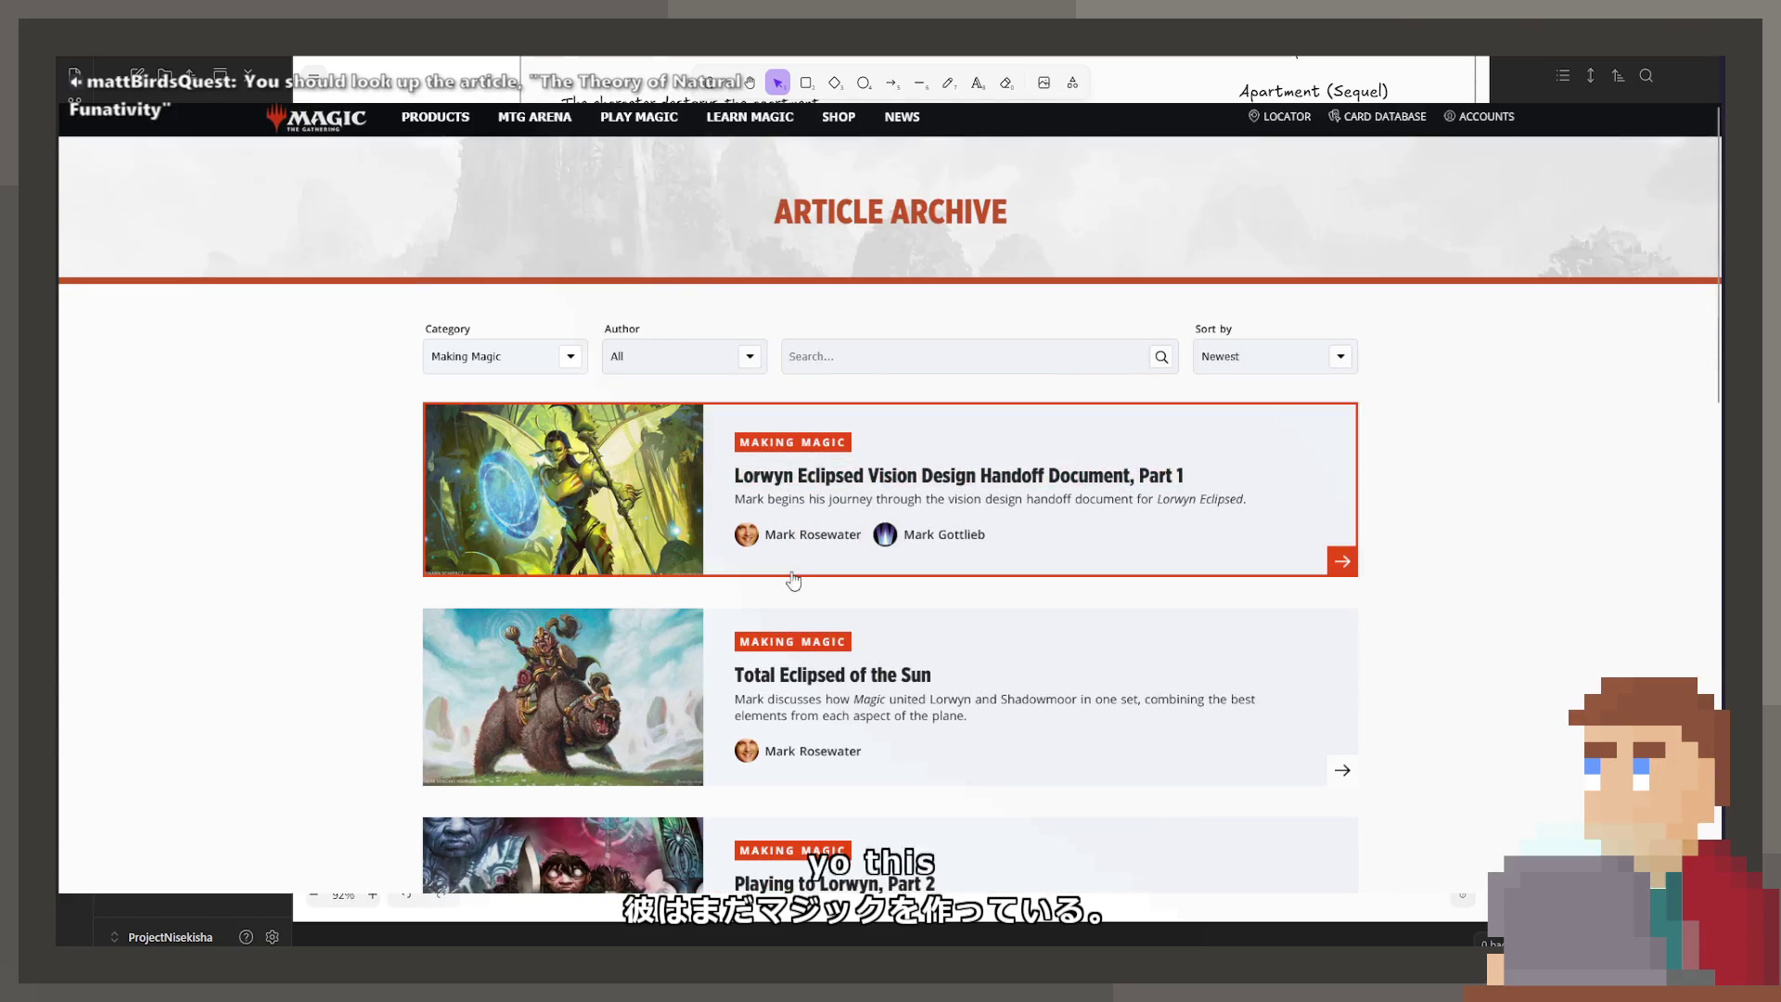
{"action": "scroll", "coordinate": [882, 671], "scroll_direction": "down", "scroll_amount": 2}
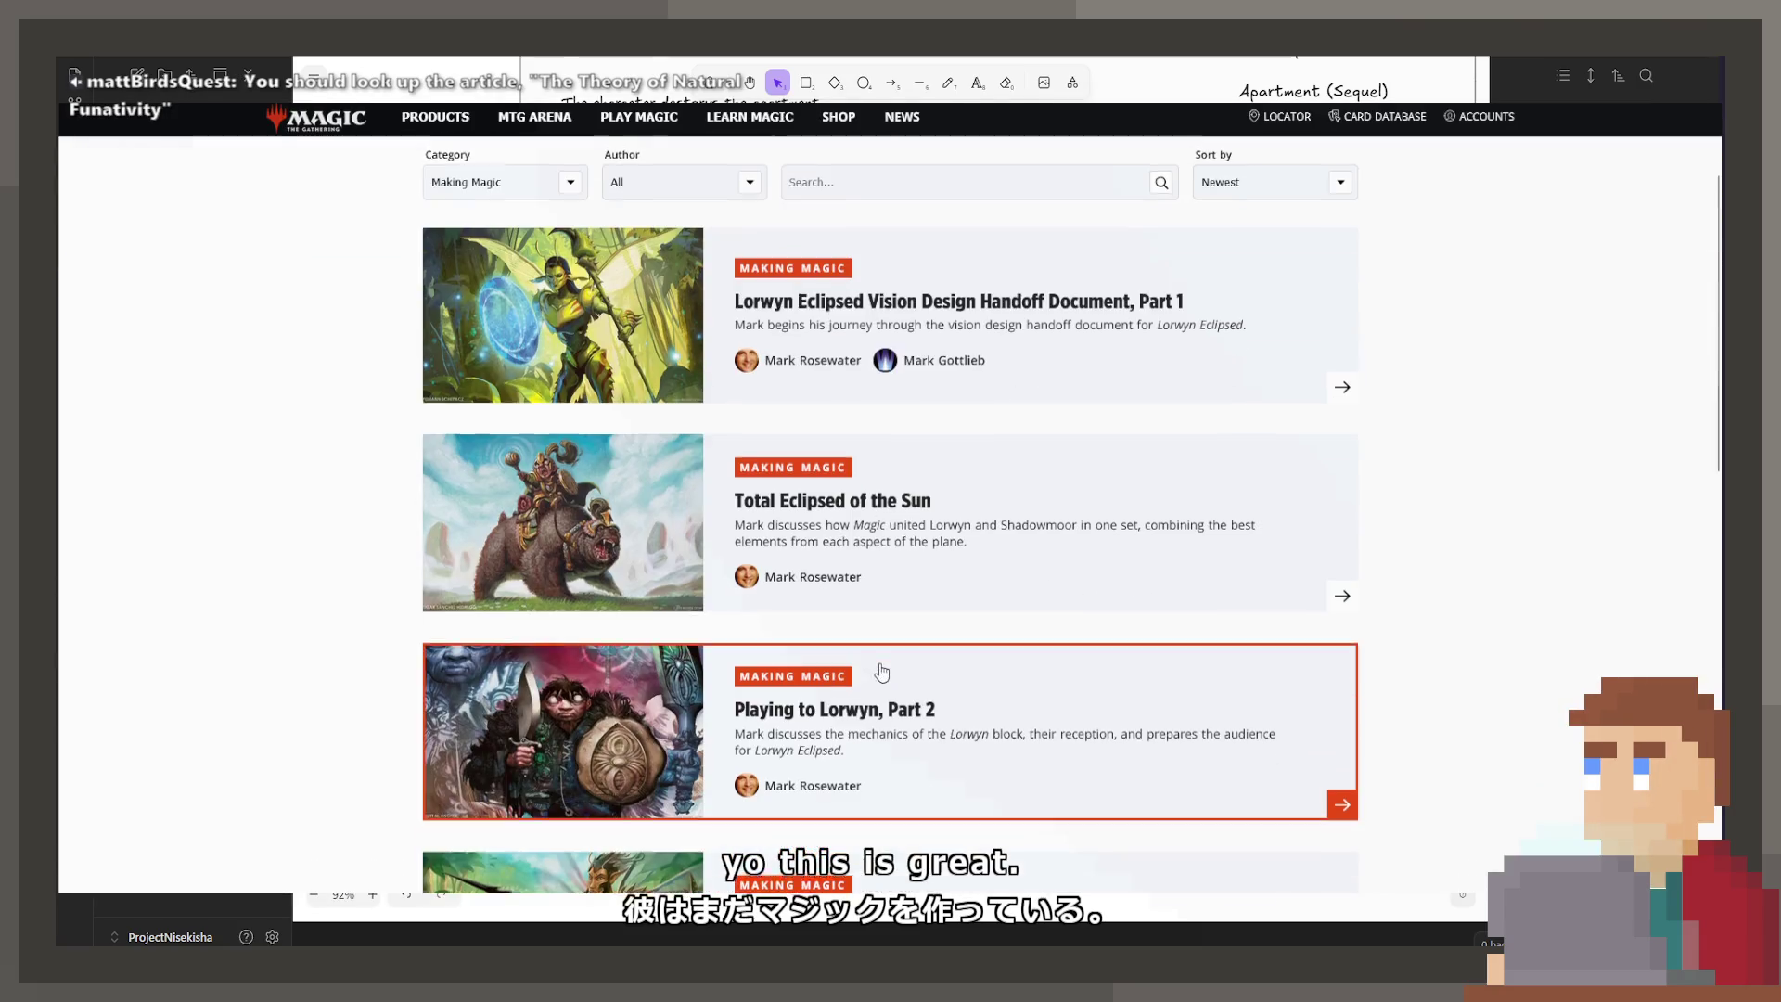
{"action": "scroll", "coordinate": [882, 671], "scroll_direction": "down", "scroll_amount": 7}
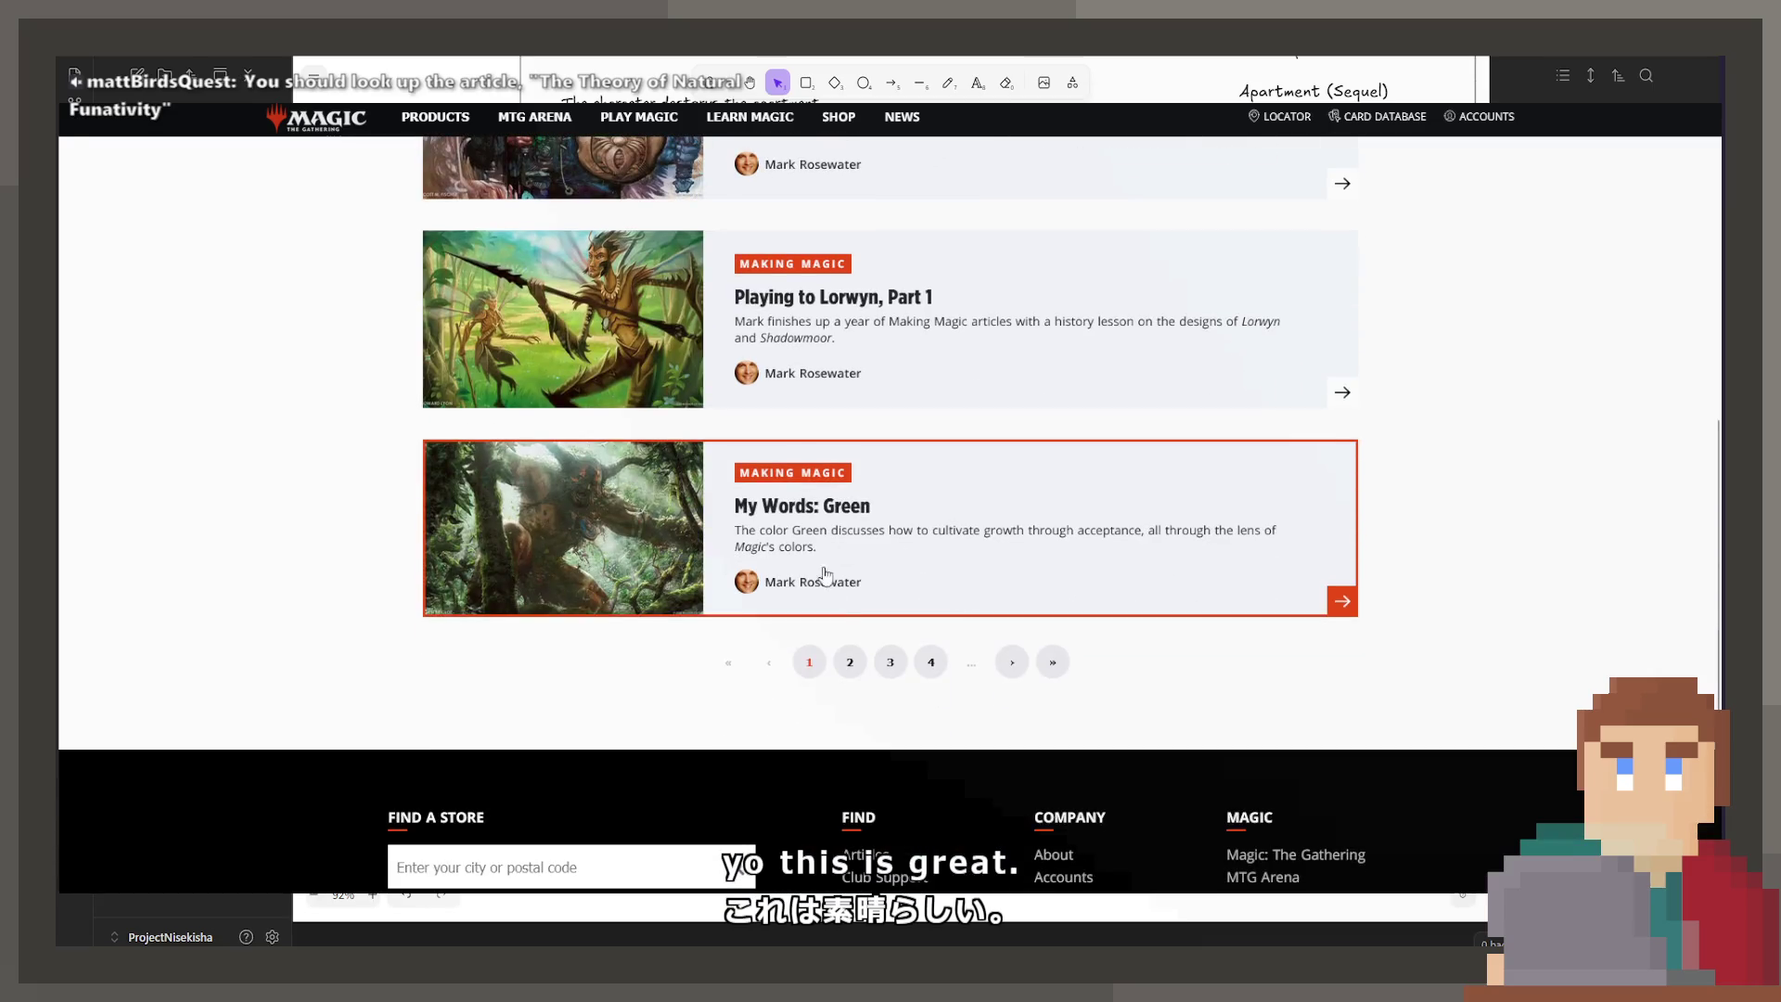
{"action": "left_click", "coordinate": [850, 663]}
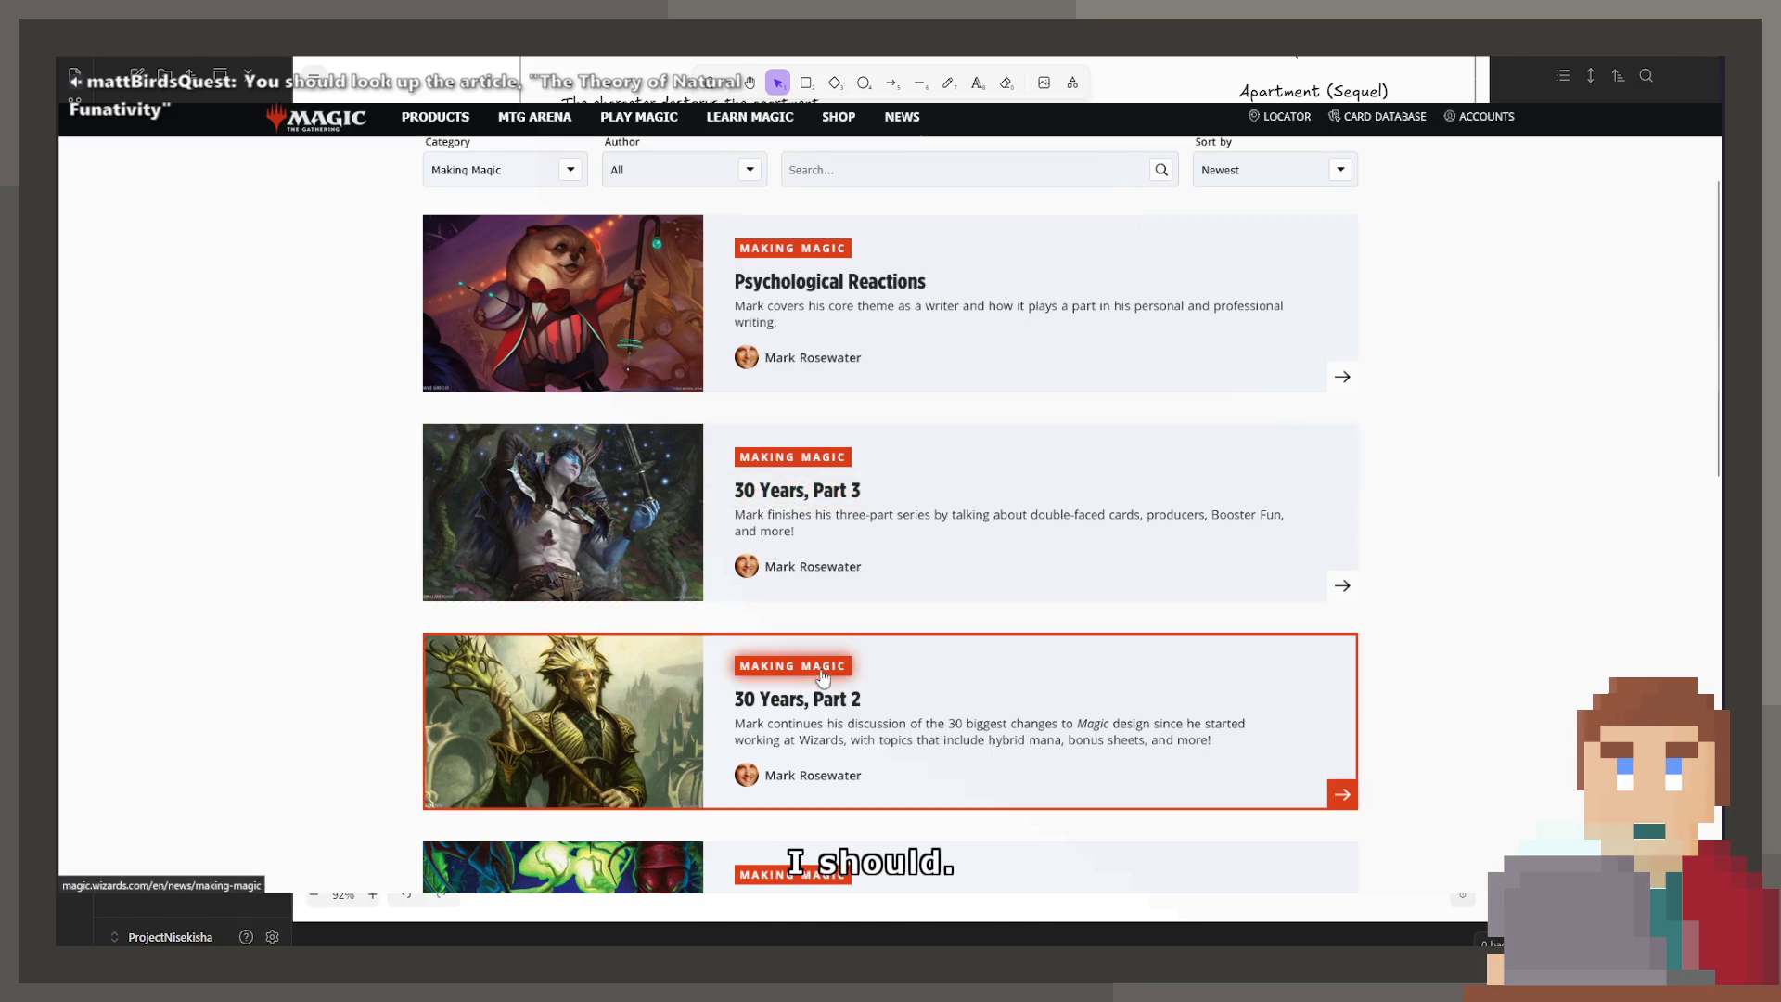
{"action": "scroll", "coordinate": [824, 650], "scroll_direction": "down", "scroll_amount": 3}
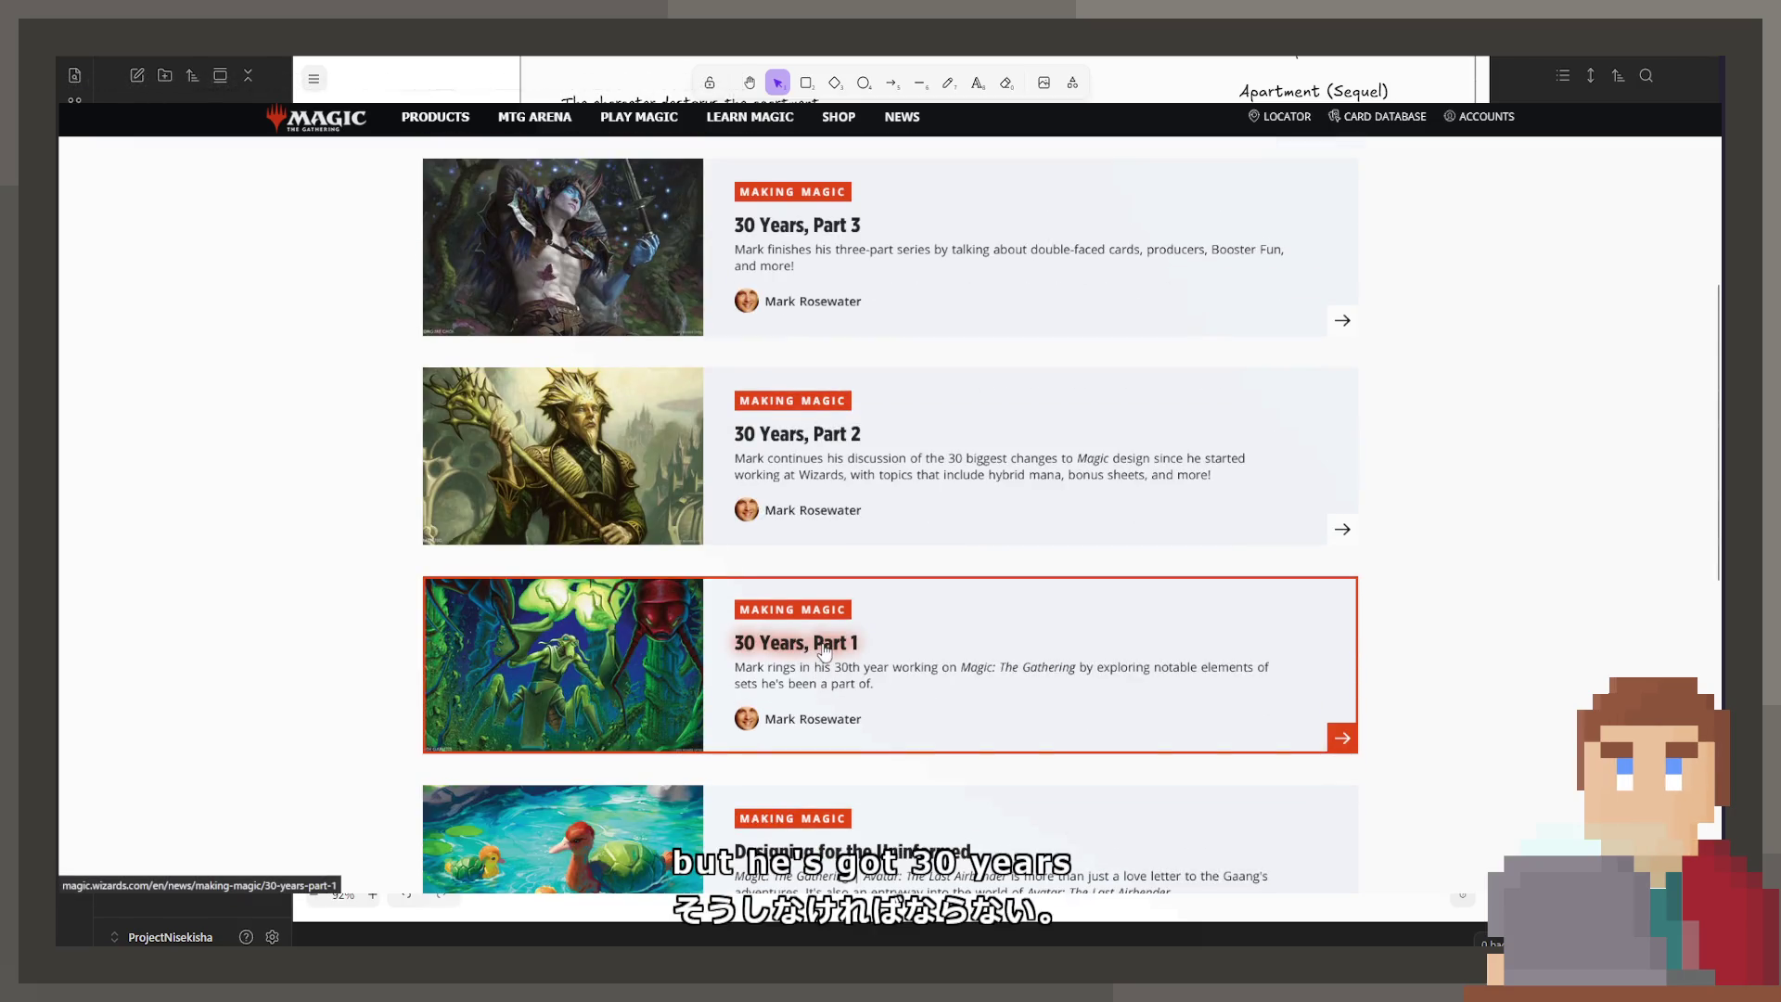
{"action": "left_click", "coordinate": [824, 650]}
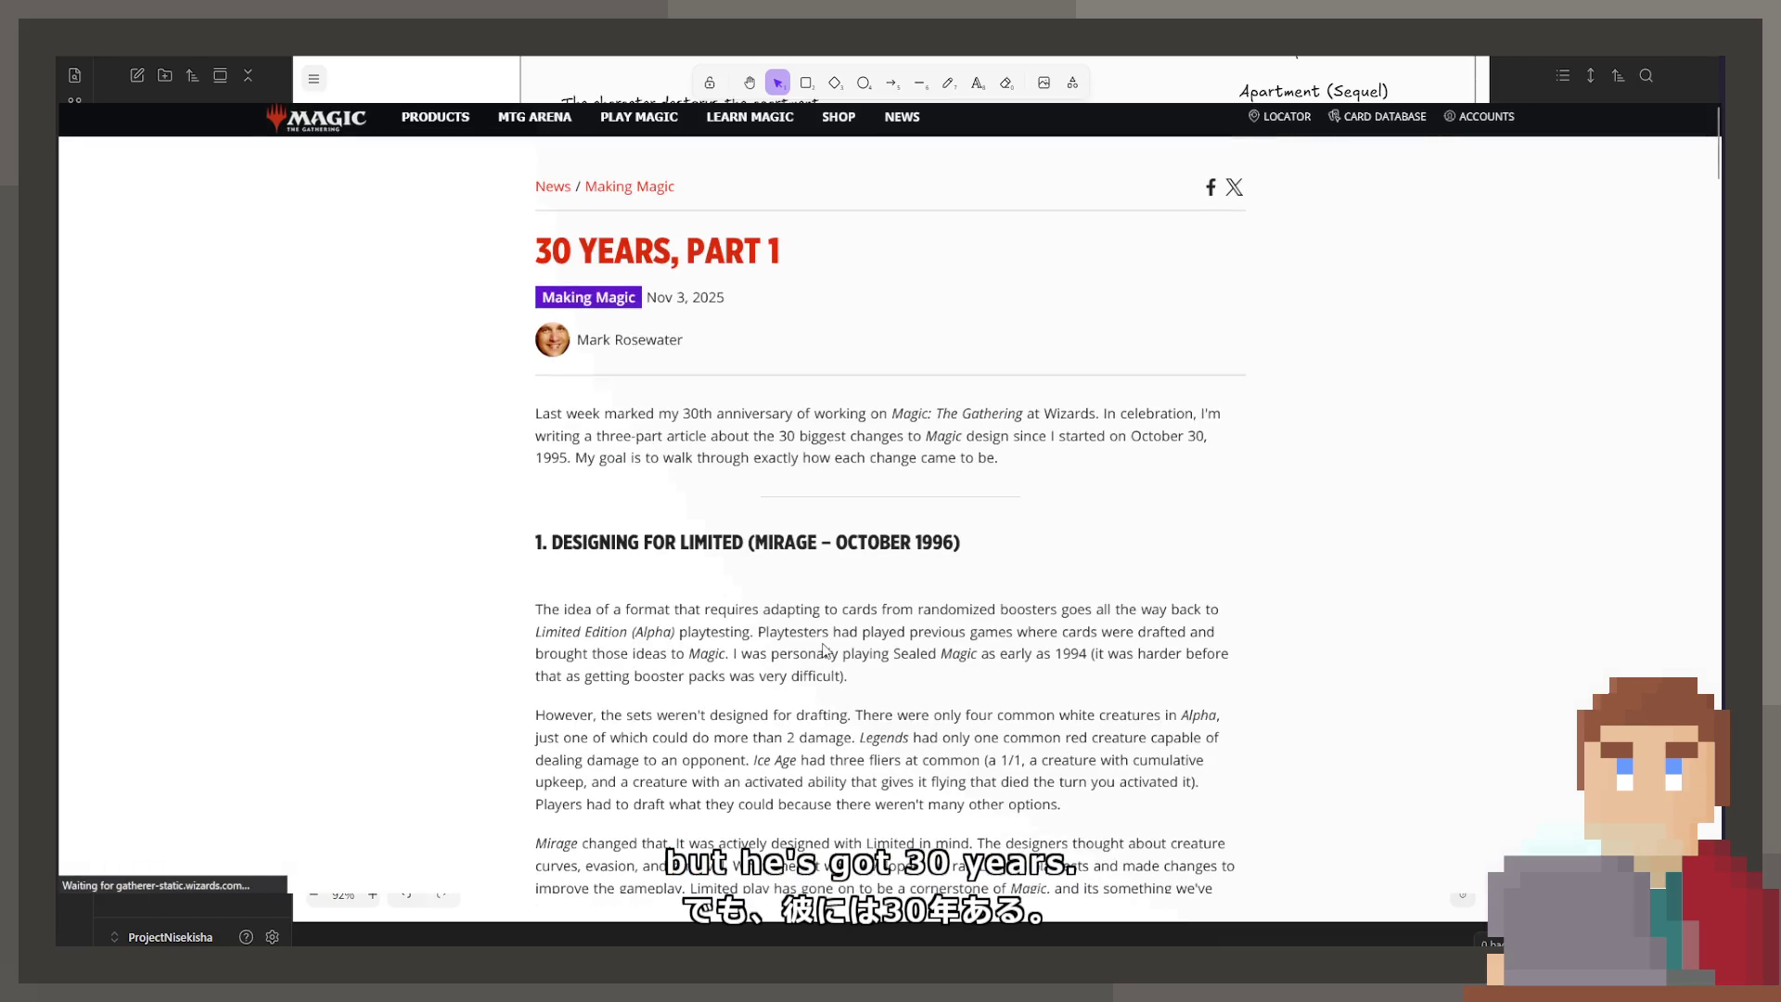
Step: Scroll the article past sections 7 and 8 to section 9, Digital Magic, showing Gleemox
{"action": "scroll", "coordinate": [662, 545], "scroll_direction": "down", "scroll_amount": 5}
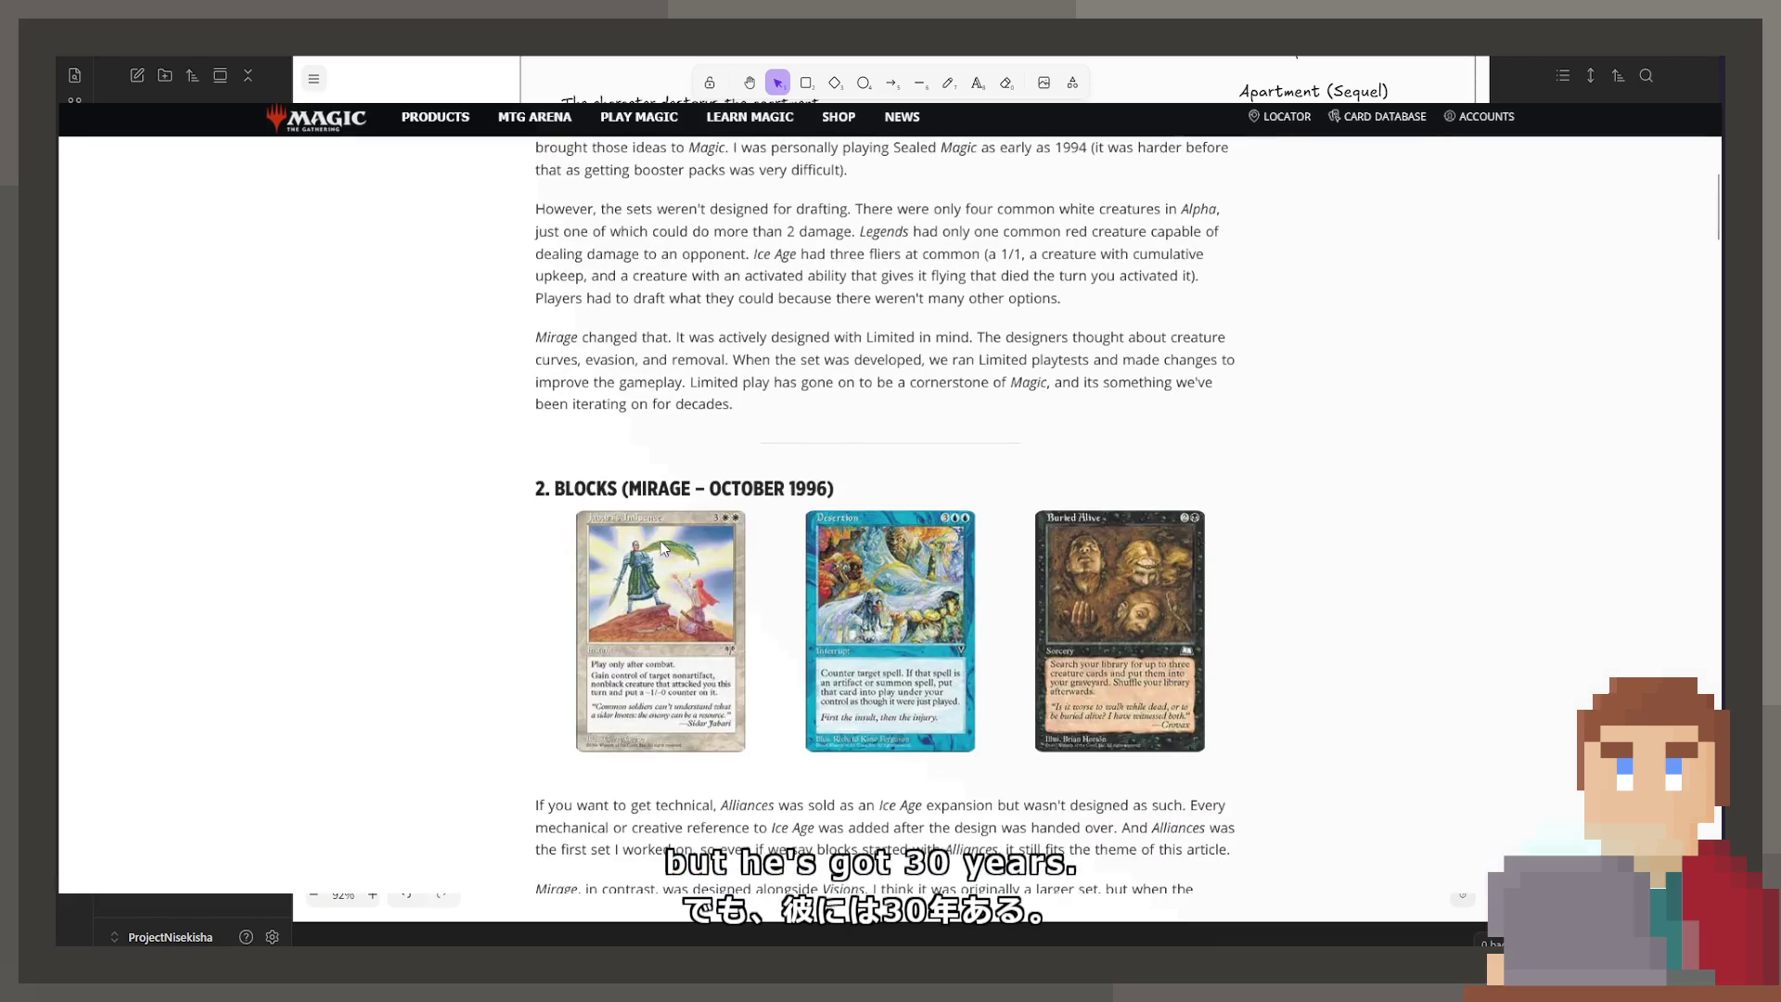
{"action": "scroll", "coordinate": [663, 548], "scroll_direction": "down", "scroll_amount": 10}
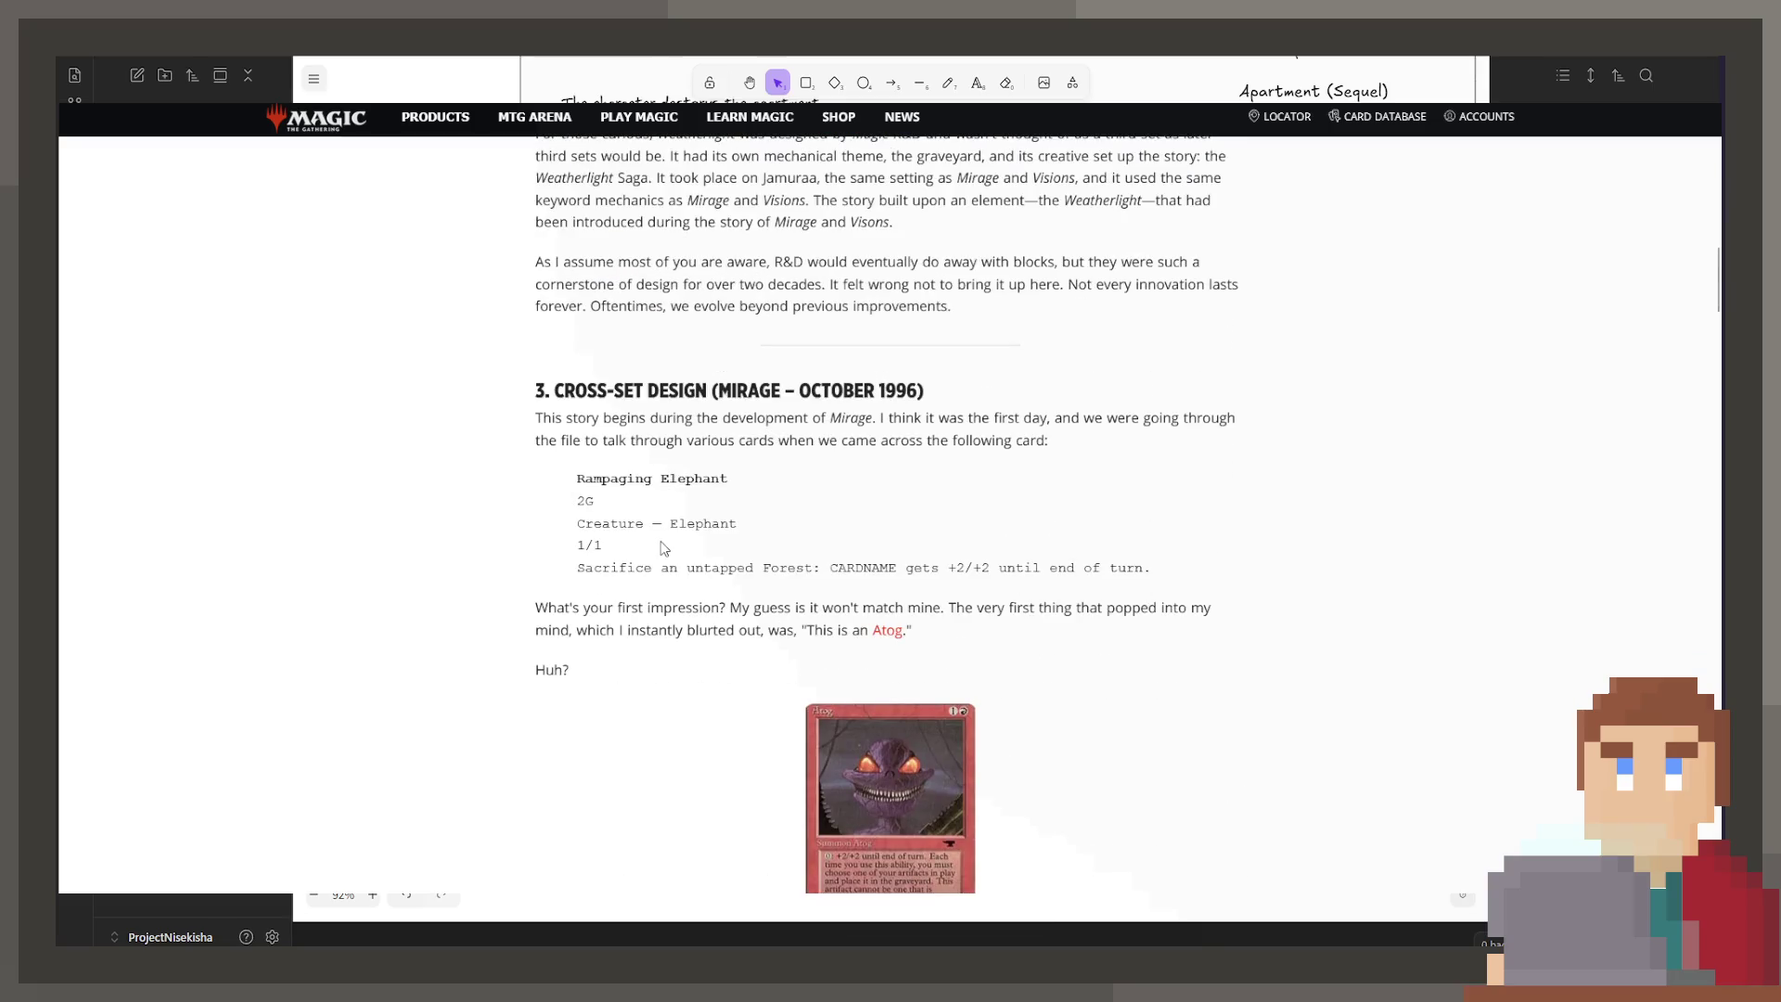
{"action": "scroll", "coordinate": [664, 548], "scroll_direction": "down", "scroll_amount": 8}
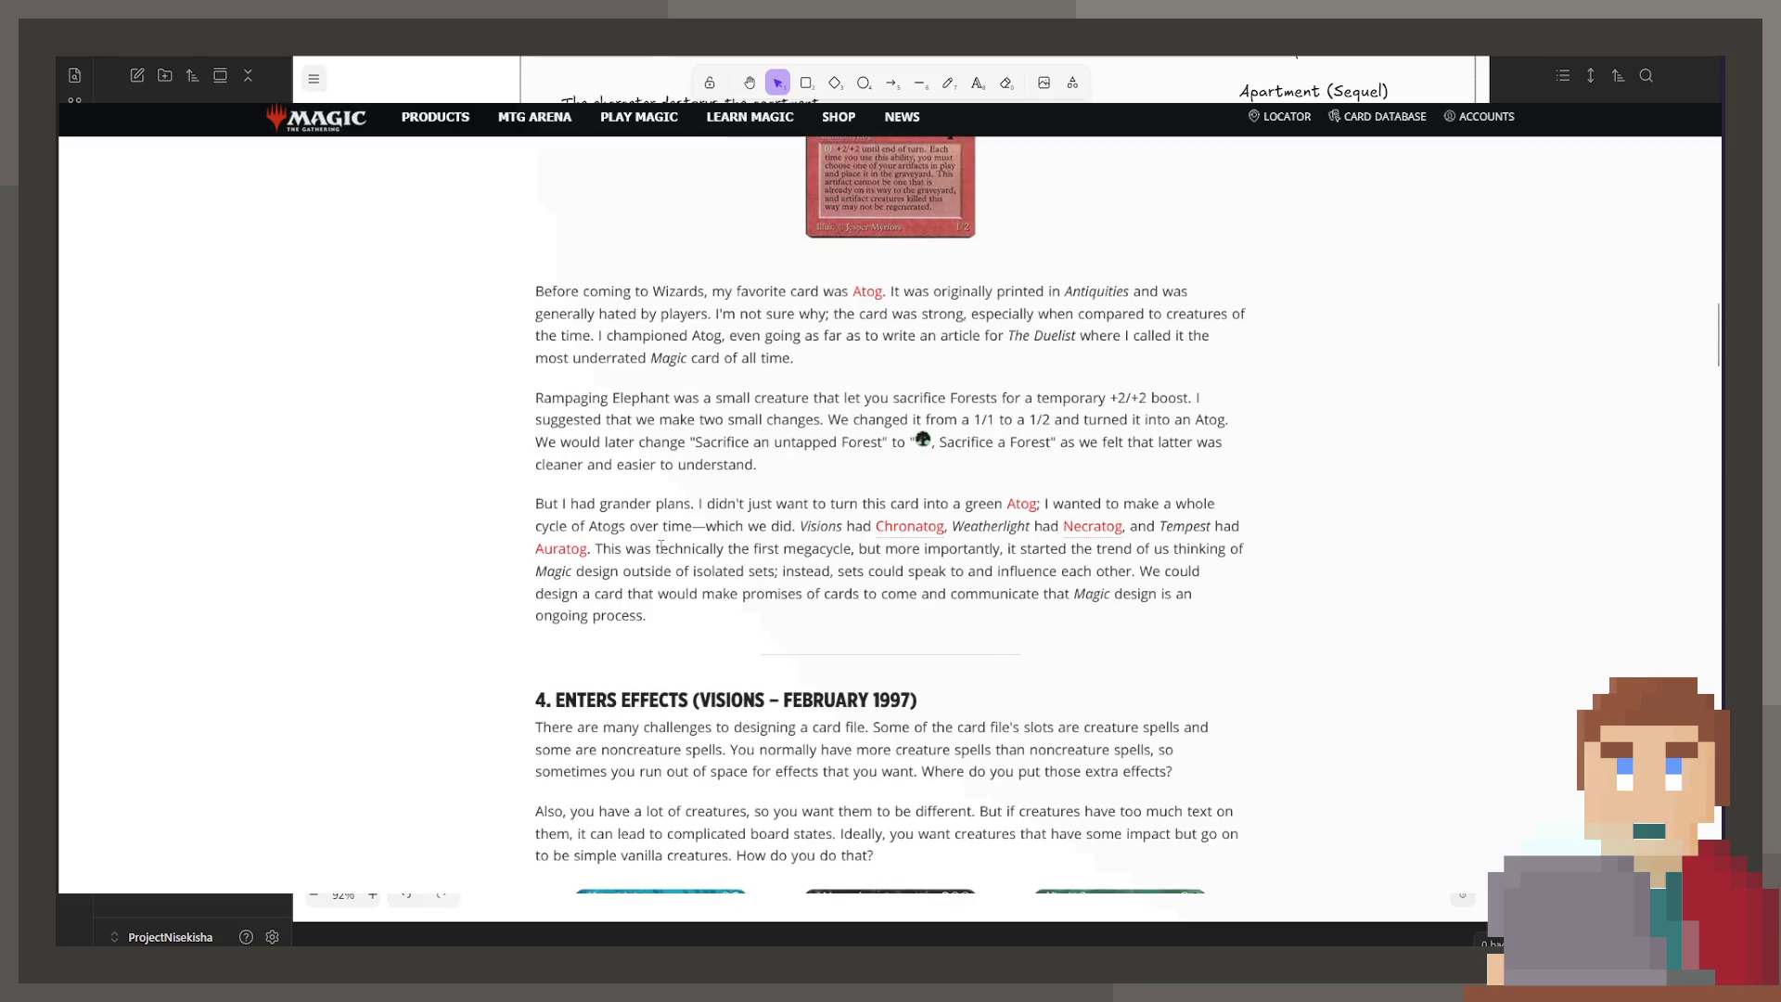
{"action": "scroll", "coordinate": [664, 557], "scroll_direction": "down", "scroll_amount": 4}
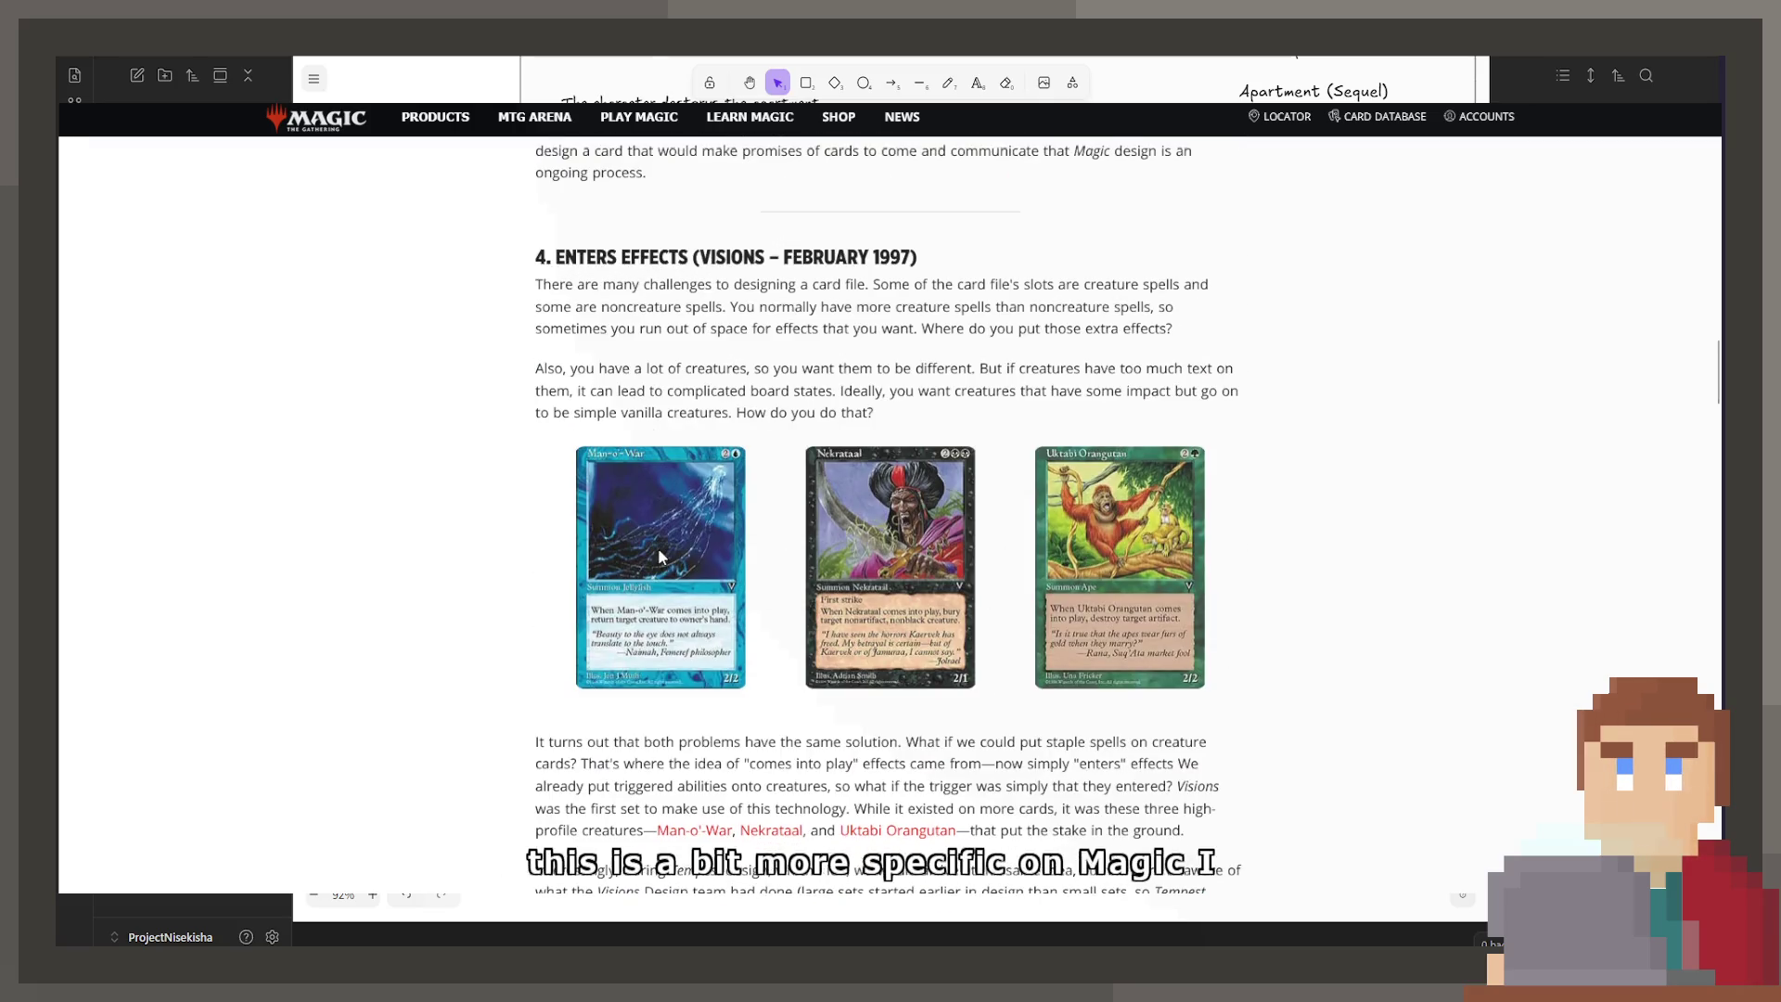
{"action": "scroll", "coordinate": [664, 557], "scroll_direction": "down", "scroll_amount": 5}
{"action": "scroll", "coordinate": [662, 557], "scroll_direction": "down", "scroll_amount": 2}
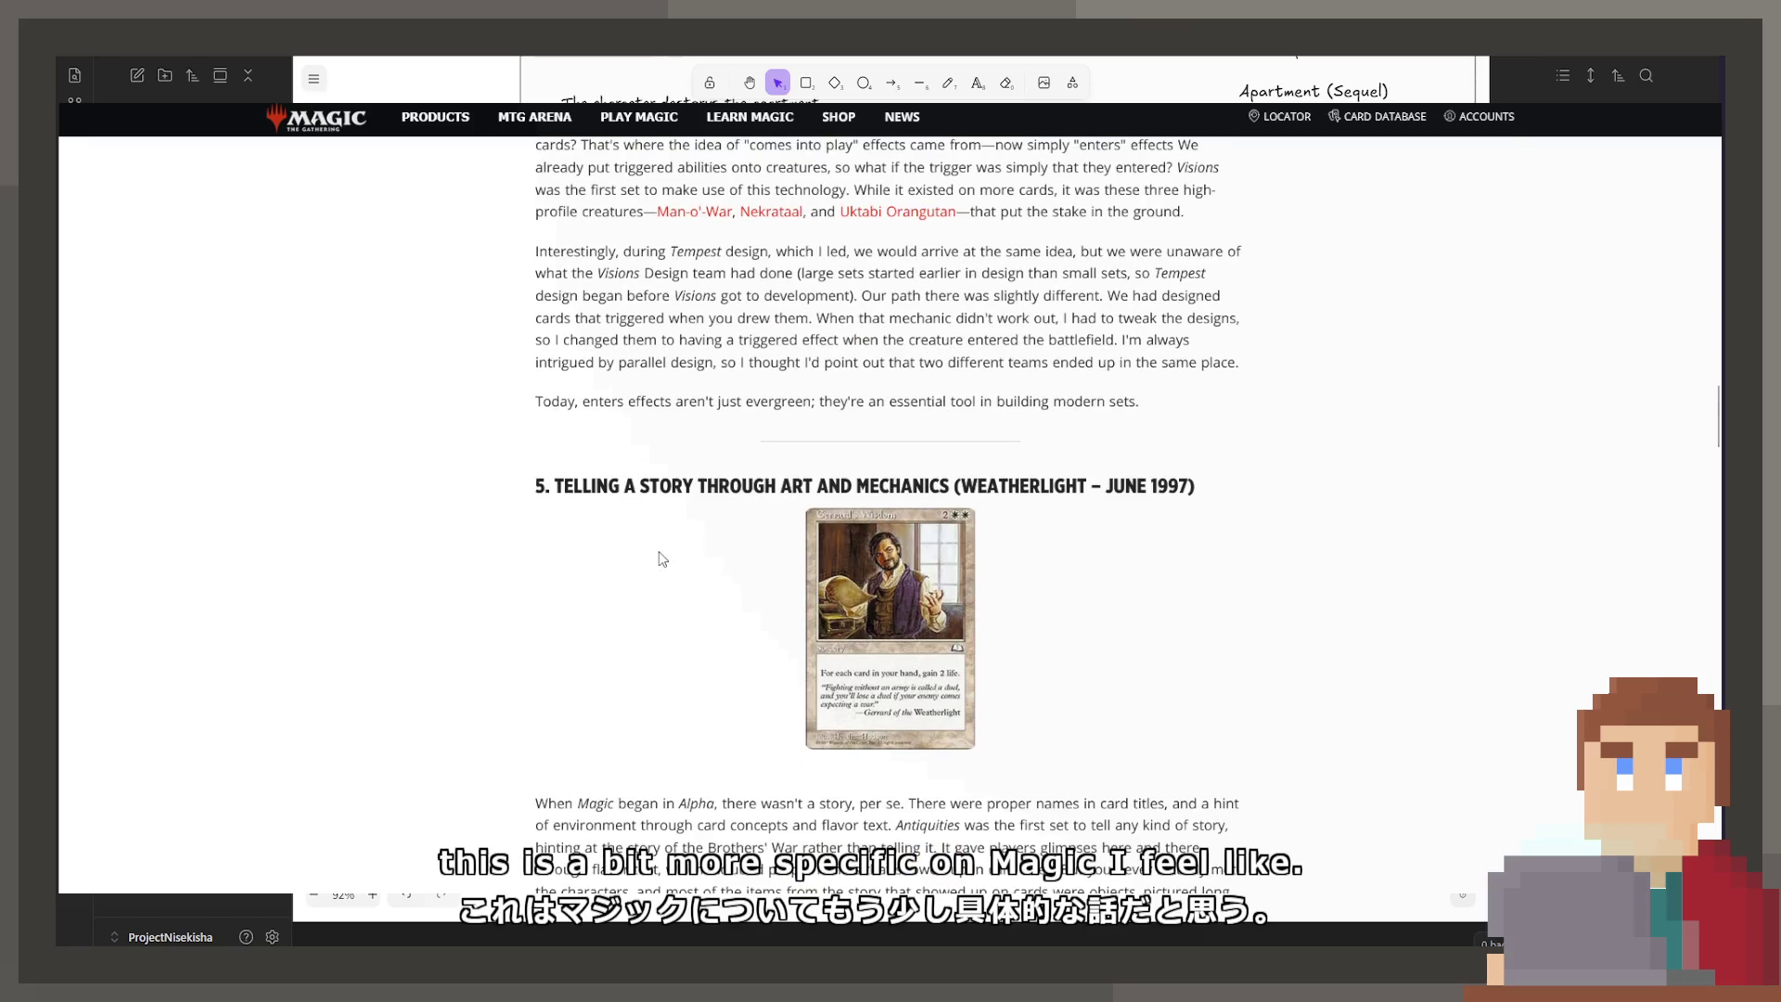
{"action": "scroll", "coordinate": [662, 557], "scroll_direction": "down", "scroll_amount": 9}
{"action": "scroll", "coordinate": [653, 557], "scroll_direction": "down", "scroll_amount": 9}
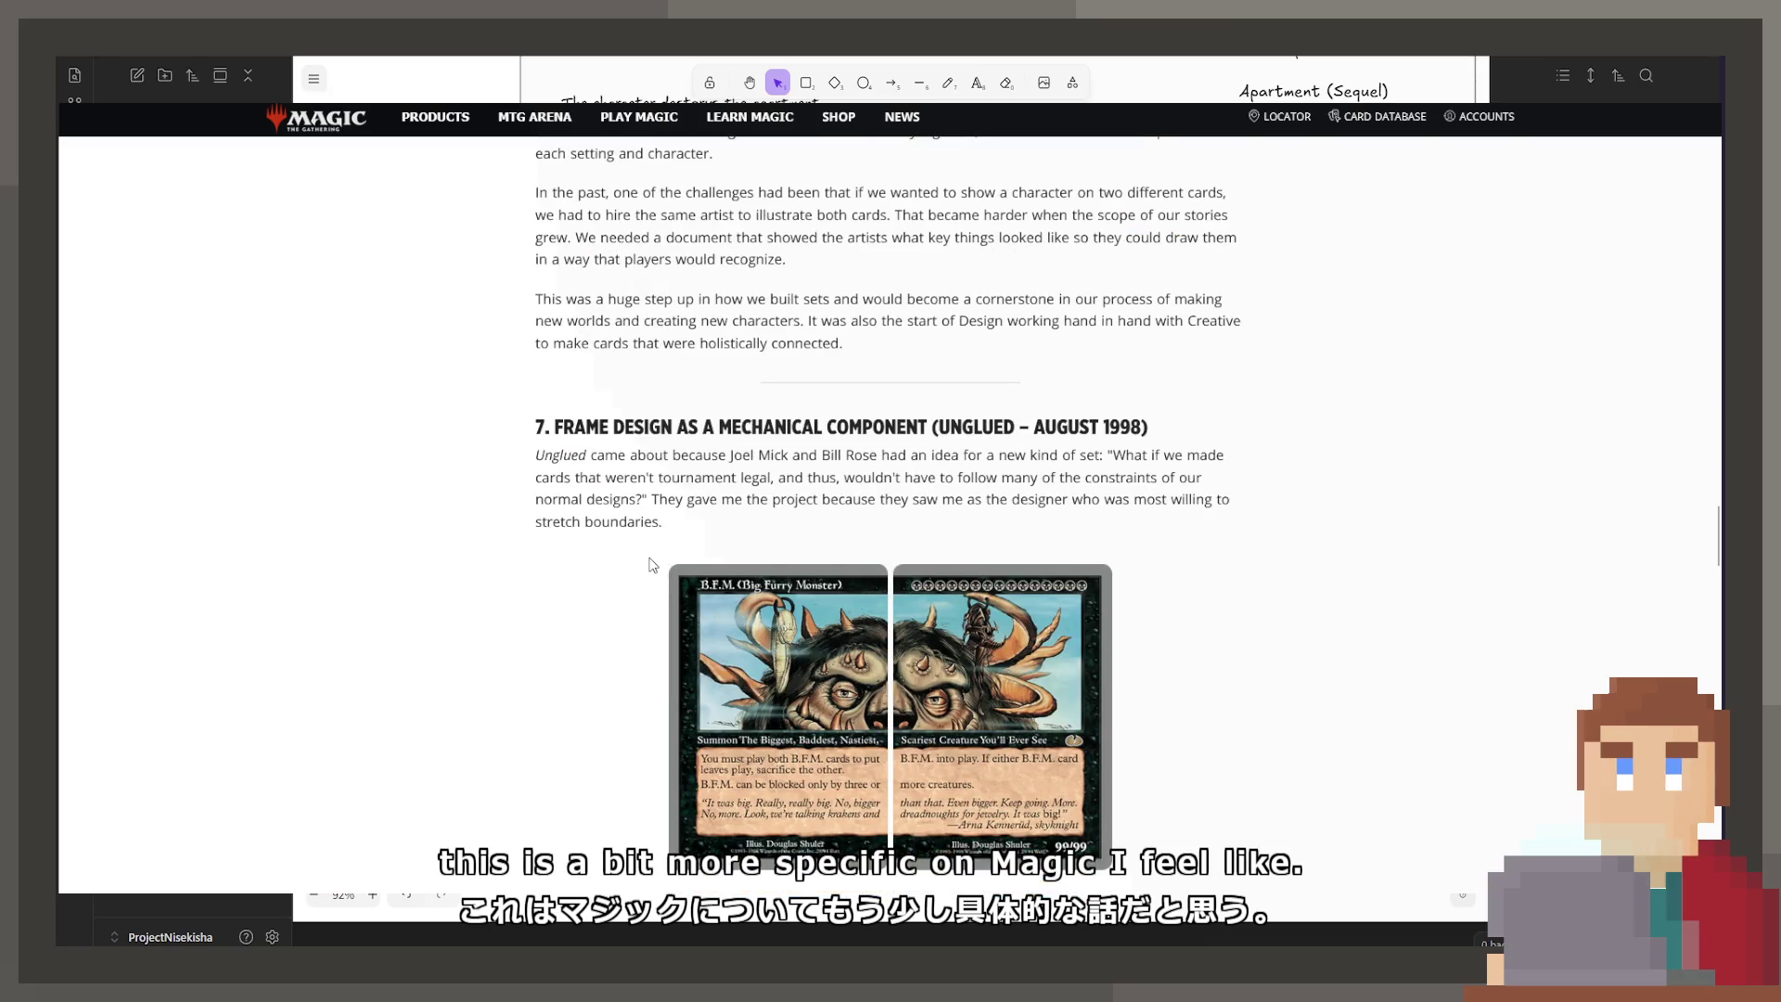
{"action": "scroll", "coordinate": [653, 564], "scroll_direction": "down", "scroll_amount": 1}
{"action": "scroll", "coordinate": [652, 565], "scroll_direction": "down", "scroll_amount": 4}
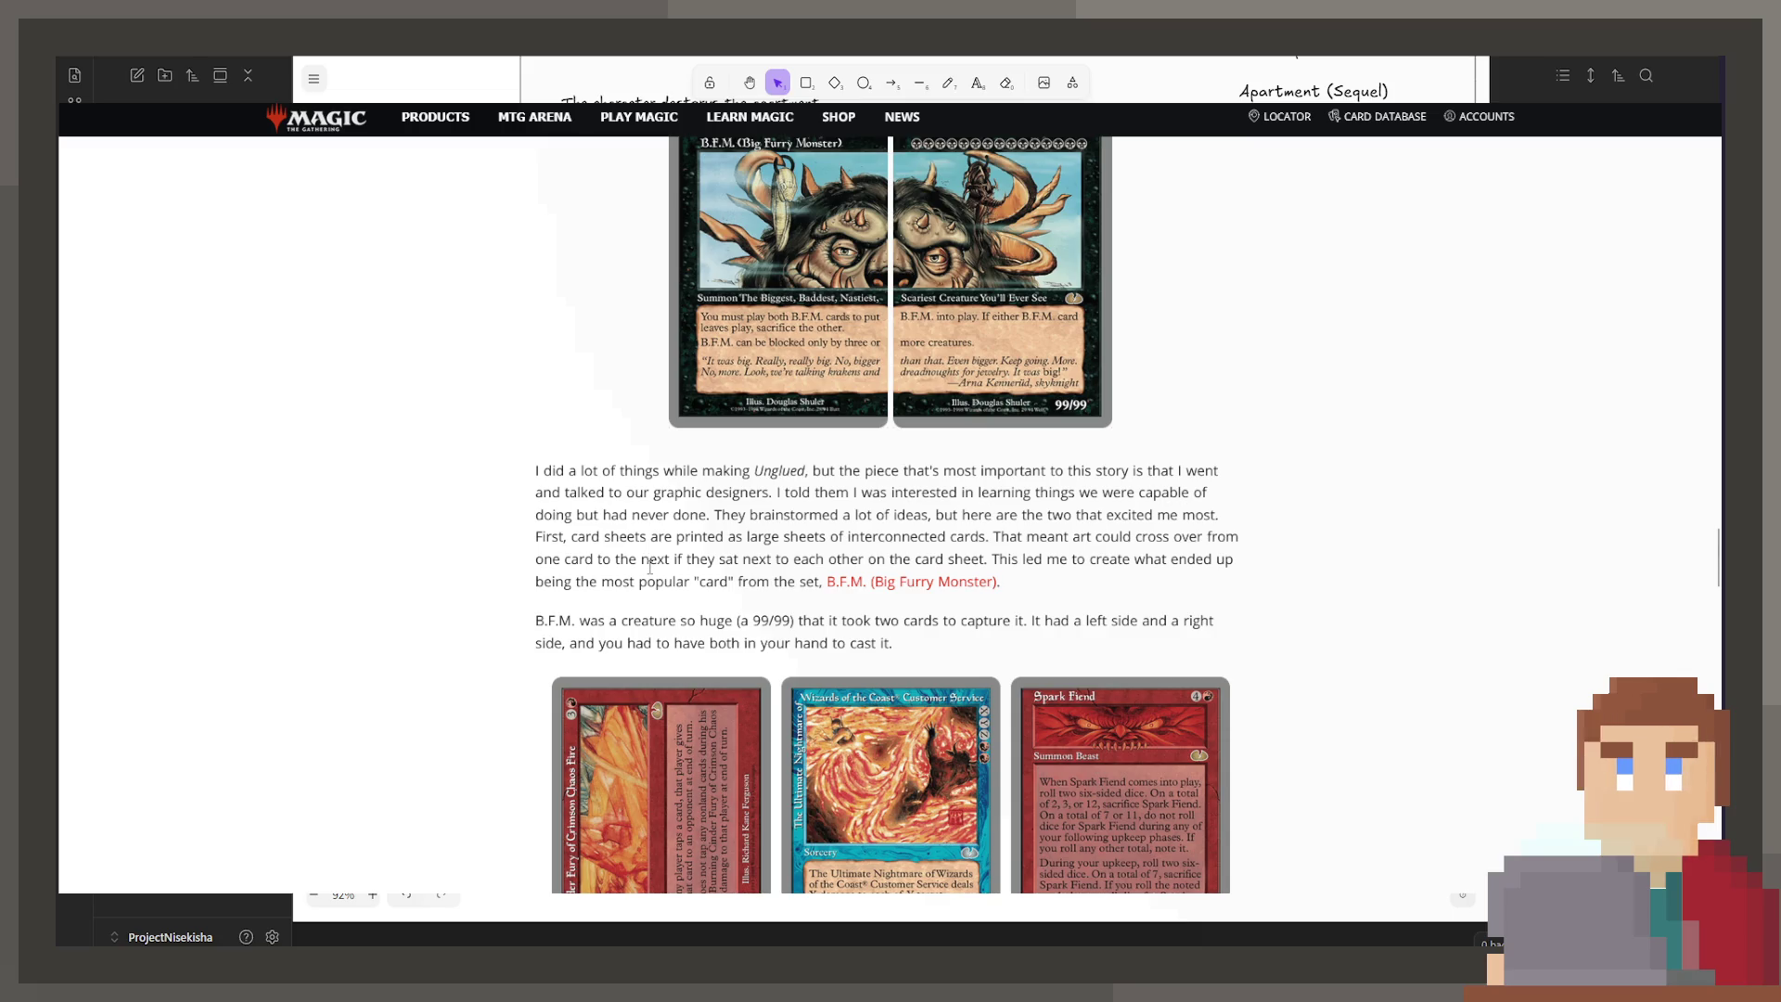
{"action": "scroll", "coordinate": [651, 568], "scroll_direction": "down", "scroll_amount": 9}
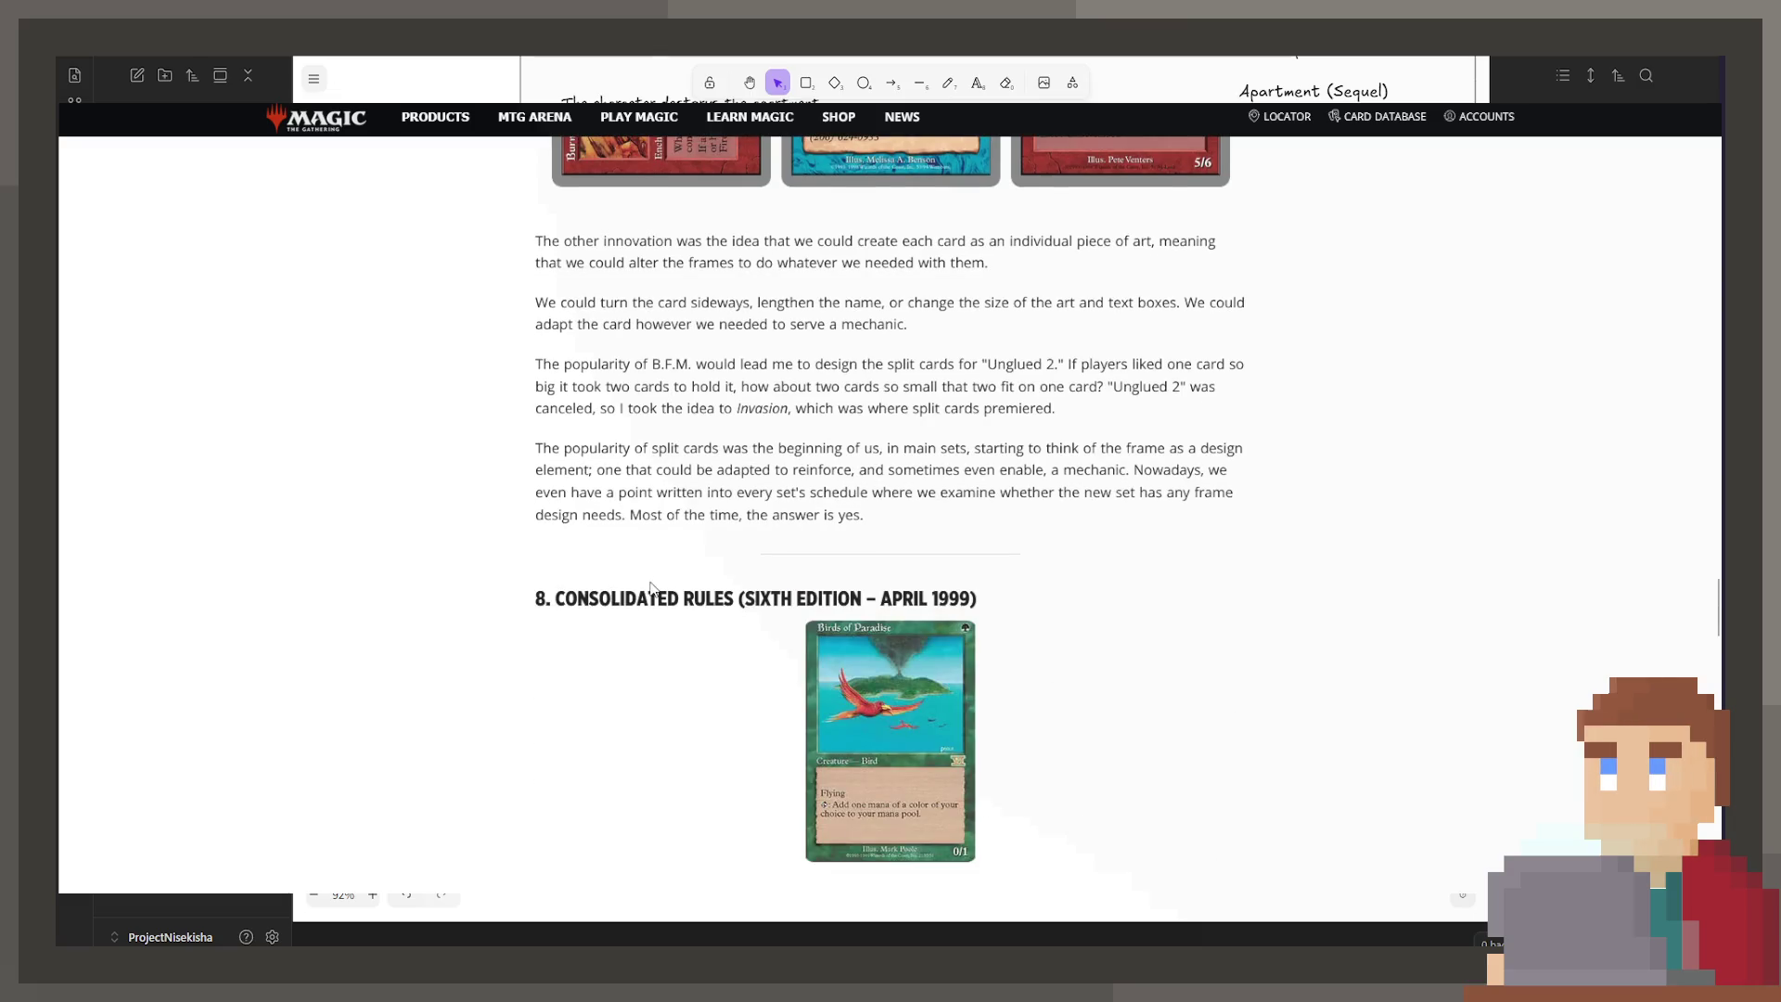
{"action": "scroll", "coordinate": [652, 586], "scroll_direction": "down", "scroll_amount": 3}
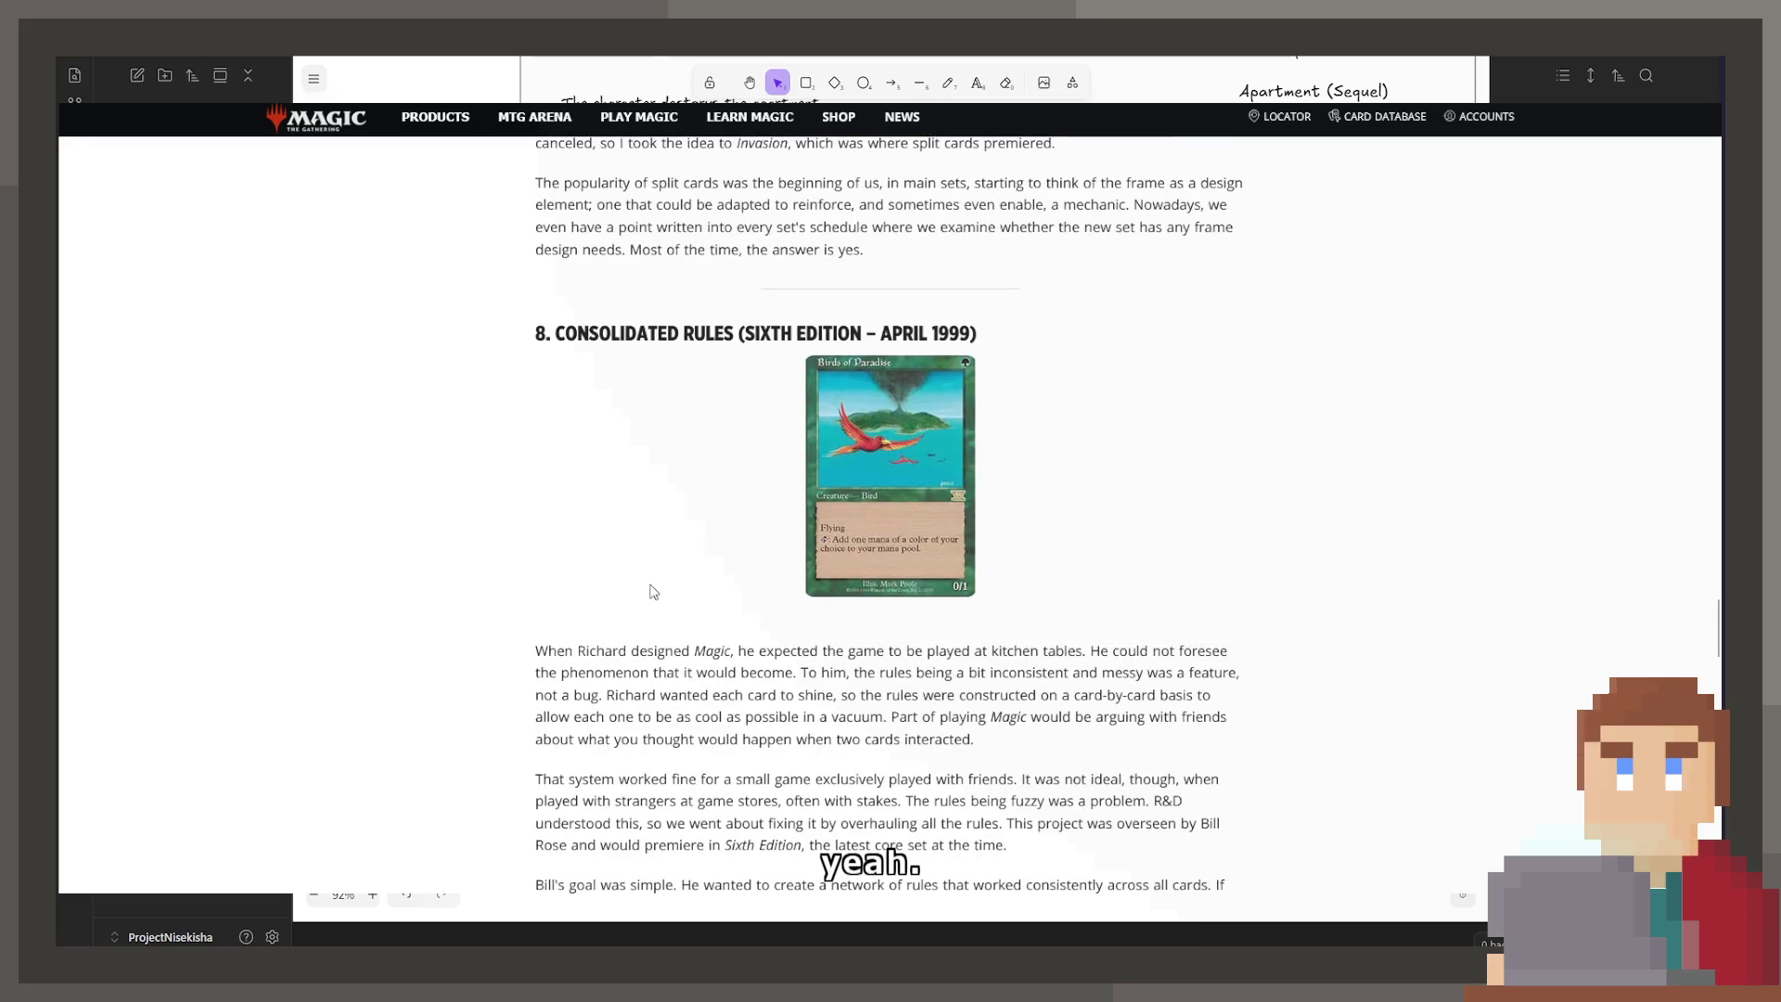
{"action": "scroll", "coordinate": [654, 591], "scroll_direction": "down", "scroll_amount": 5}
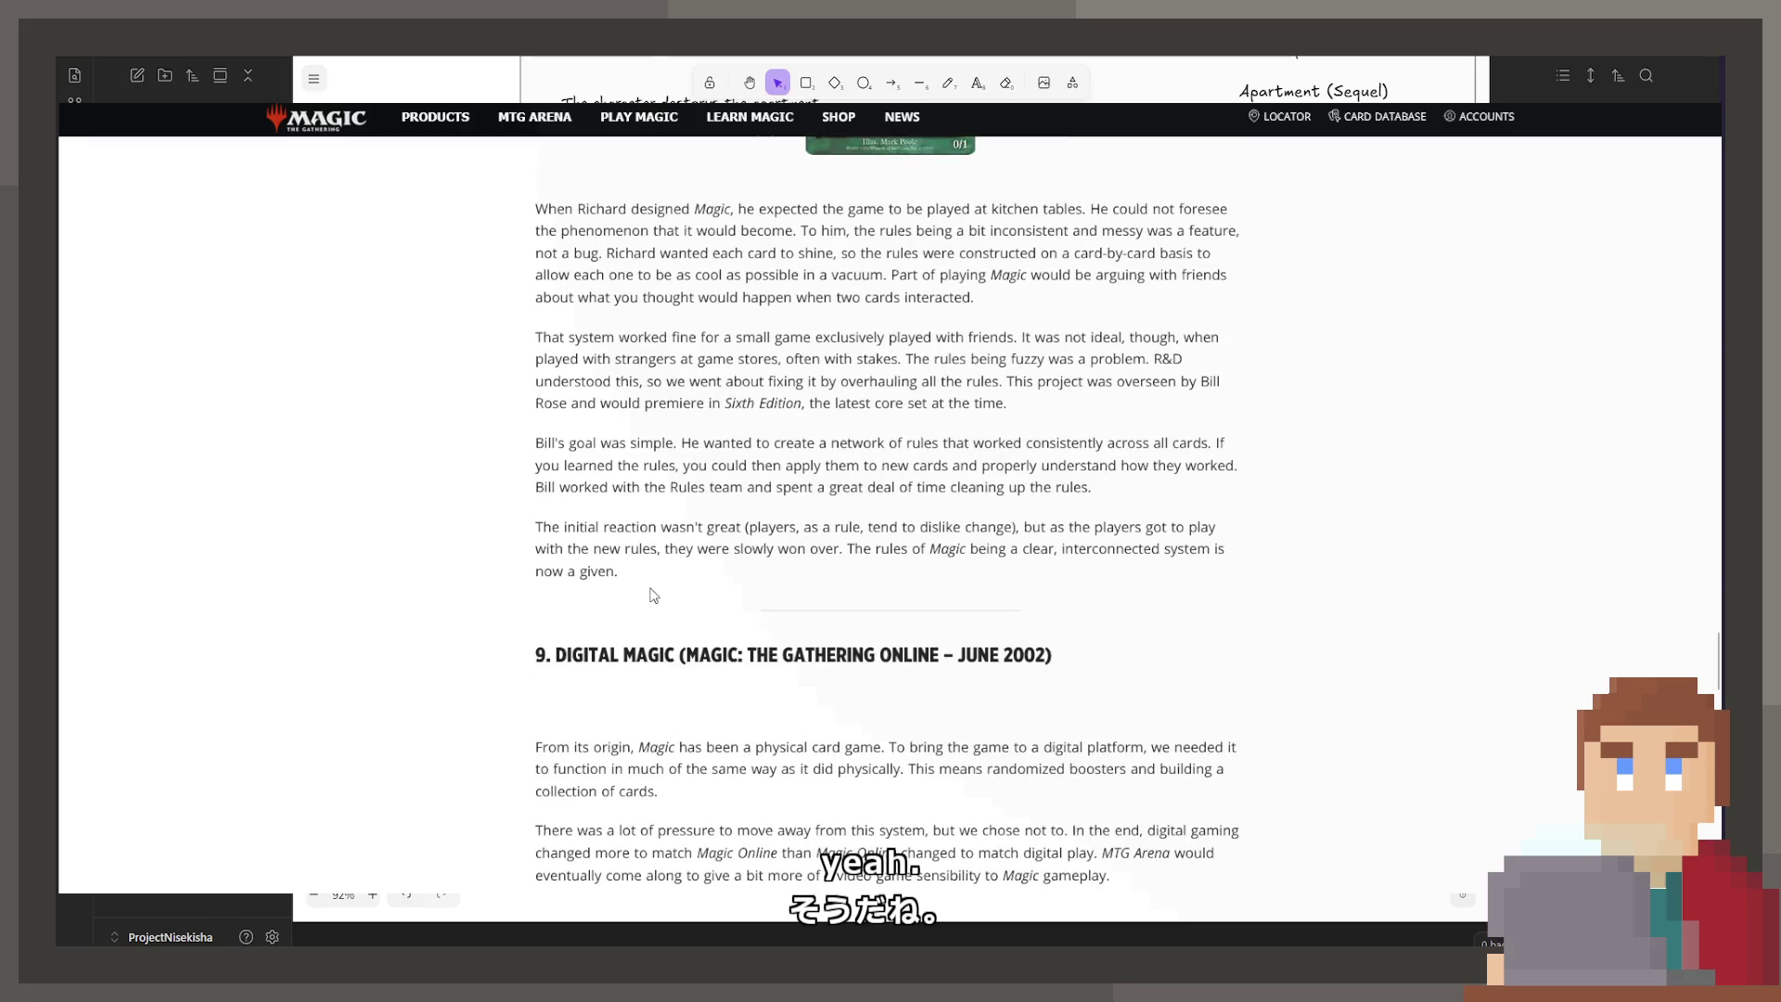
{"action": "scroll", "coordinate": [654, 595], "scroll_direction": "down", "scroll_amount": 6}
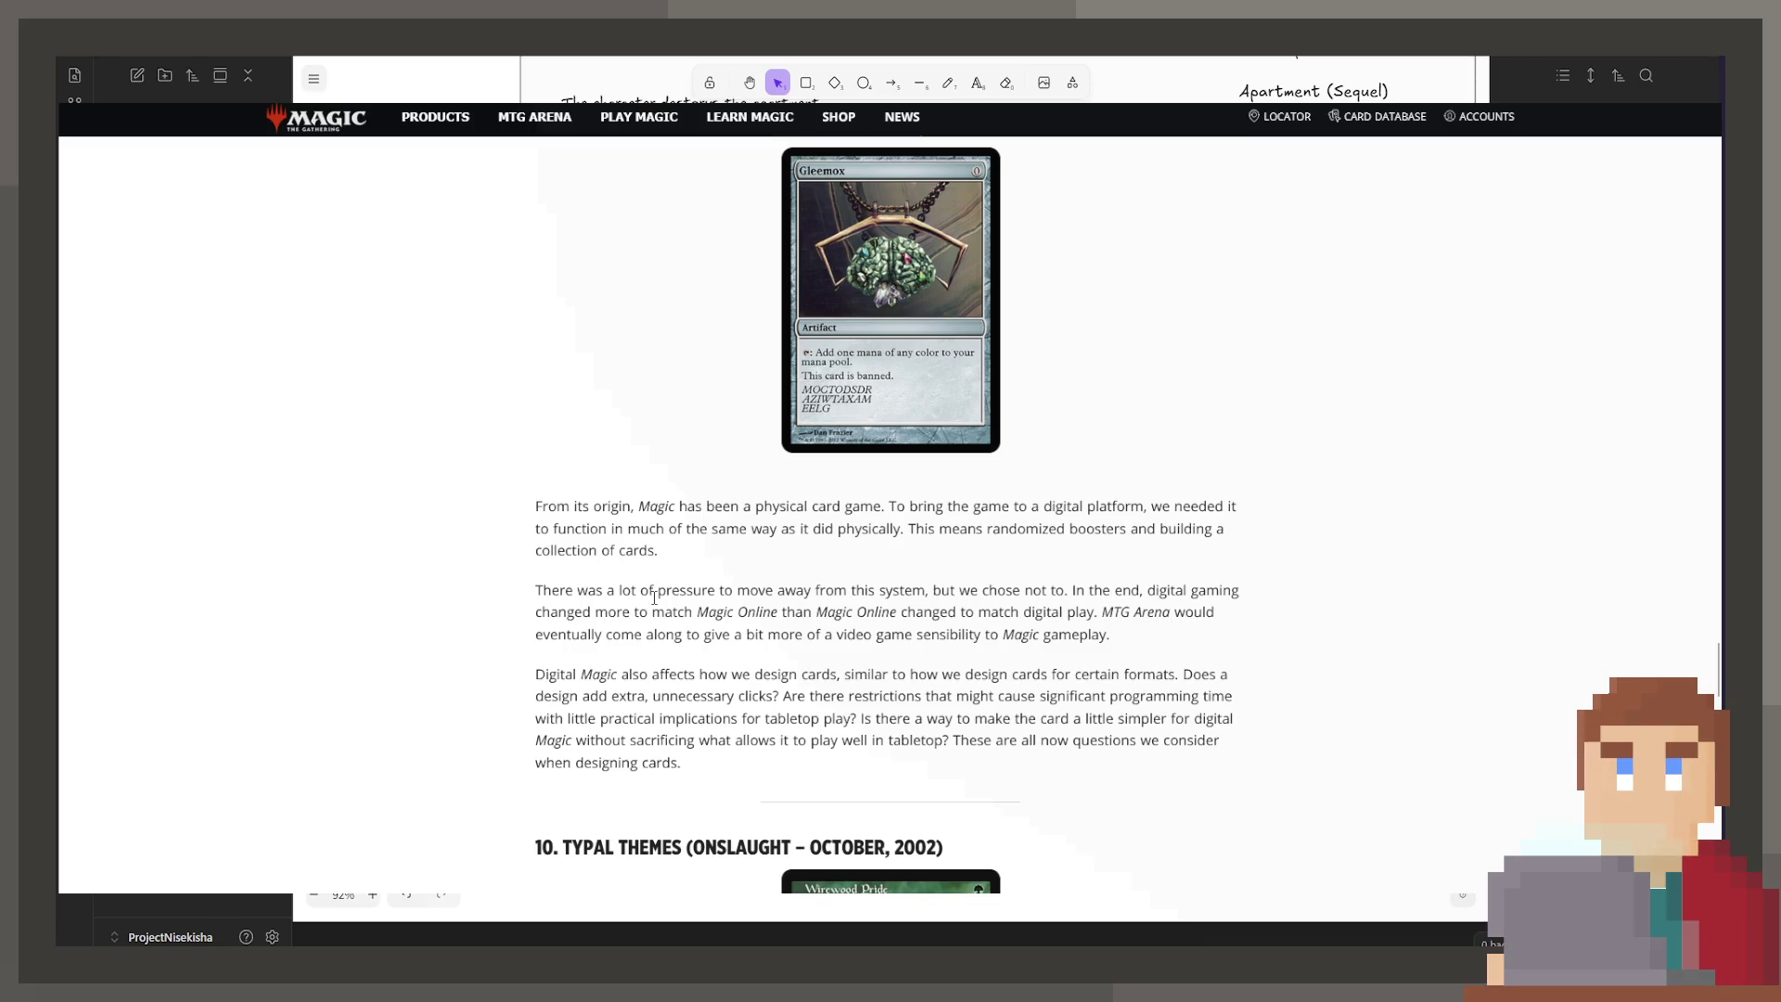
{"action": "scroll", "coordinate": [654, 598], "scroll_direction": "down", "scroll_amount": 5}
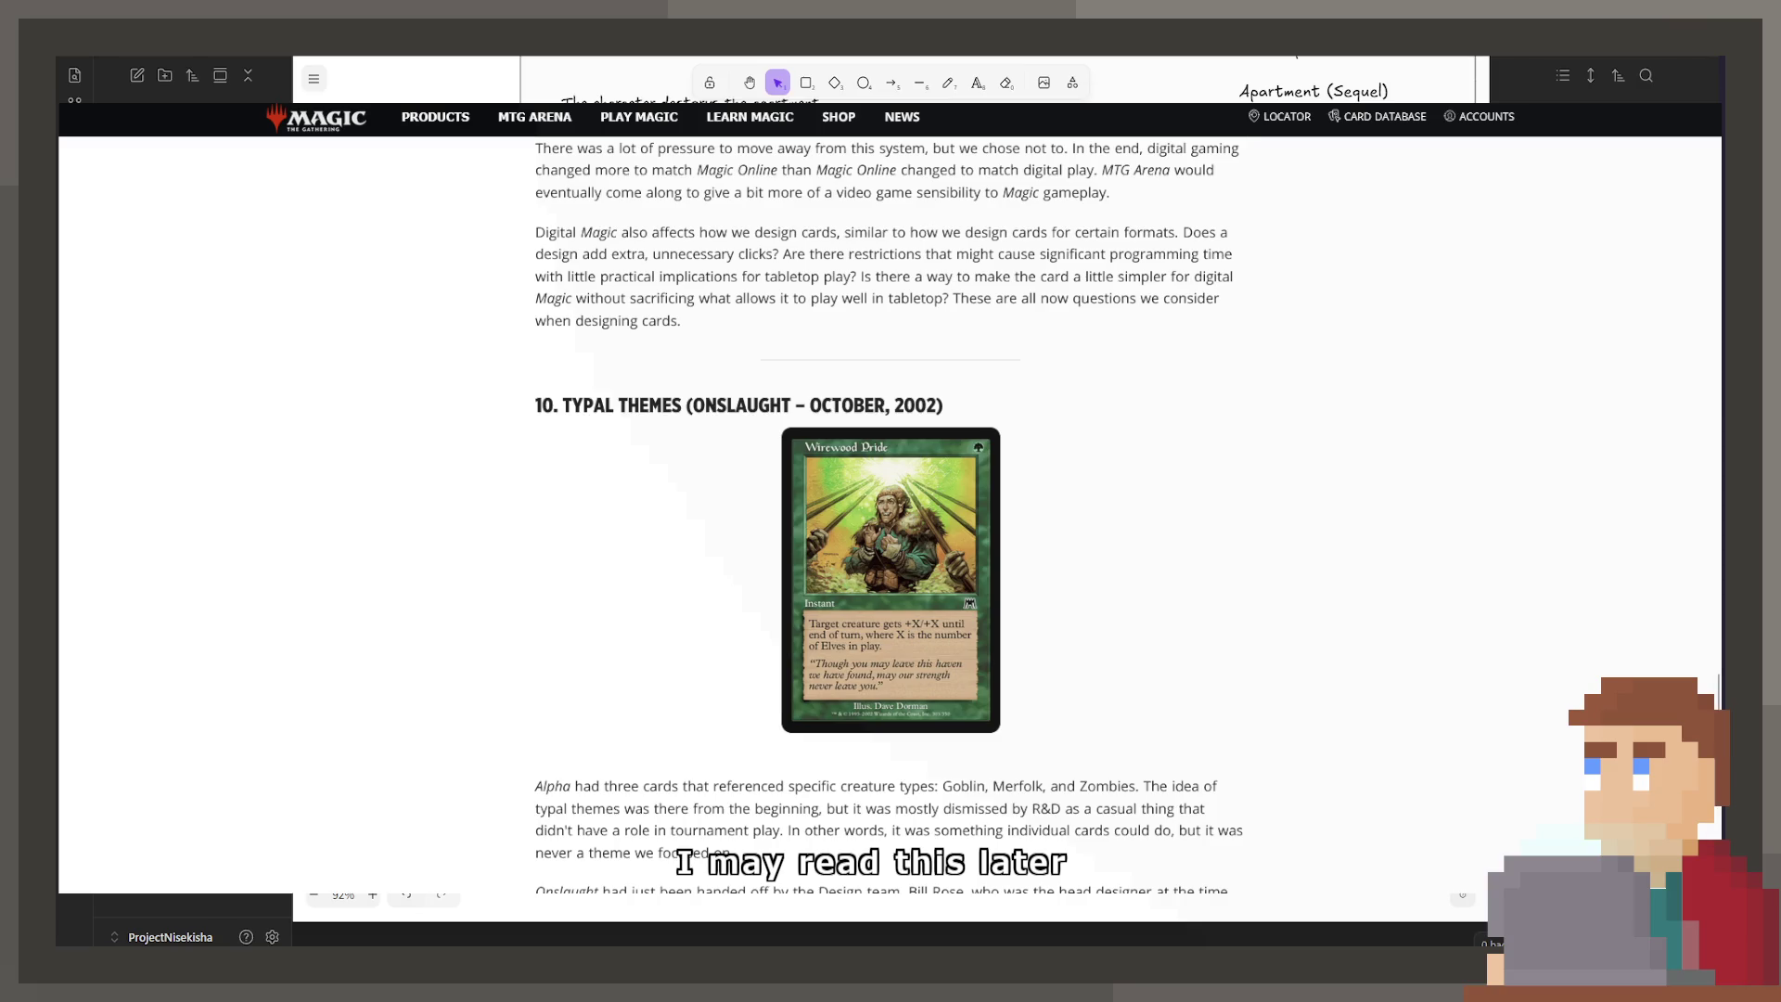
Step: Put away the Magic article to reveal Game Developer's 'Natural Funativity' article
{"action": "key", "text": "alt+Tab"}
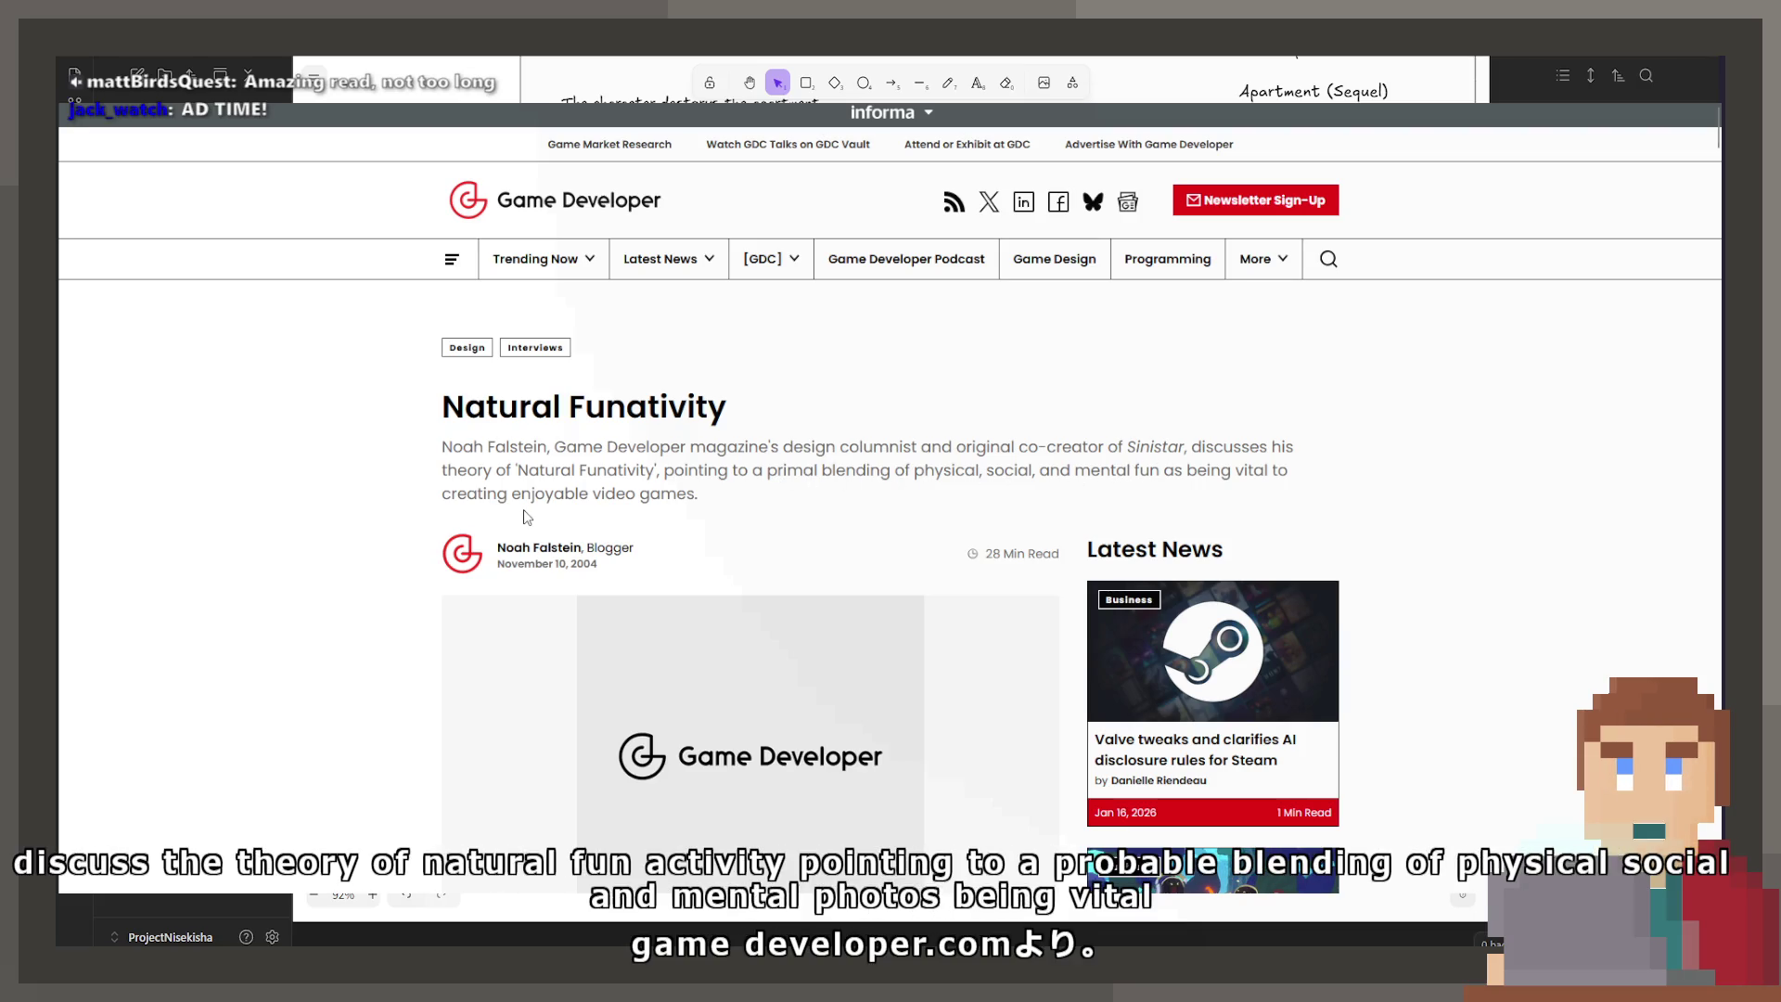
Step: Skim down the Natural Funativity article, then return to the GDC Magic talk paused at 42:36
{"action": "scroll", "coordinate": [890, 538], "scroll_direction": "down", "scroll_amount": 15}
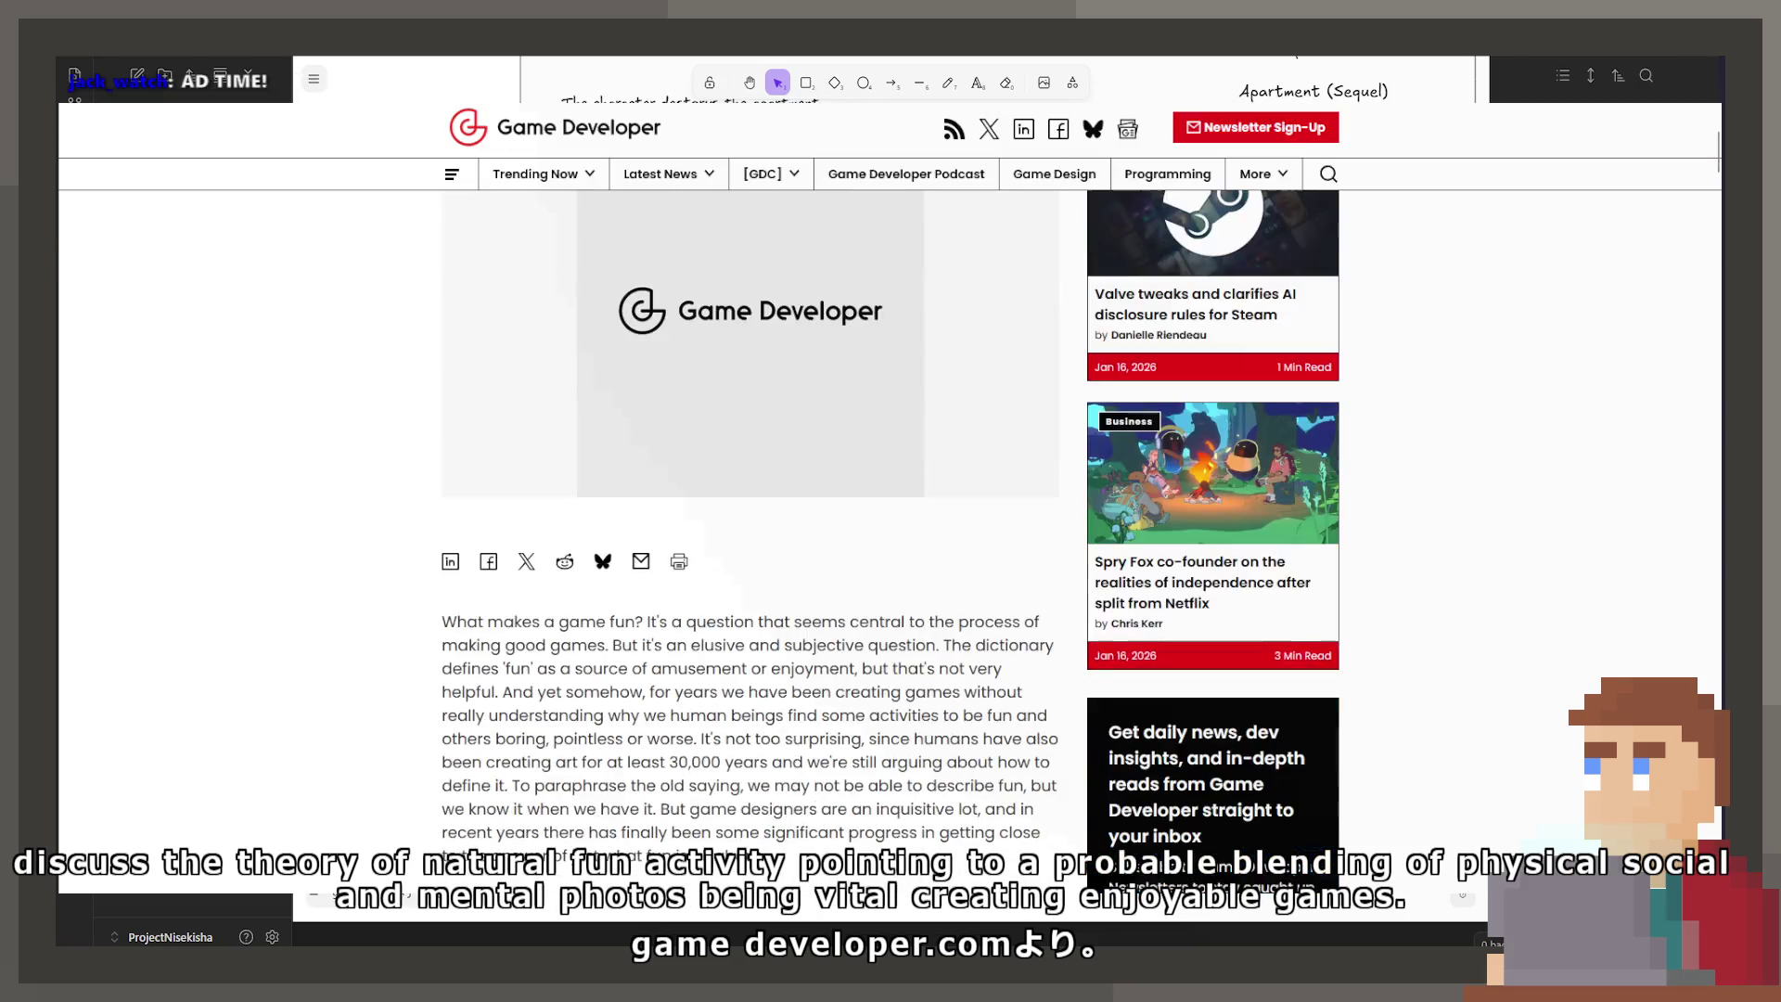
{"action": "scroll", "coordinate": [890, 538], "scroll_direction": "down", "scroll_amount": 15}
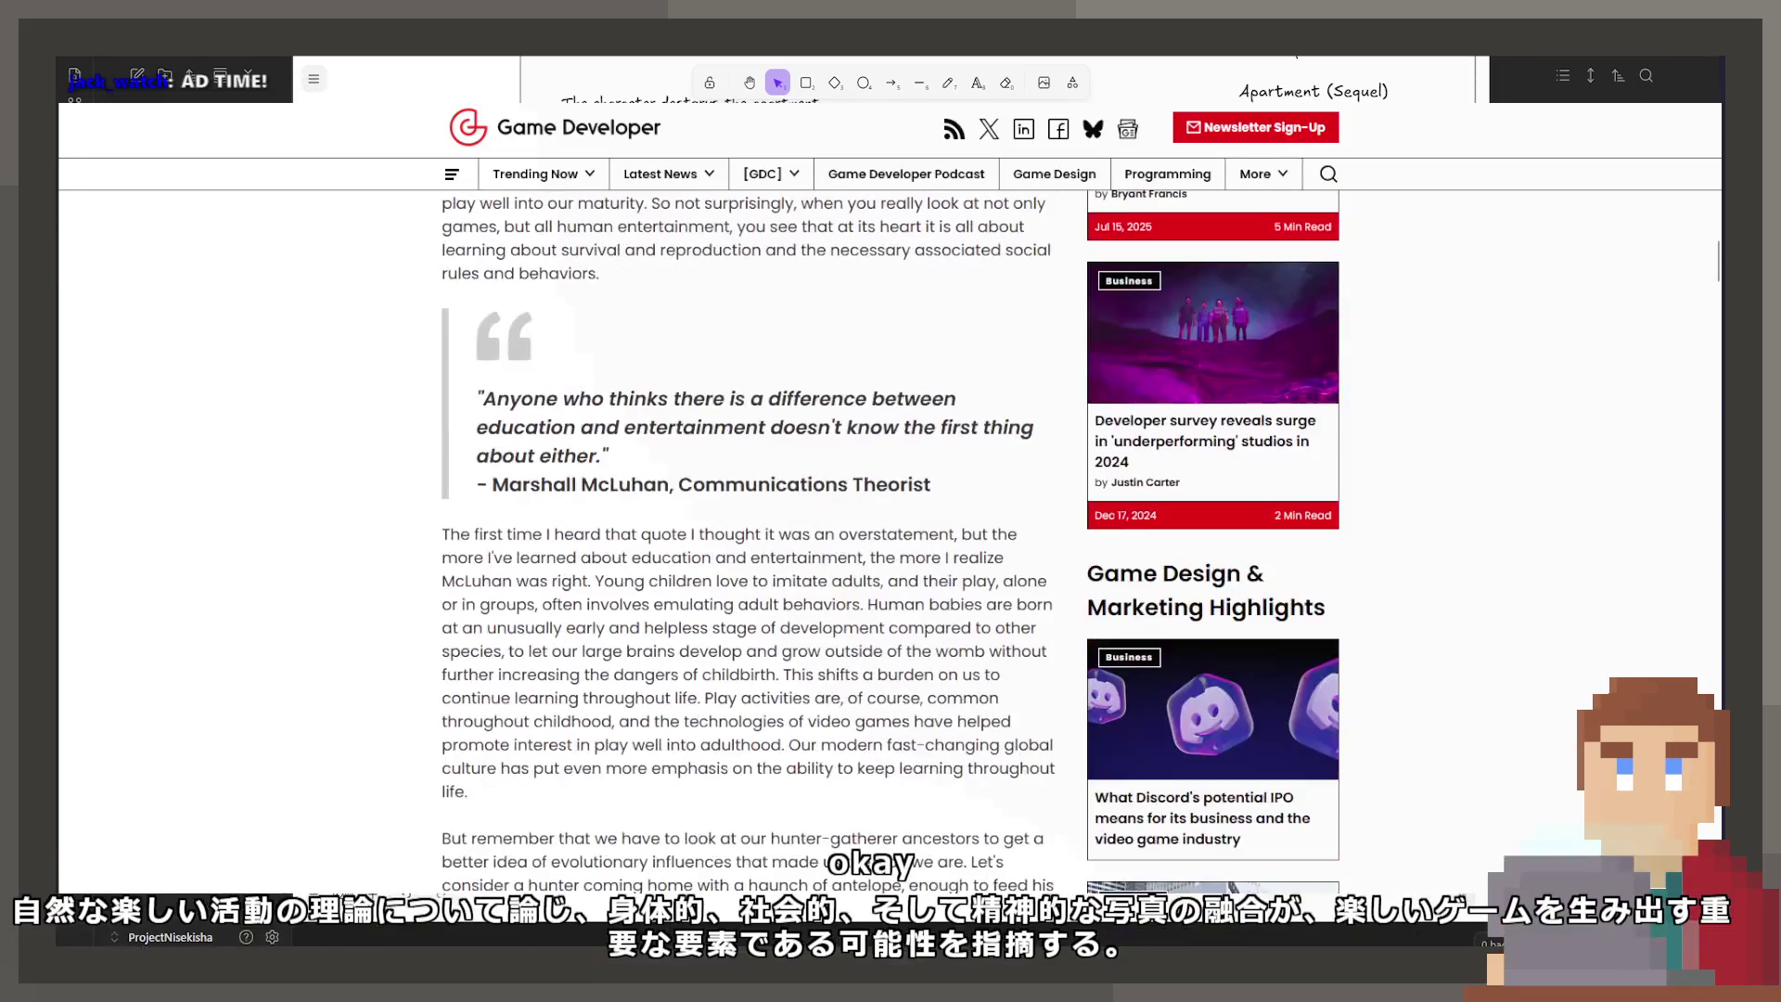
{"action": "scroll", "coordinate": [891, 538], "scroll_direction": "down", "scroll_amount": 10}
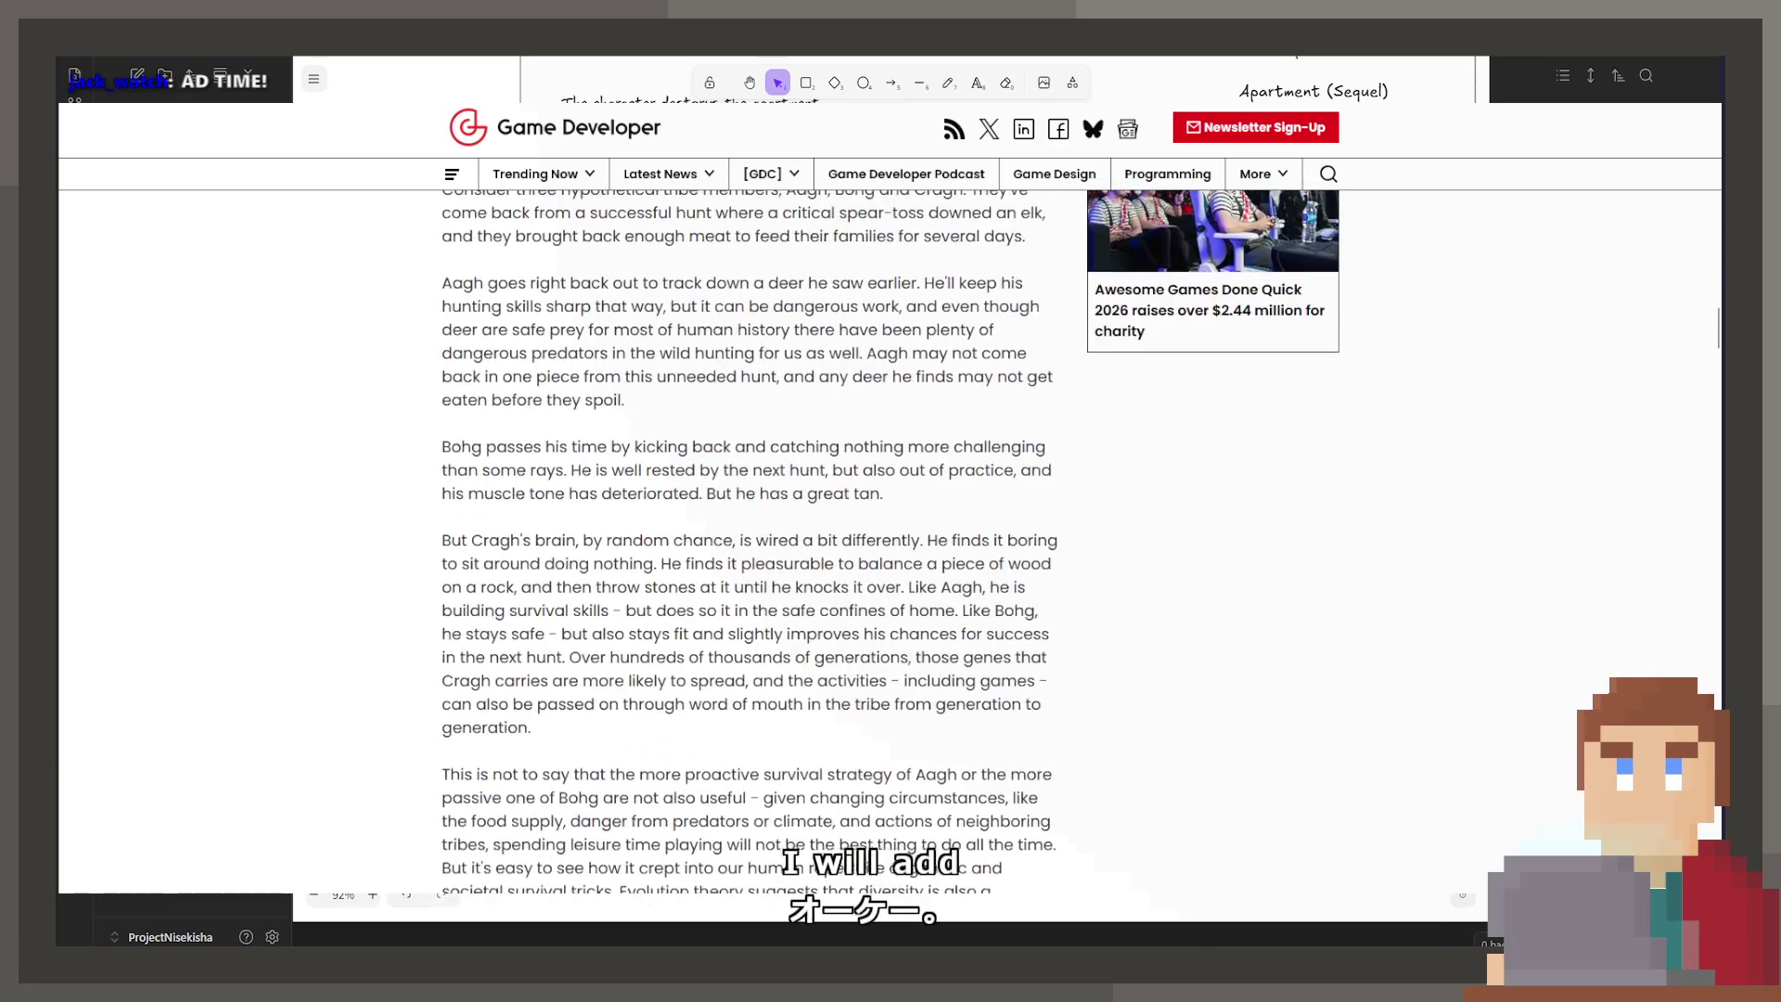
{"action": "key", "text": "ctrl+Tab"}
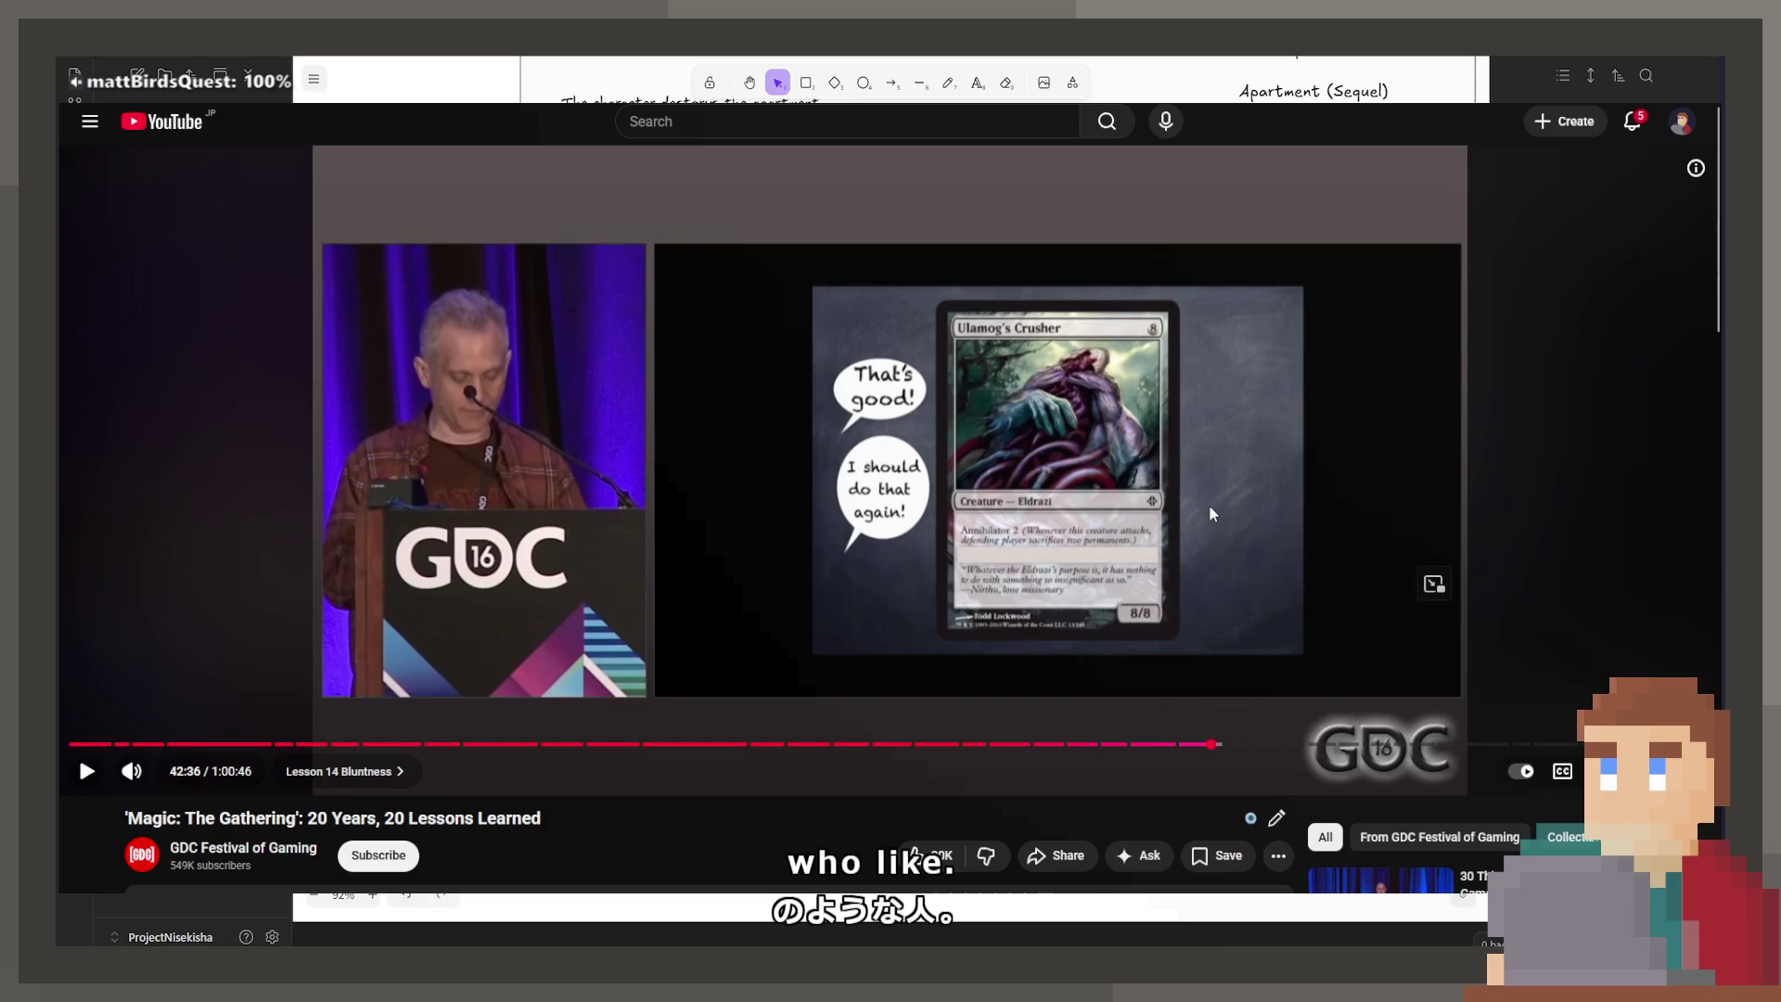
Step: Play the Magic talk briefly, seeking forward and back, then pause it
{"action": "left_click", "coordinate": [1209, 504]}
{"action": "key", "text": "Right"}
{"action": "key", "text": "Left"}
{"action": "key", "text": "Left"}
{"action": "left_click", "coordinate": [1210, 504]}
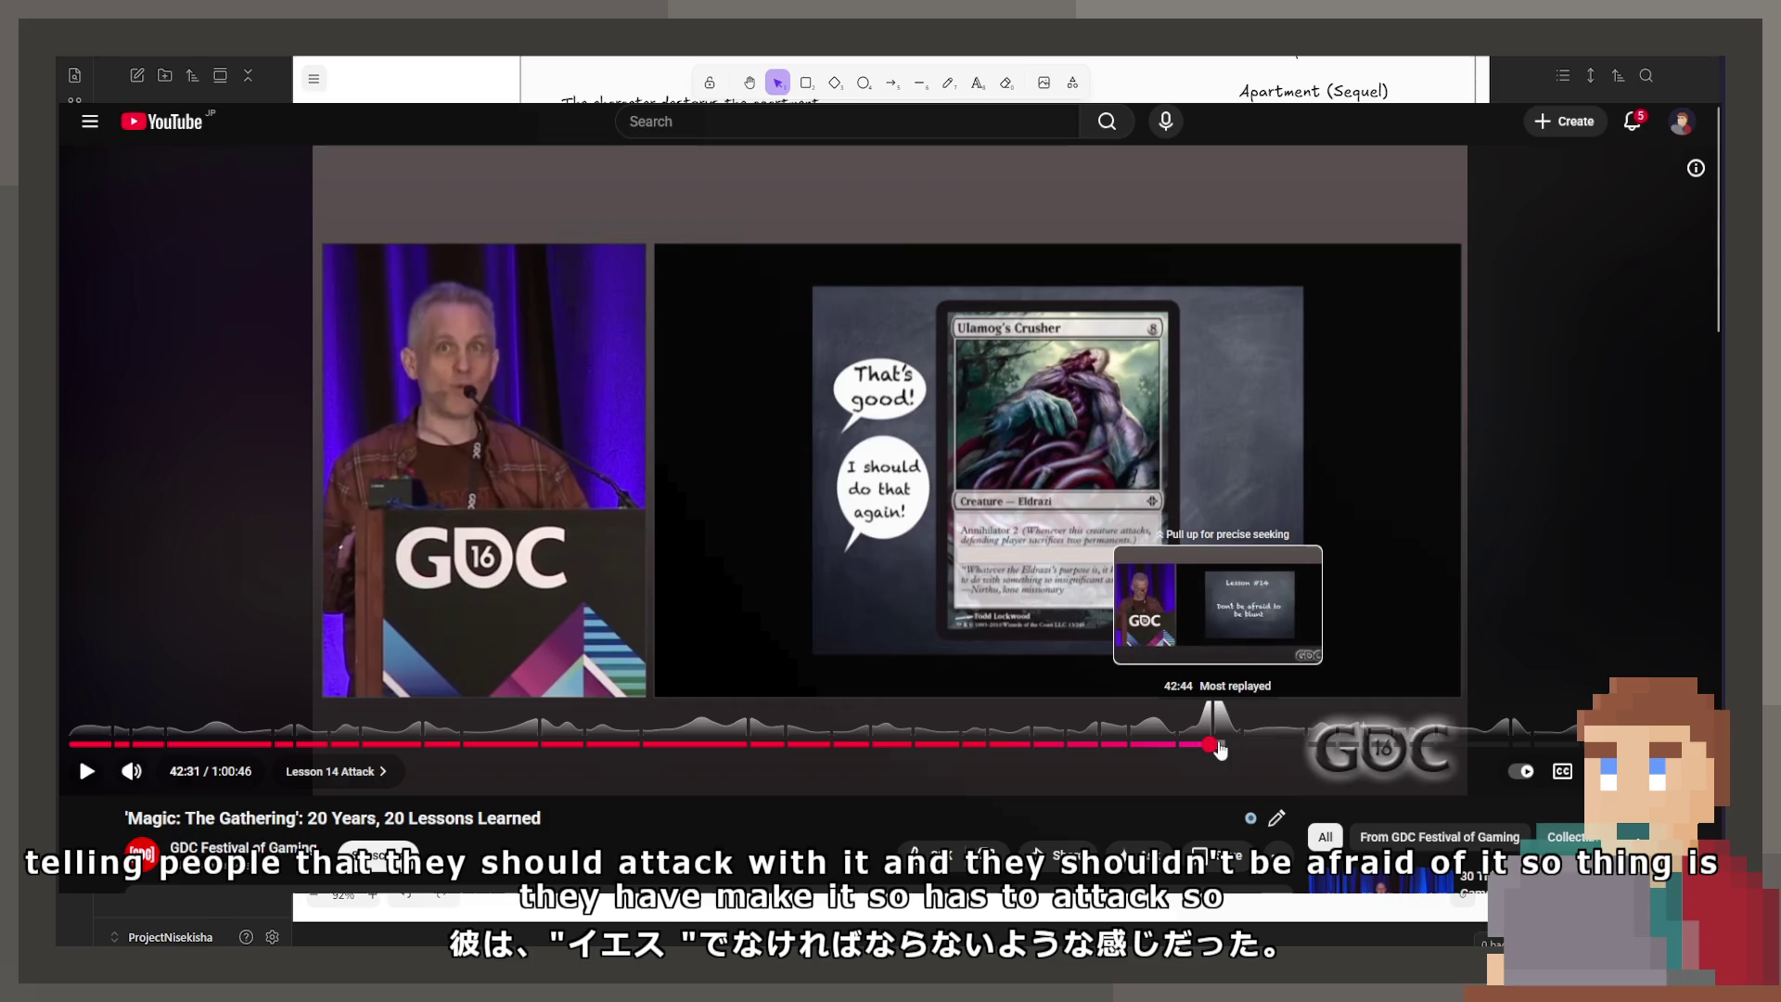
Step: Jump ahead to the Lesson #14 Bluntness slide in five-second skips
{"action": "left_click", "coordinate": [1217, 745]}
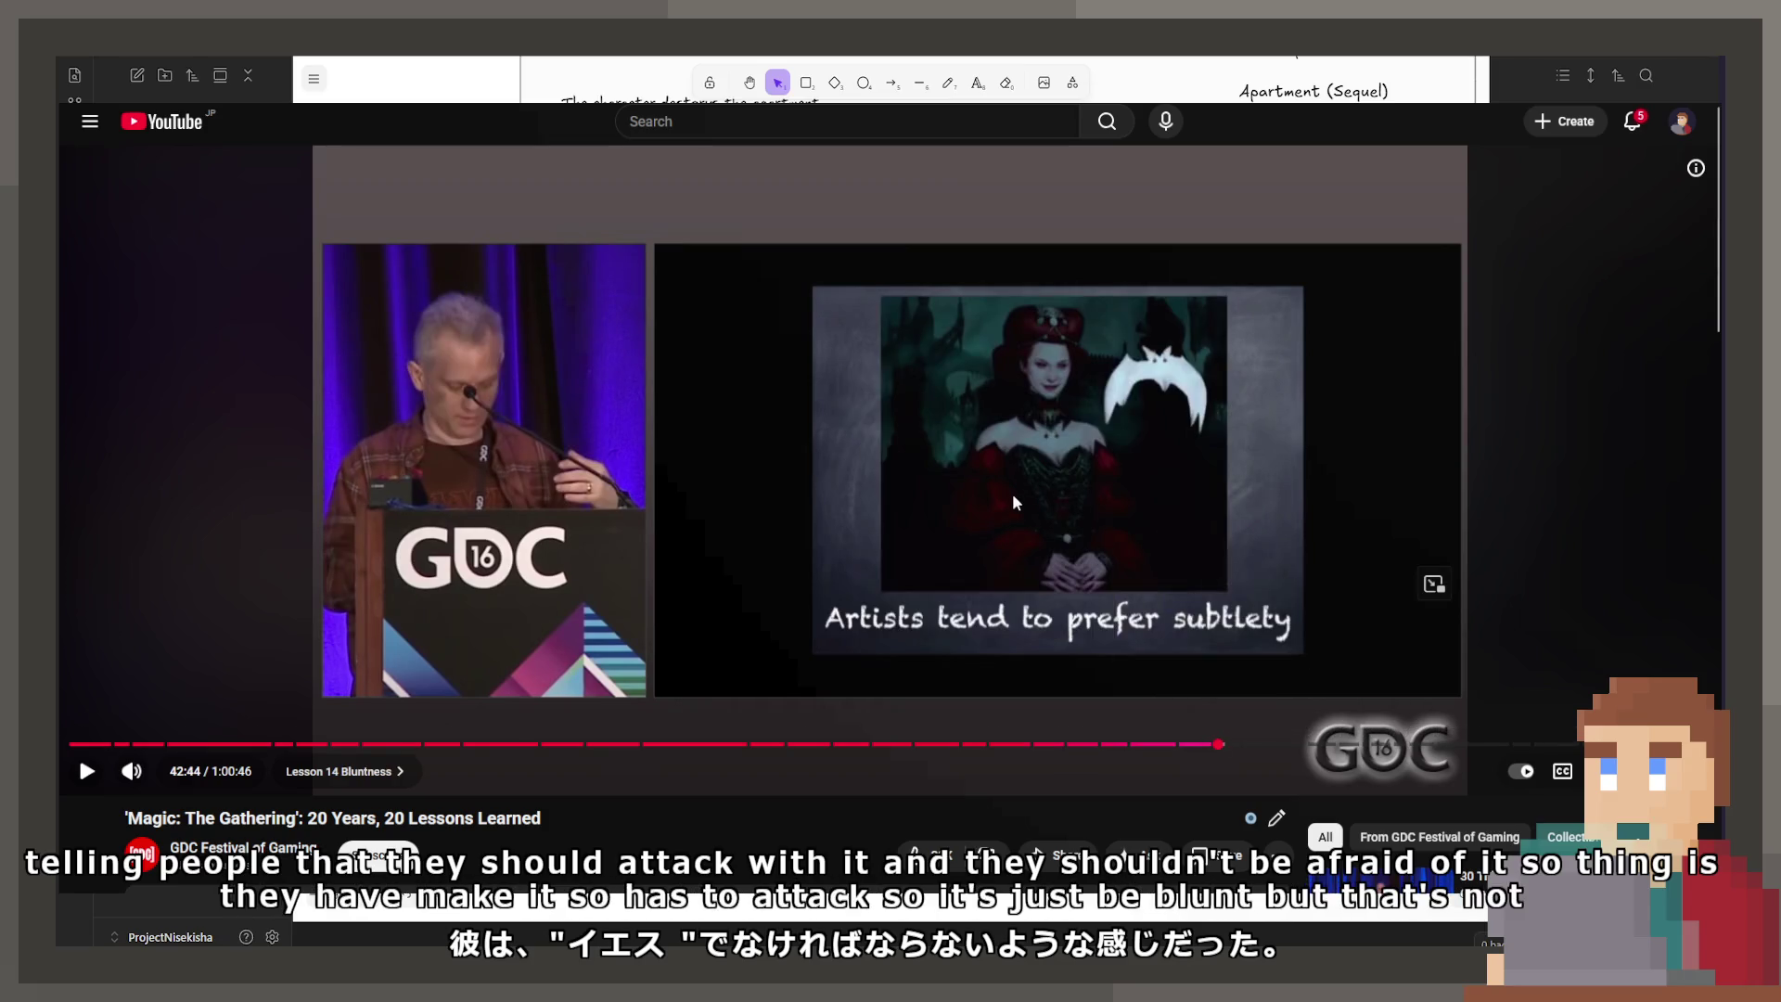
{"action": "key", "text": "Right"}
{"action": "key", "text": "Right"}
{"action": "key", "text": "Right"}
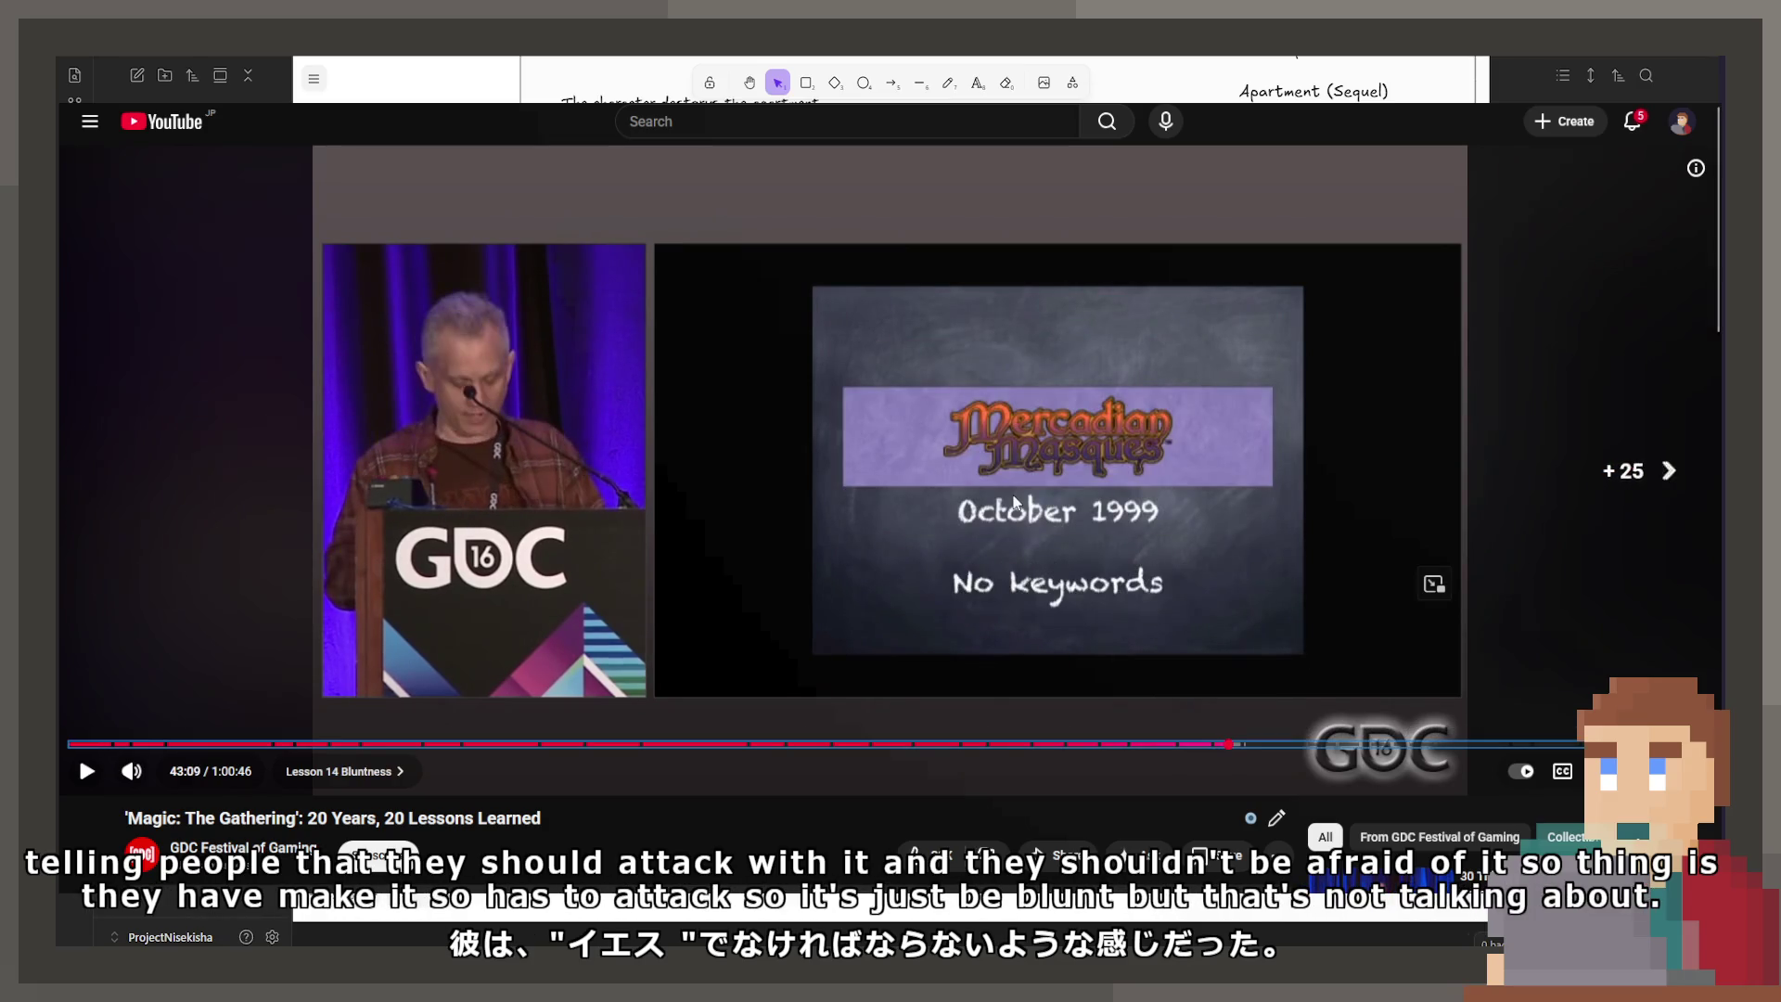
{"action": "key", "text": "Right"}
{"action": "key", "text": "Right"}
{"action": "key", "text": "Right"}
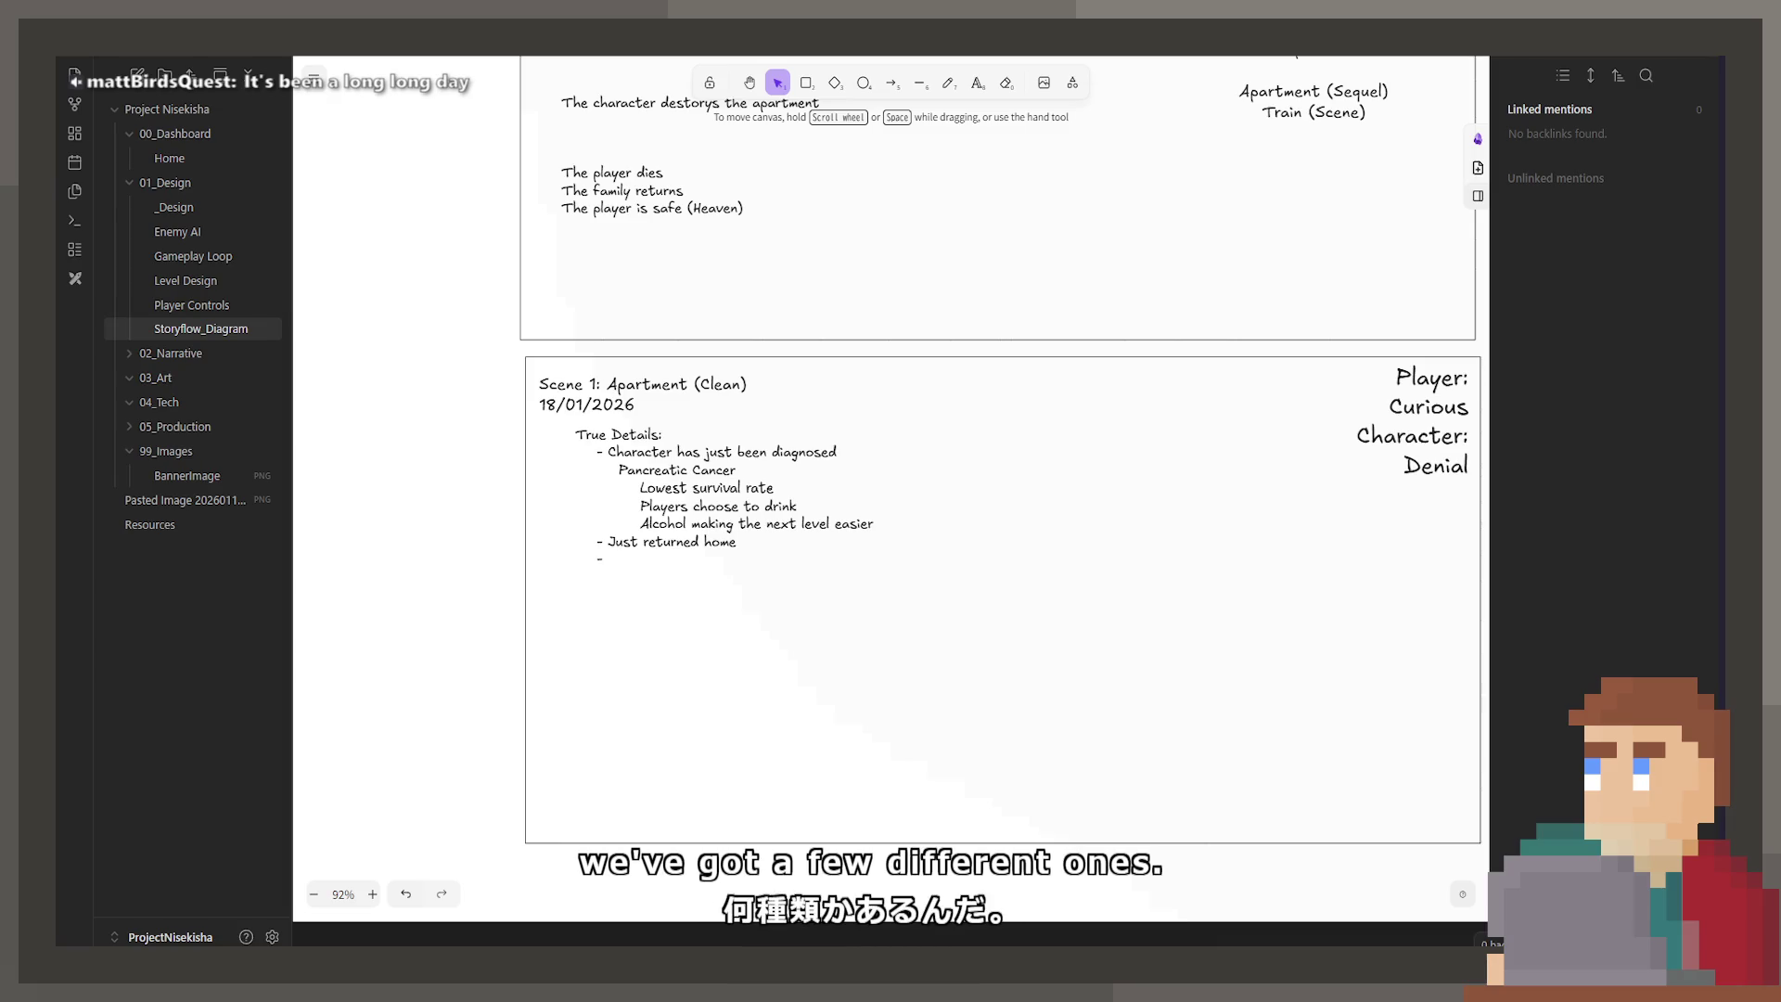
Step: Bring up the 'Hearthstone GDC' results and scroll to the card game power curve talk
{"action": "key", "text": "alt+Tab"}
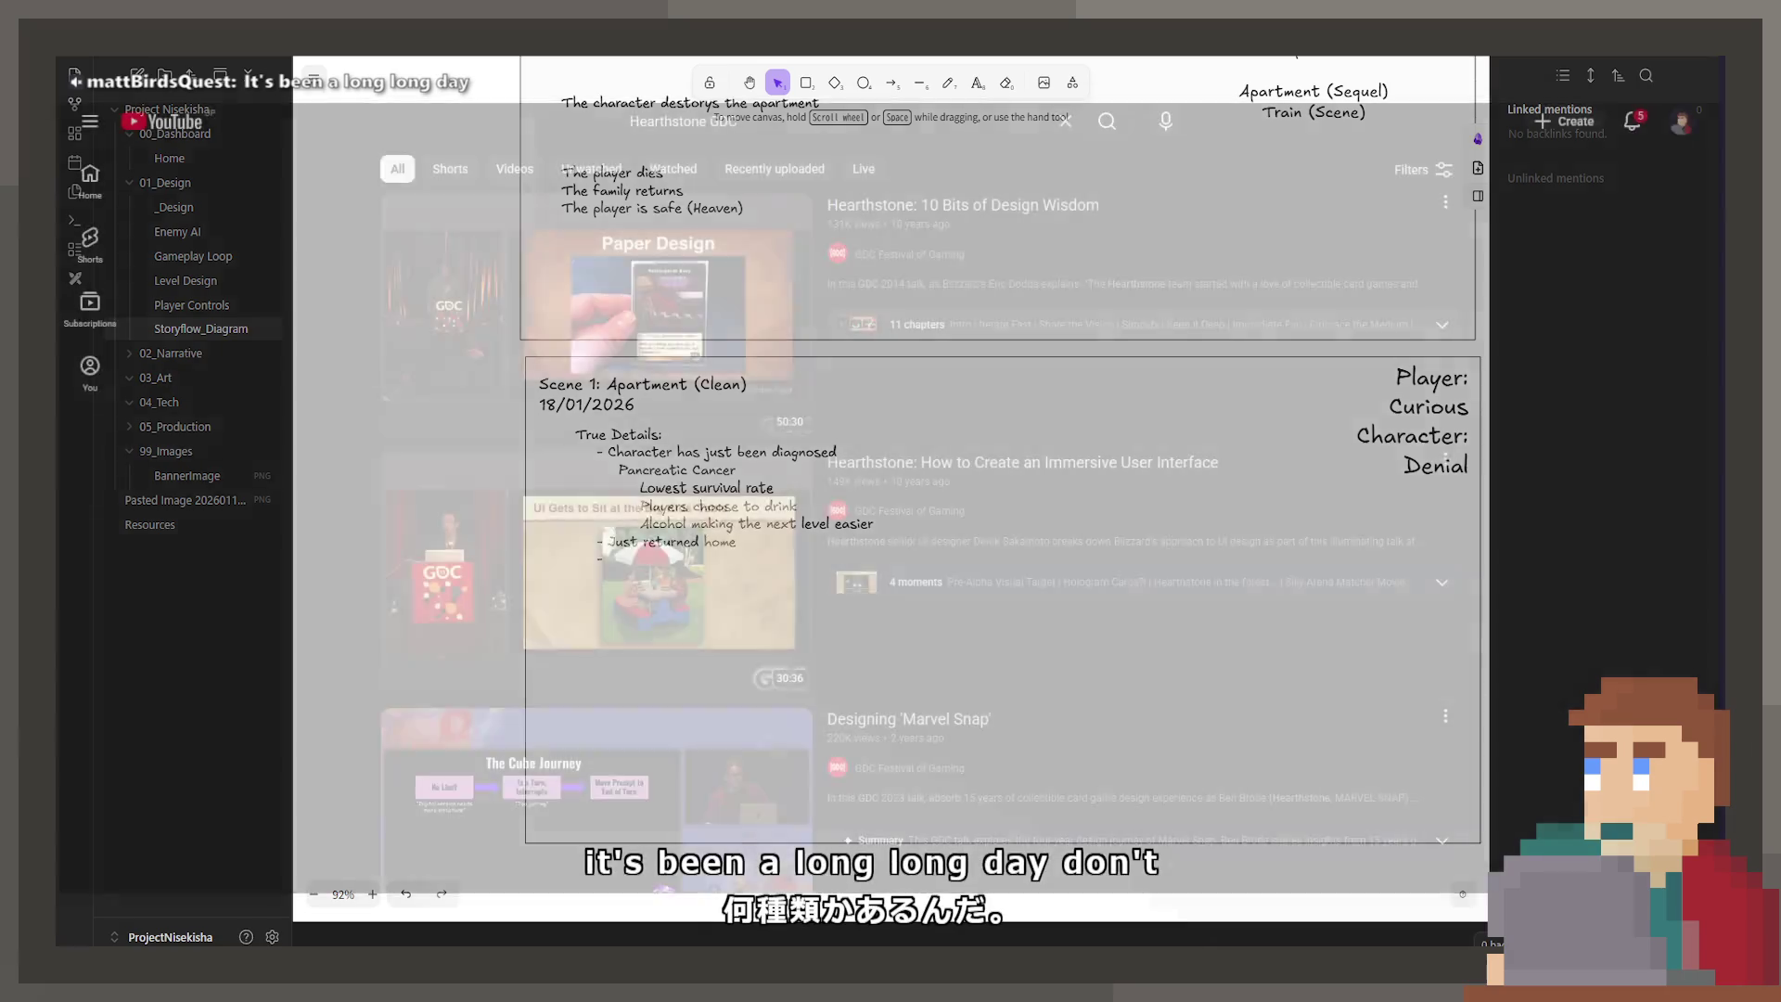
{"action": "mouse_move", "coordinate": [1412, 204]}
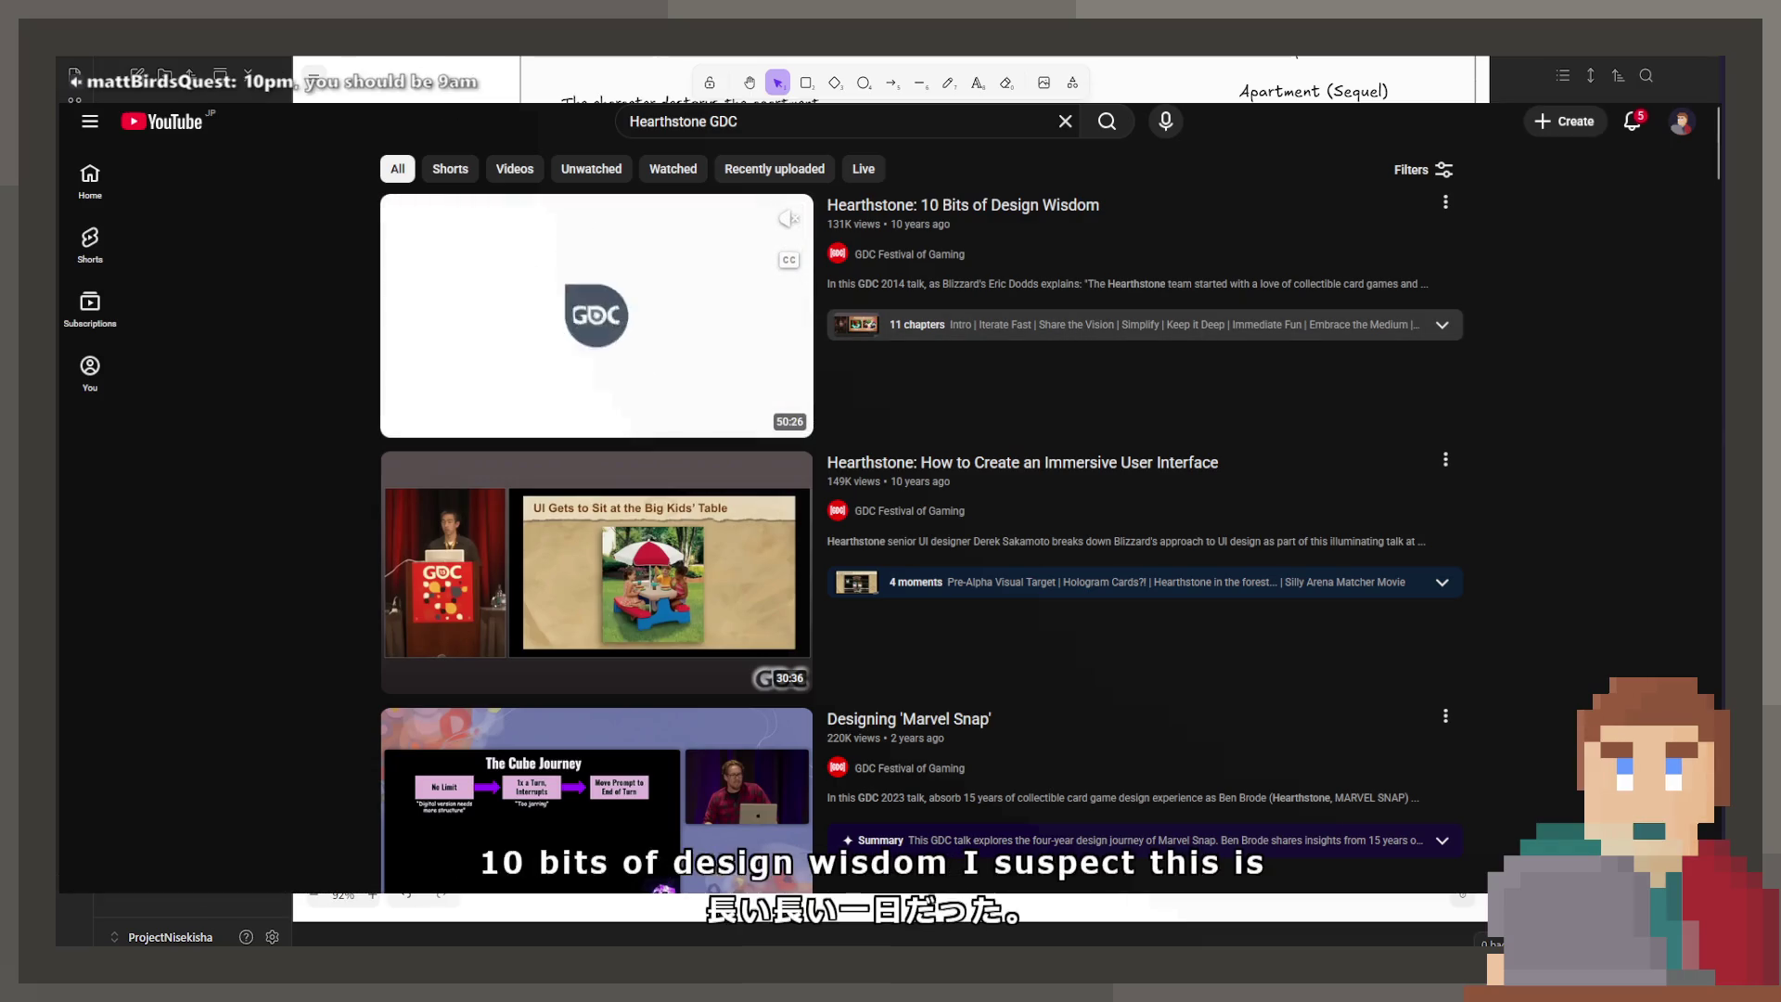
{"action": "mouse_move", "coordinate": [1412, 462]}
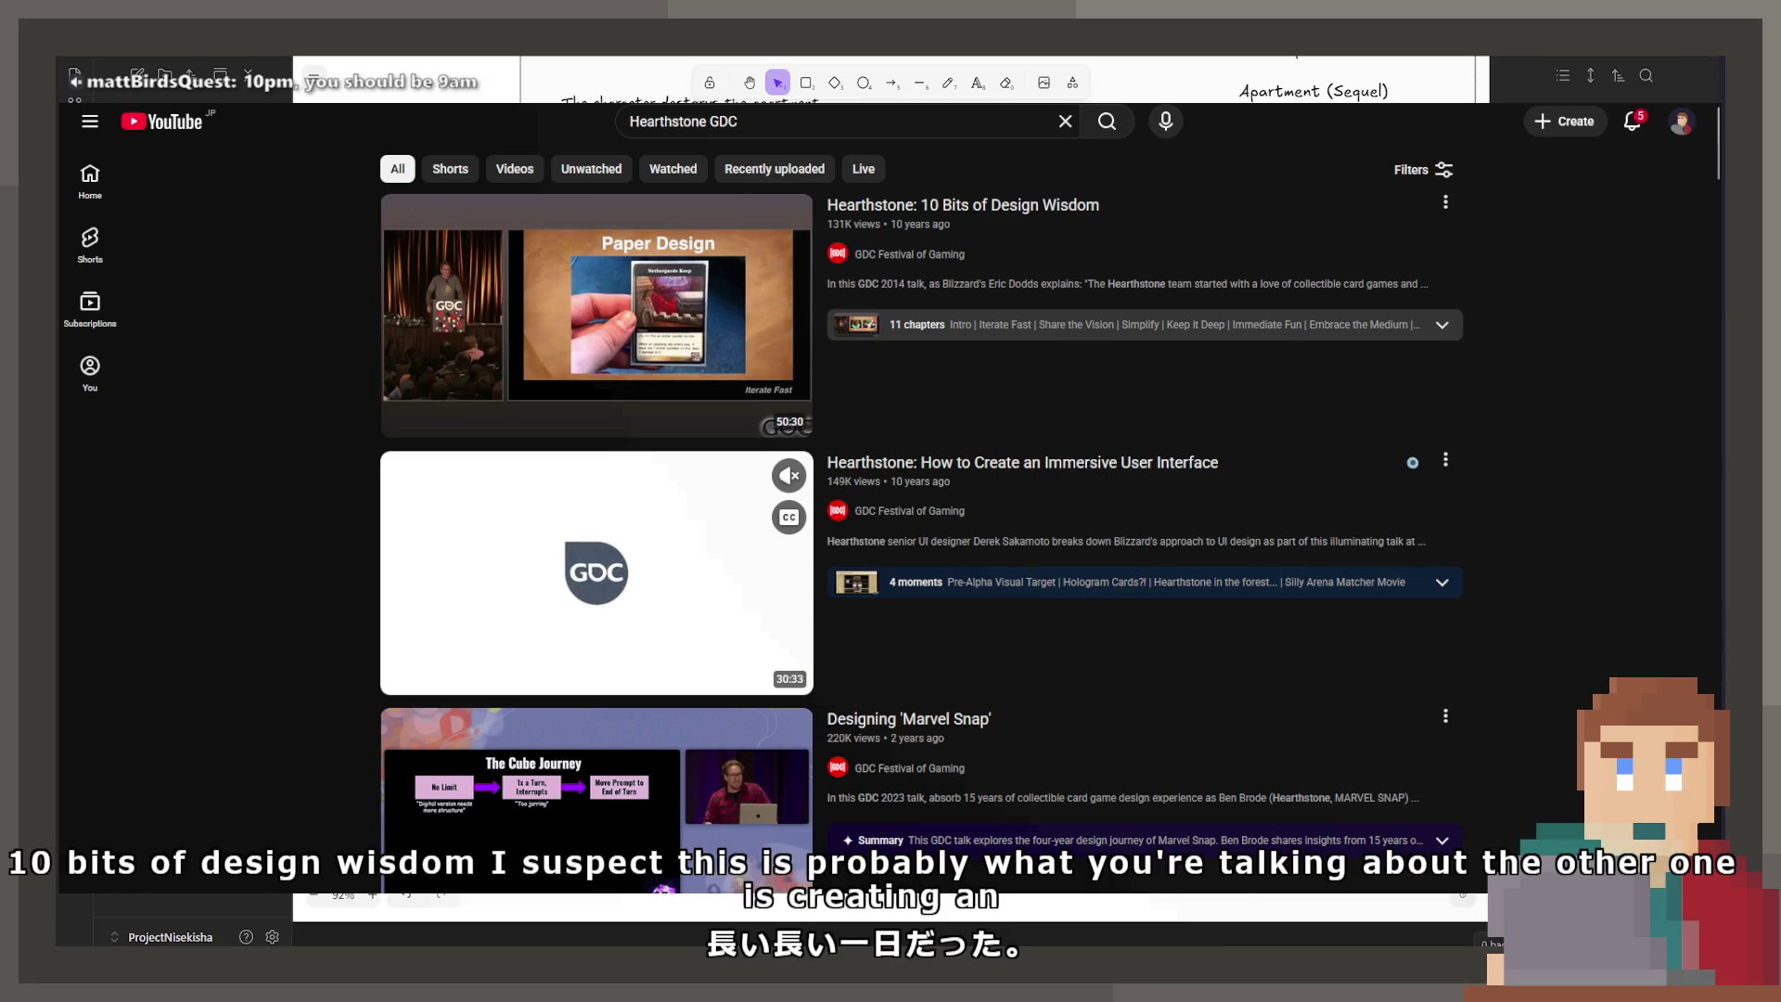
{"action": "scroll", "coordinate": [1412, 462], "scroll_direction": "down", "scroll_amount": 2}
{"action": "scroll", "coordinate": [922, 519], "scroll_direction": "down", "scroll_amount": 3}
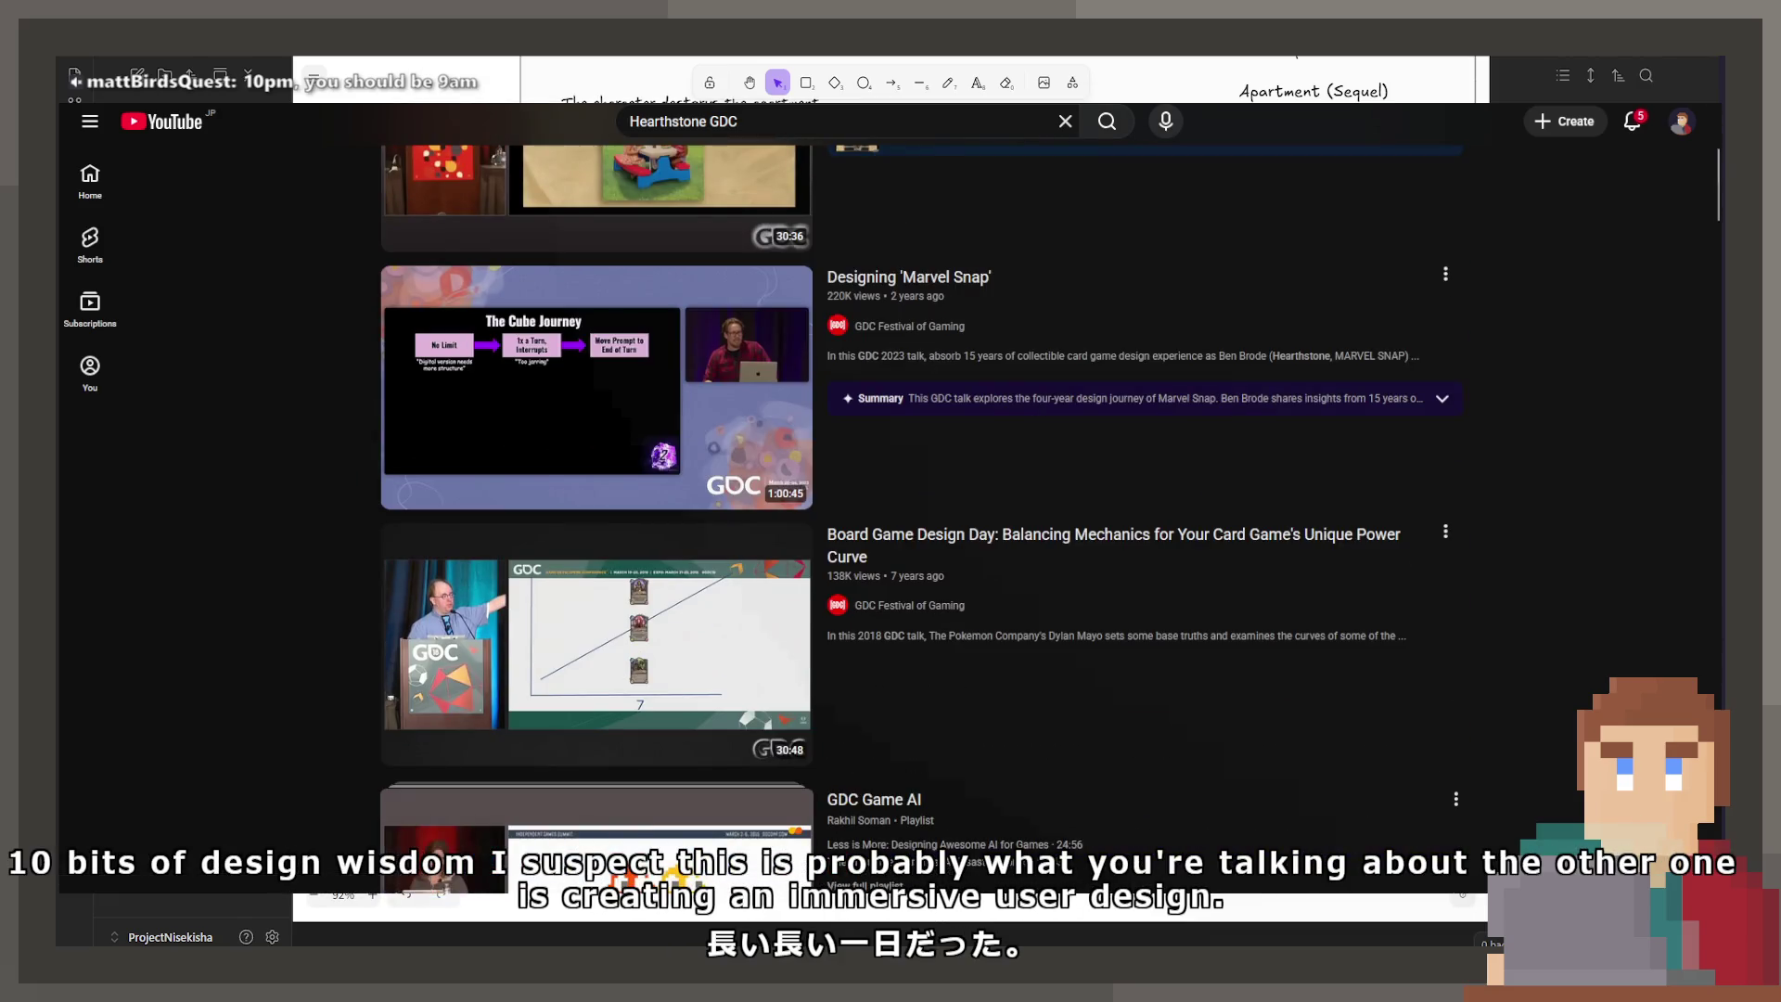
{"action": "mouse_move", "coordinate": [1412, 534]}
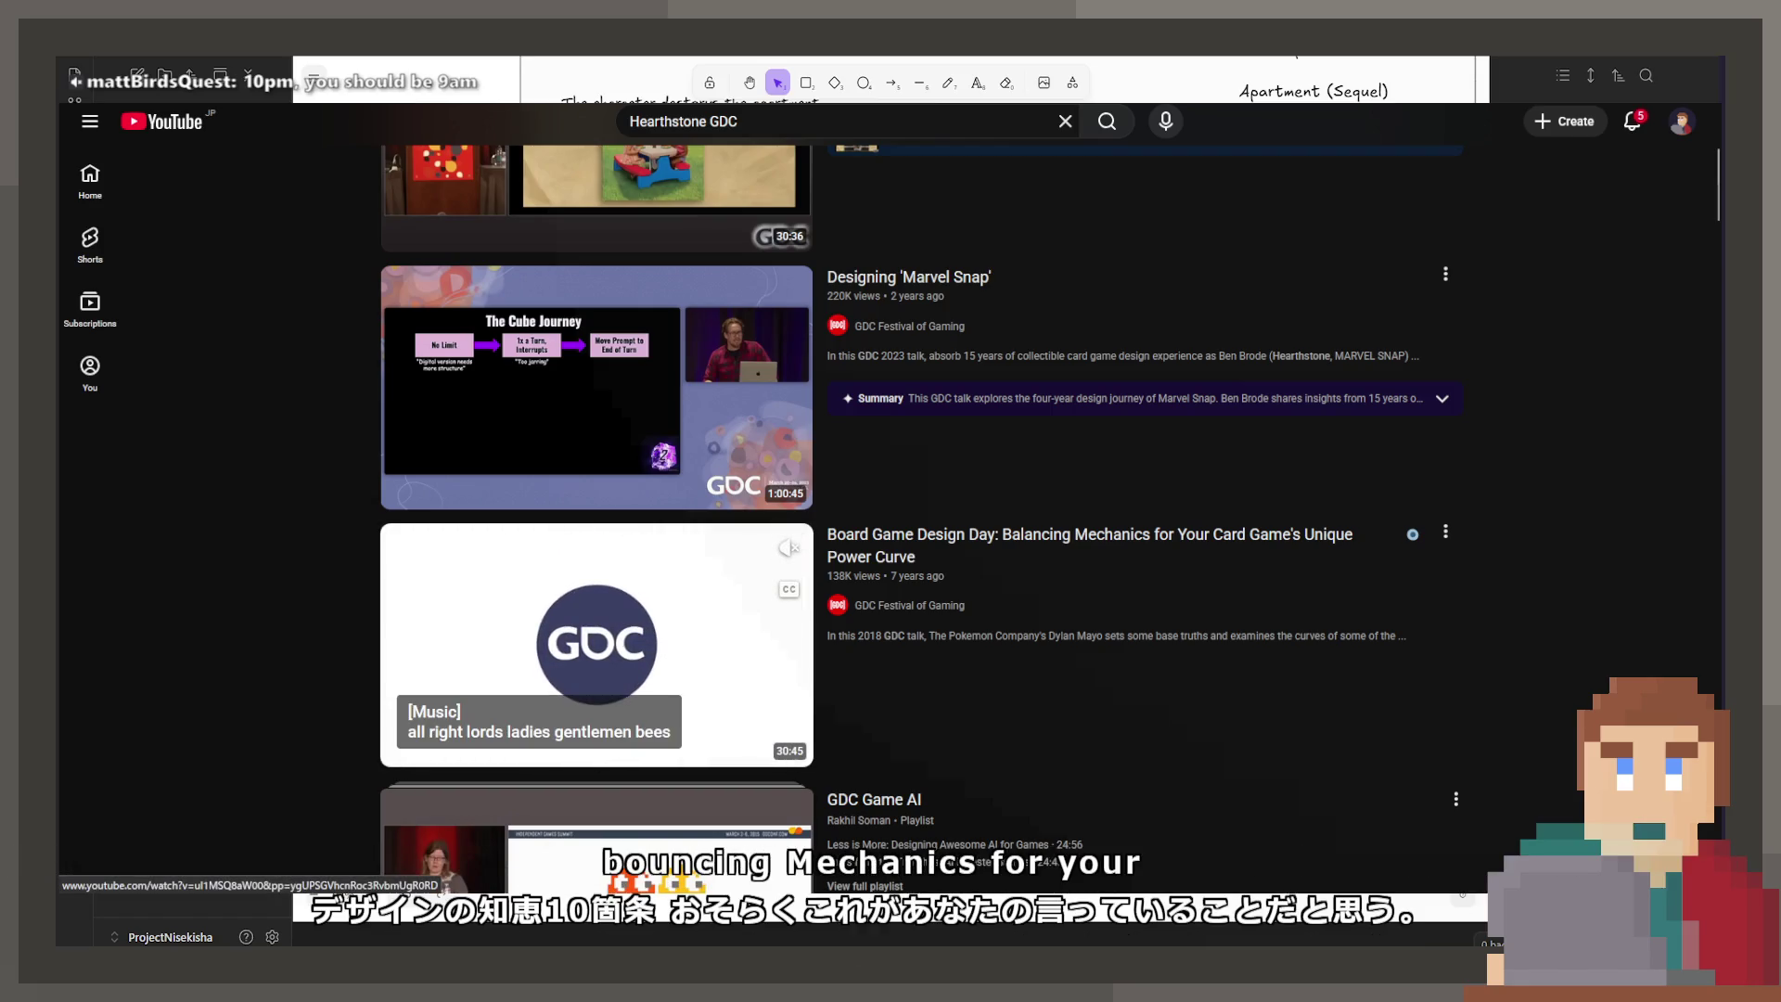
{"action": "scroll", "coordinate": [1412, 535], "scroll_direction": "down", "scroll_amount": 5}
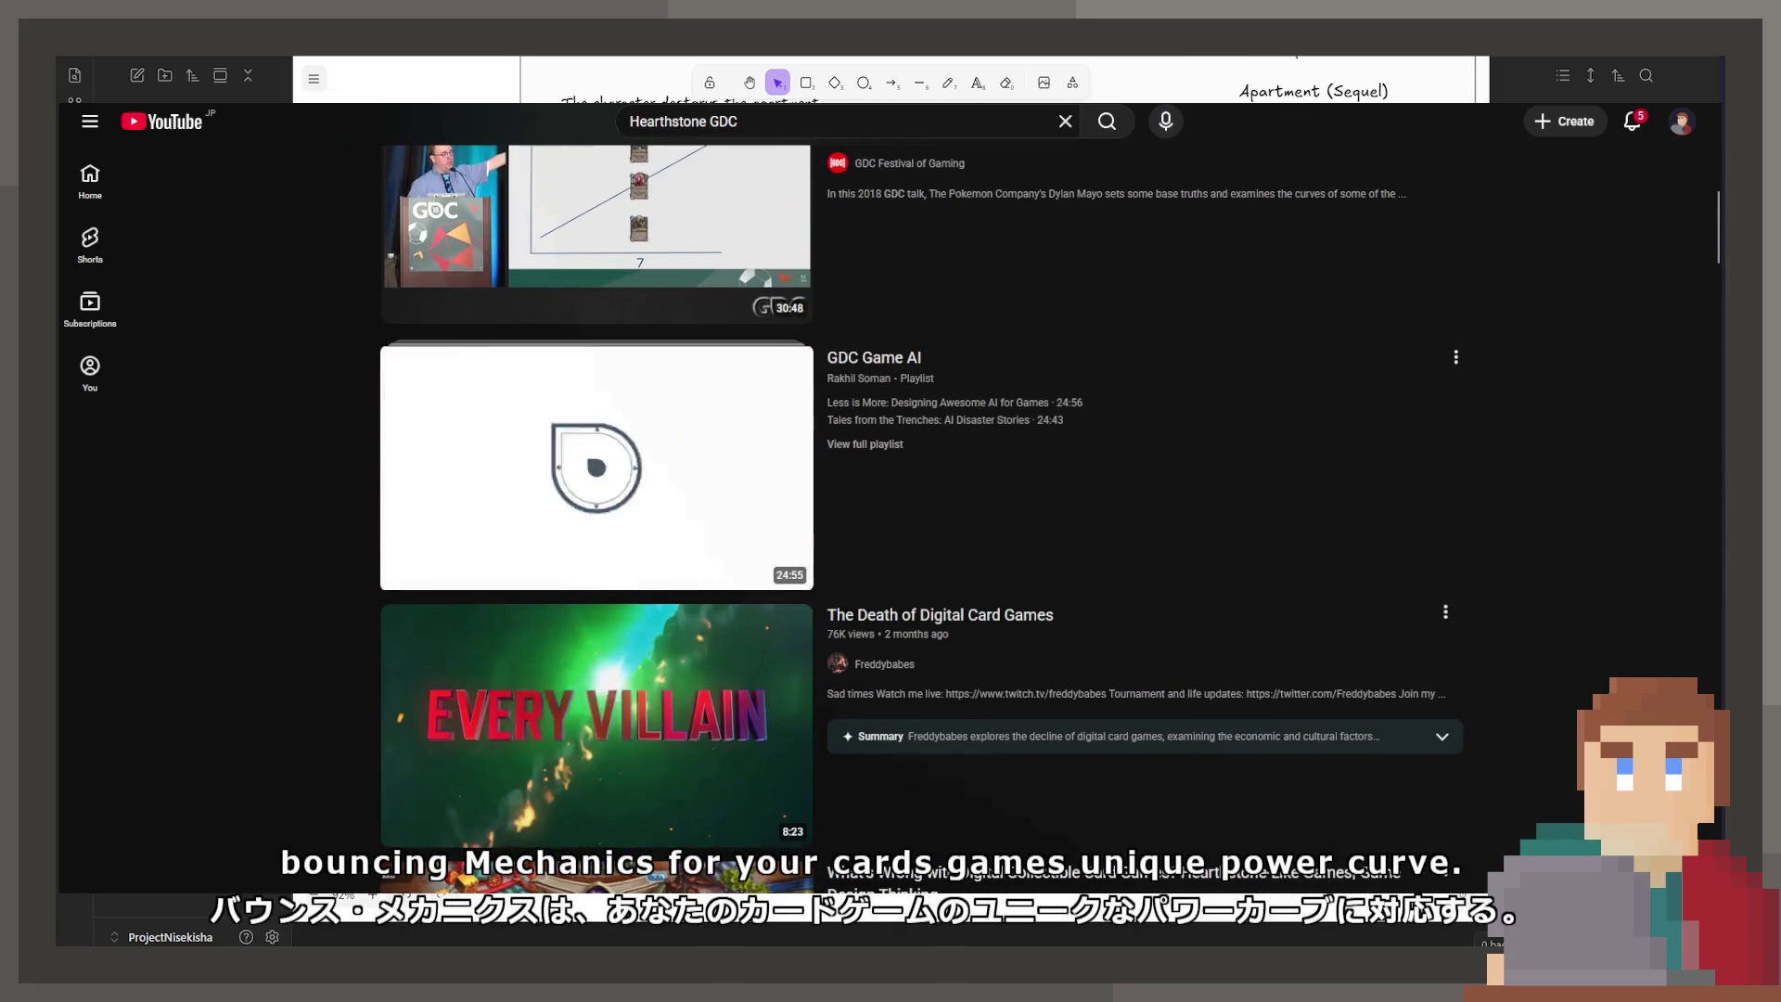
{"action": "scroll", "coordinate": [597, 649], "scroll_direction": "down", "scroll_amount": 3}
{"action": "scroll", "coordinate": [597, 649], "scroll_direction": "up", "scroll_amount": 10}
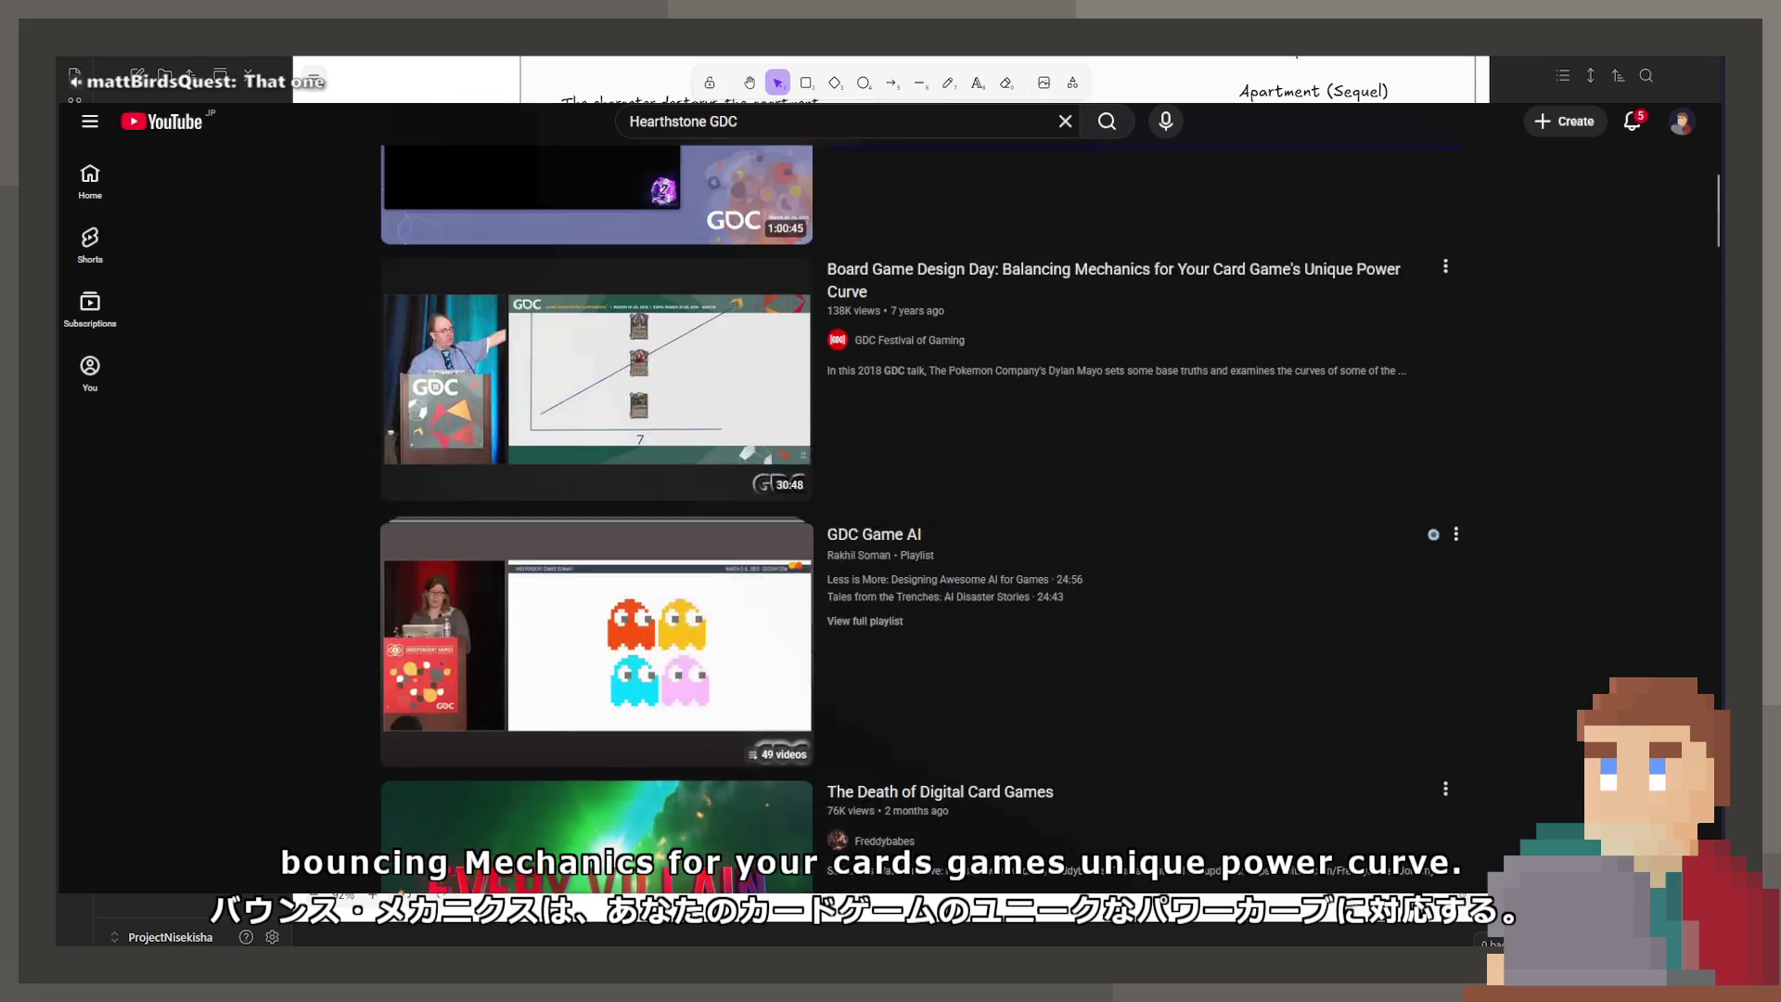
{"action": "scroll", "coordinate": [596, 649], "scroll_direction": "up", "scroll_amount": 2}
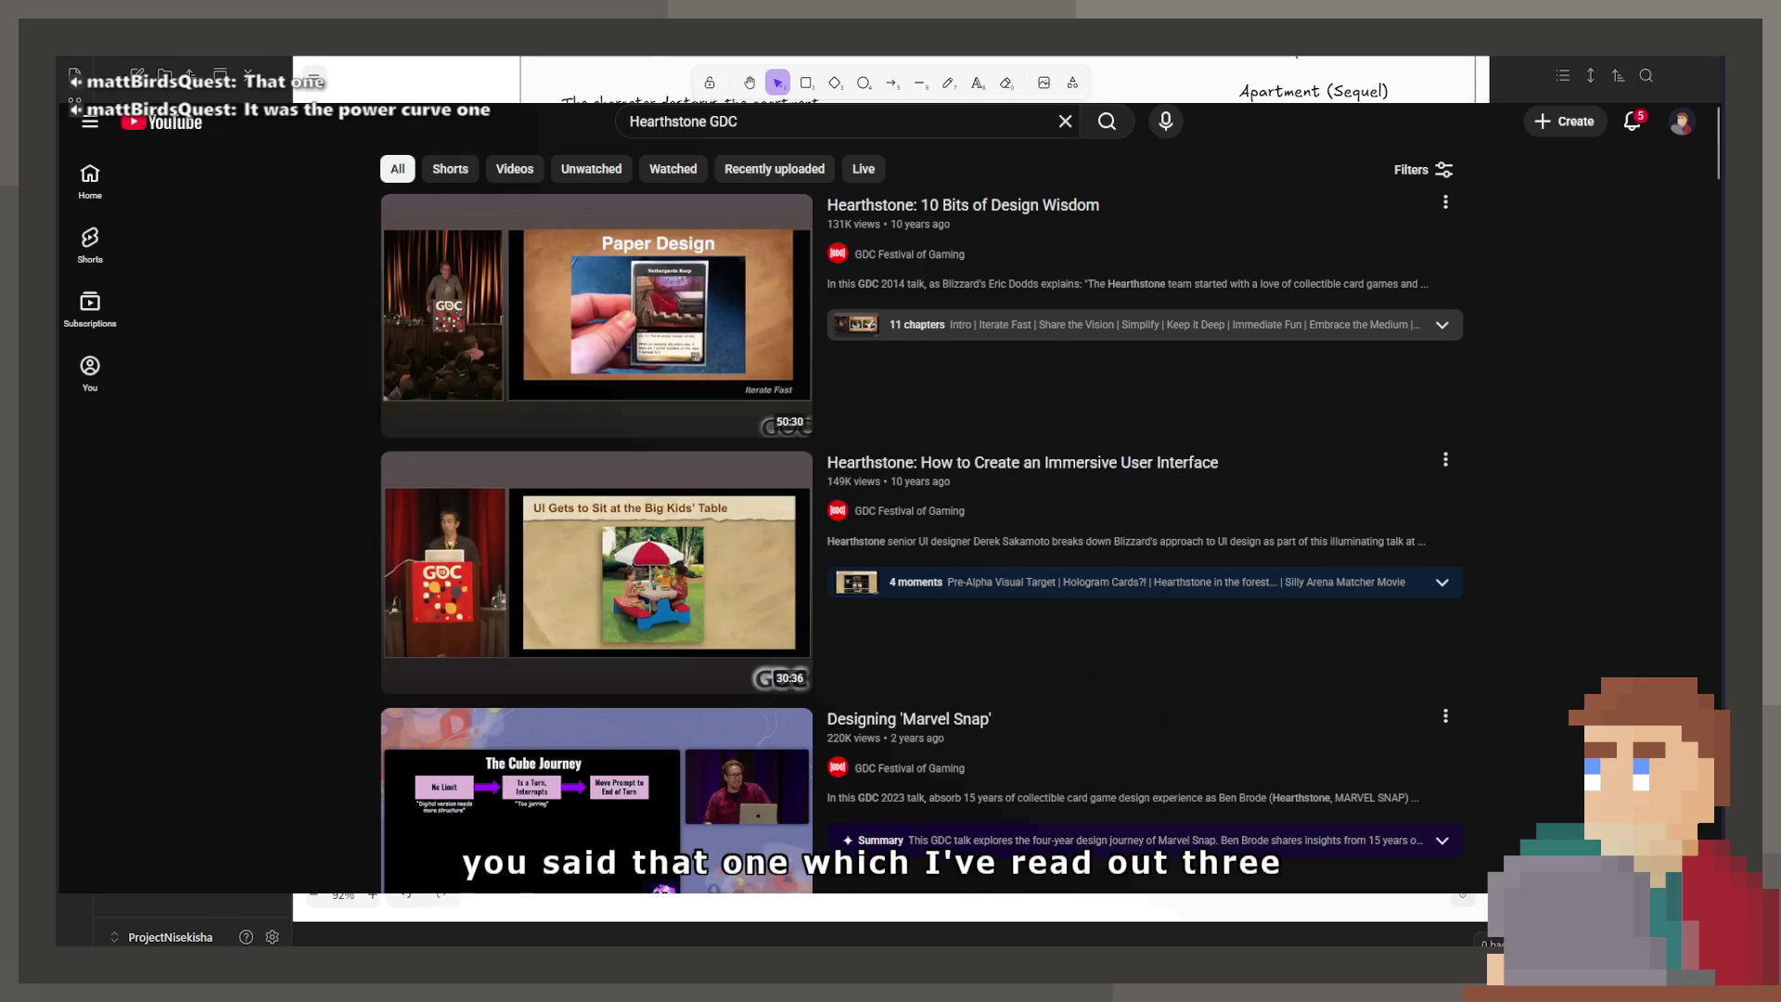
{"action": "mouse_move", "coordinate": [597, 572]}
{"action": "scroll", "coordinate": [597, 482], "scroll_direction": "down", "scroll_amount": 8}
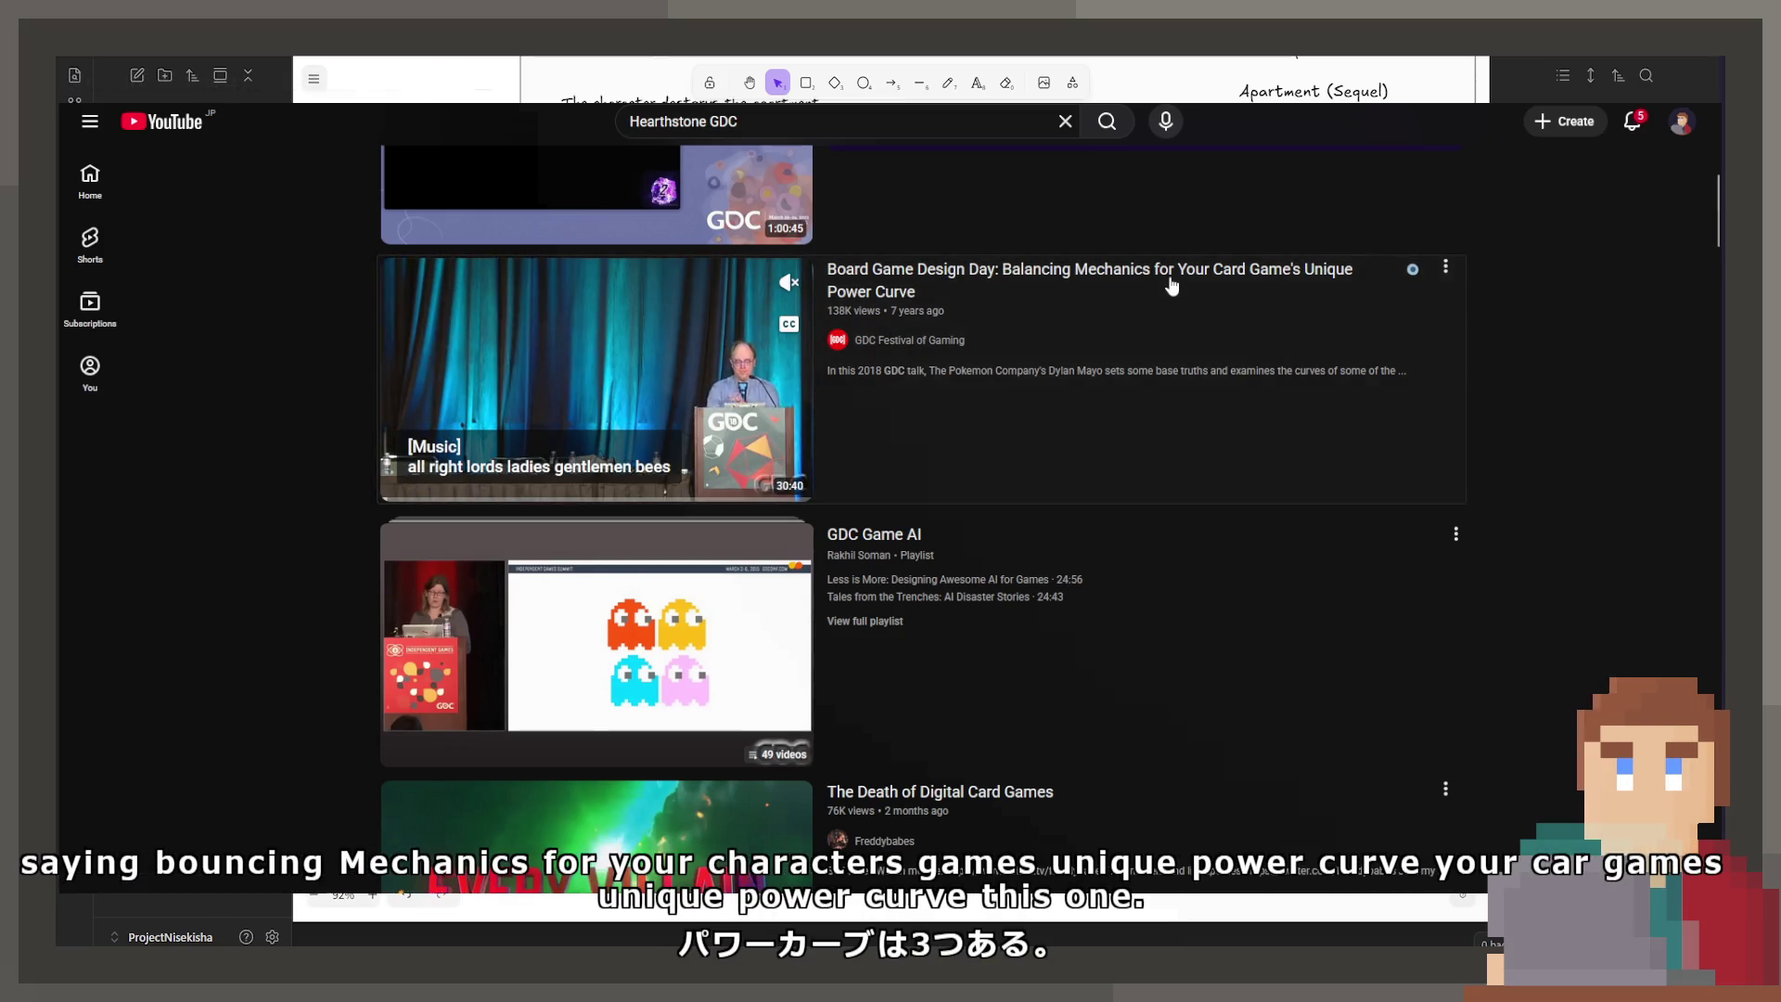
Step: Open the Board Game Design Day power curve talk and jump to the 4:02 power range slide
{"action": "left_click", "coordinate": [1169, 275]}
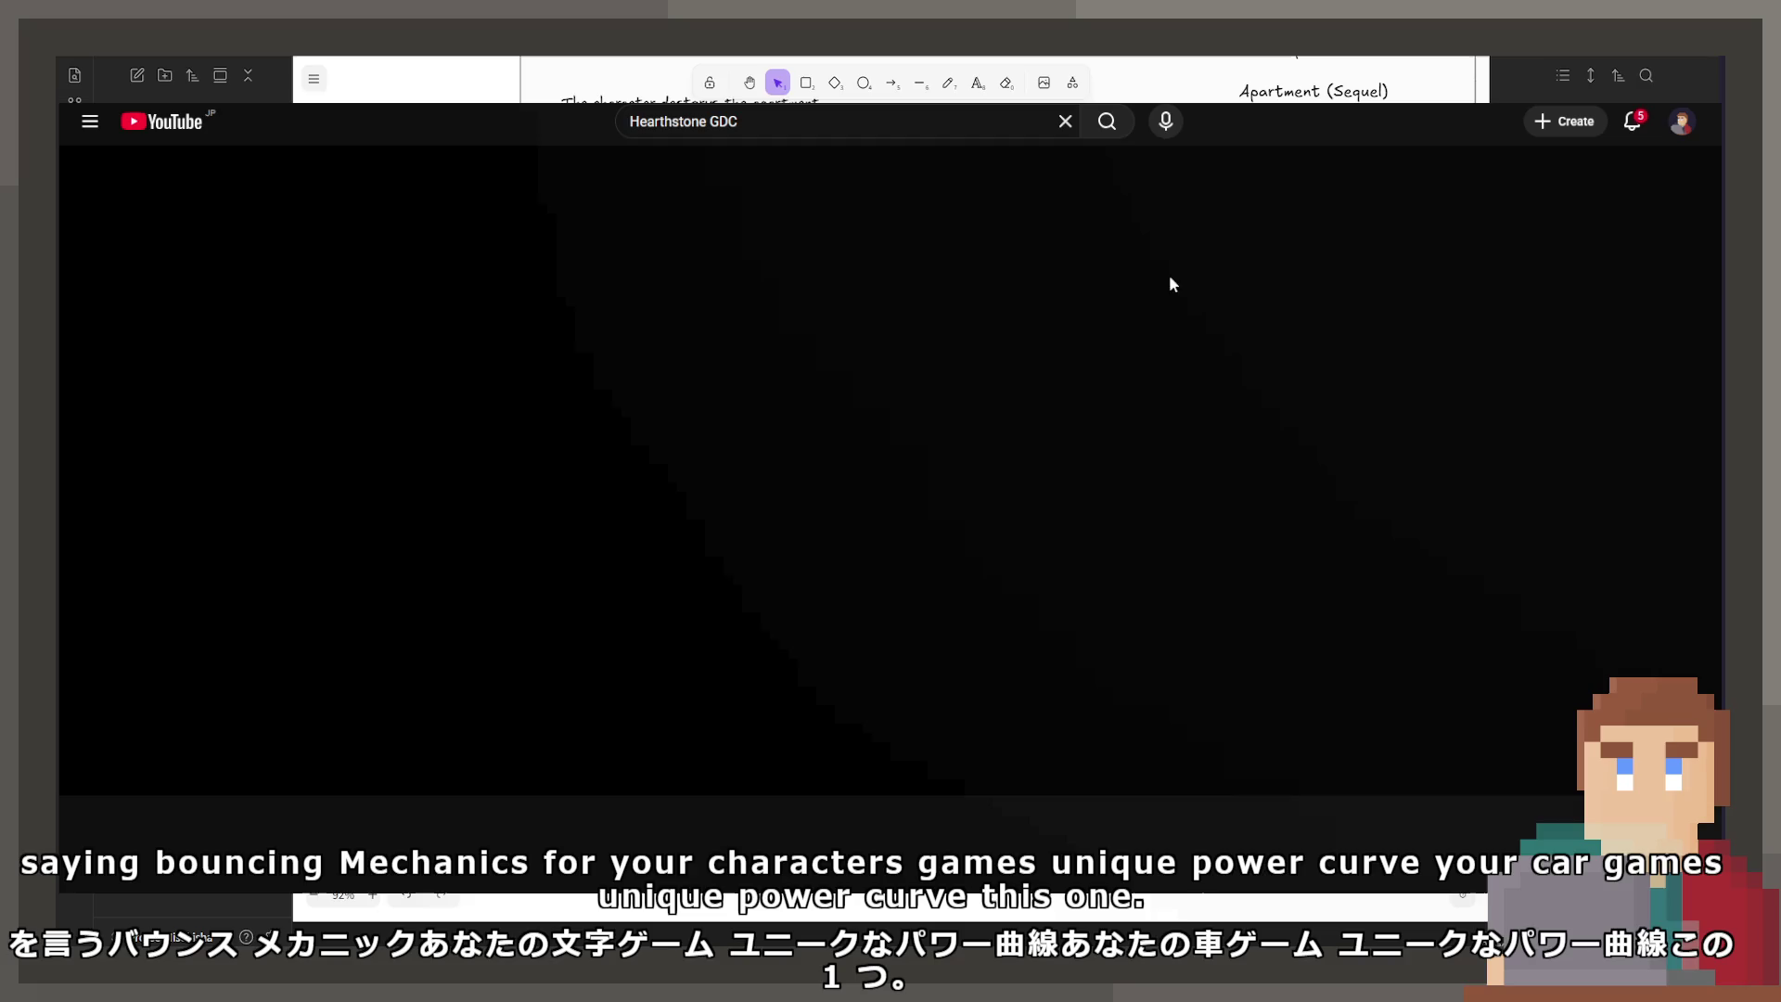
{"action": "left_click", "coordinate": [177, 744]}
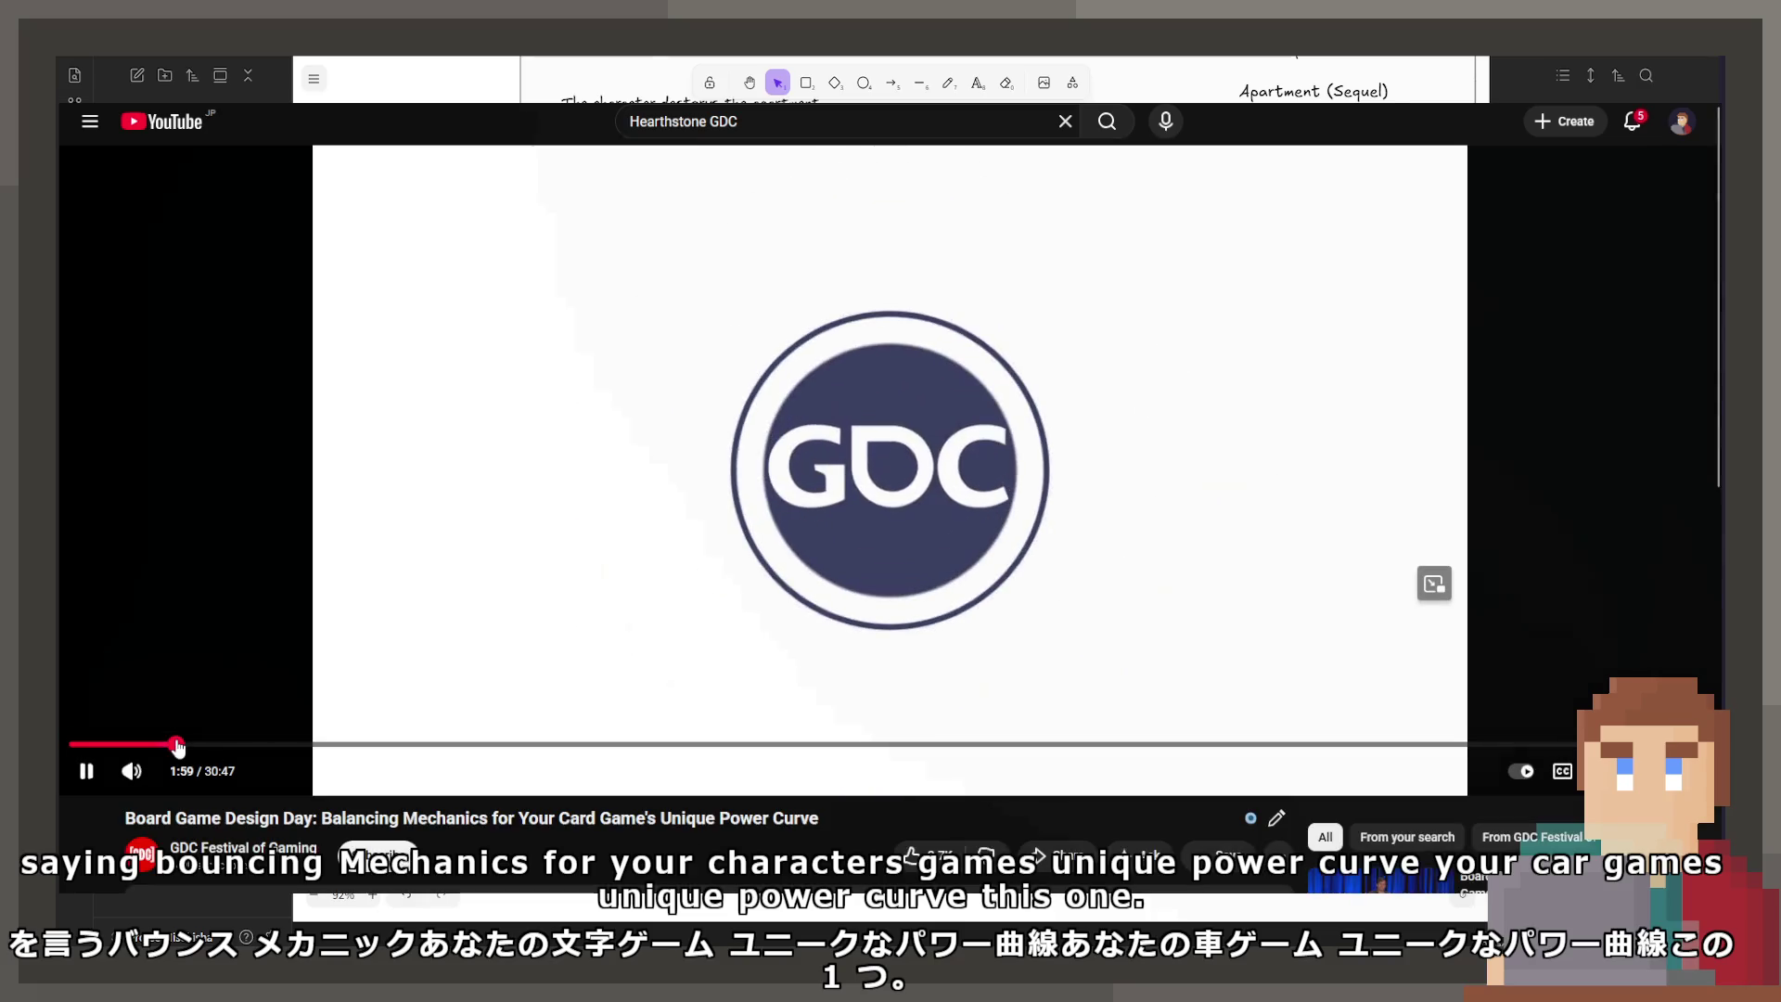
{"action": "left_click", "coordinate": [286, 745]}
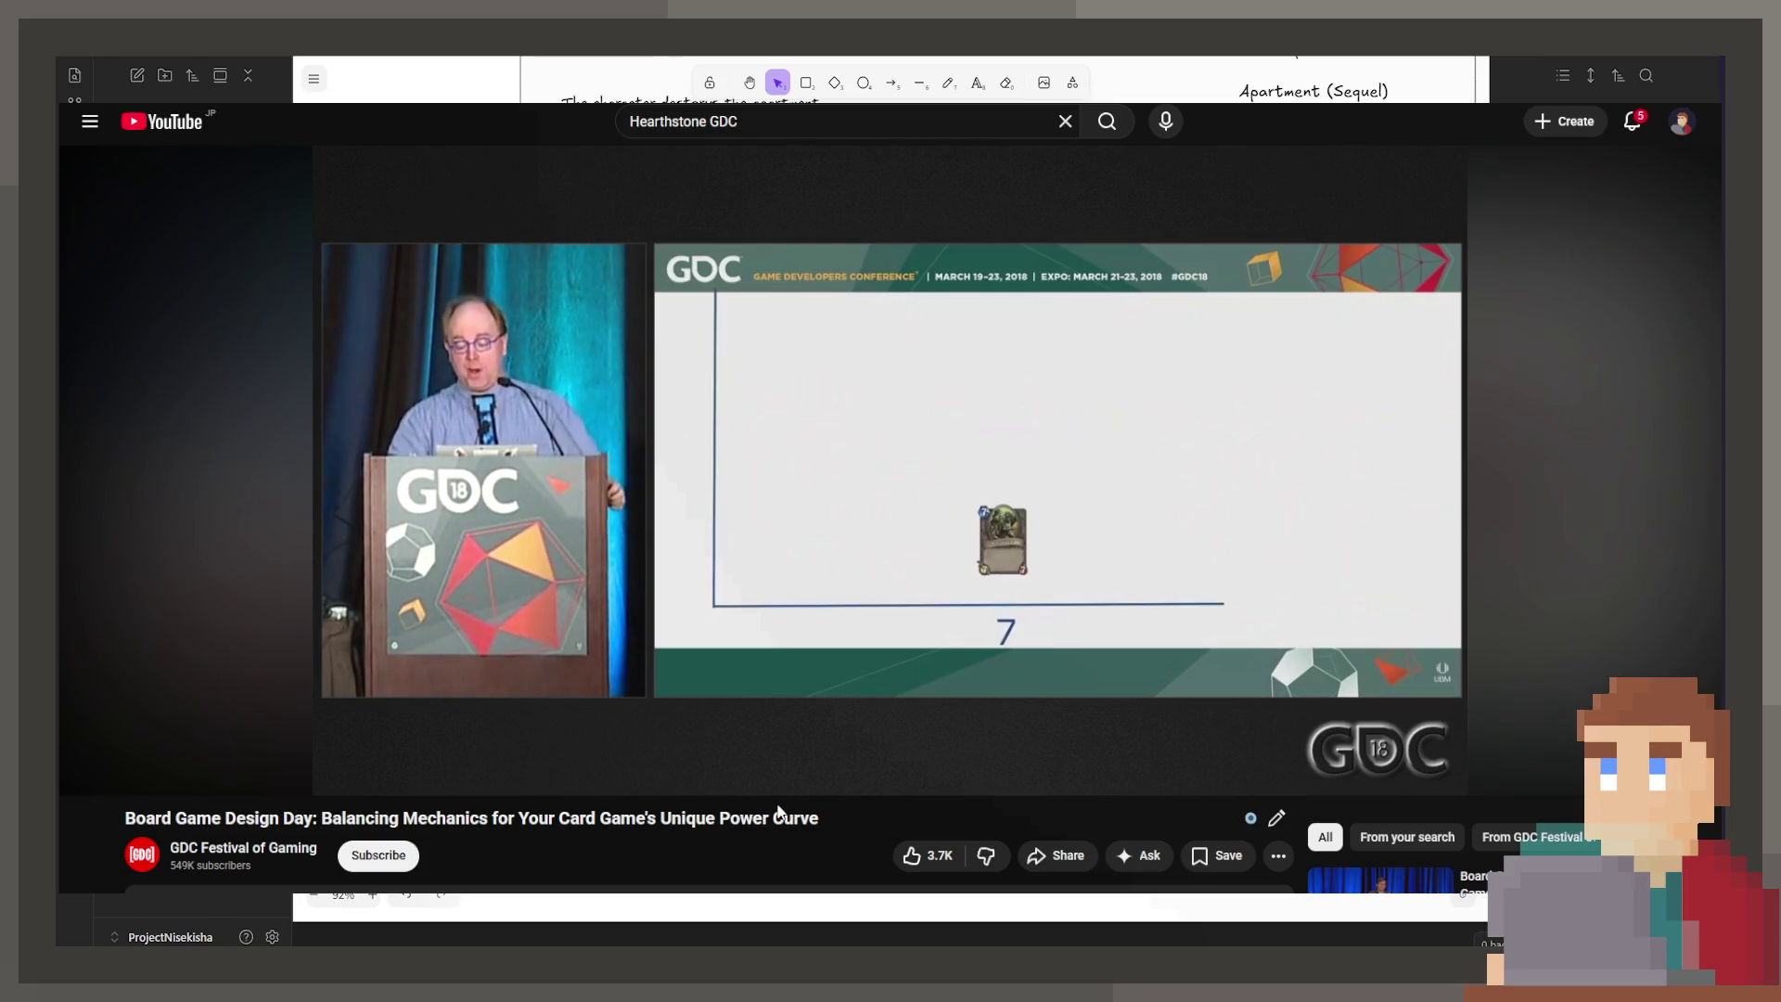
Step: Pause, resume, then pause the power curve talk again at 4:27
{"action": "left_click", "coordinate": [820, 515]}
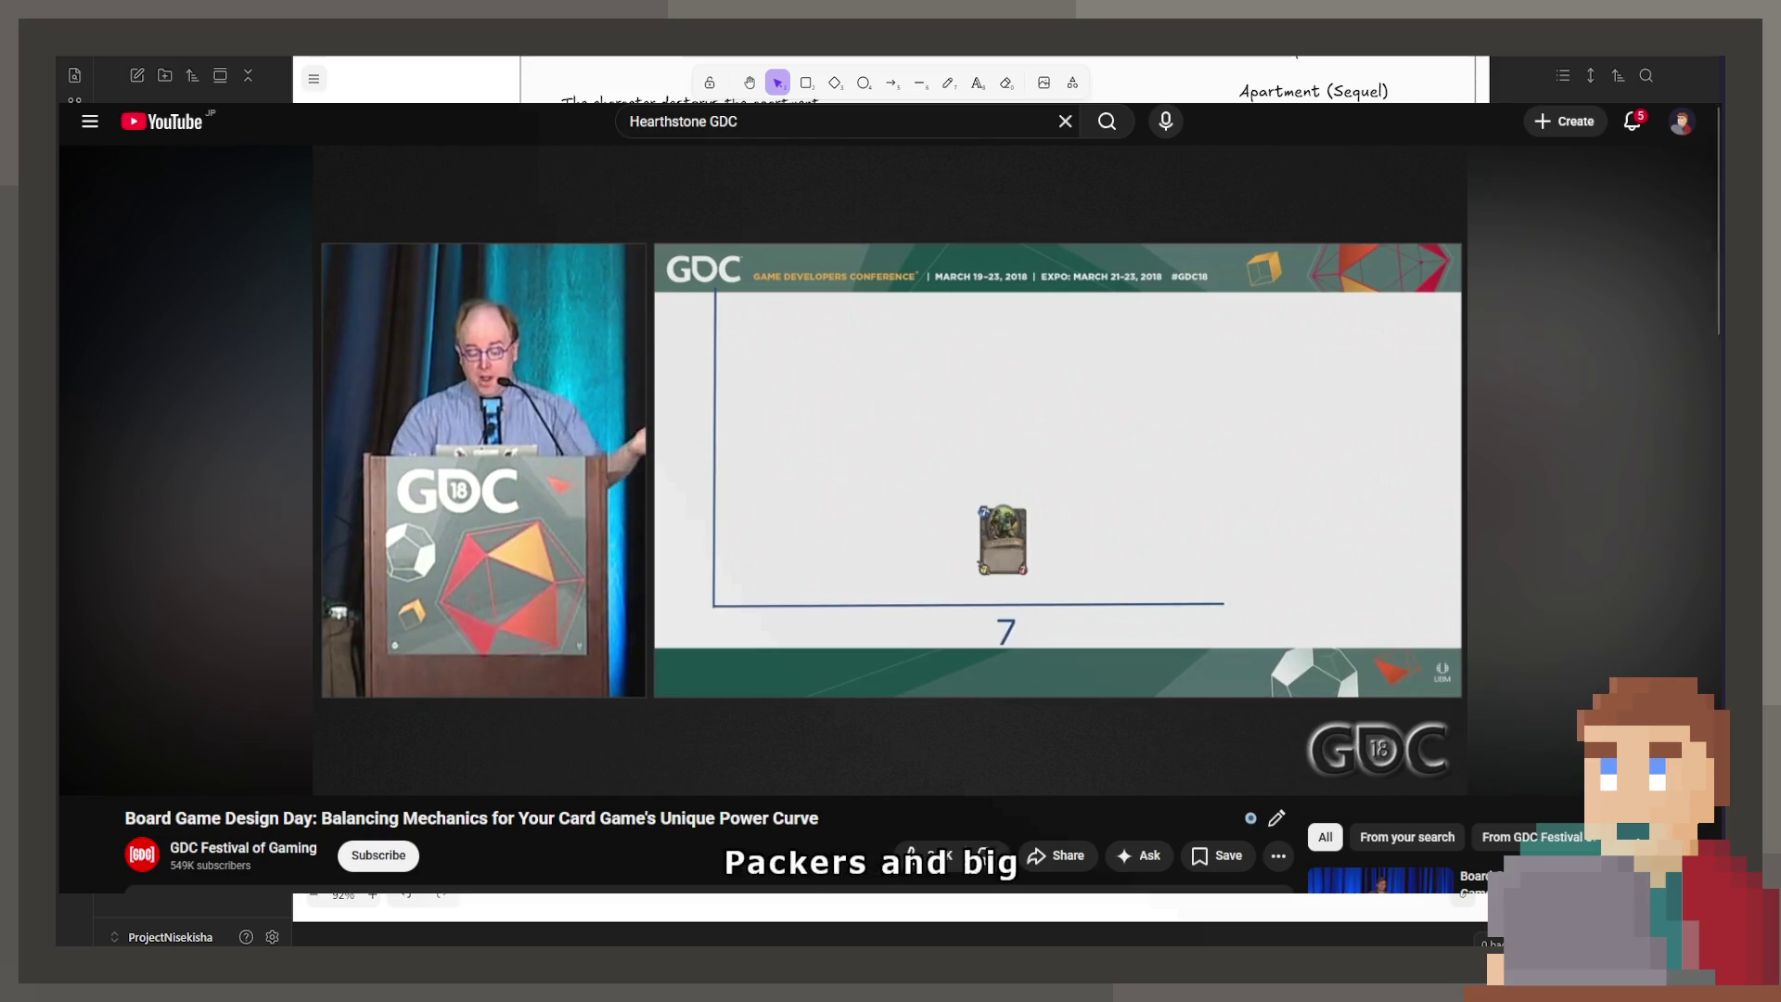
{"action": "left_click", "coordinate": [843, 415]}
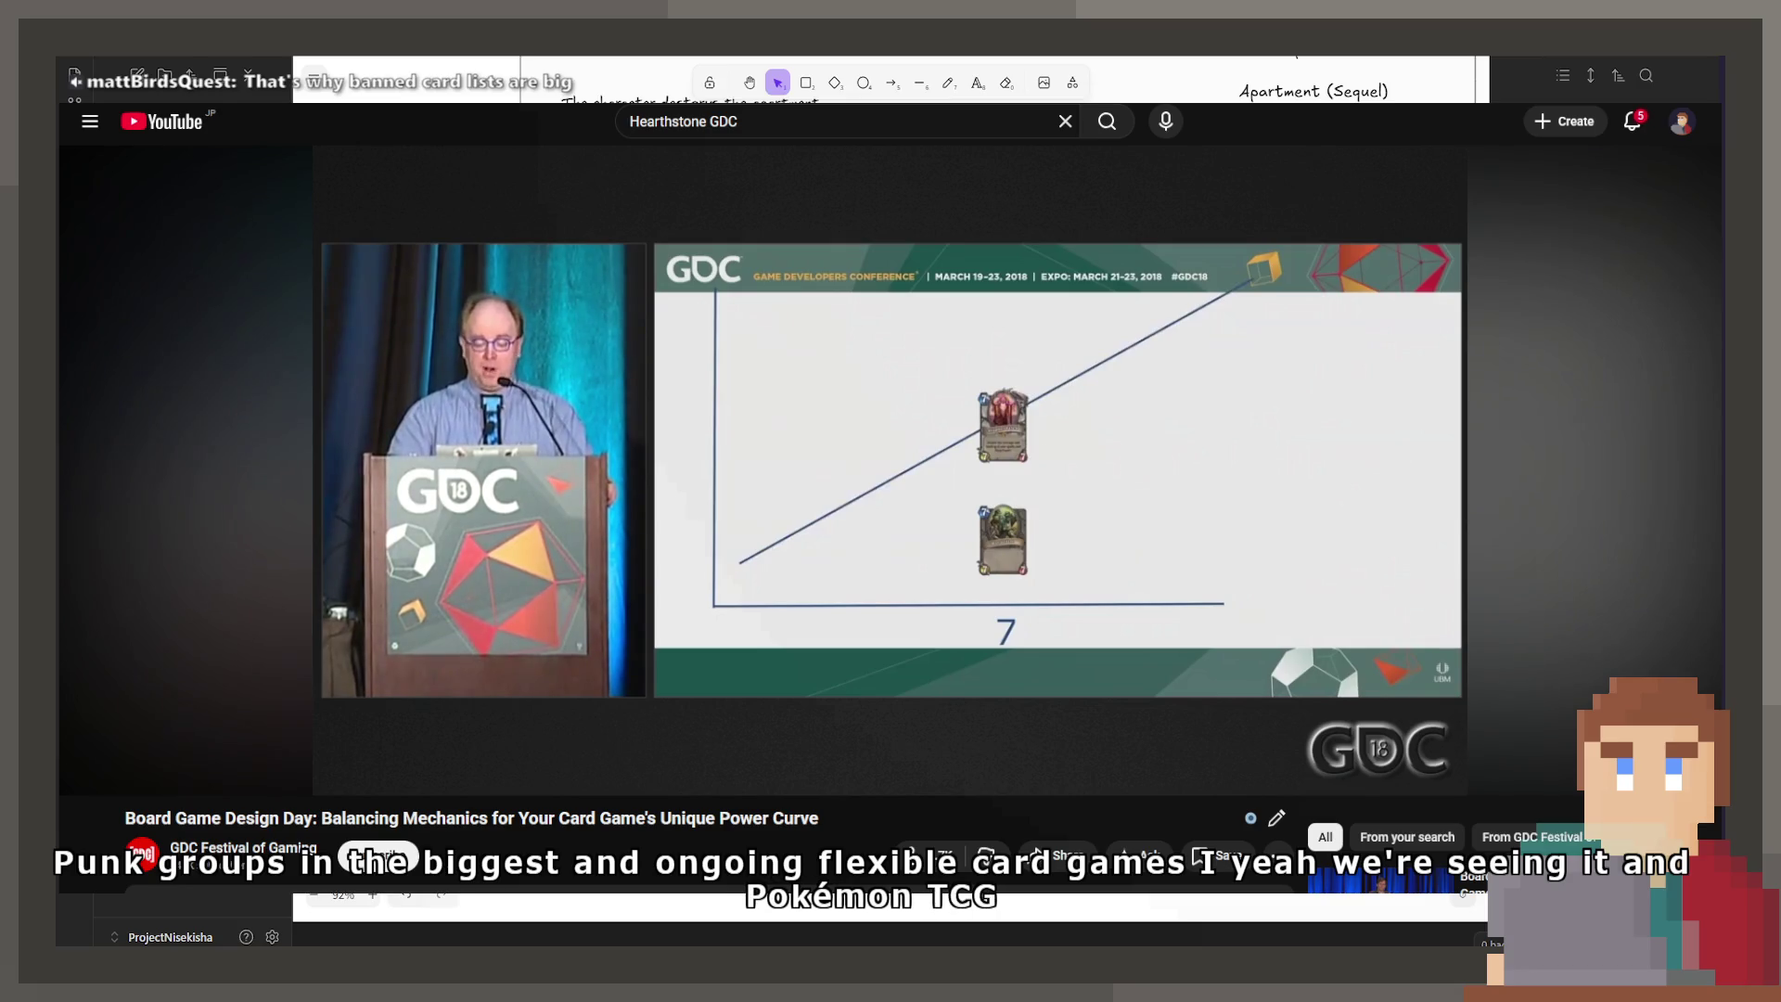
{"action": "left_click", "coordinate": [837, 404]}
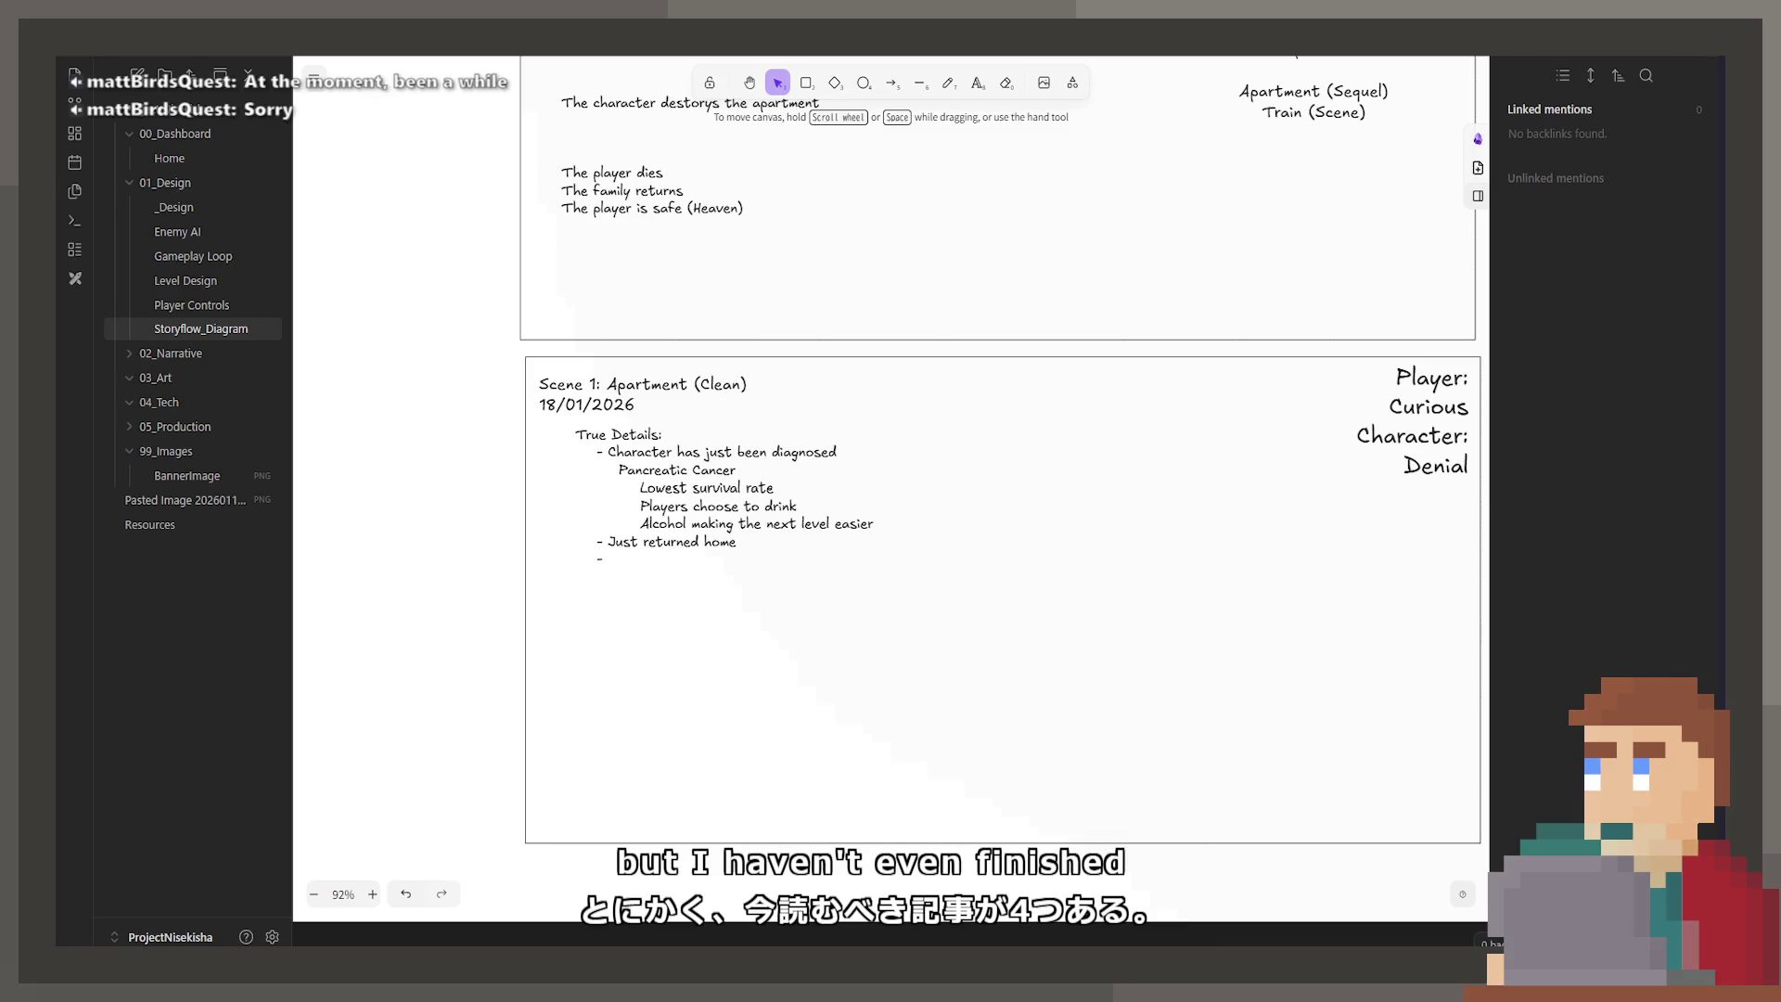
{"action": "key", "text": "alt+Tab"}
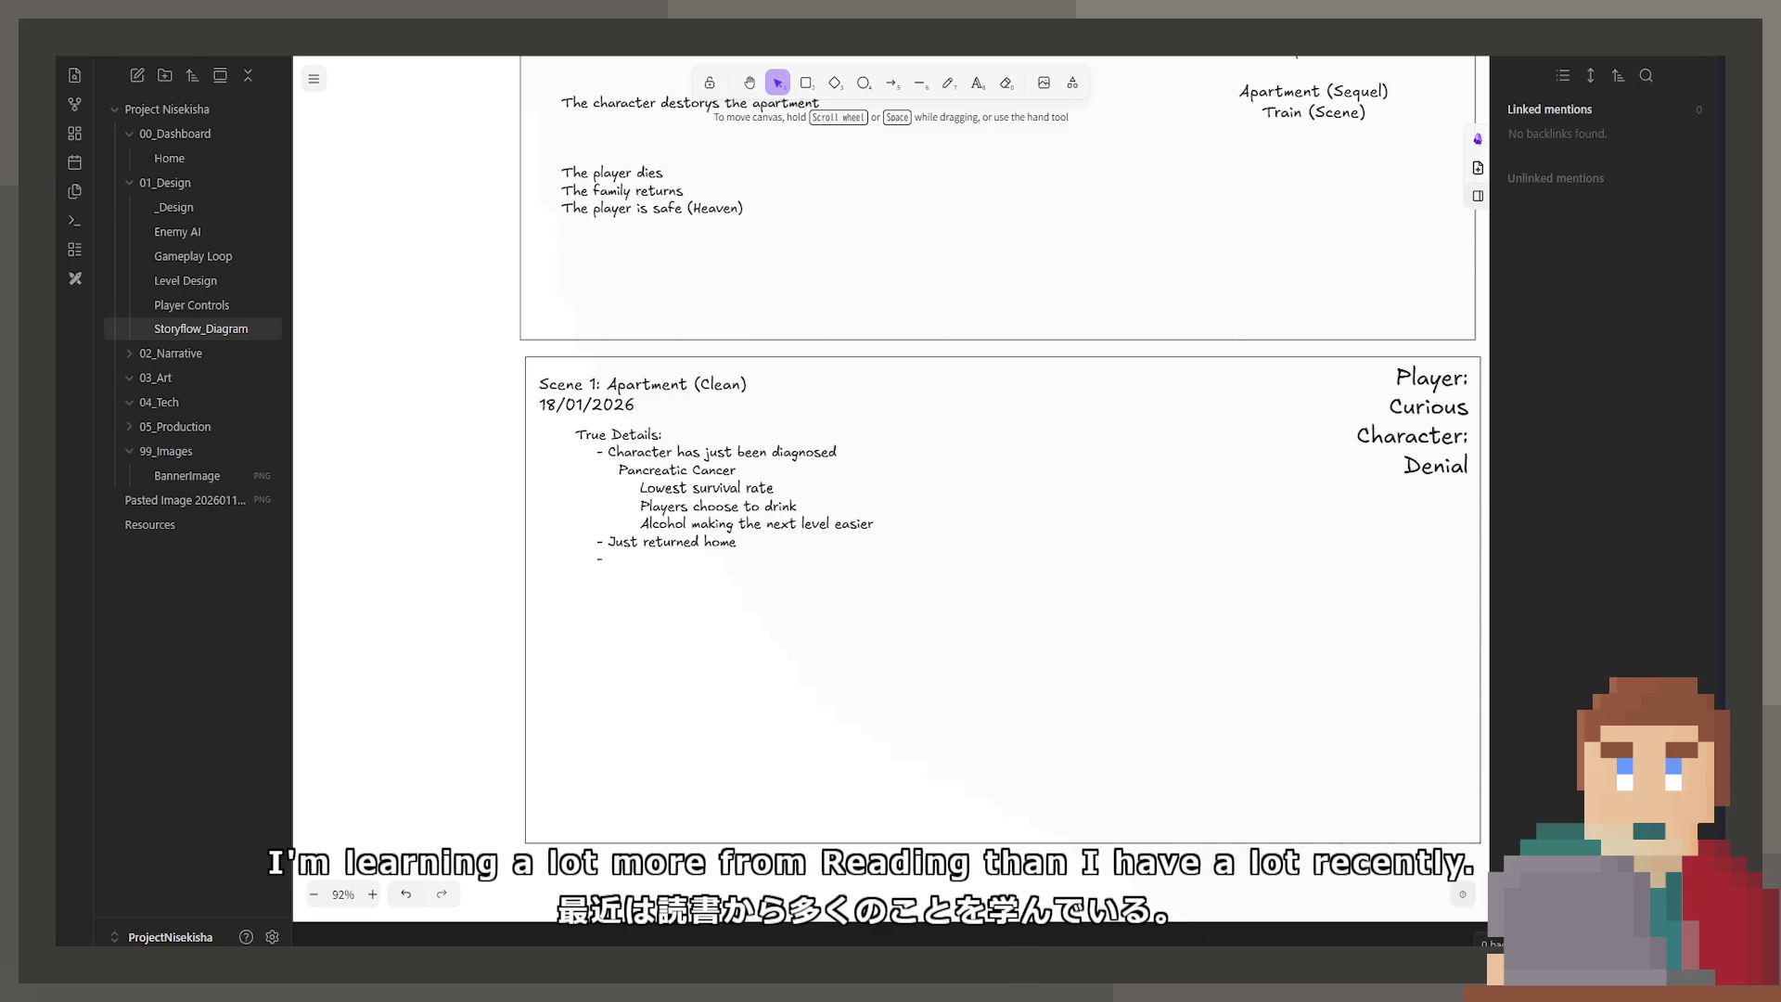
Step: Open the True Details notes in the Scene 1 card for editing, caret in the text
{"action": "left_click", "coordinate": [693, 560]}
{"action": "double_click", "coordinate": [693, 559]}
{"action": "left_click", "coordinate": [693, 560]}
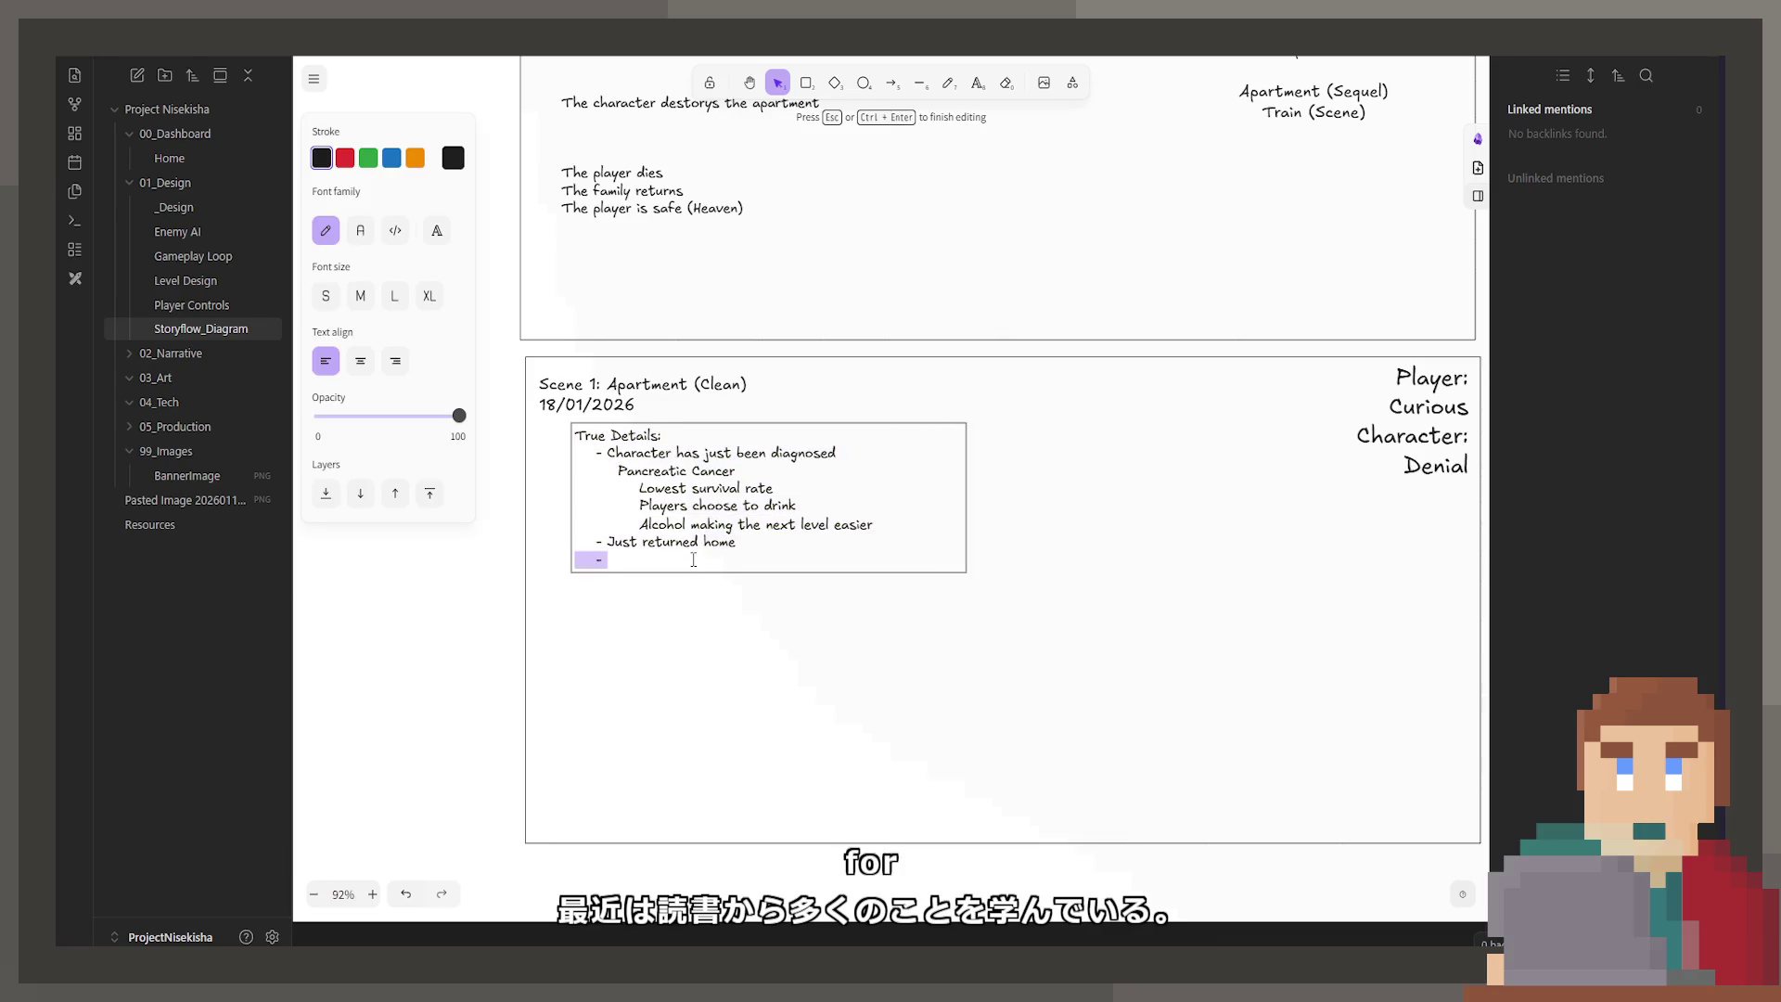
{"action": "left_click", "coordinate": [613, 555]}
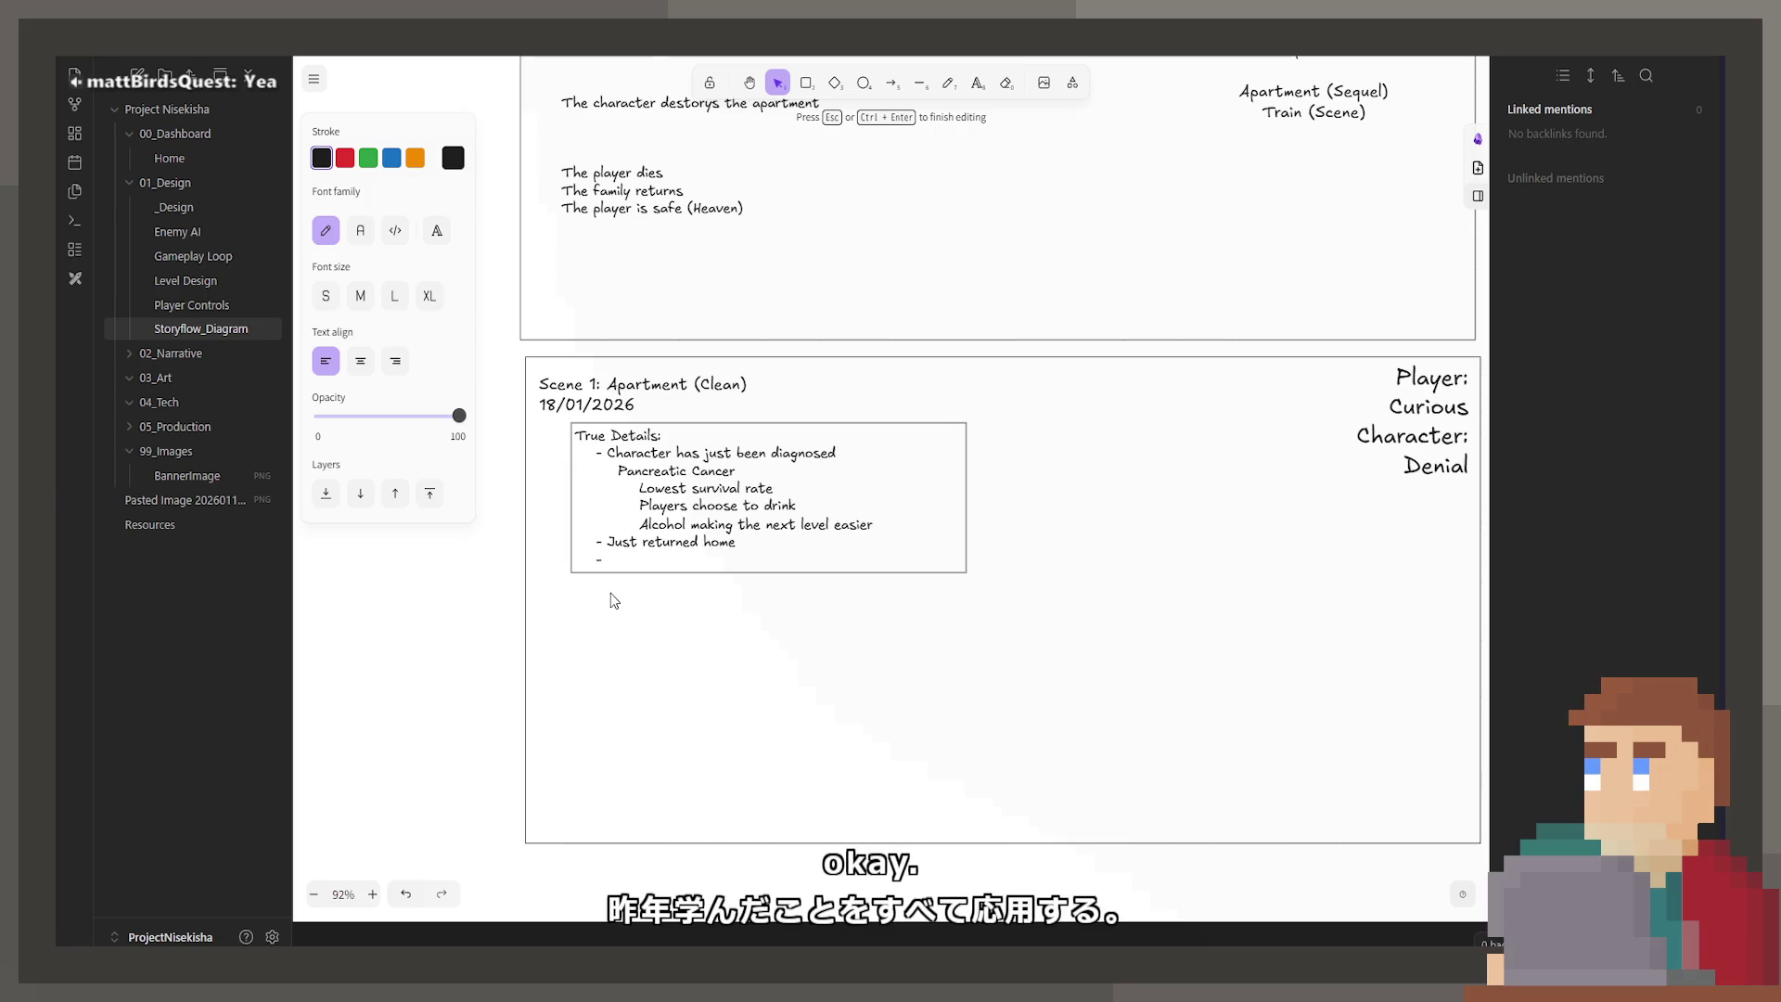
{"action": "key", "text": "Escape"}
{"action": "scroll", "coordinate": [614, 496], "scroll_direction": "up", "scroll_amount": 5}
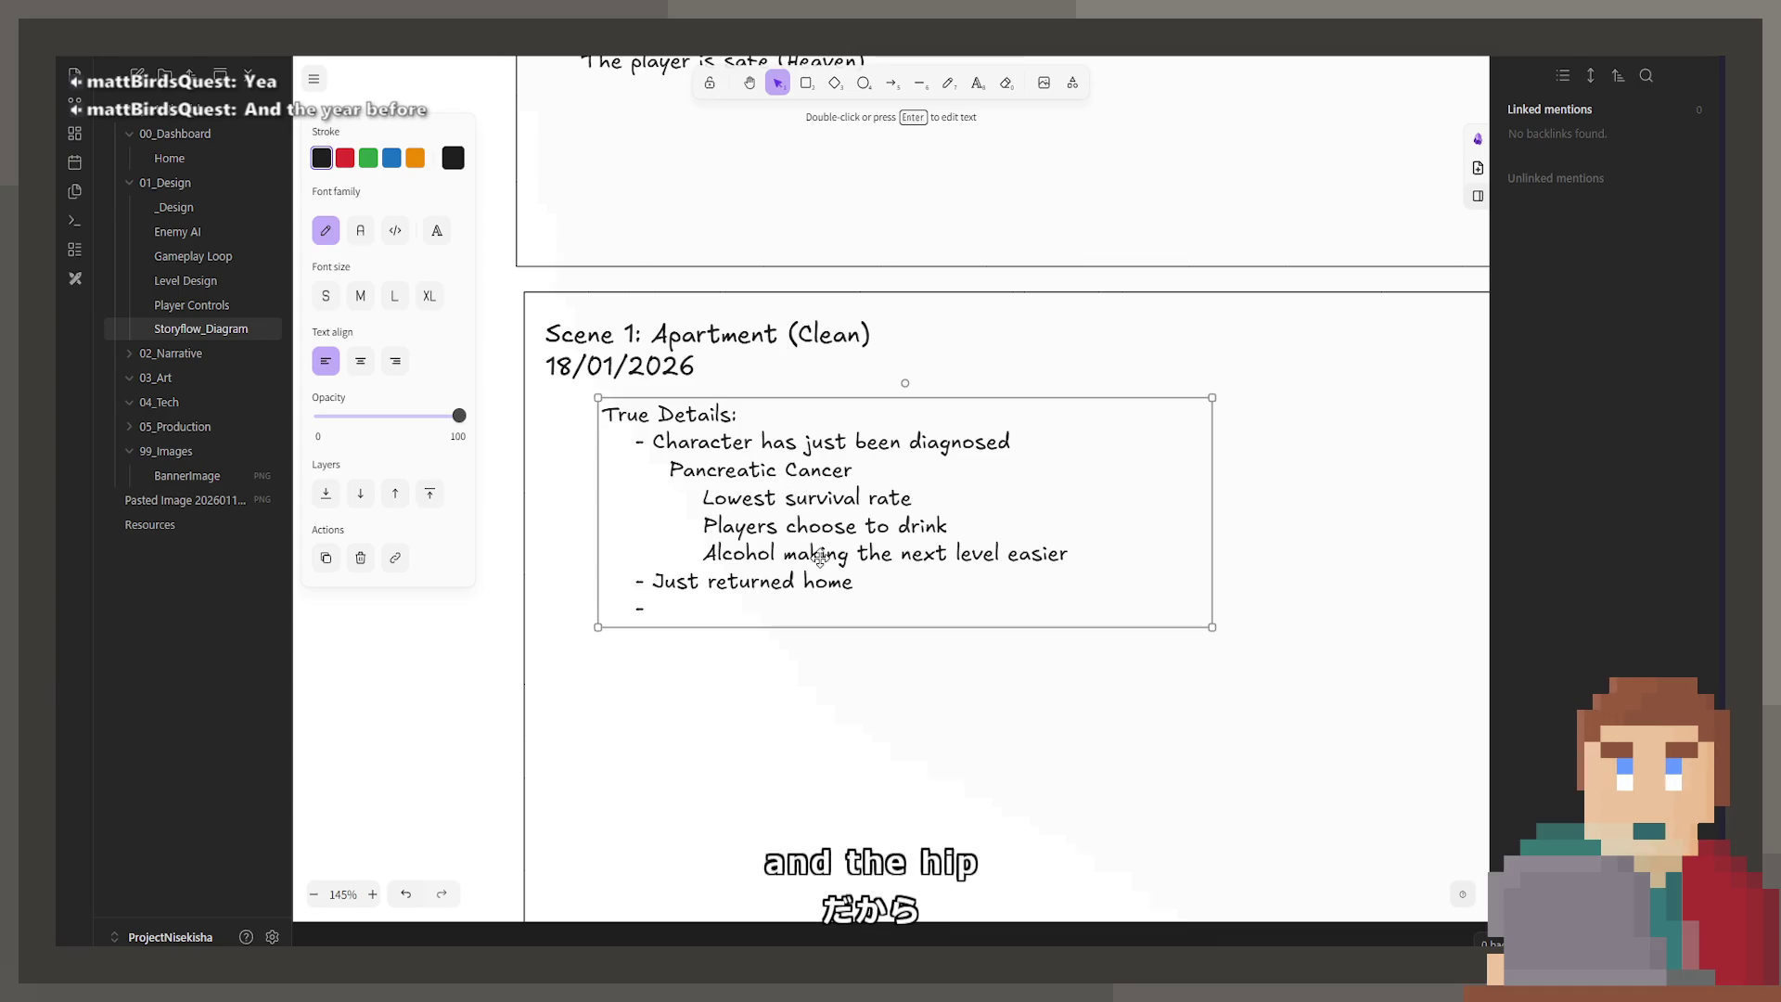
{"action": "key", "text": "Return"}
{"action": "left_click", "coordinate": [894, 588]}
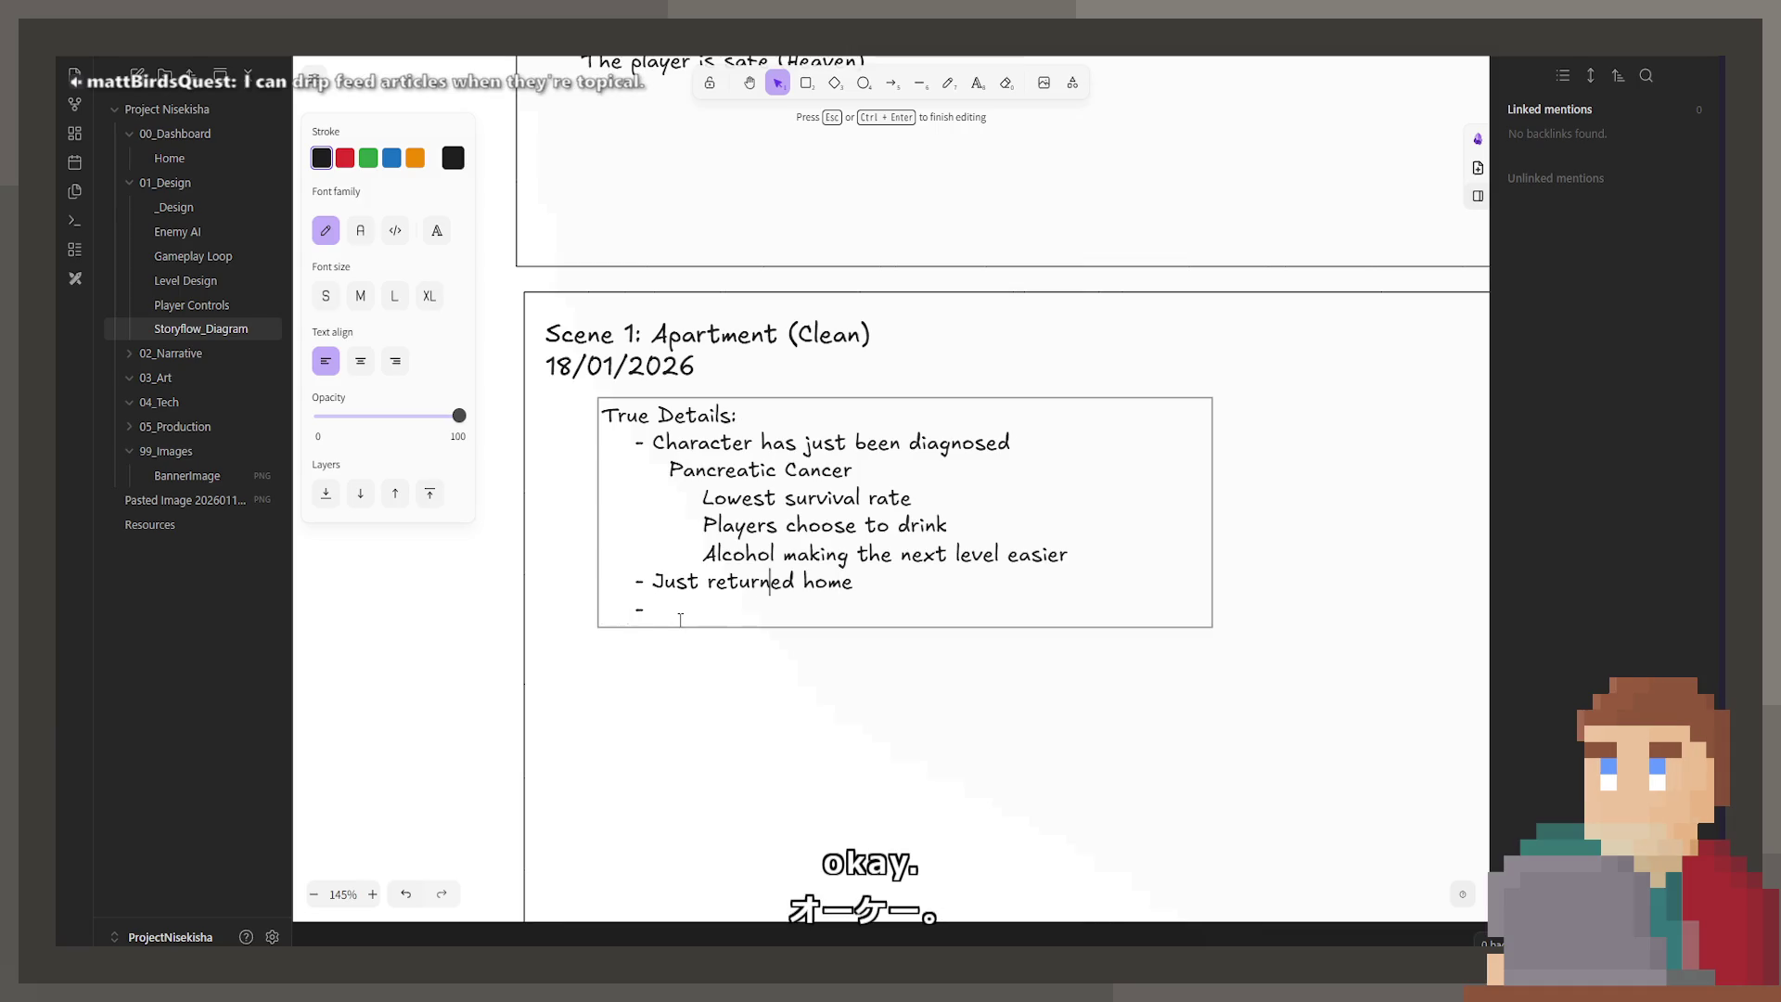
Step: Make the line read 'Players can choose to drink' and delete the empty trailing bullet
{"action": "key", "text": "Up"}
{"action": "key", "text": "ctrl+Right"}
{"action": "key", "text": "ctrl+Right"}
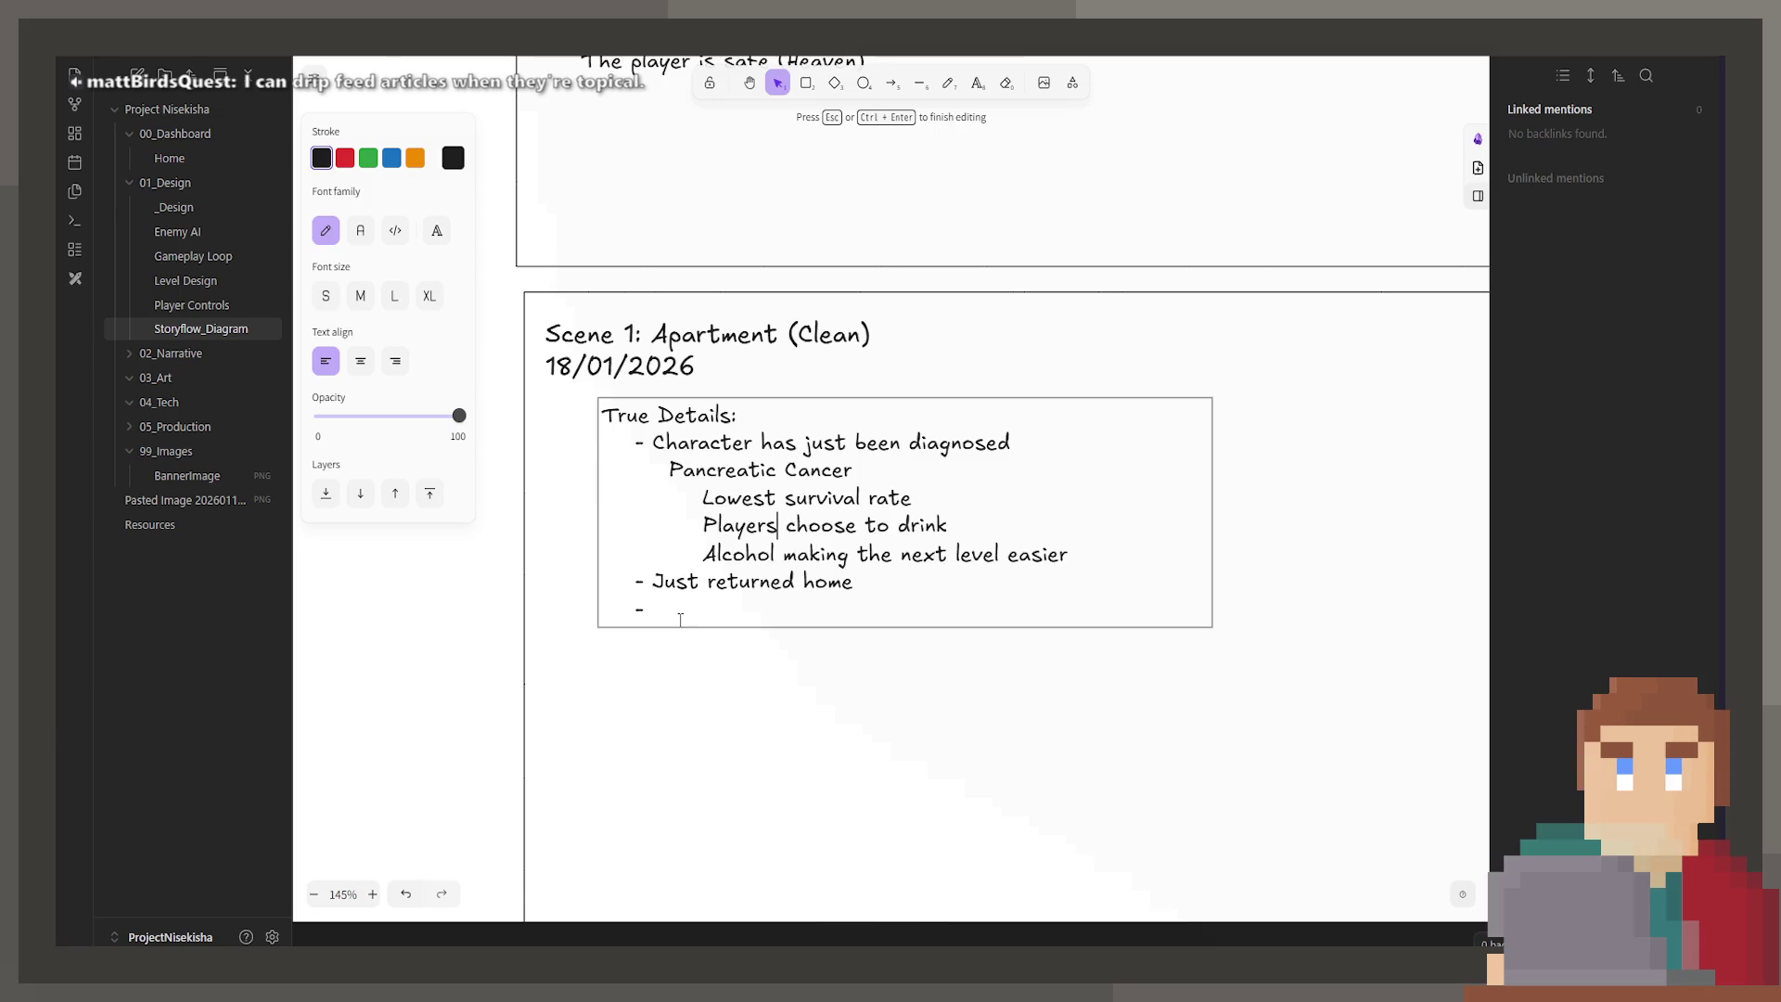
{"action": "type", "text": "can"}
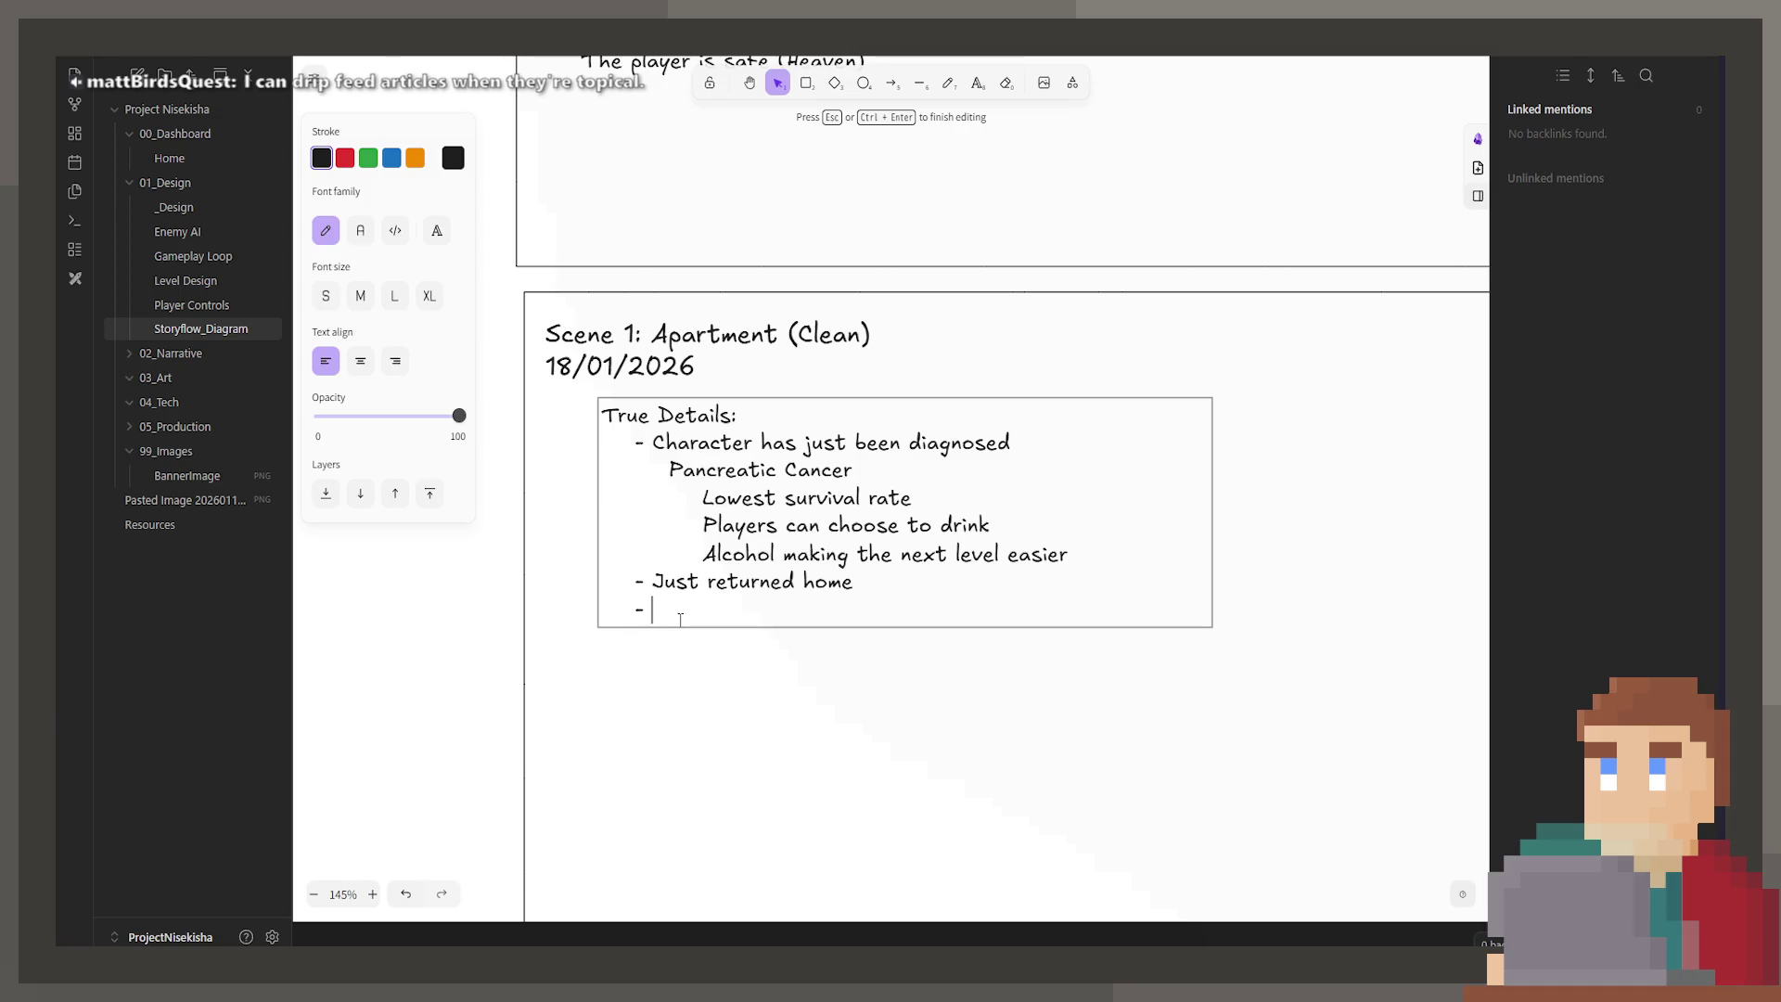
{"action": "key", "text": "BackSpace"}
{"action": "key", "text": "BackSpace"}
{"action": "key", "text": "BackSpace"}
{"action": "key", "text": "BackSpace"}
{"action": "key", "text": "BackSpace"}
{"action": "key", "text": "BackSpace"}
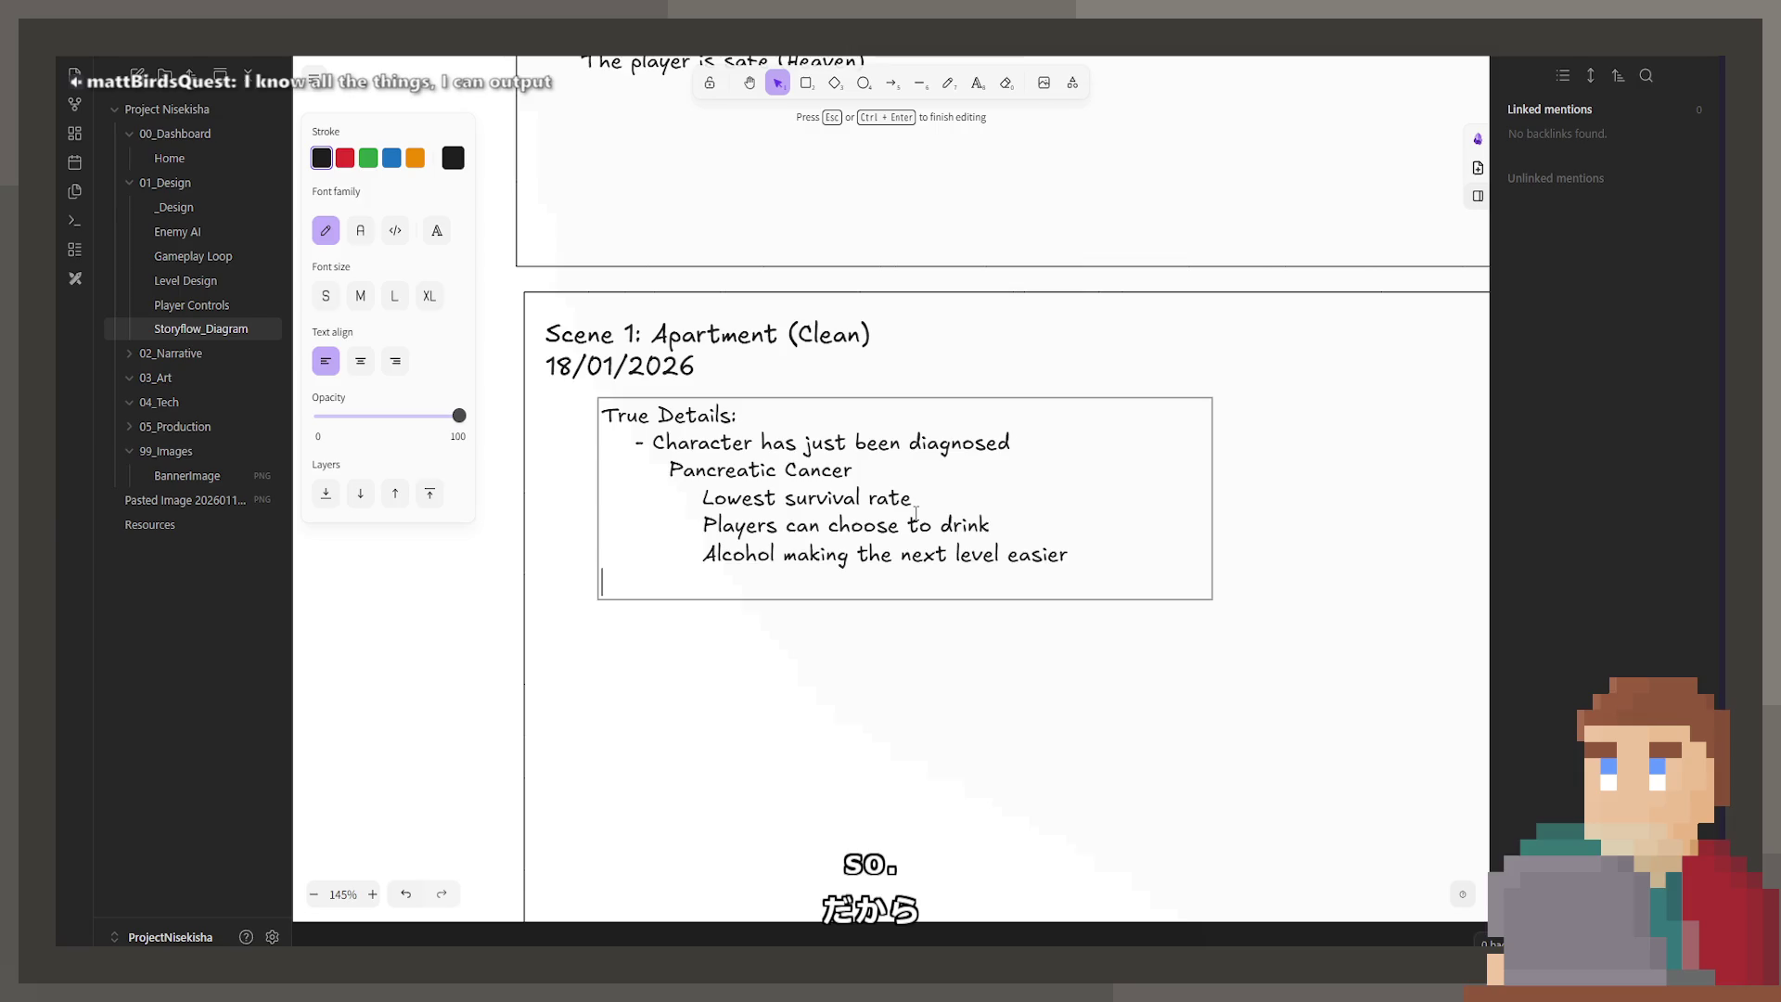
Step: Remove the blank line below 'Alcohol making the next level easier' and exit editing the notes
{"action": "key", "text": "BackSpace"}
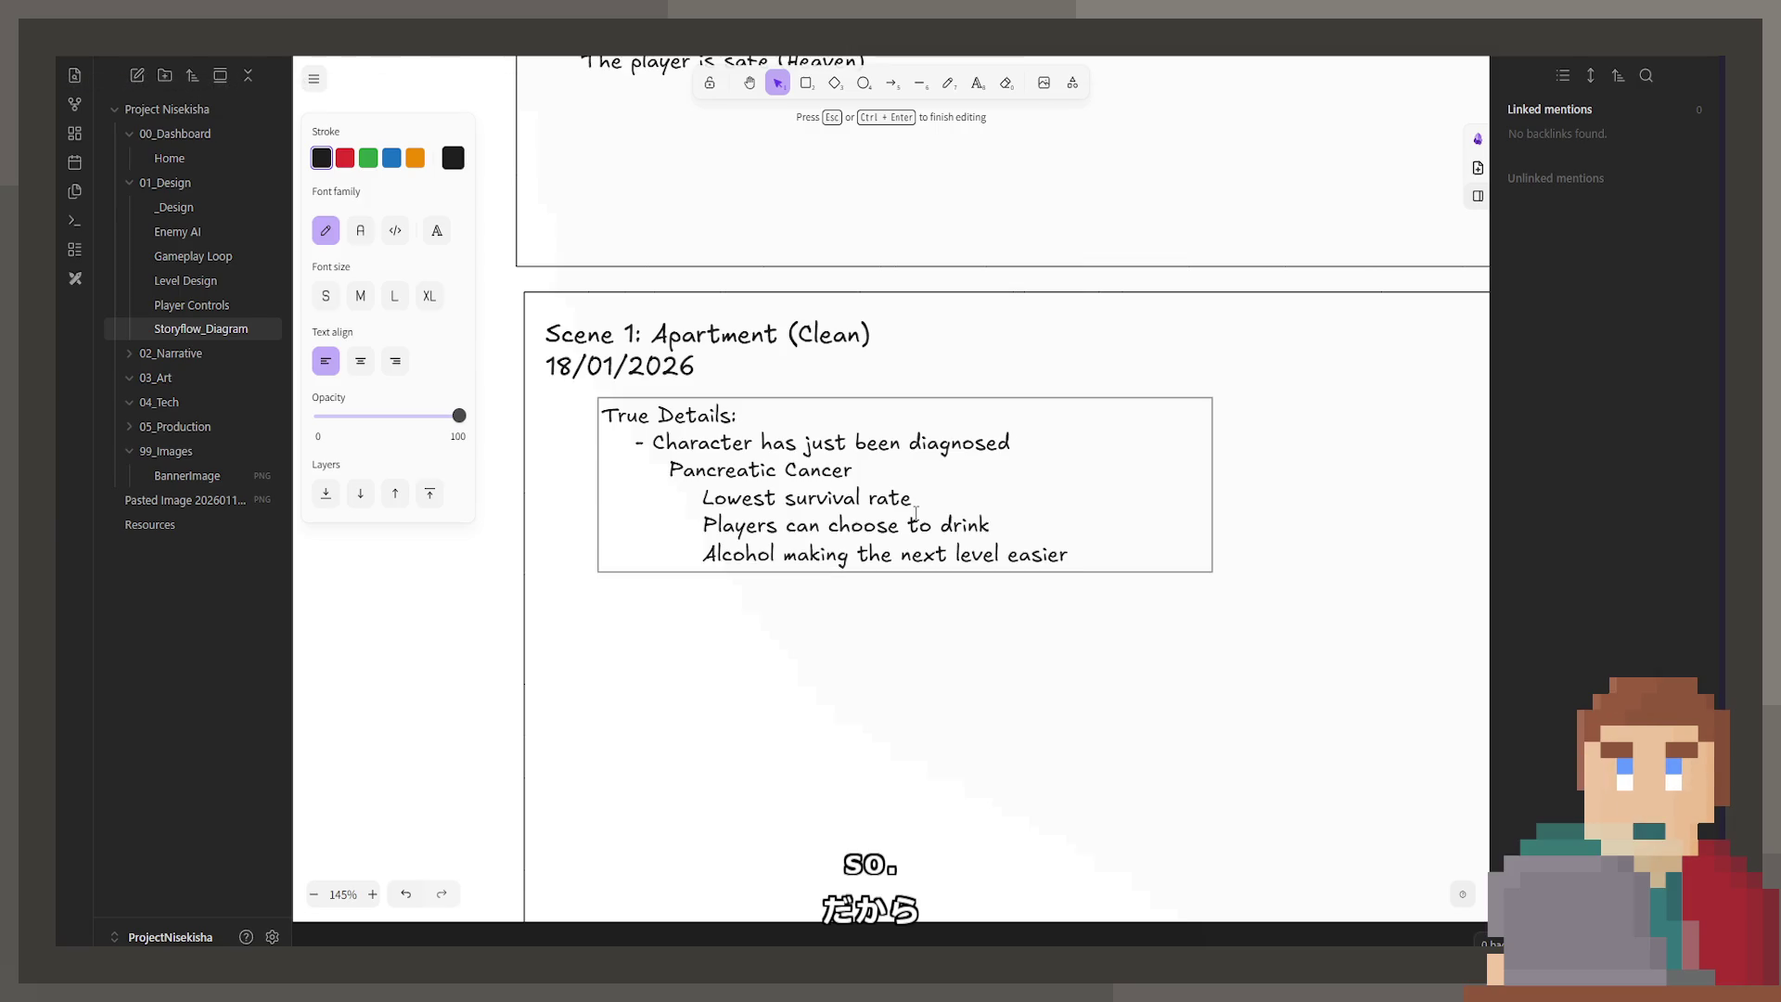
{"action": "left_click", "coordinate": [730, 416]}
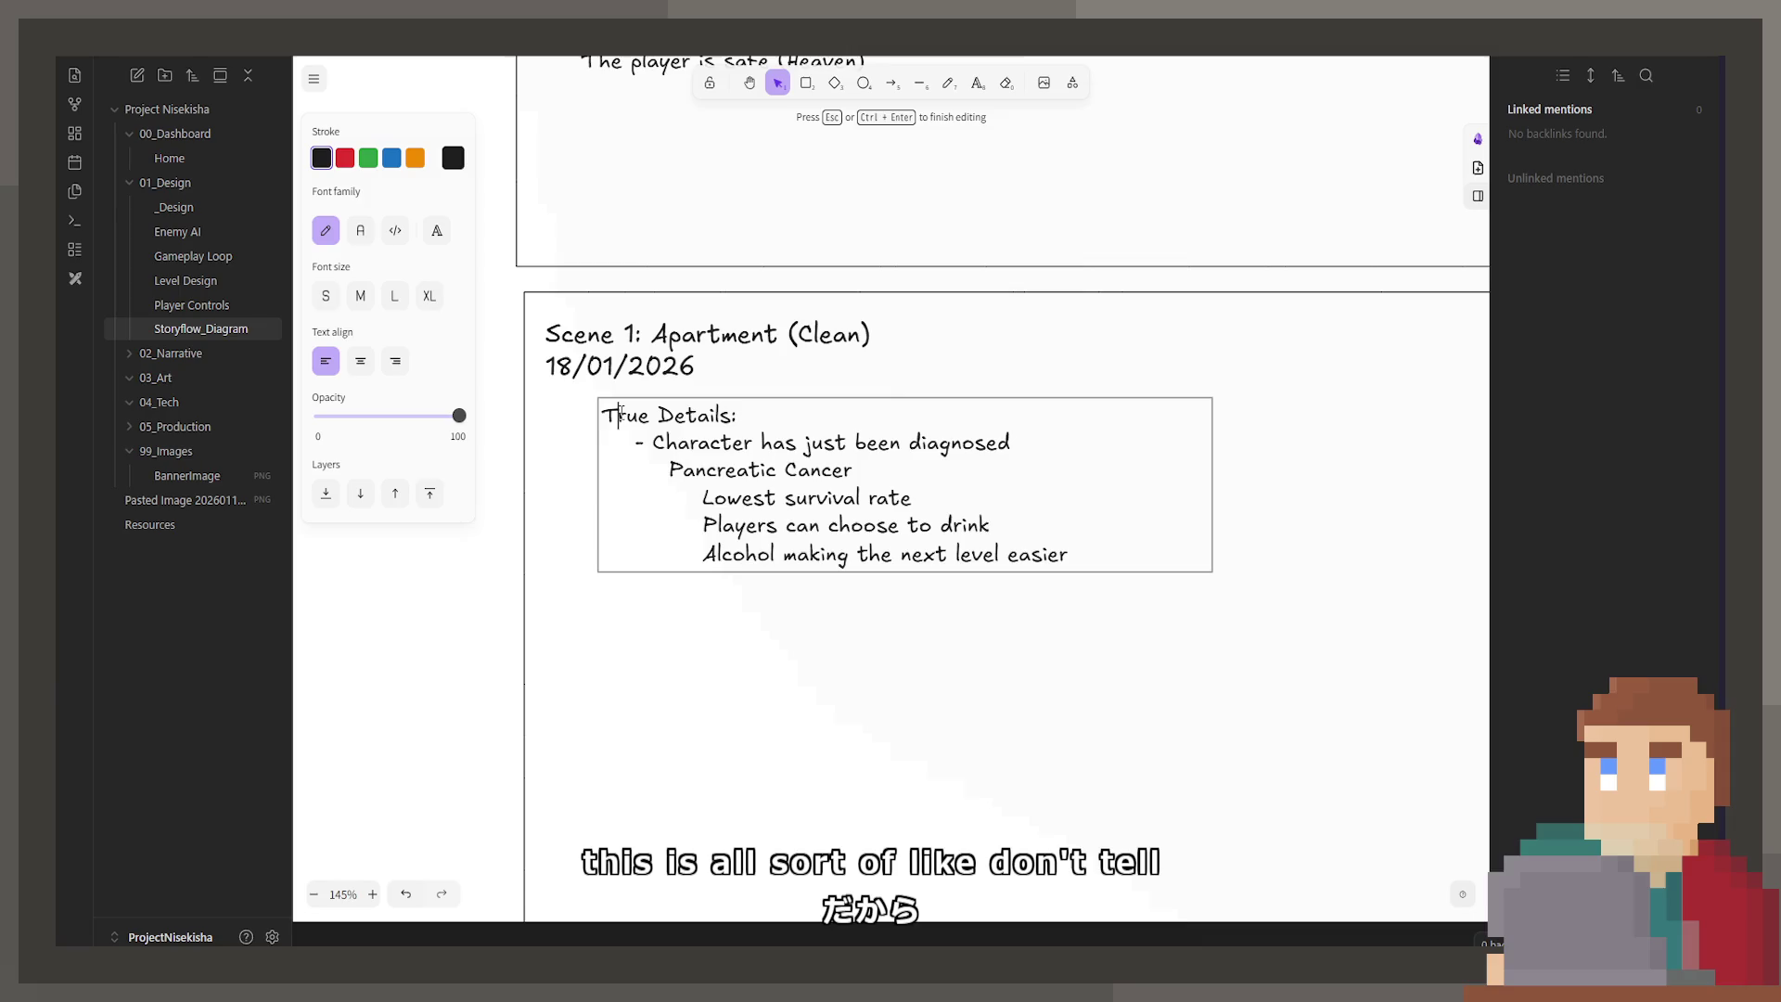
{"action": "key", "text": "Escape"}
{"action": "key", "text": "Return"}
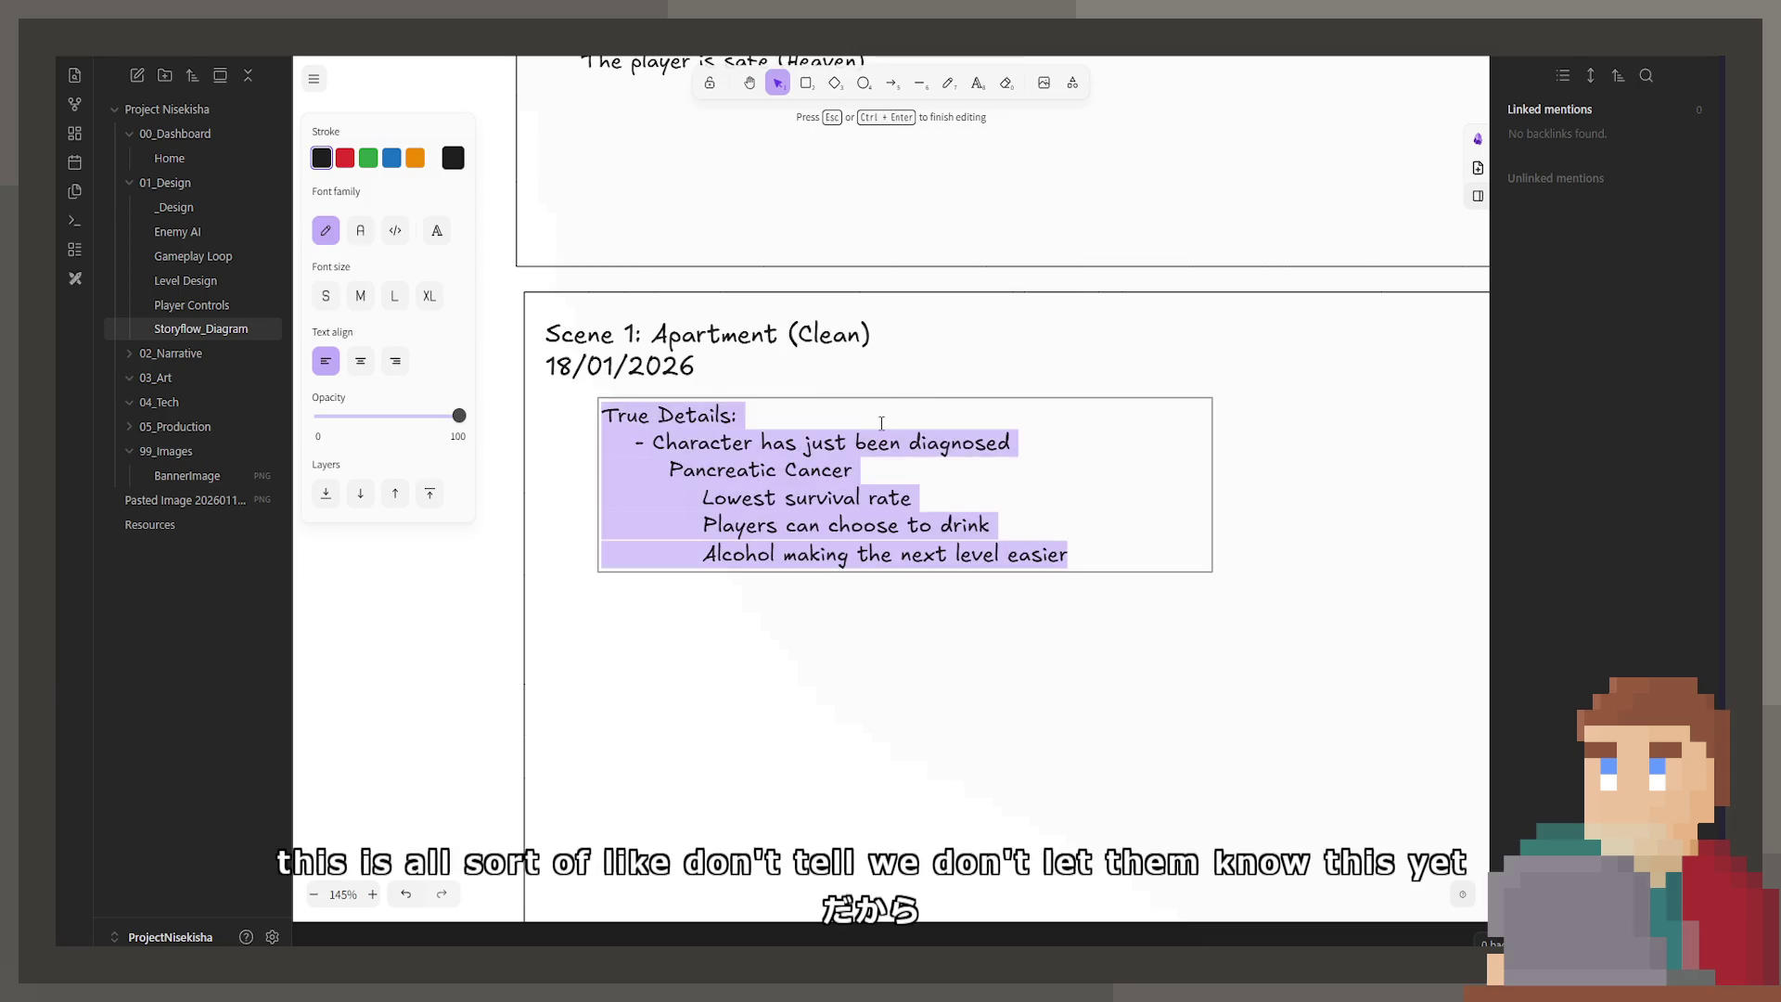
{"action": "scroll", "coordinate": [1046, 557], "scroll_direction": "down", "scroll_amount": 5}
{"action": "key", "text": "Escape"}
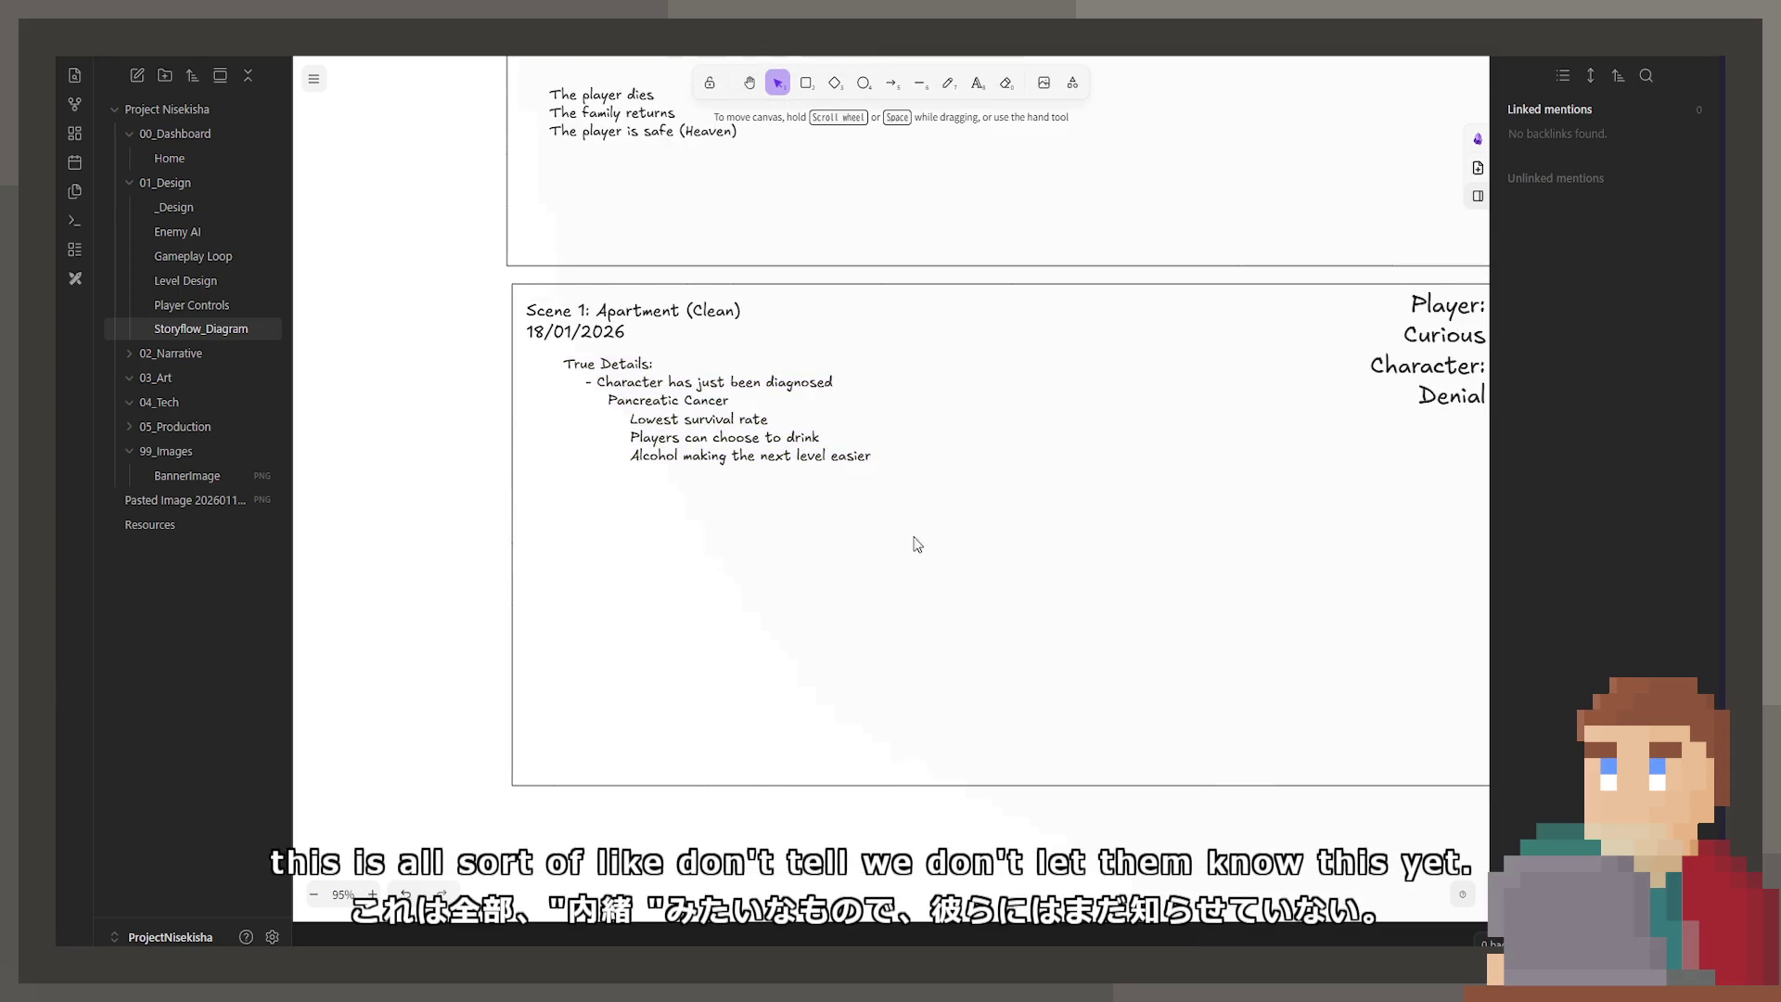
{"action": "scroll", "coordinate": [843, 557], "scroll_direction": "right", "scroll_amount": 1}
Step: Duplicate the True Details text block and move the copy to its right
{"action": "left_click", "coordinate": [854, 460]}
{"action": "key", "text": "ctrl+c"}
{"action": "key", "text": "ctrl+v"}
{"action": "left_click_drag", "start_coordinate": [720, 454], "coordinate": [947, 414]}
Step: Change the copy's text to the heading 'Player Details:' and nudge it into place
{"action": "key", "text": "Return"}
{"action": "type", "text": "Player Details"}
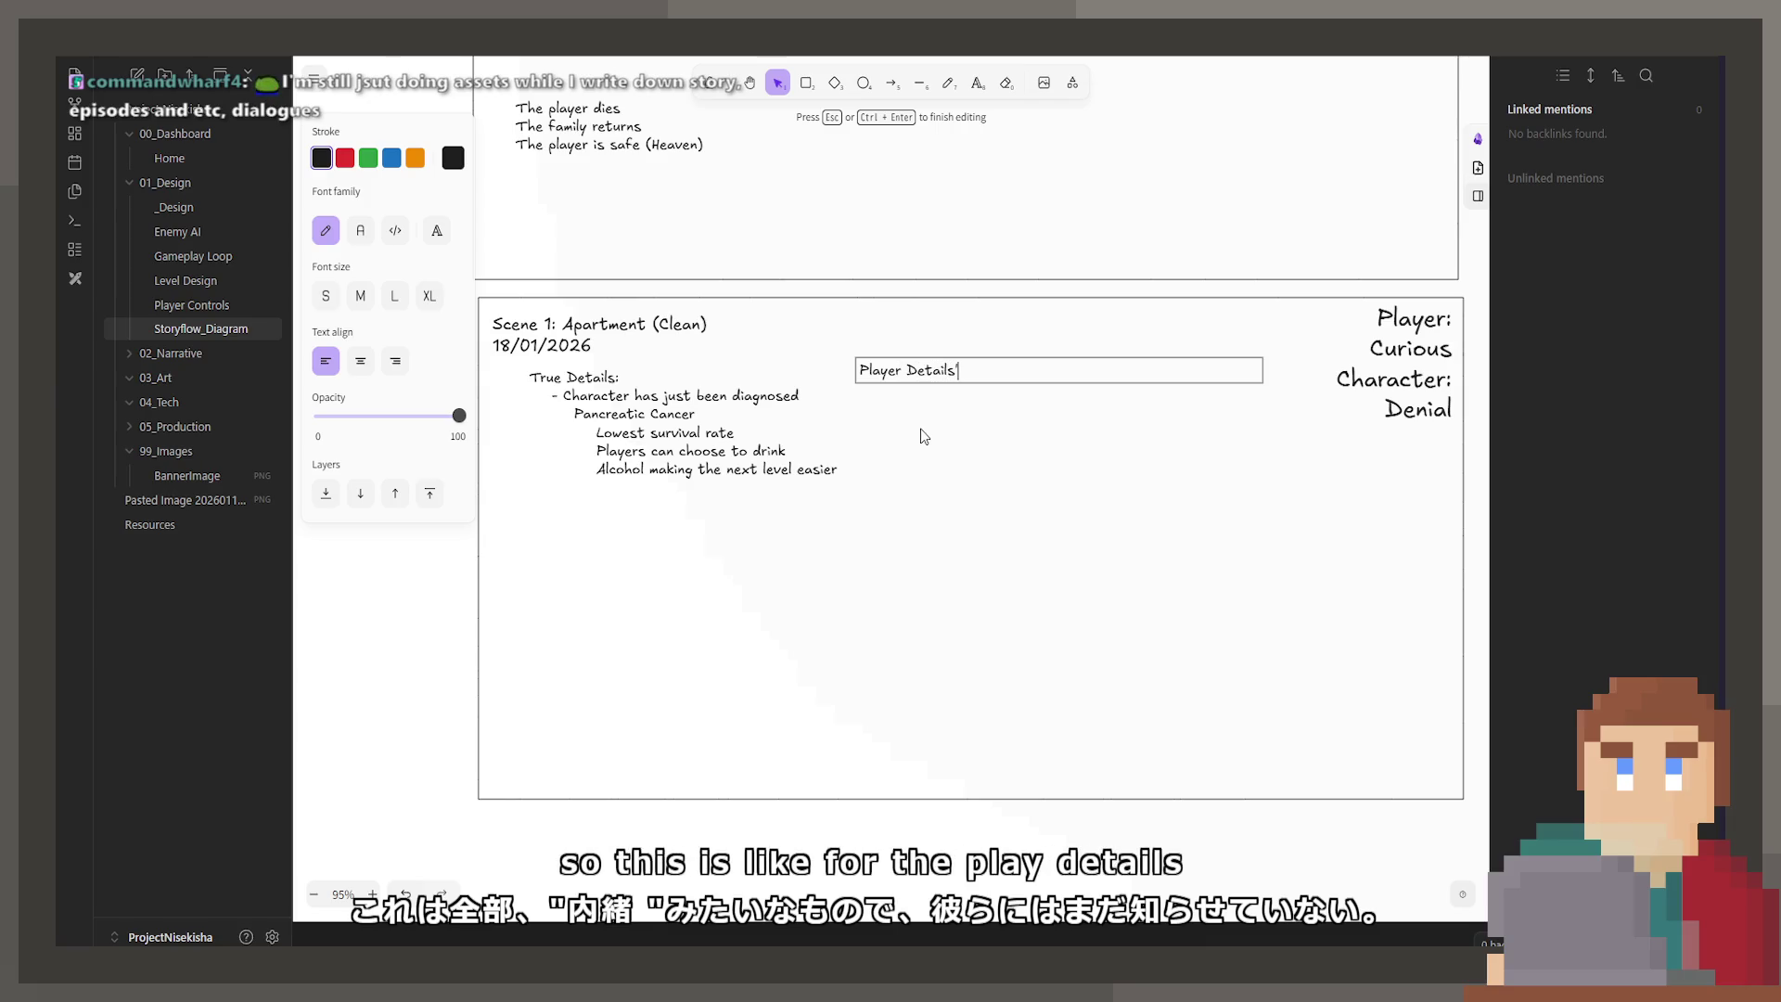
{"action": "type", "text": ":"}
{"action": "key", "text": "Return"}
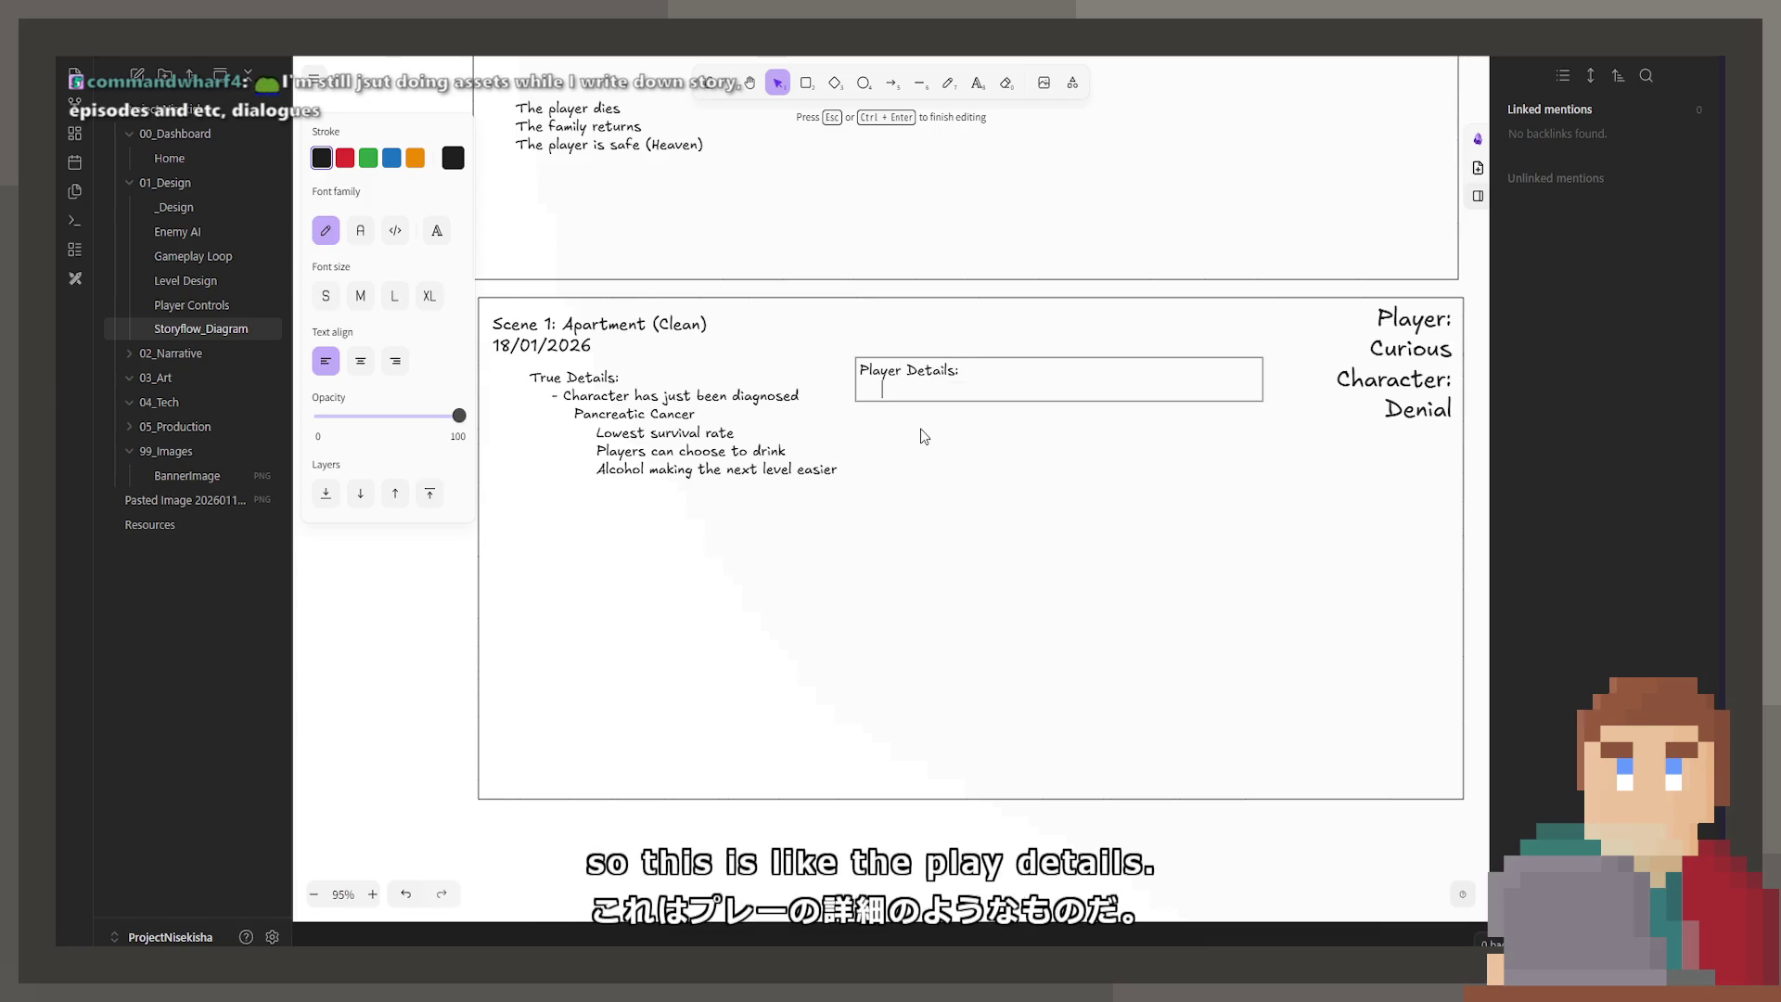
{"action": "left_click", "coordinate": [924, 436]}
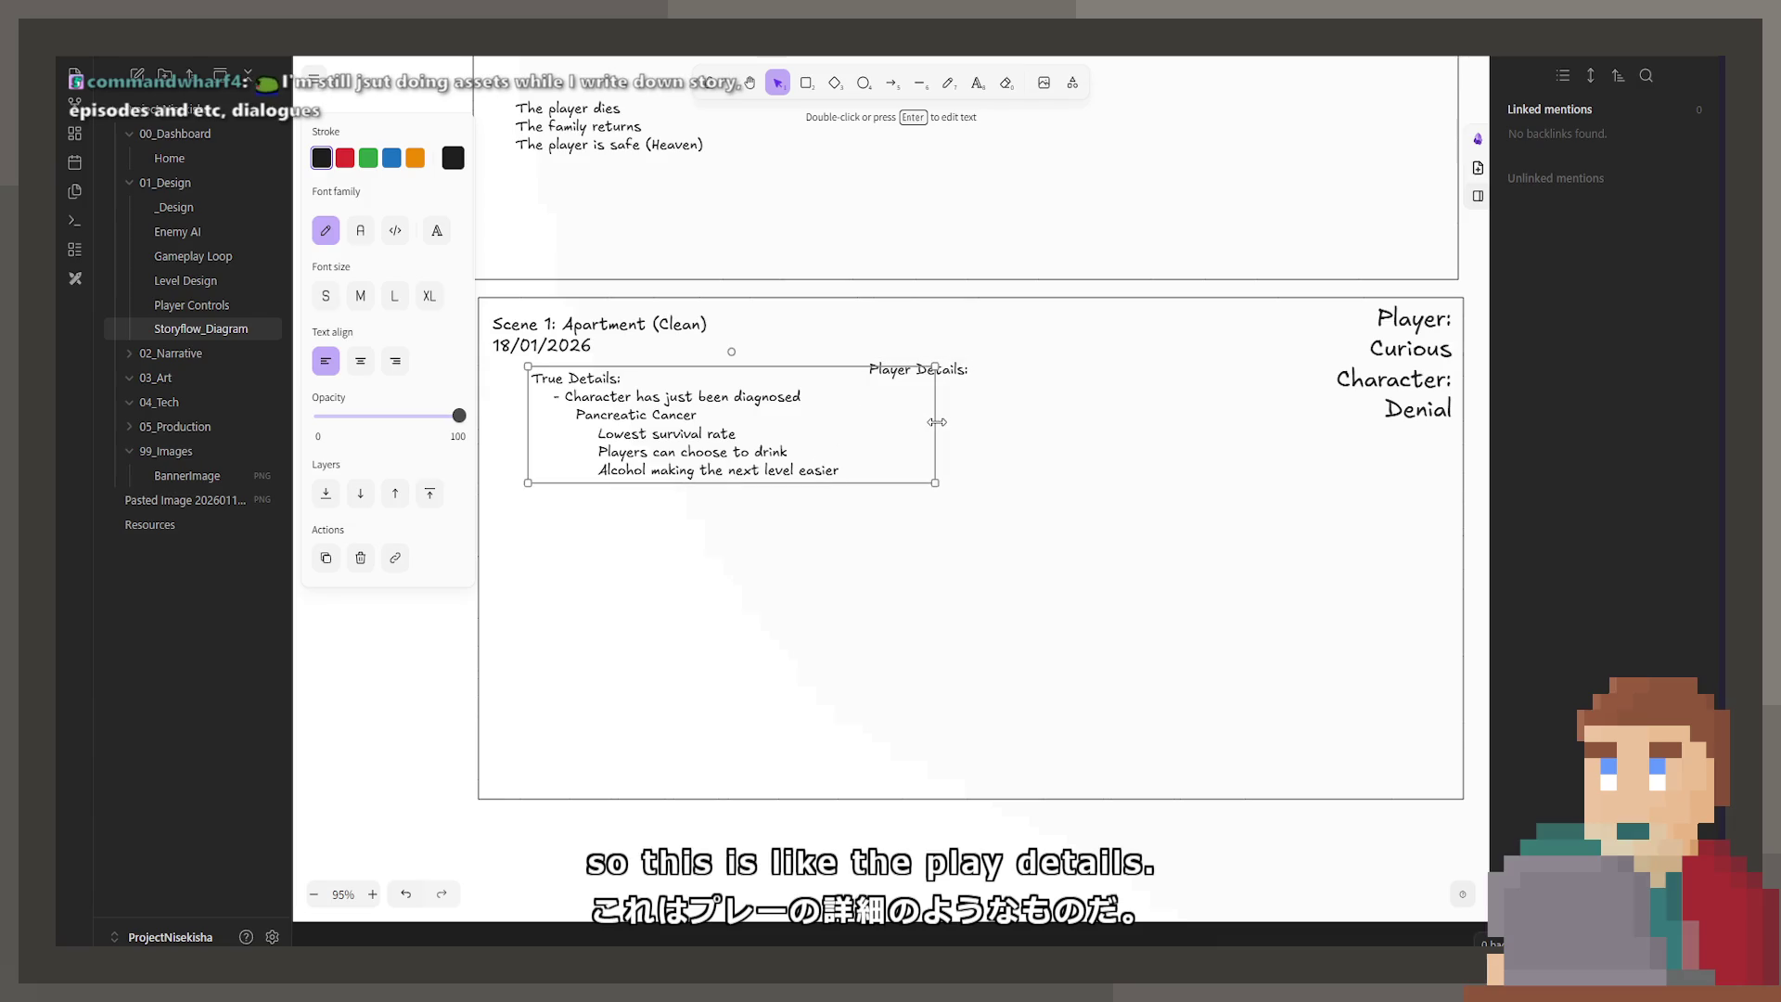
{"action": "left_click", "coordinate": [887, 383]}
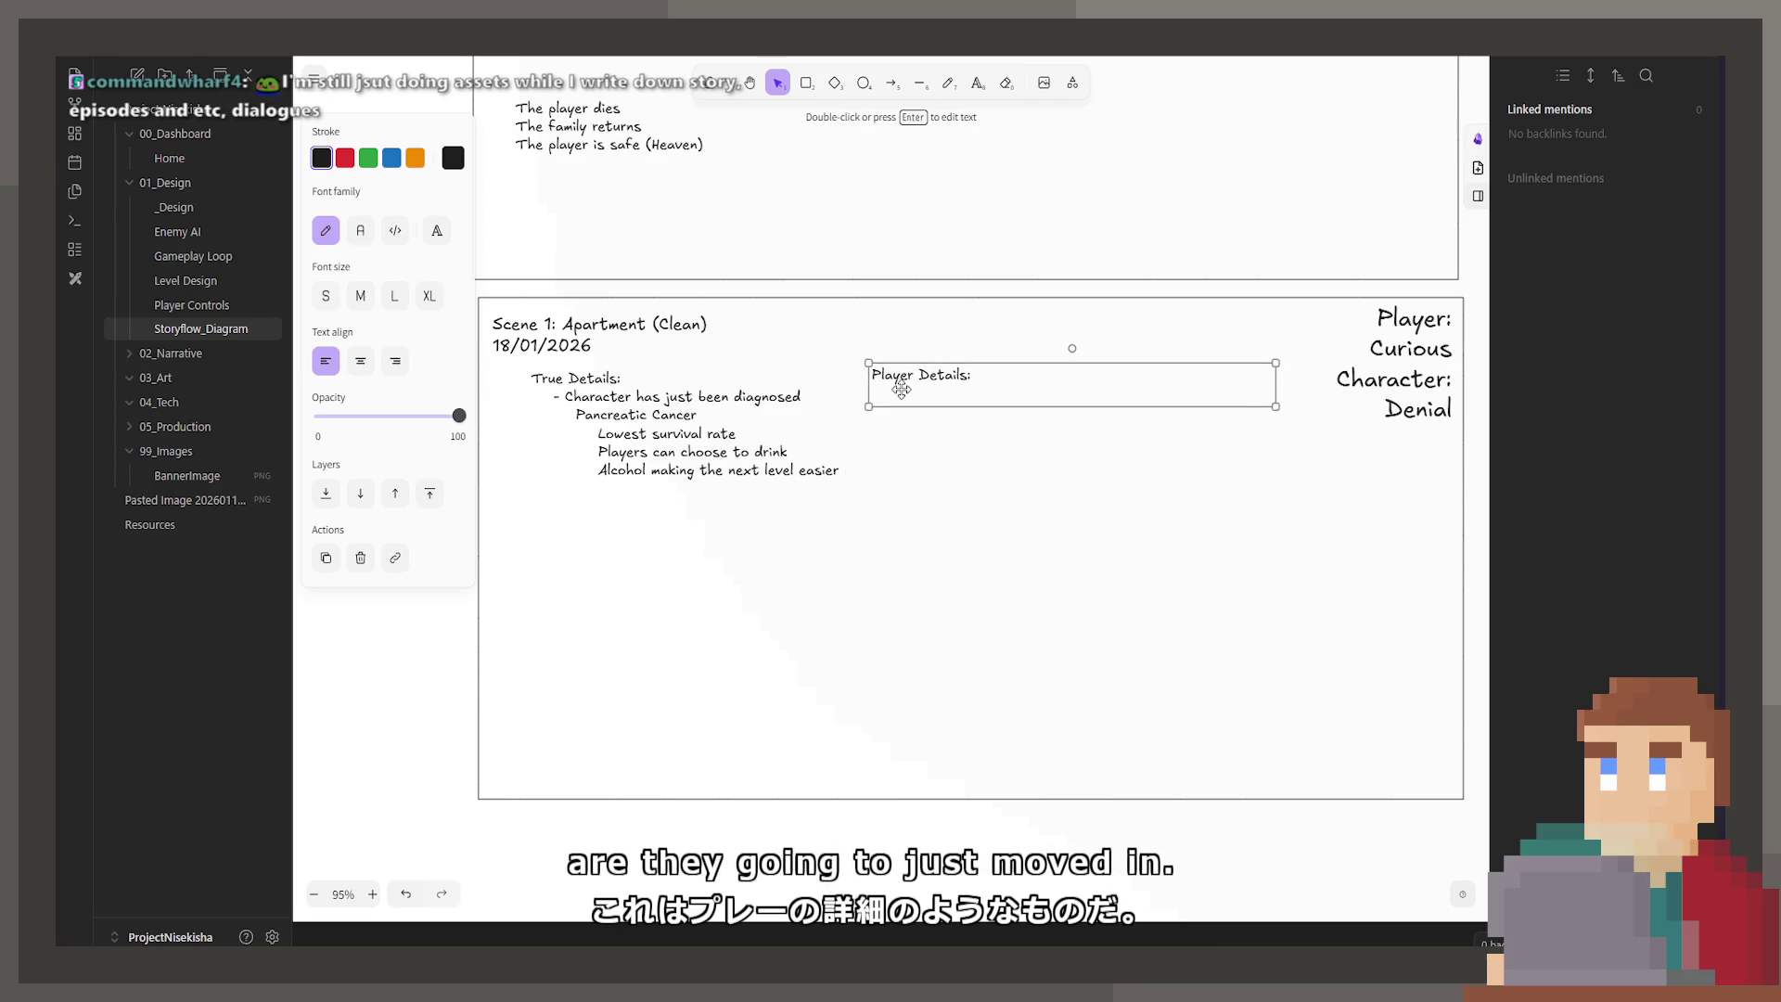
{"action": "left_click_drag", "start_coordinate": [901, 388], "coordinate": [901, 390]}
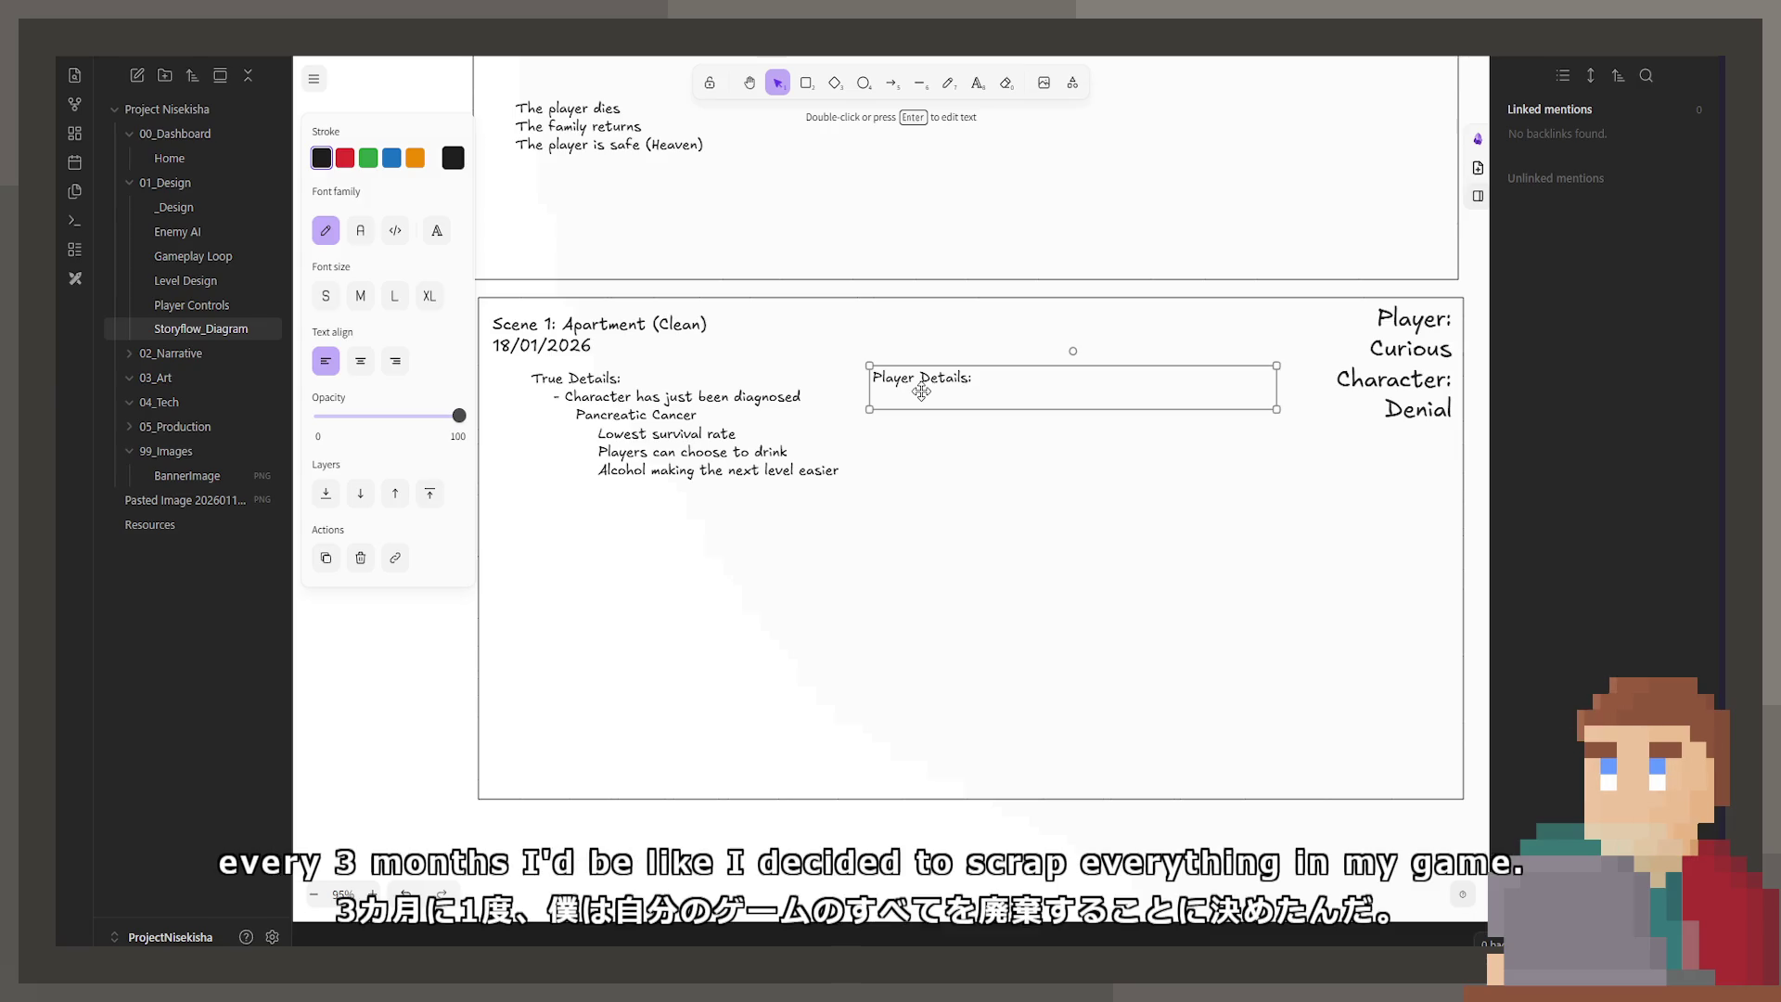
Step: Retitle the box 'Player Experience:' and add the first item '- Arrive home'
{"action": "double_click", "coordinate": [922, 391]}
{"action": "left_click", "coordinate": [923, 393]}
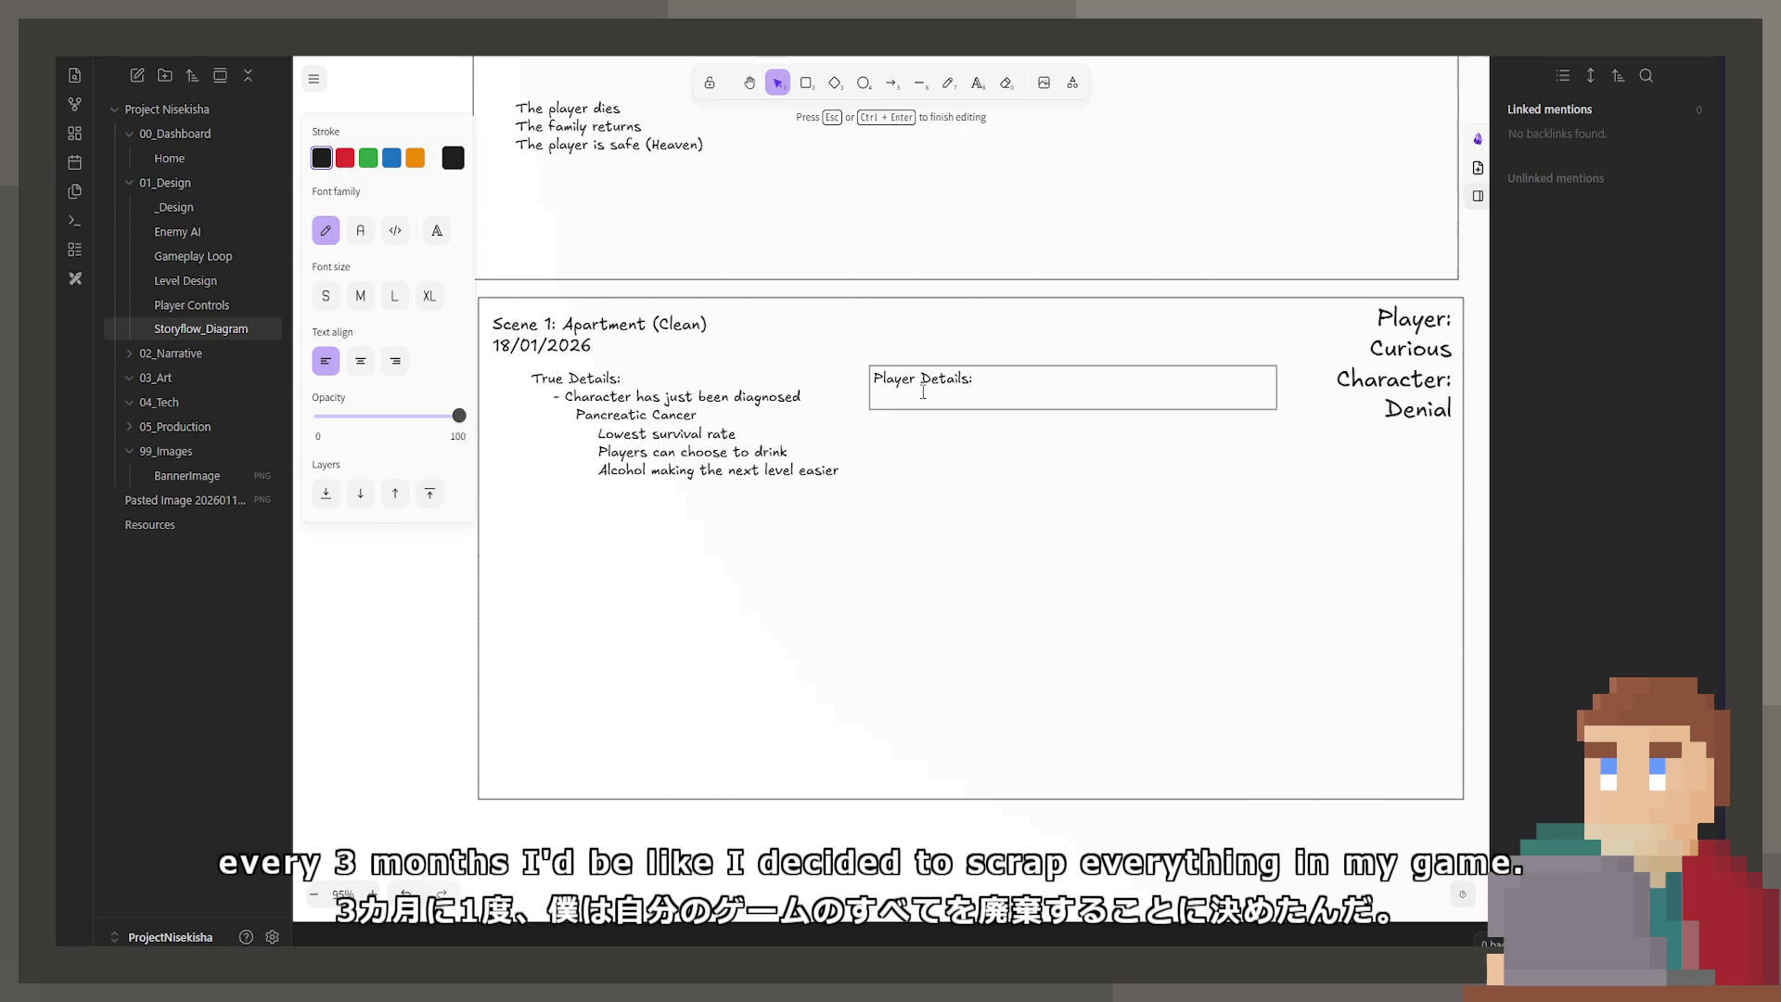
{"action": "type", "text": "-"}
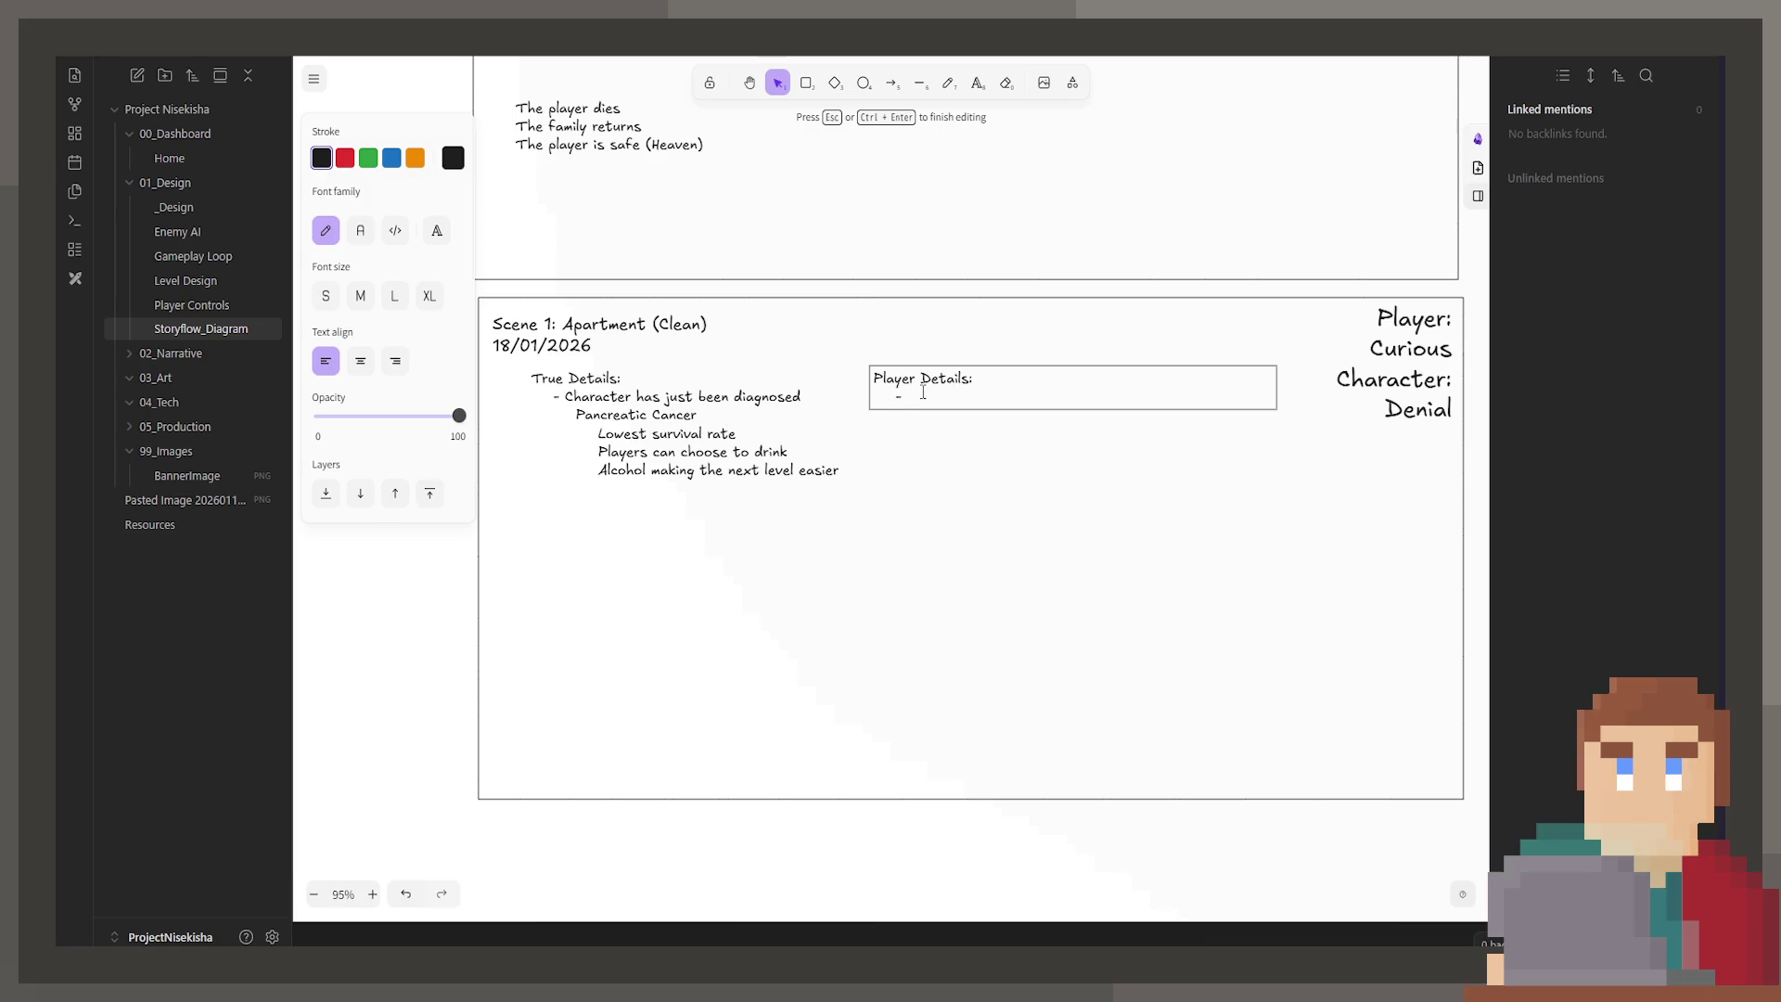
{"action": "key", "text": "Up"}
{"action": "key", "text": "Delete"}
{"action": "key", "text": "Delete"}
{"action": "key", "text": "Delete"}
{"action": "key", "text": "BackSpace"}
{"action": "key", "text": "BackSpace"}
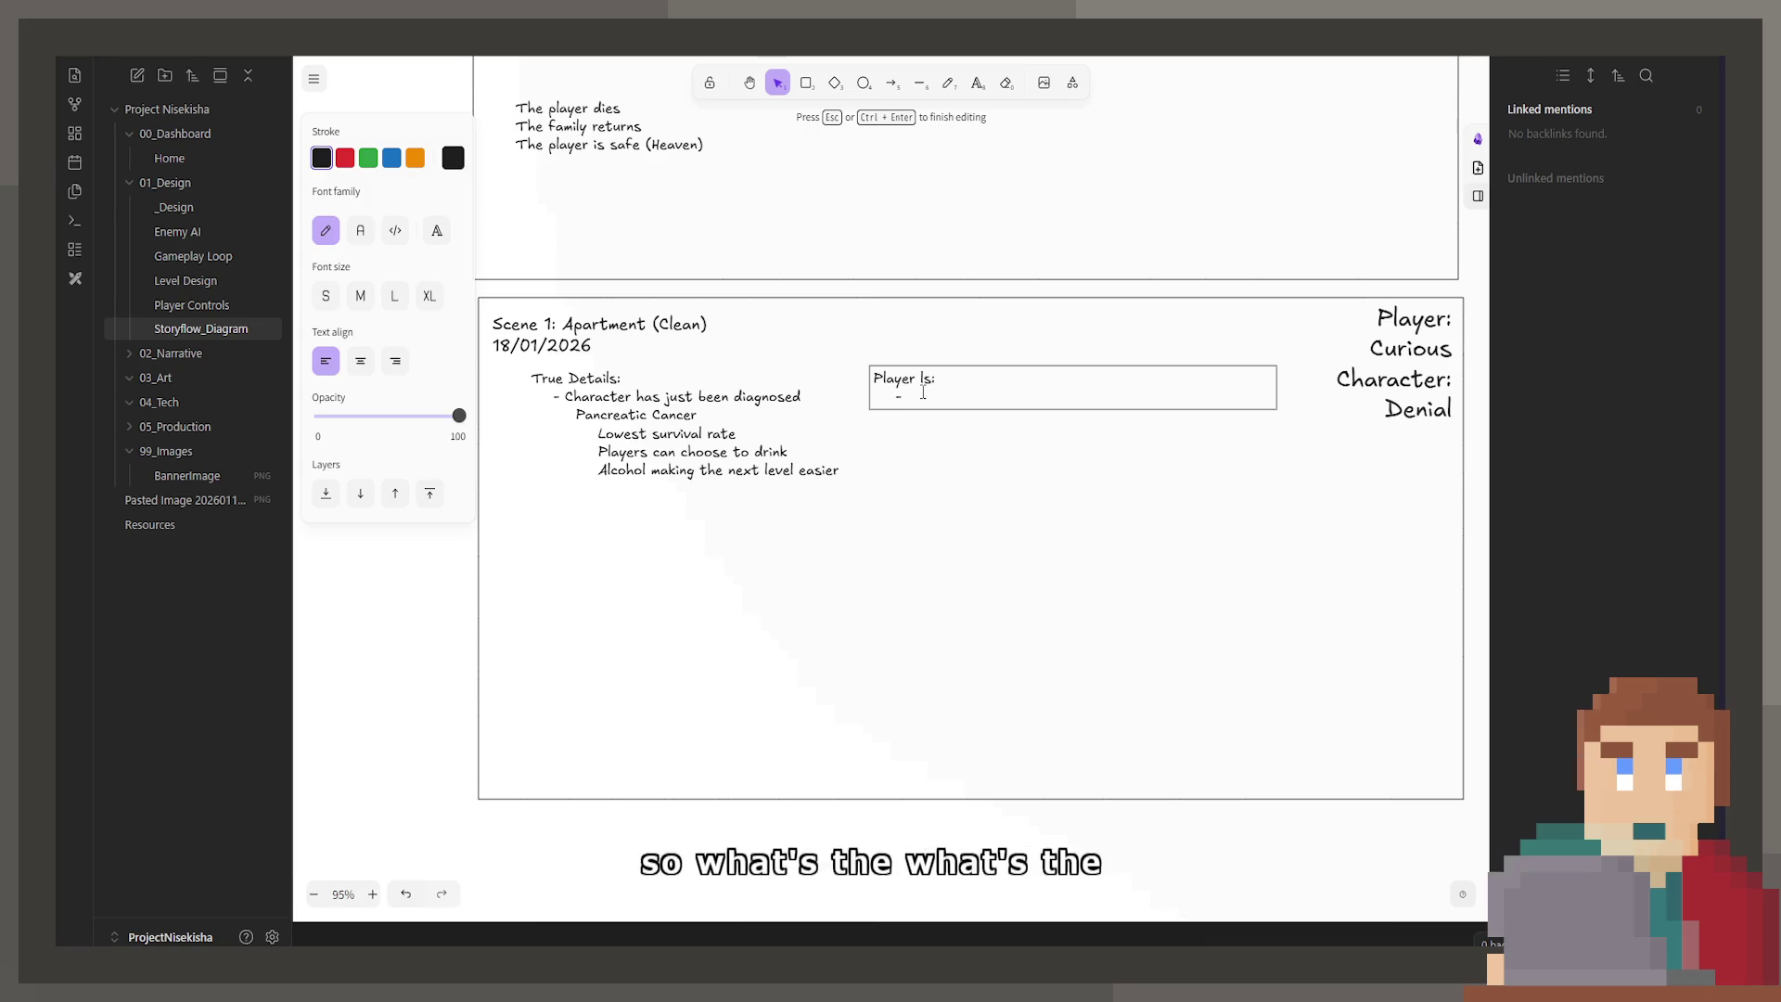
{"action": "type", "text": "E"}
{"action": "type", "text": "xperience:     - A"}
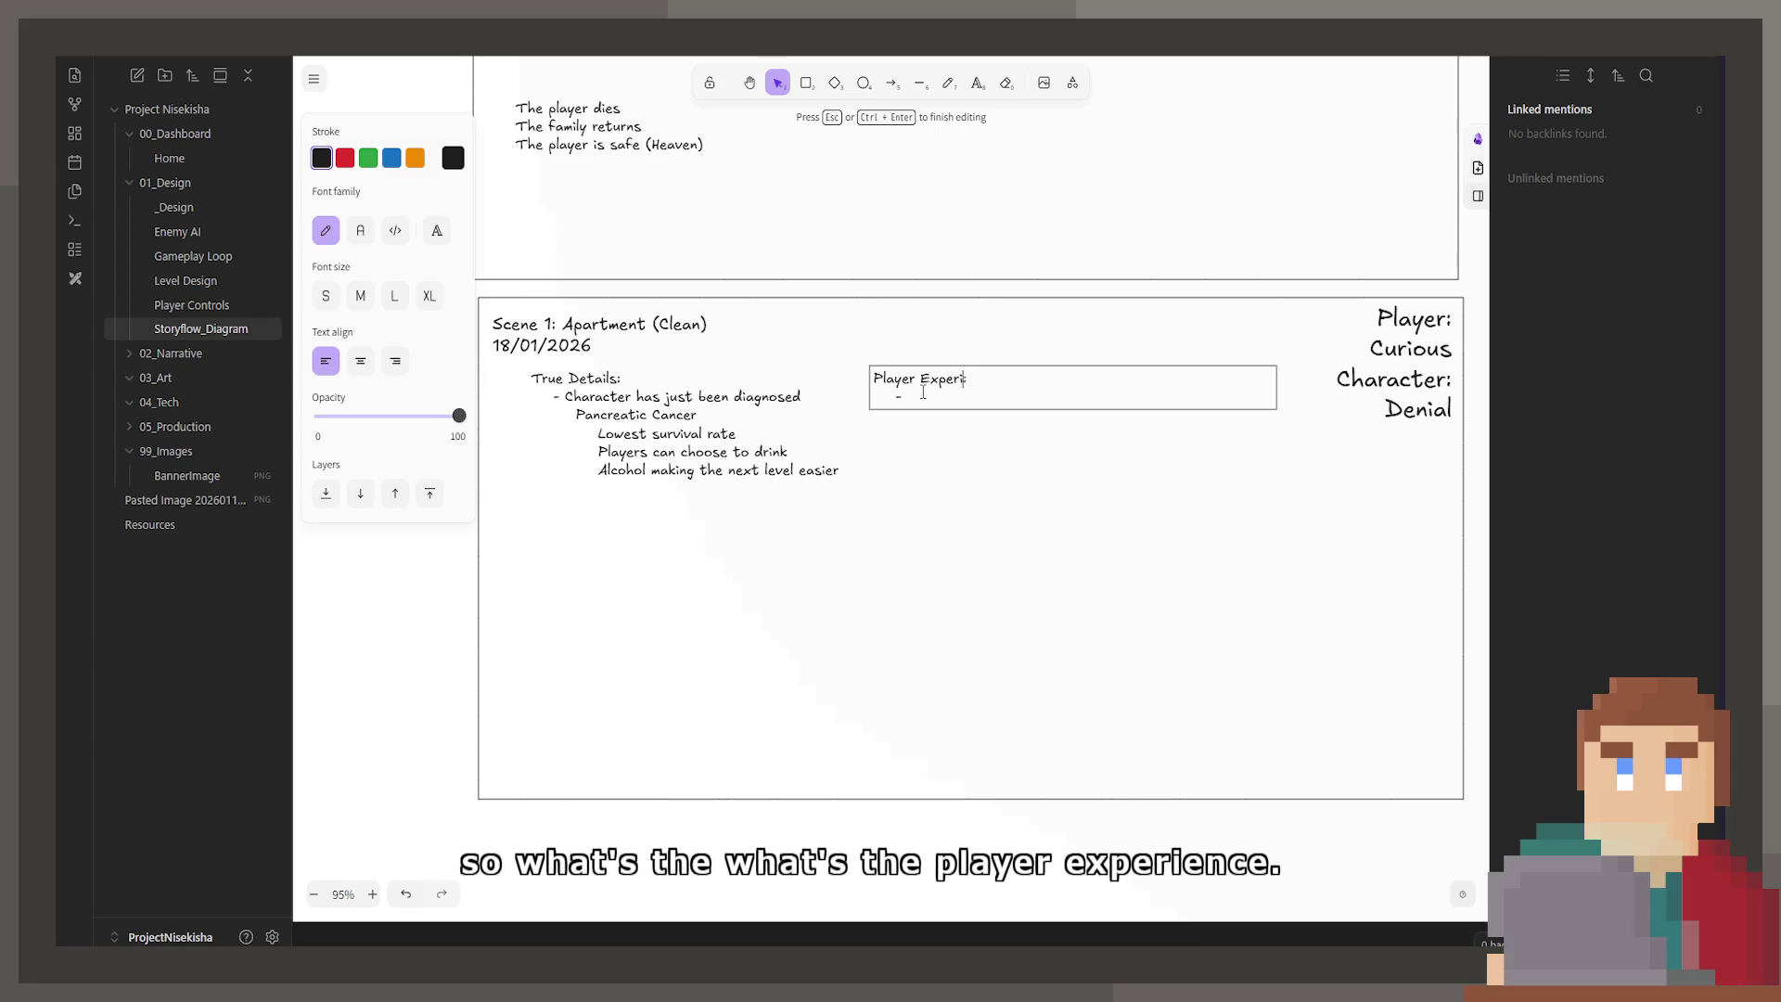
{"action": "type", "text": "rrive"}
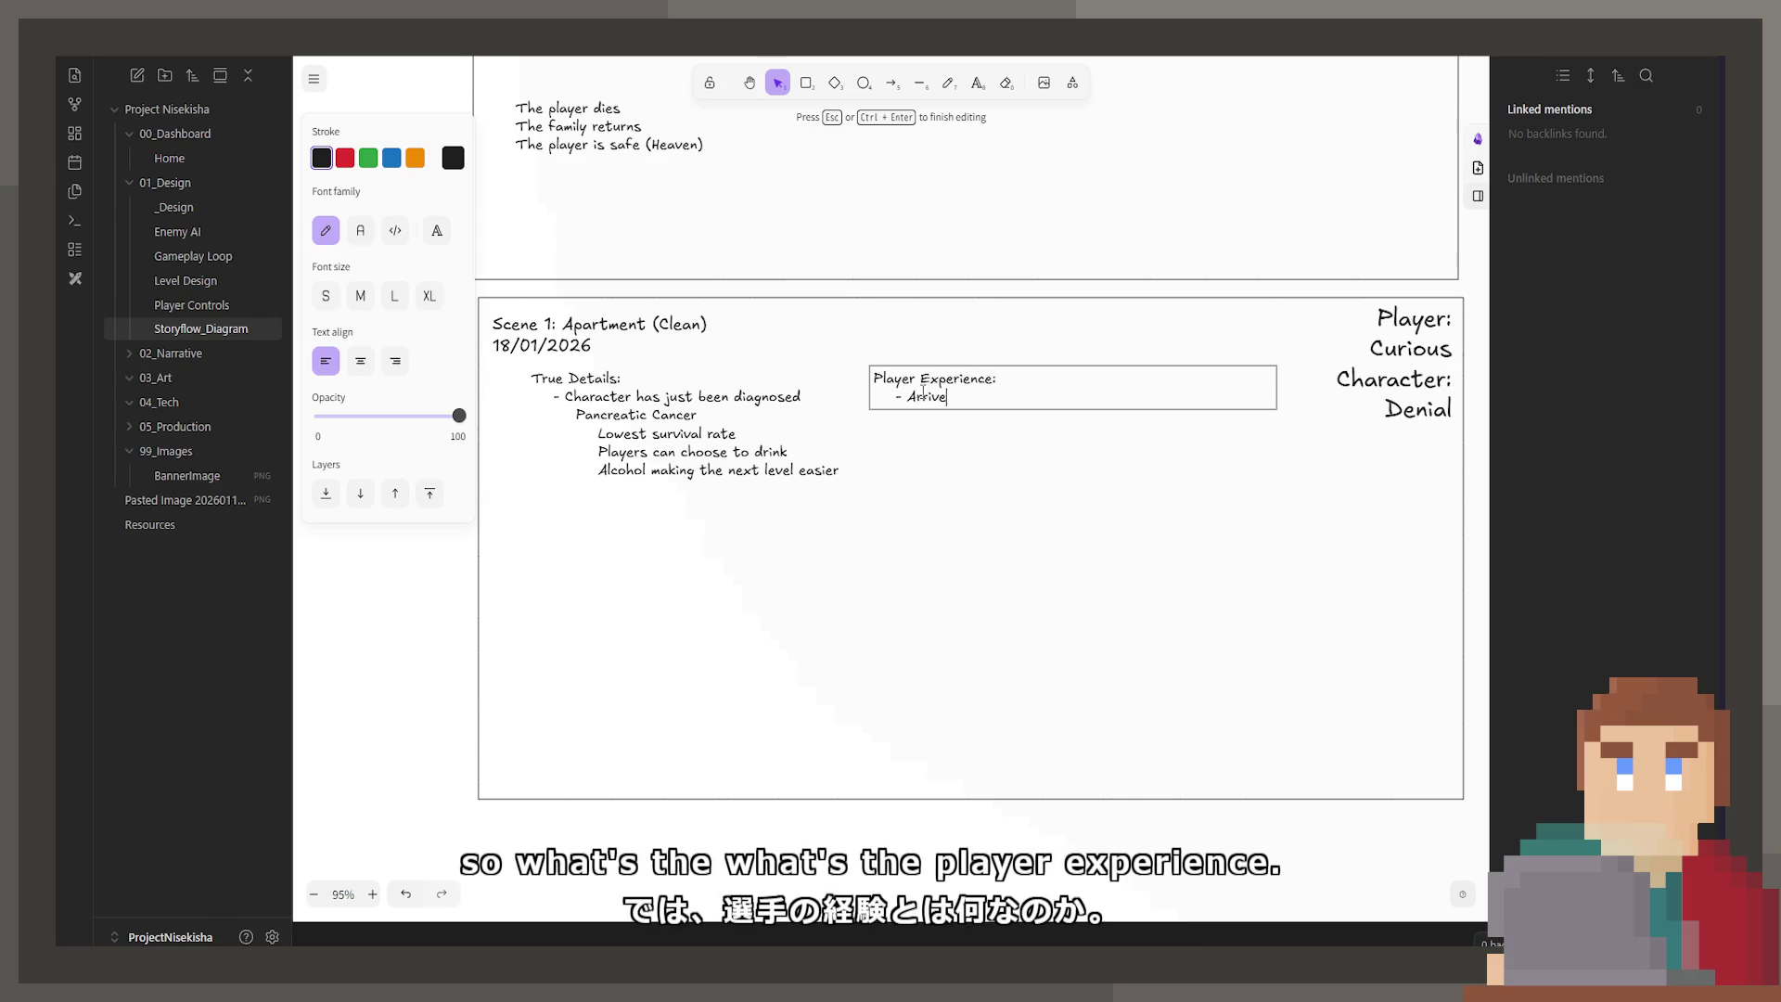
{"action": "type", "text": " home"}
Step: Add 'Explore the home' and 'Go to bed', plus an indented '(Optional) Take a drink' step
{"action": "key", "text": "Return"}
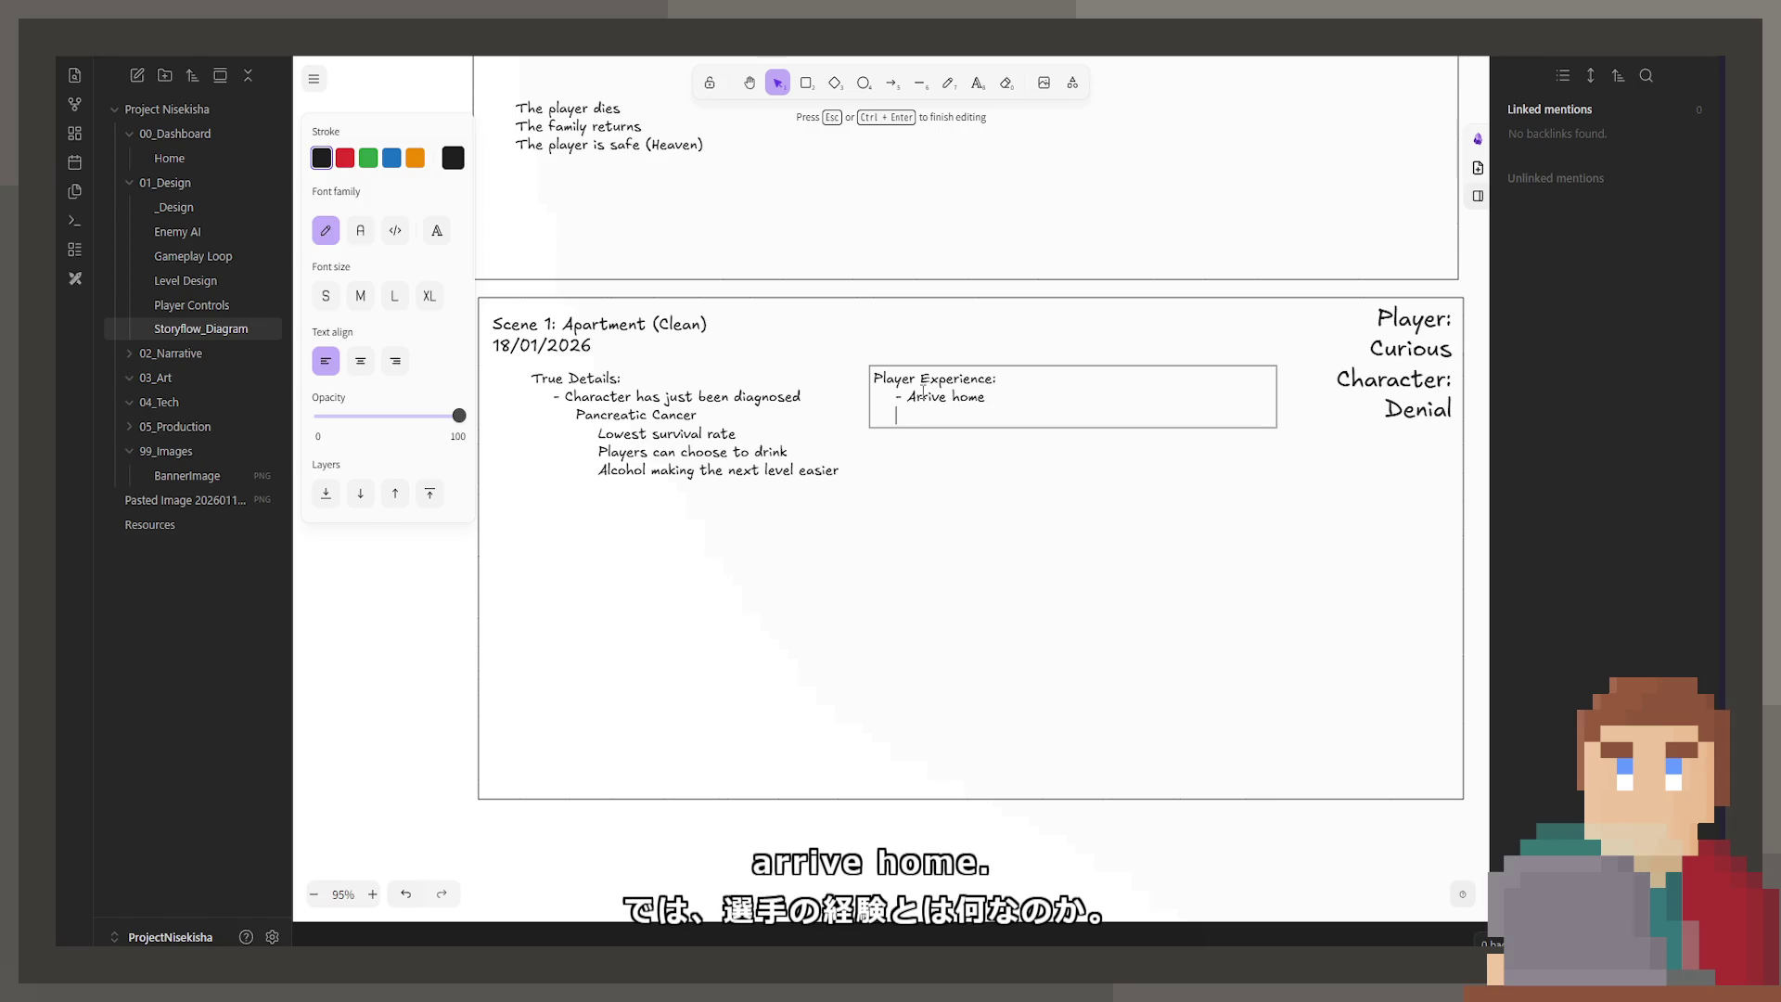
{"action": "type", "text": "- Explore the "}
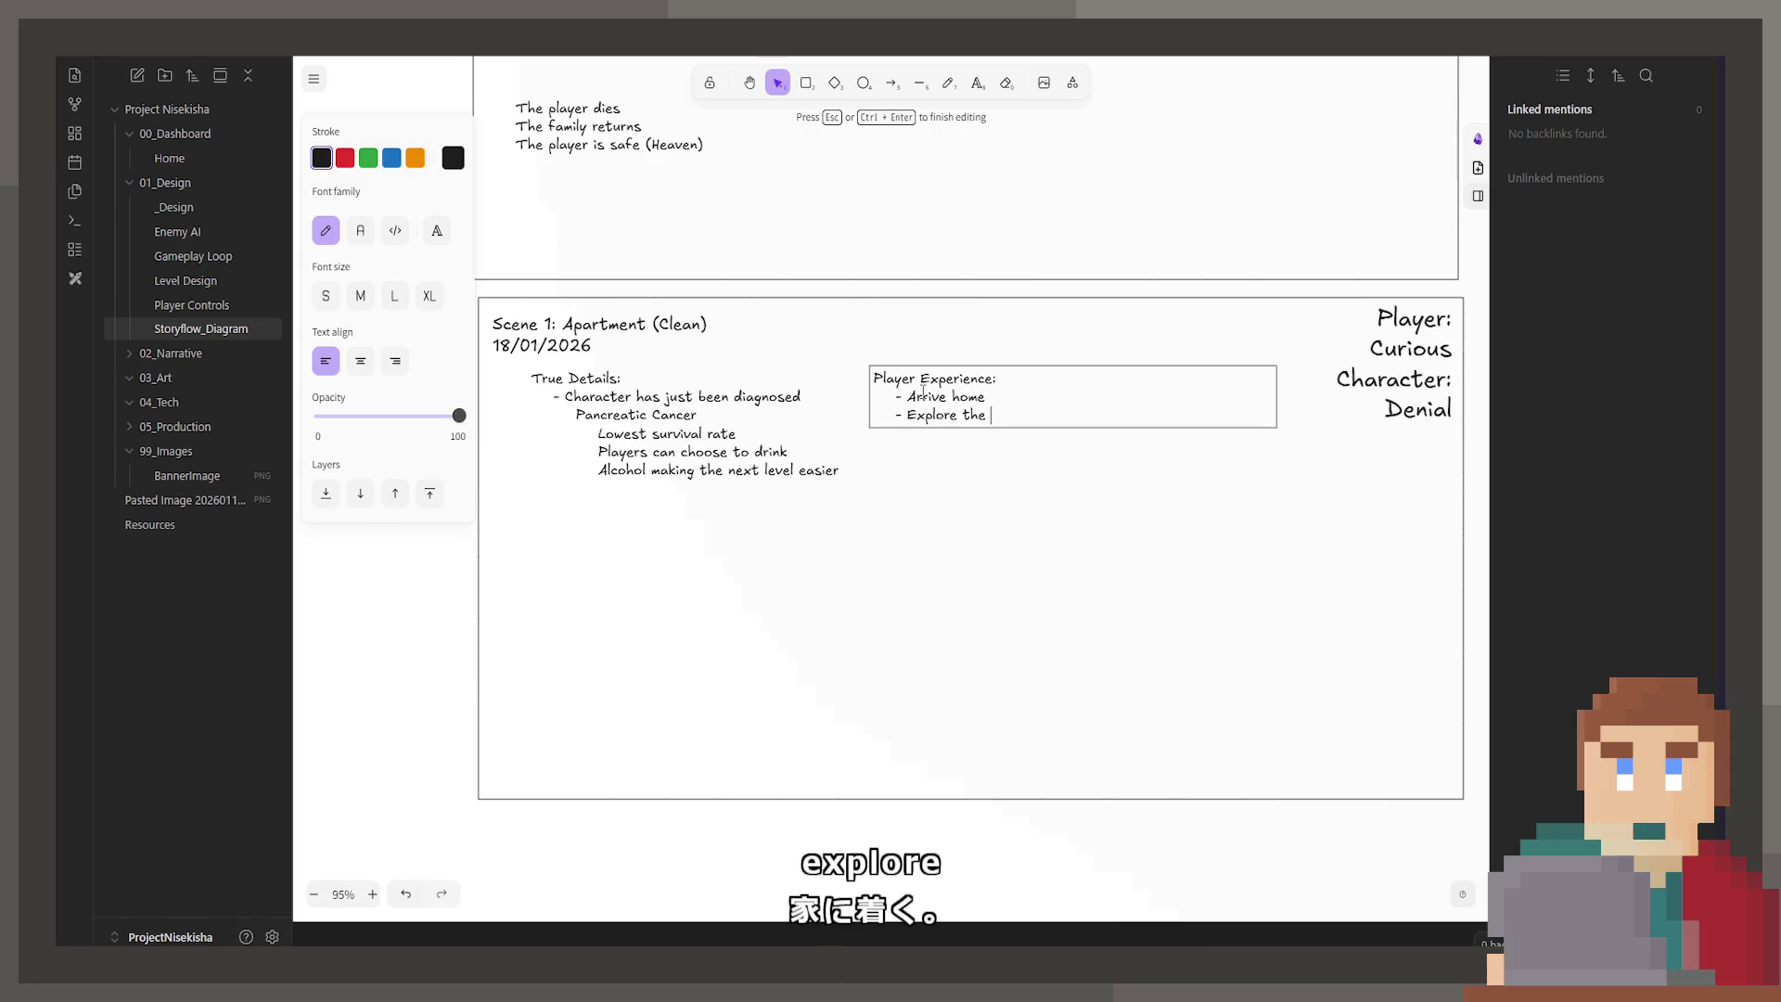
{"action": "type", "text": "home"}
{"action": "key", "text": "Return"}
{"action": "type", "text": "G"}
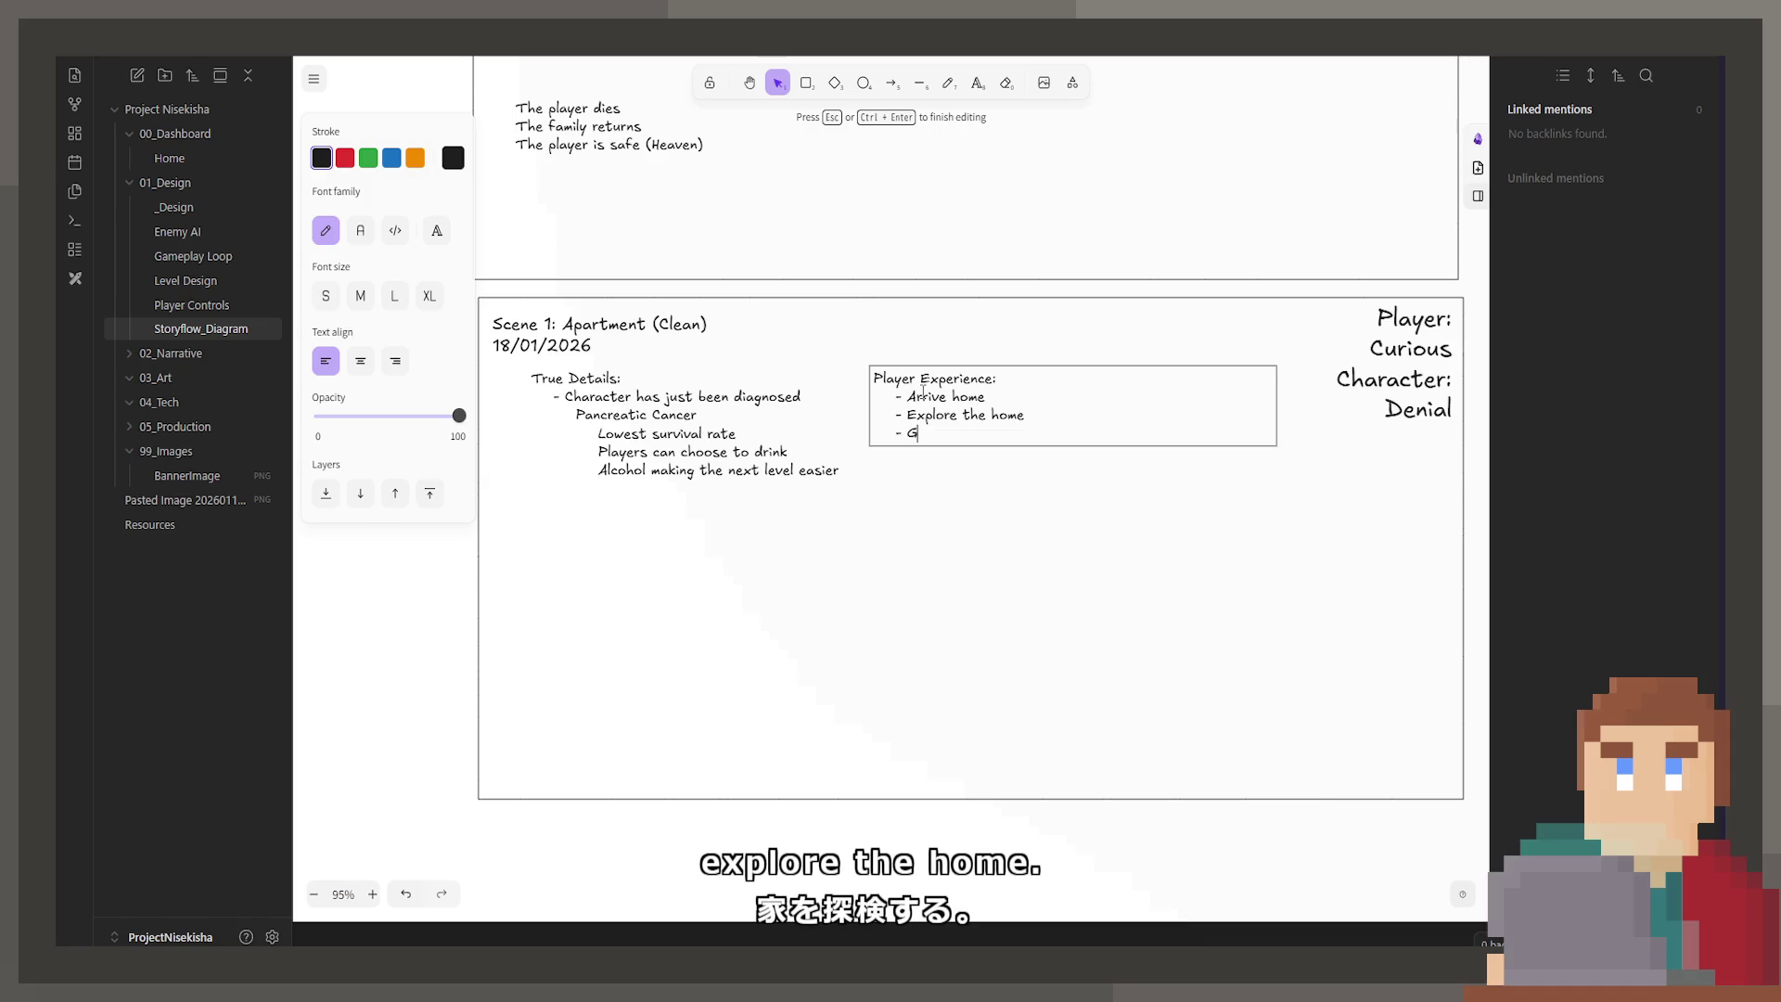
{"action": "type", "text": "o to bed"}
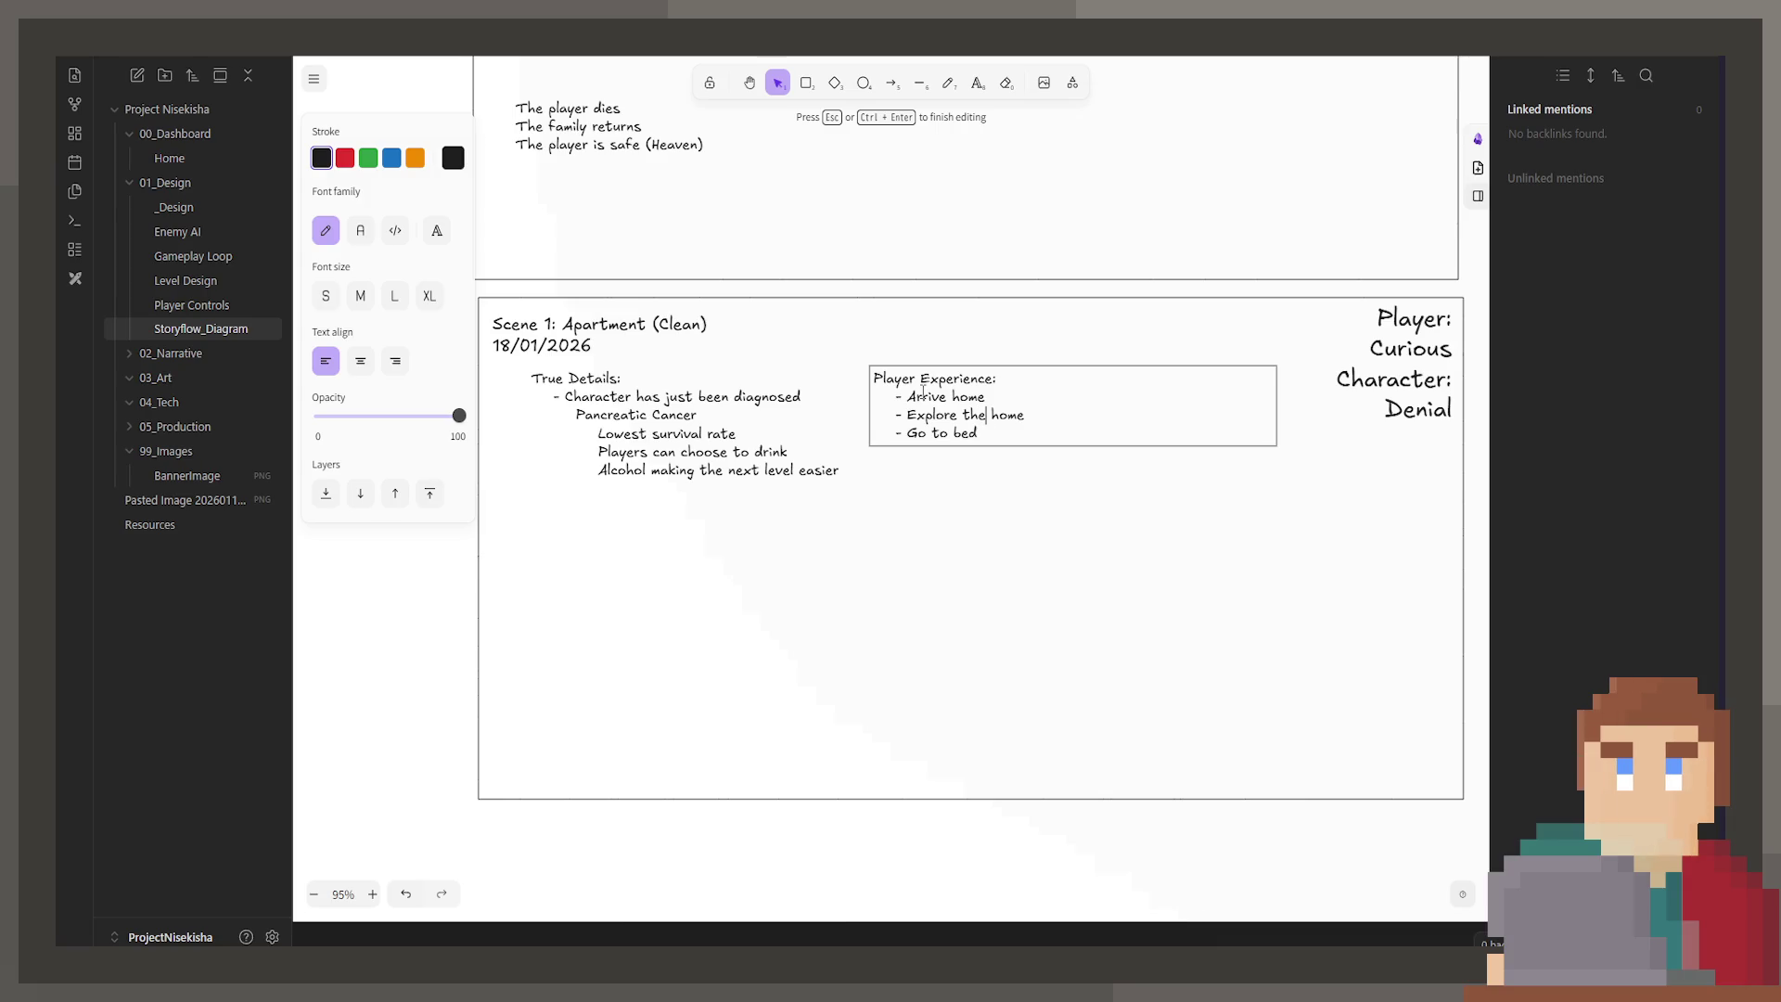
{"action": "key", "text": "Return"}
{"action": "type", "text": "(Opti"}
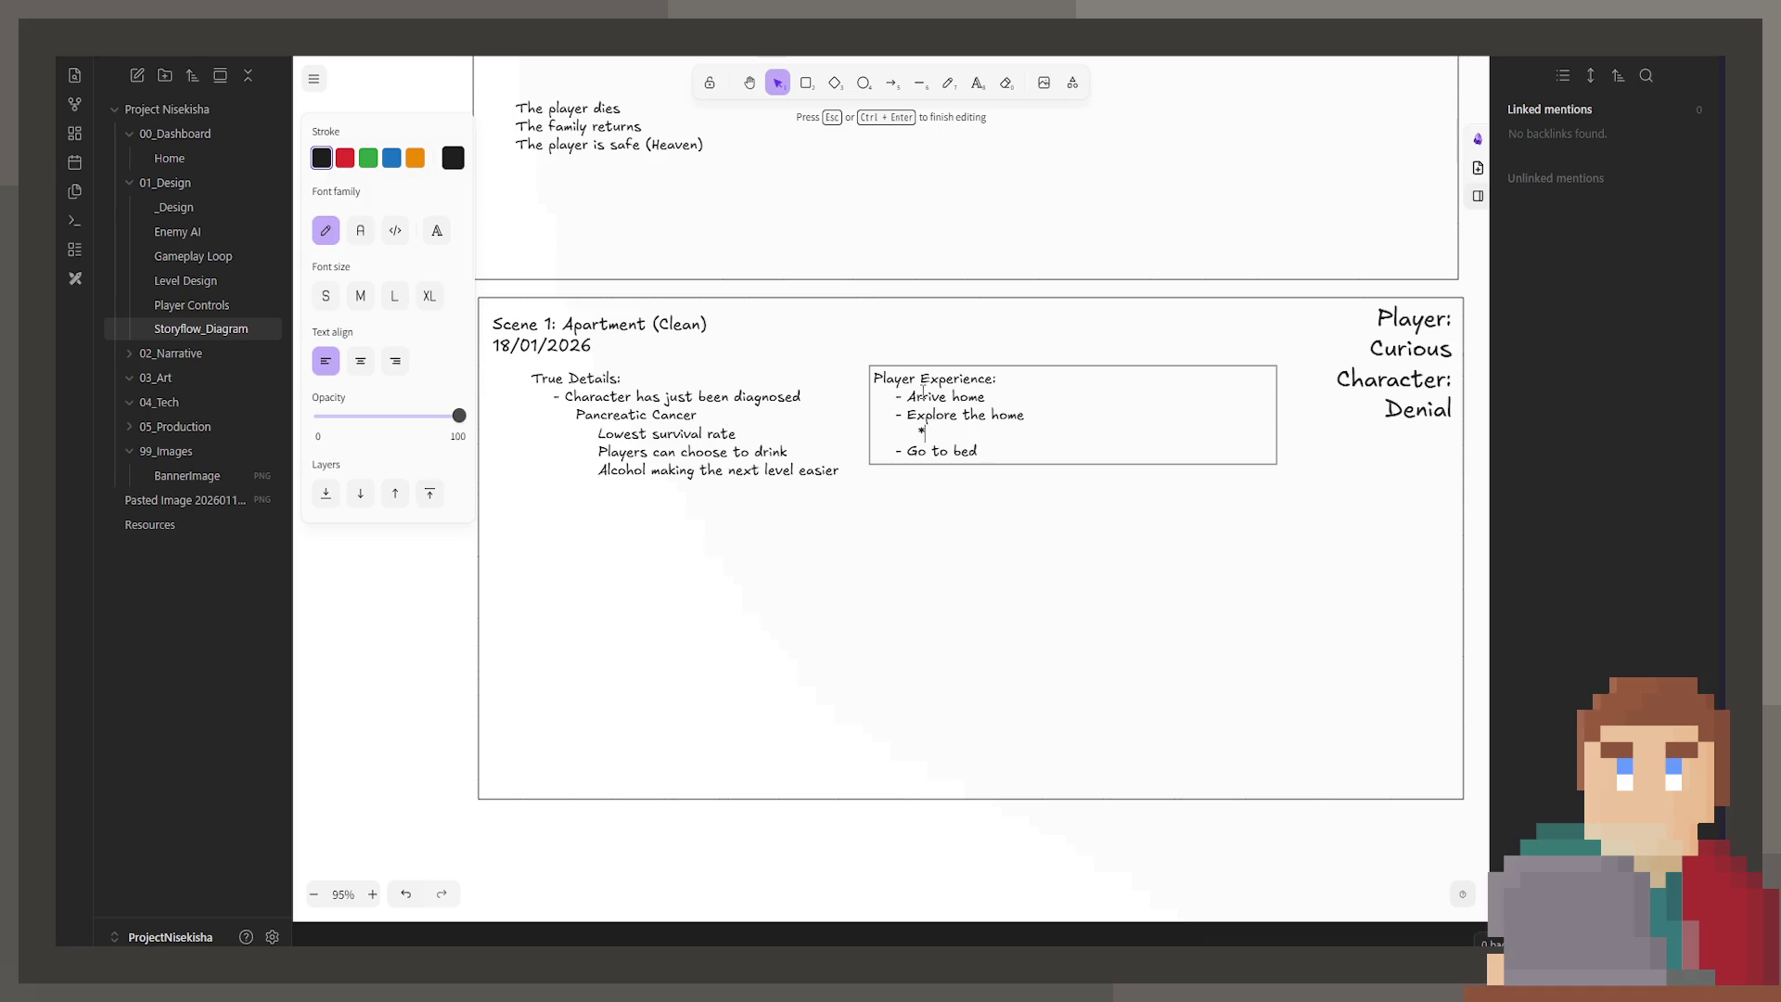
{"action": "type", "text": "onal"}
{"action": "key", "text": "BackSpace"}
{"action": "key", "text": "BackSpace"}
{"action": "type", "text": ") Take a"}
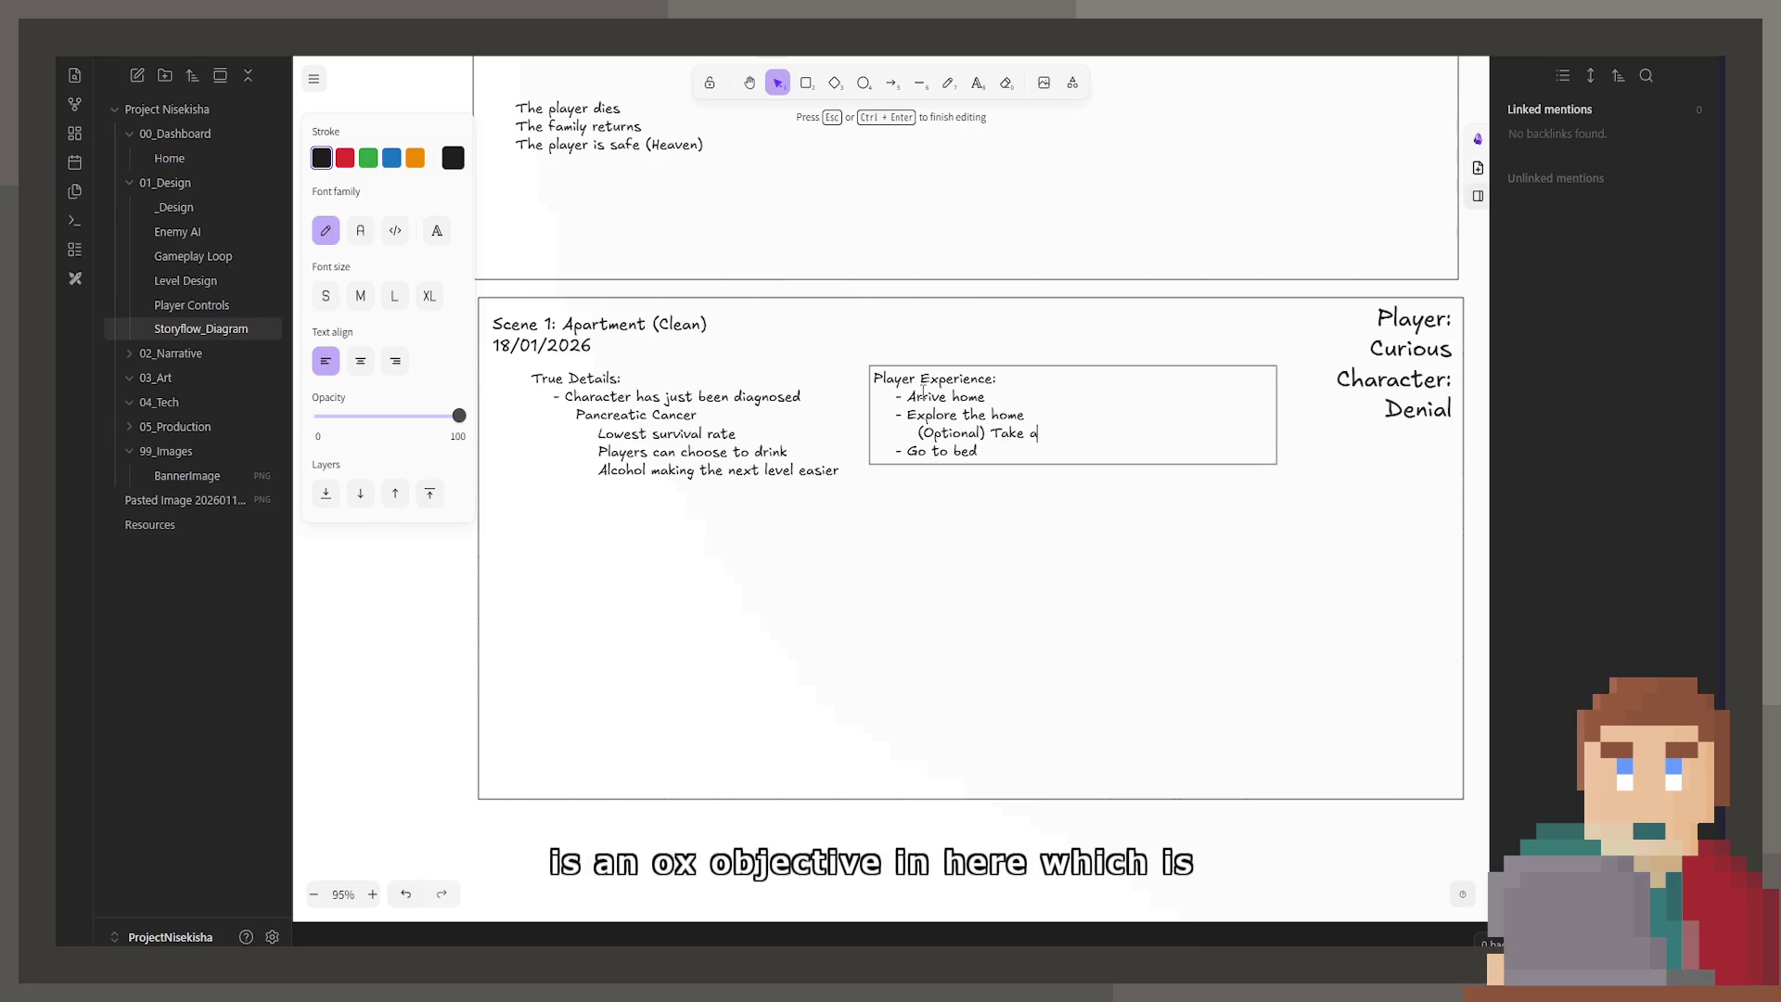
{"action": "type", "text": " drink"}
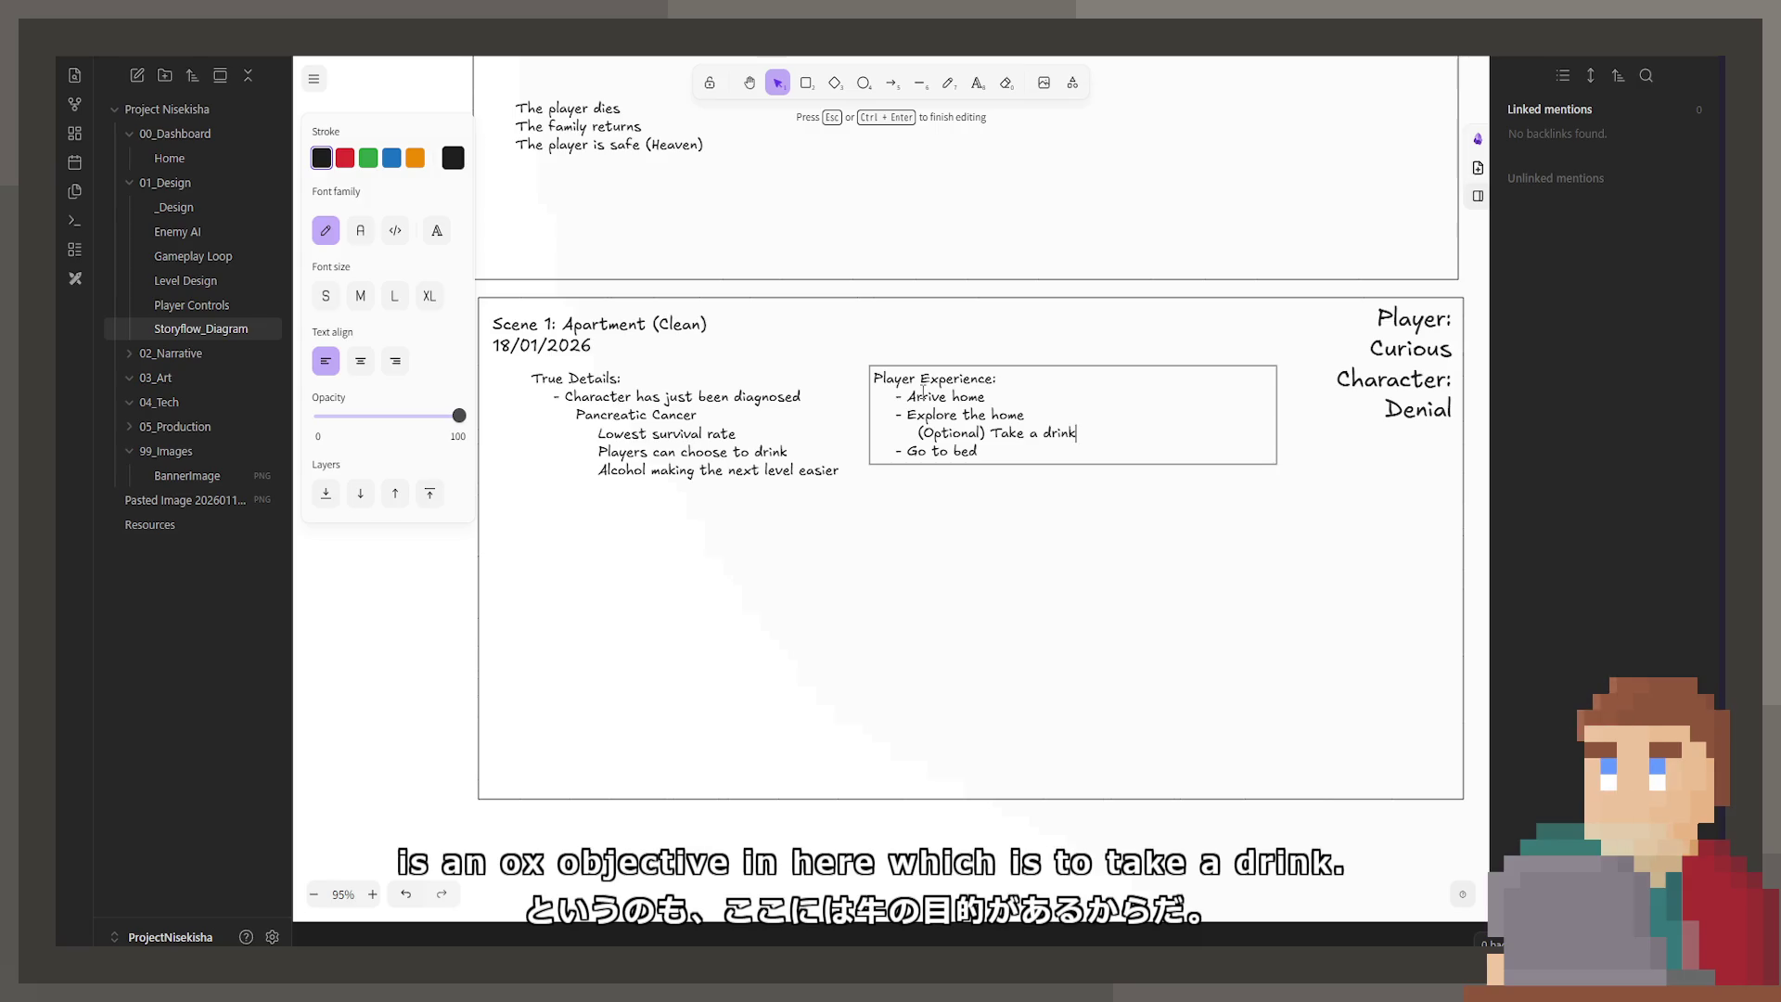
Step: Add sub-notes 'Hold SPACE to drink', 'Takes a while' and a note on holding SPACE longer / shorter
{"action": "key", "text": "Return"}
{"action": "type", "text": "Hold"}
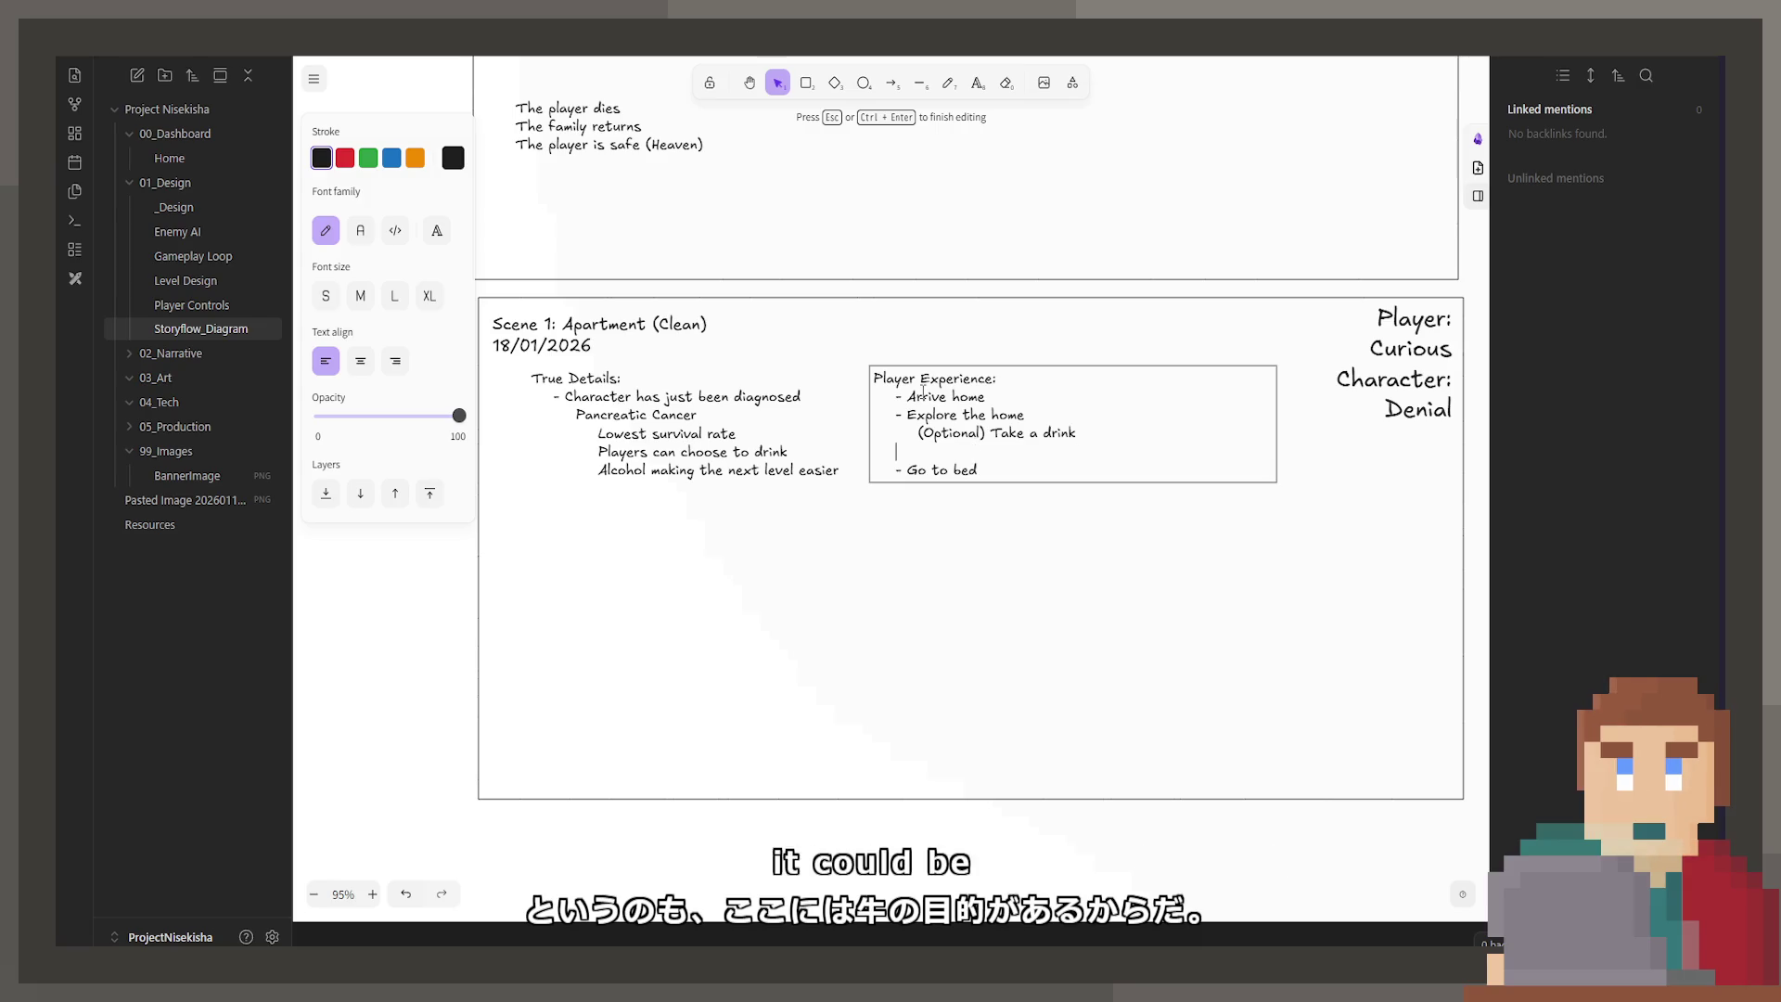
{"action": "type", "text": " SPA"}
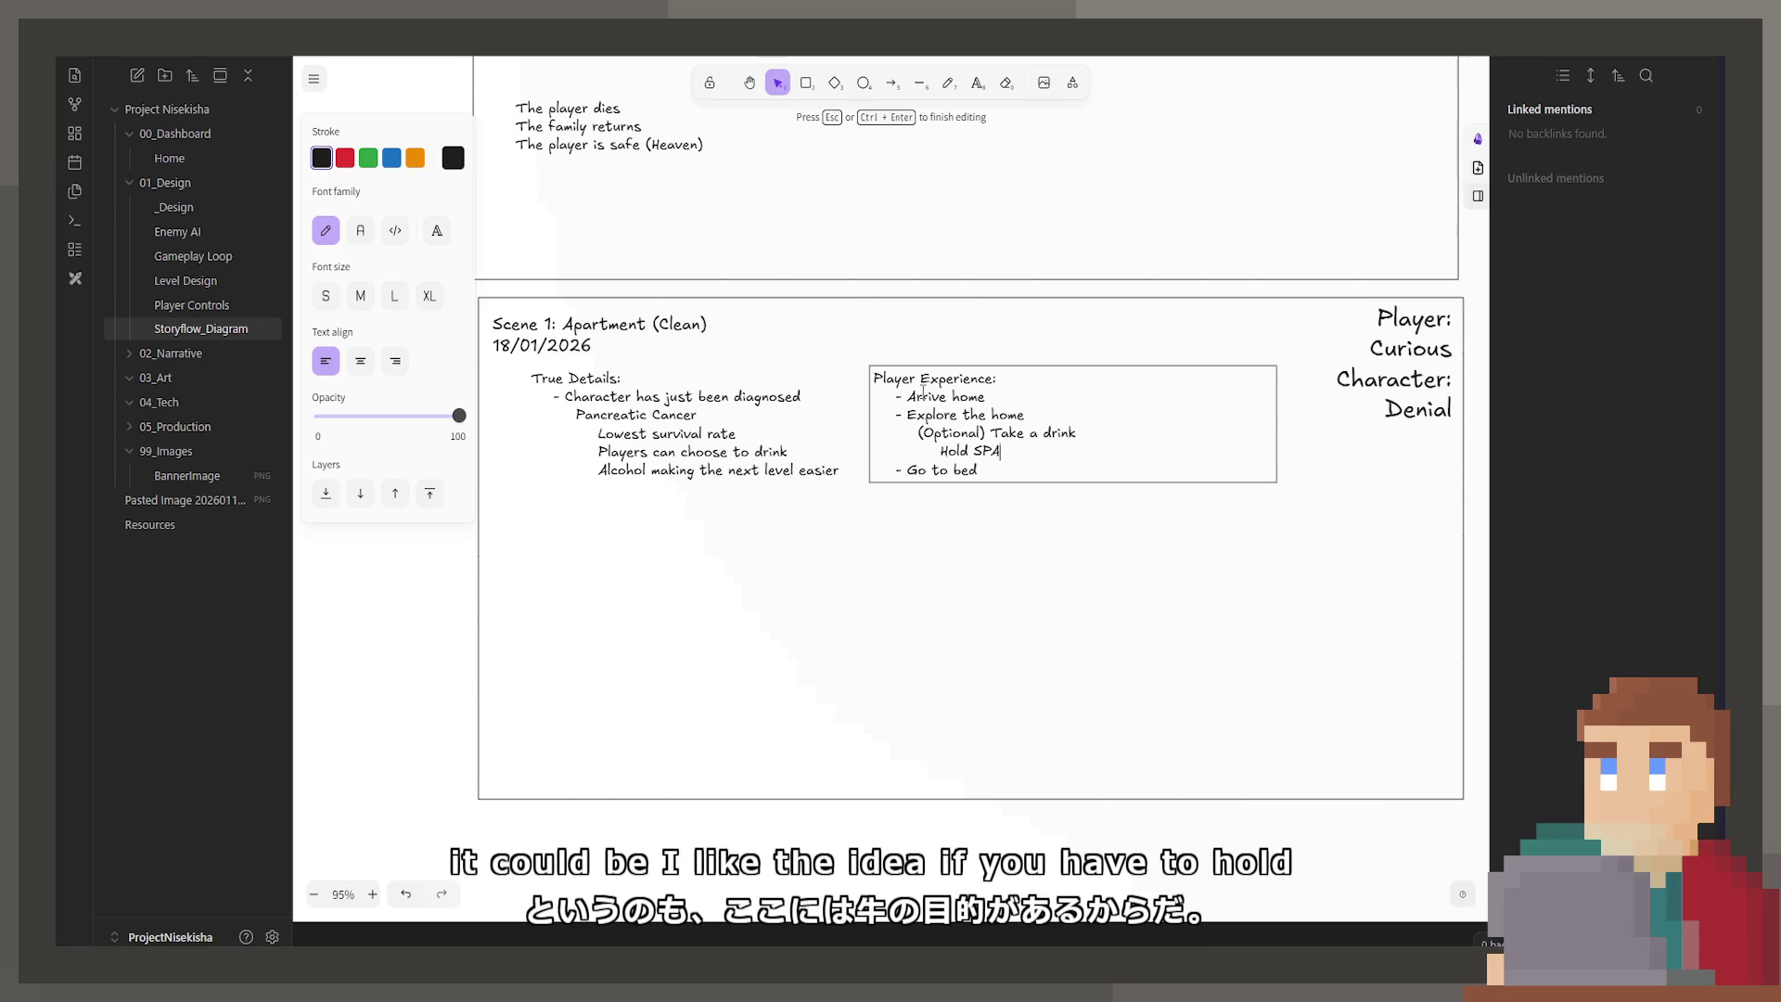
{"action": "type", "text": "CE to dpr"}
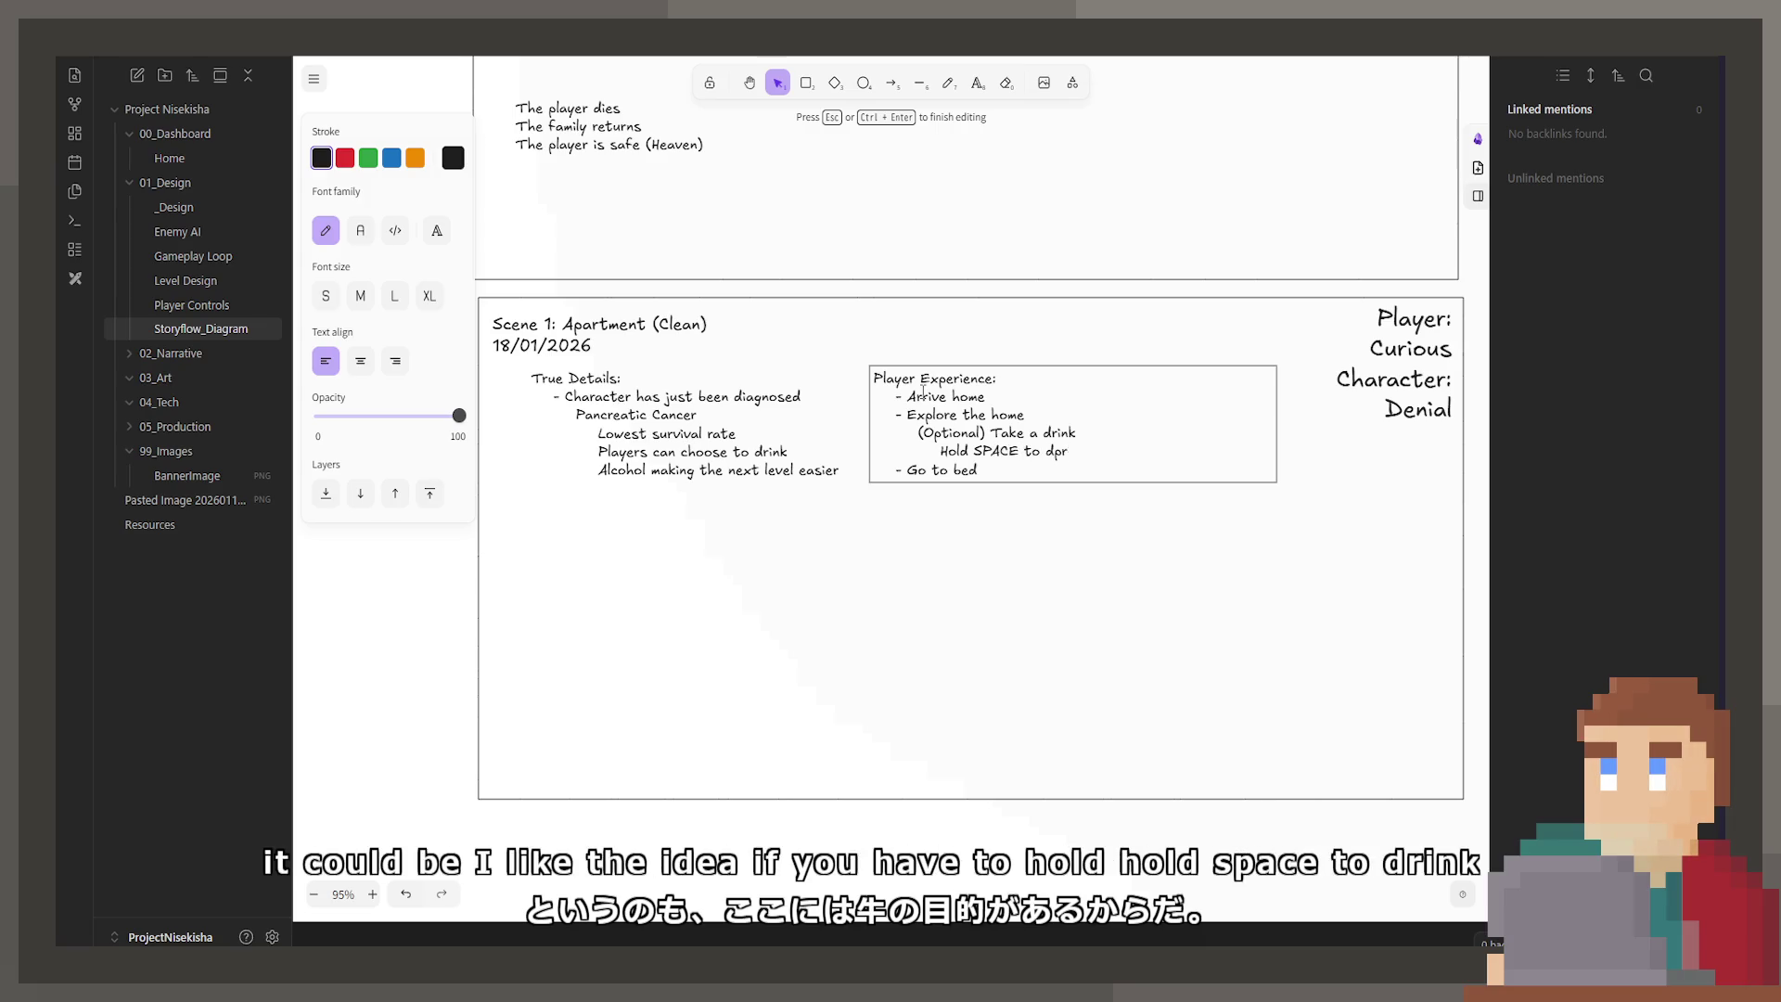
{"action": "key", "text": "BackSpace"}
{"action": "key", "text": "BackSpace"}
{"action": "type", "text": "rink"}
{"action": "key", "text": "Return"}
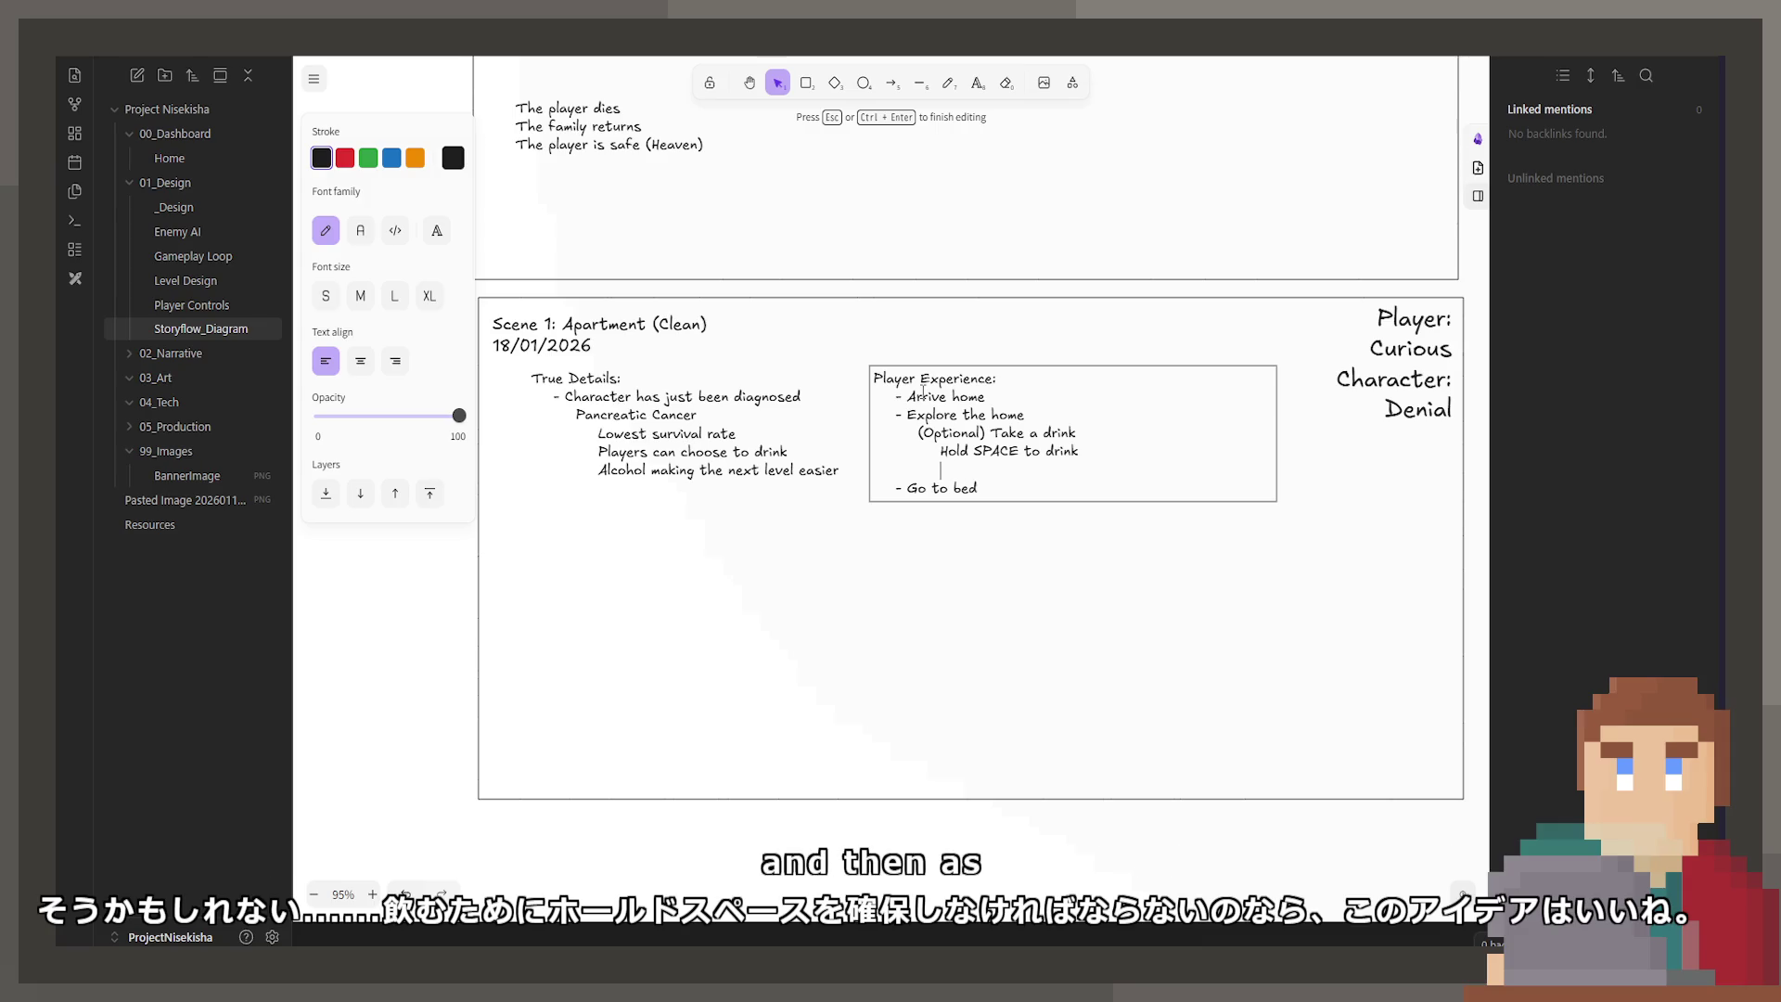
{"action": "type", "text": "Takes a while"}
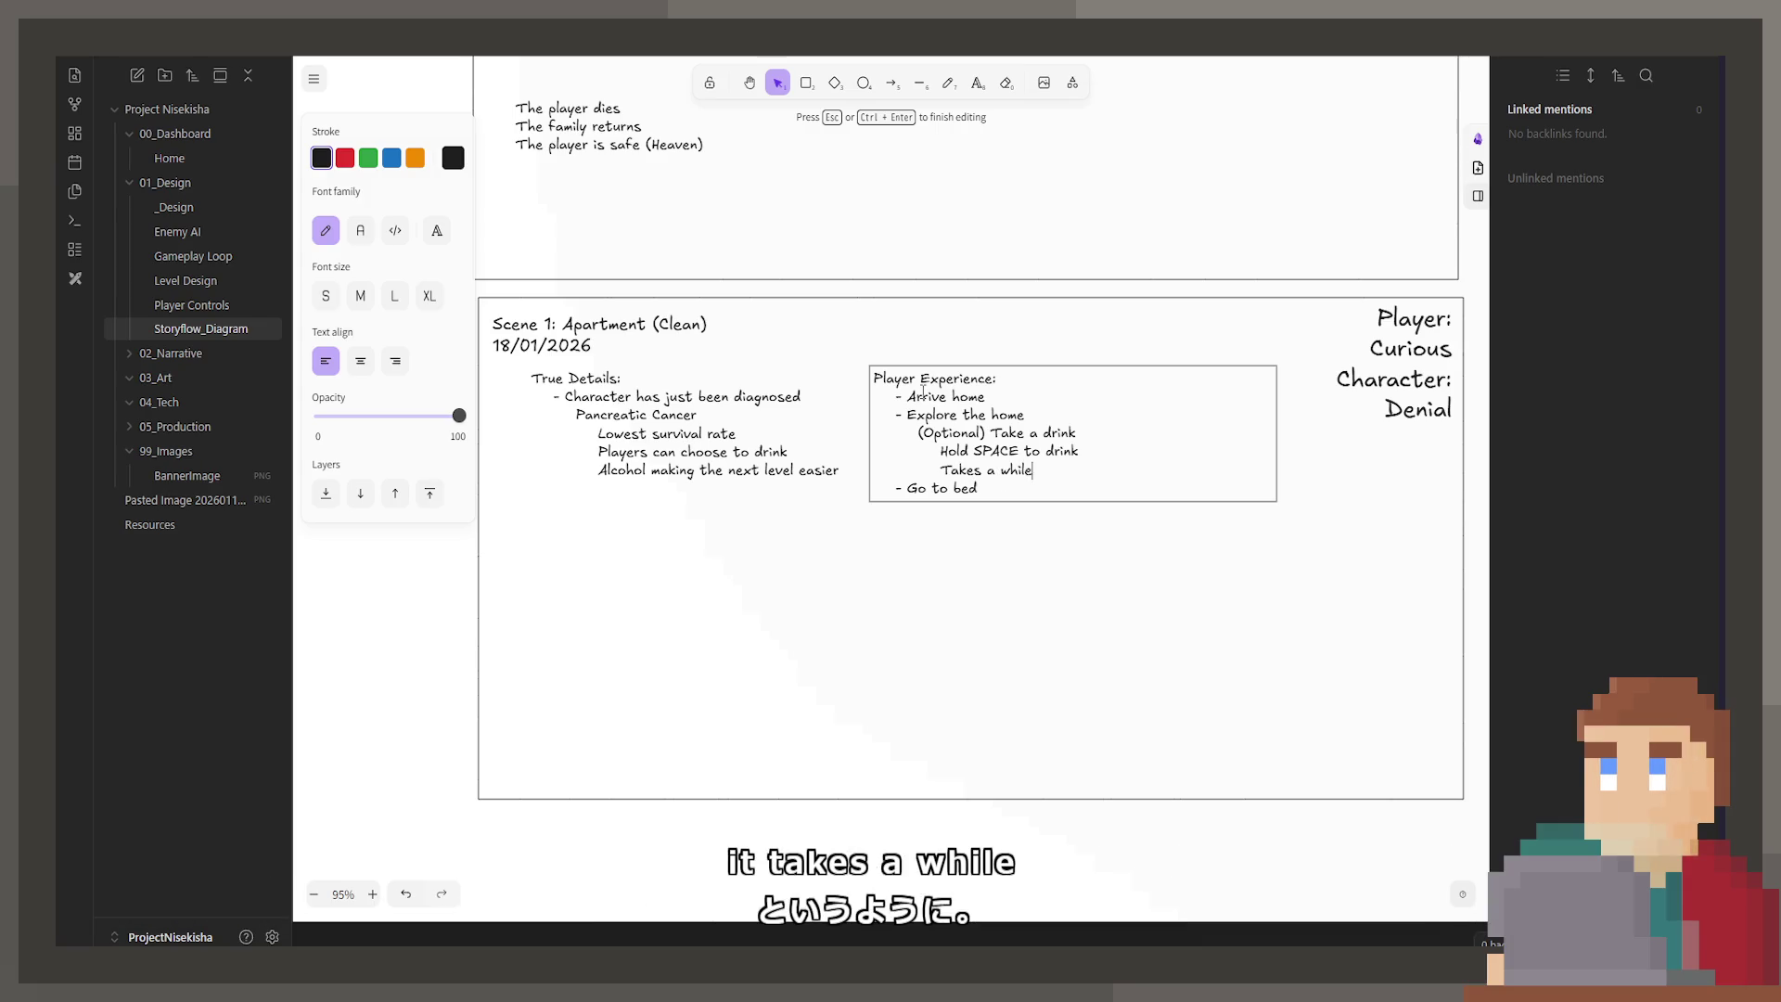
{"action": "key", "text": "Return"}
{"action": "type", "text": "As the da"}
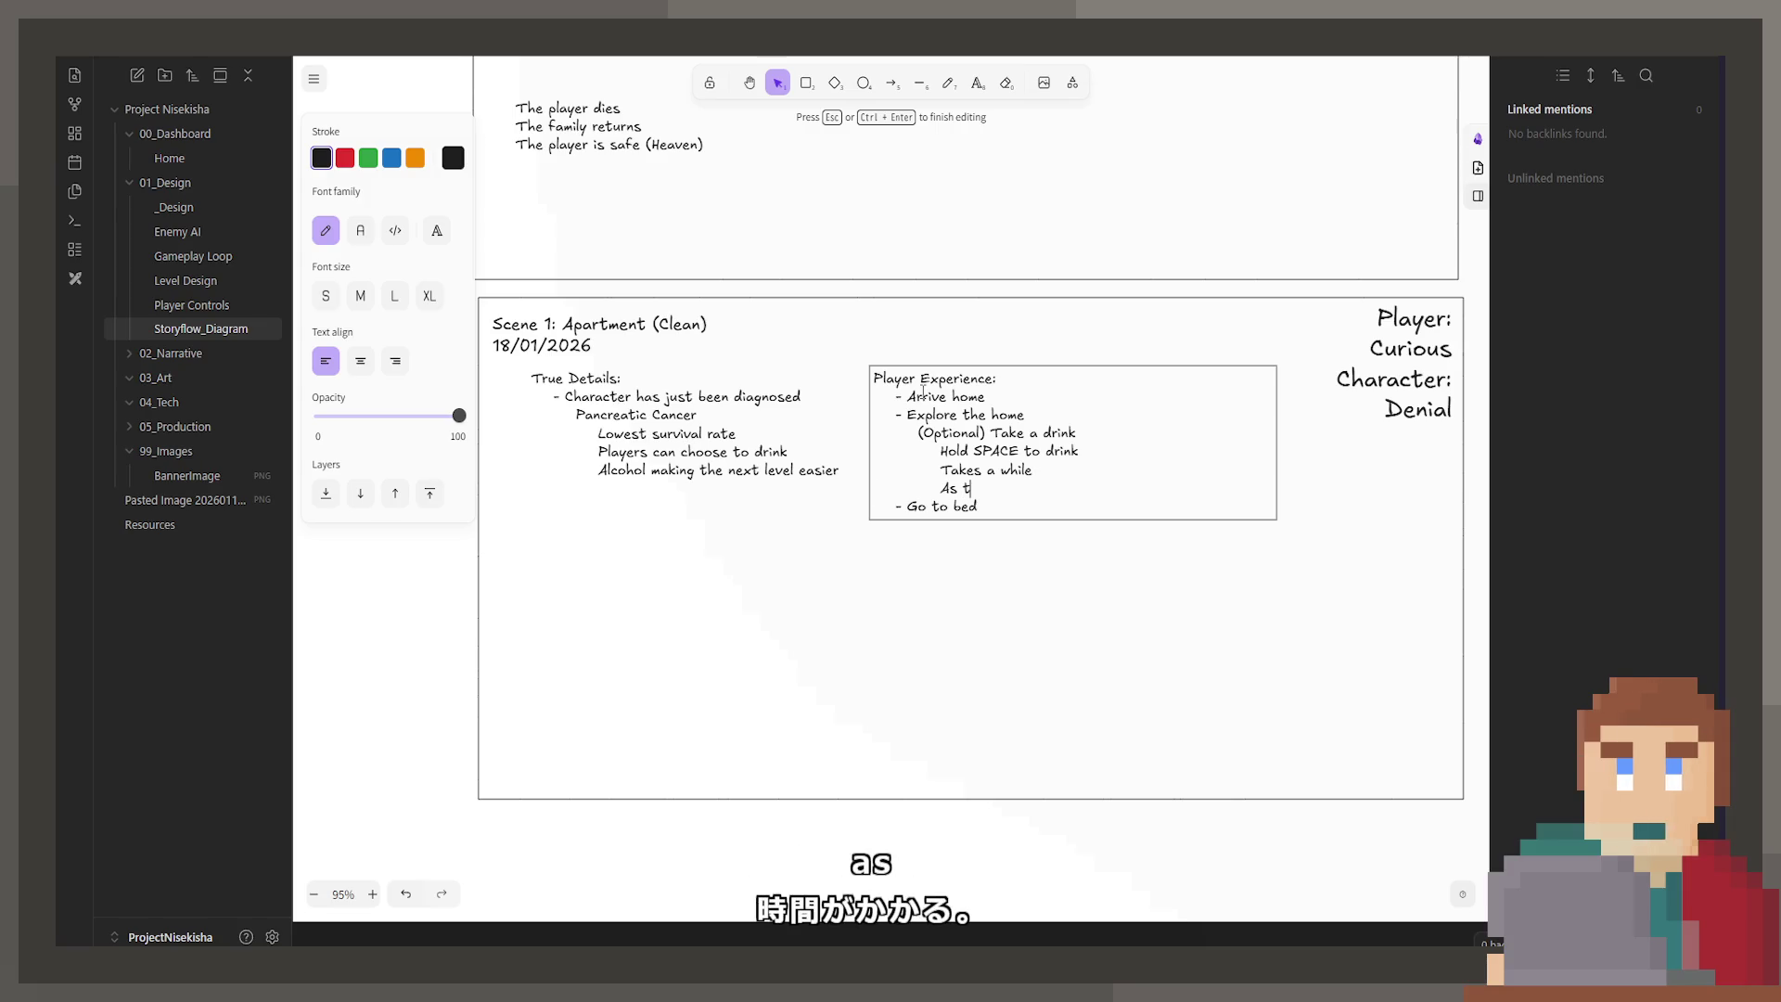
{"action": "type", "text": "ys g"}
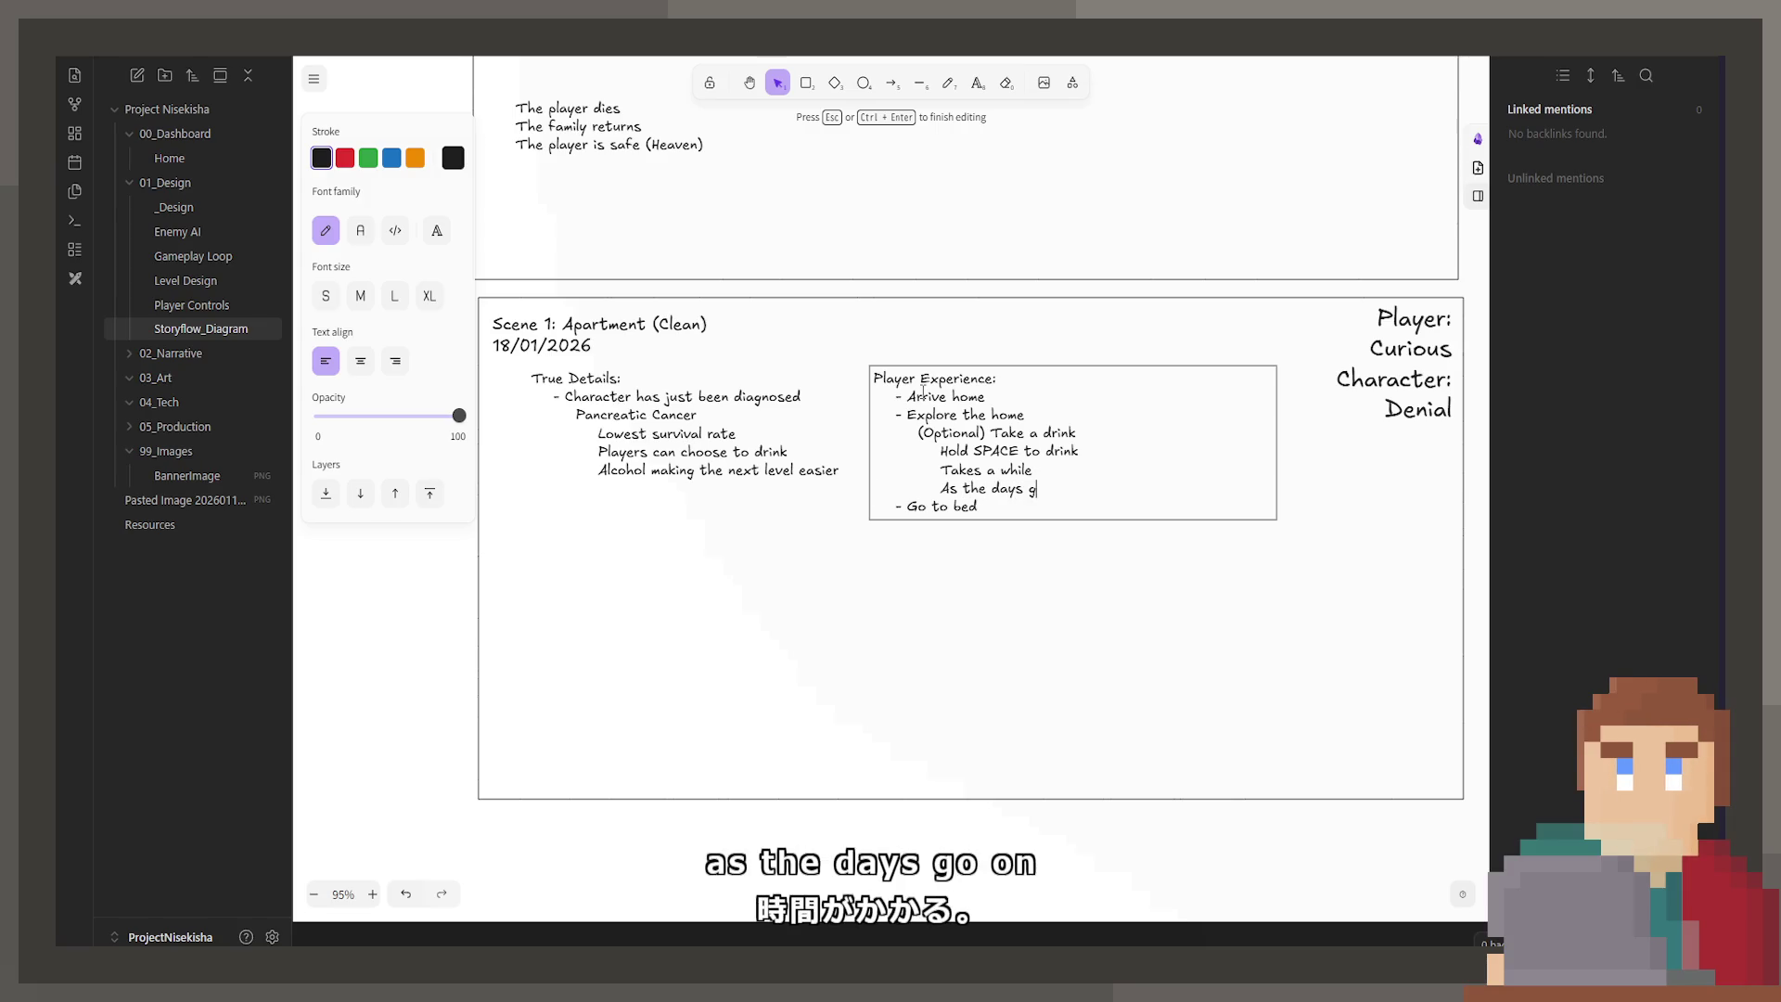
{"action": "key", "text": "BackSpace"}
{"action": "key", "text": "BackSpace"}
{"action": "key", "text": "BackSpace"}
{"action": "type", "text": "youy"}
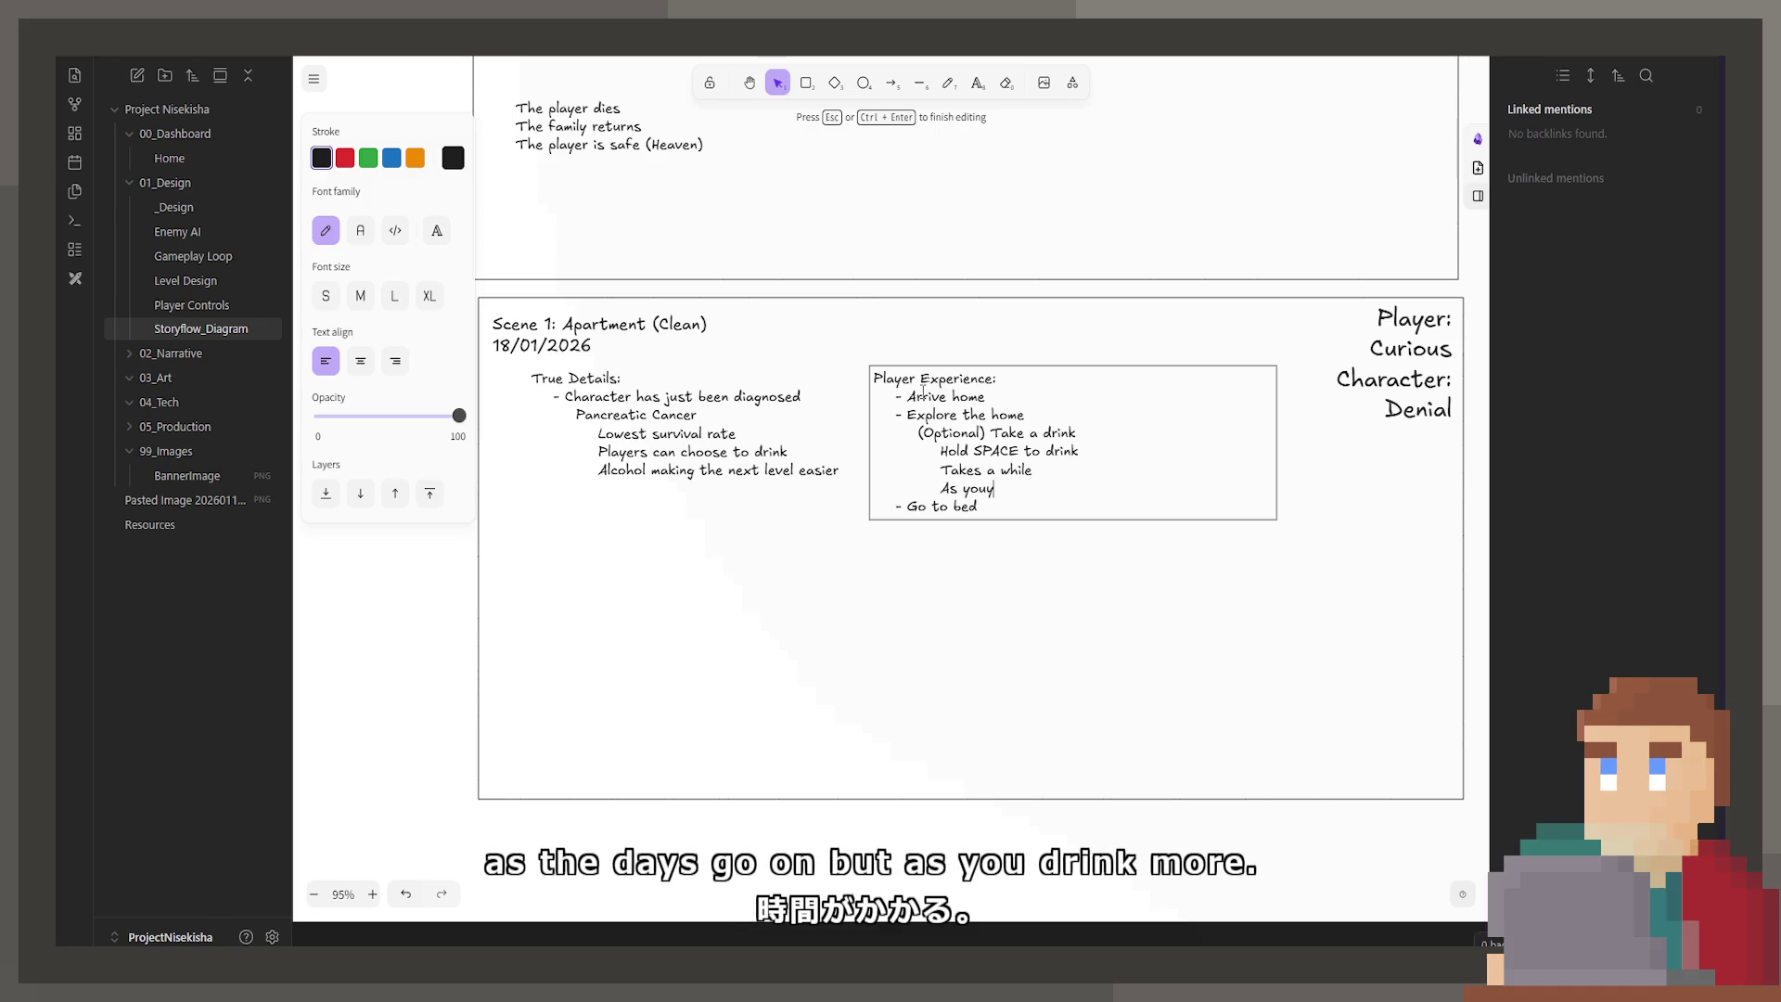
{"action": "type", "text": "nk m"}
{"action": "type", "text": ","}
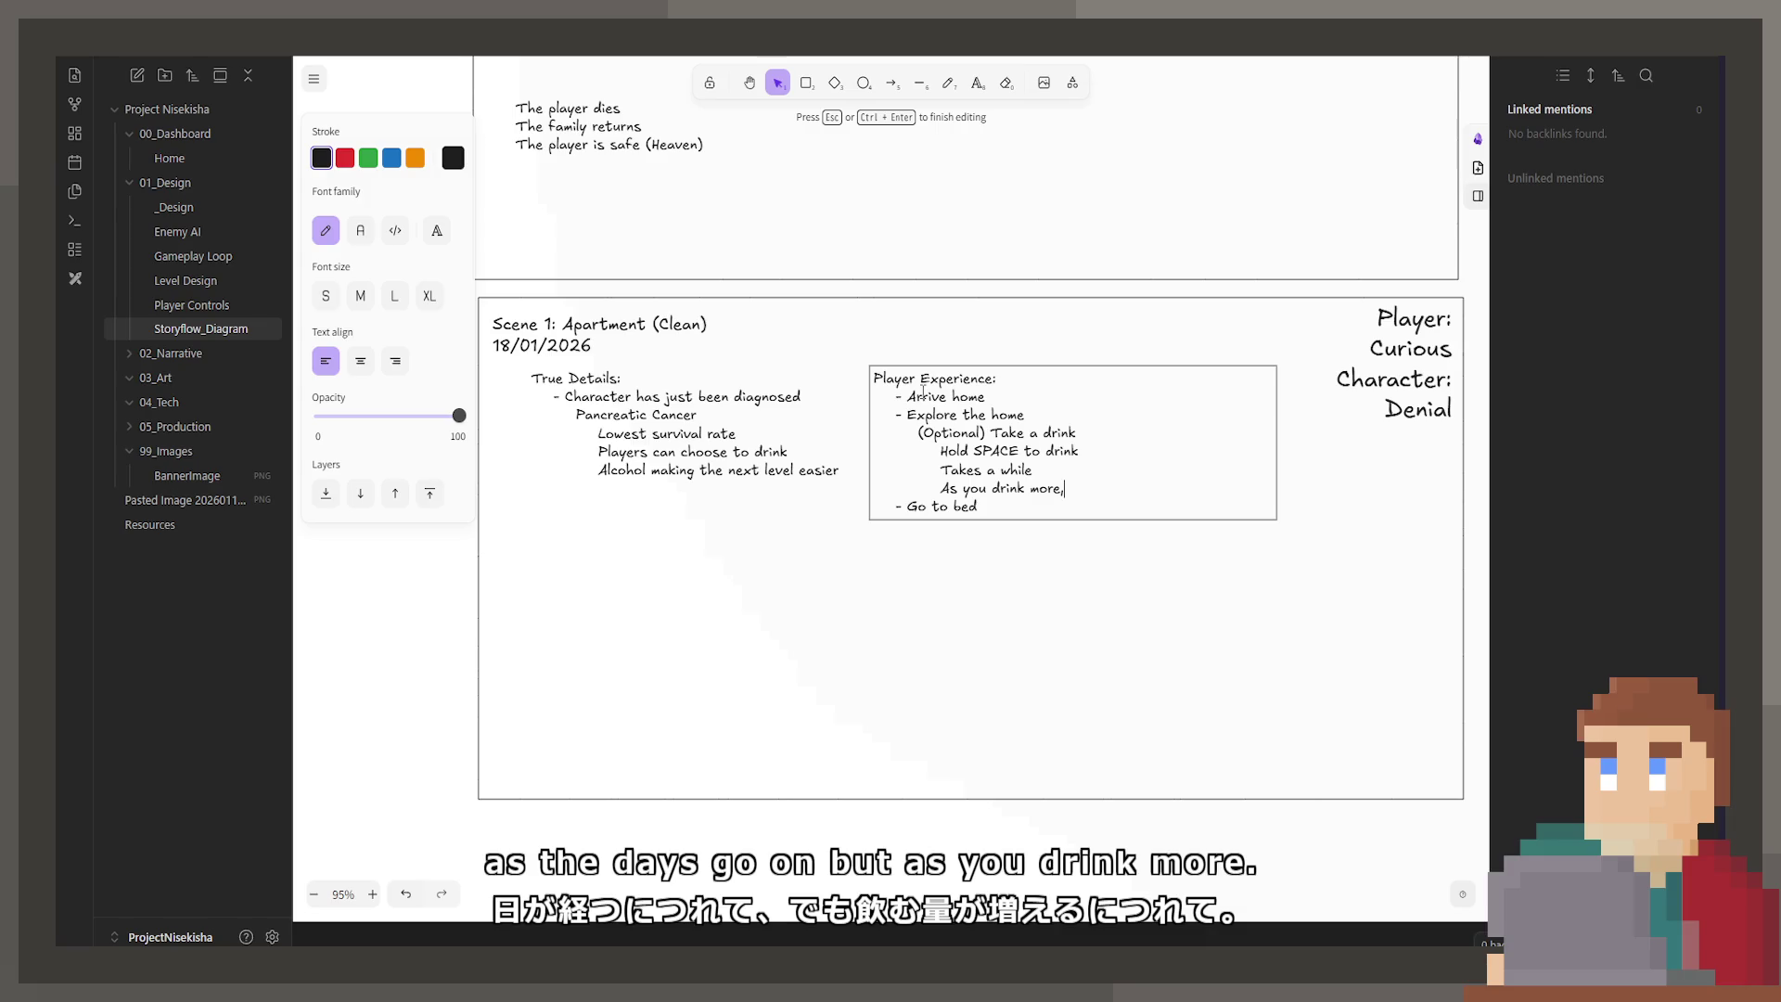
{"action": "type", "text": " the"}
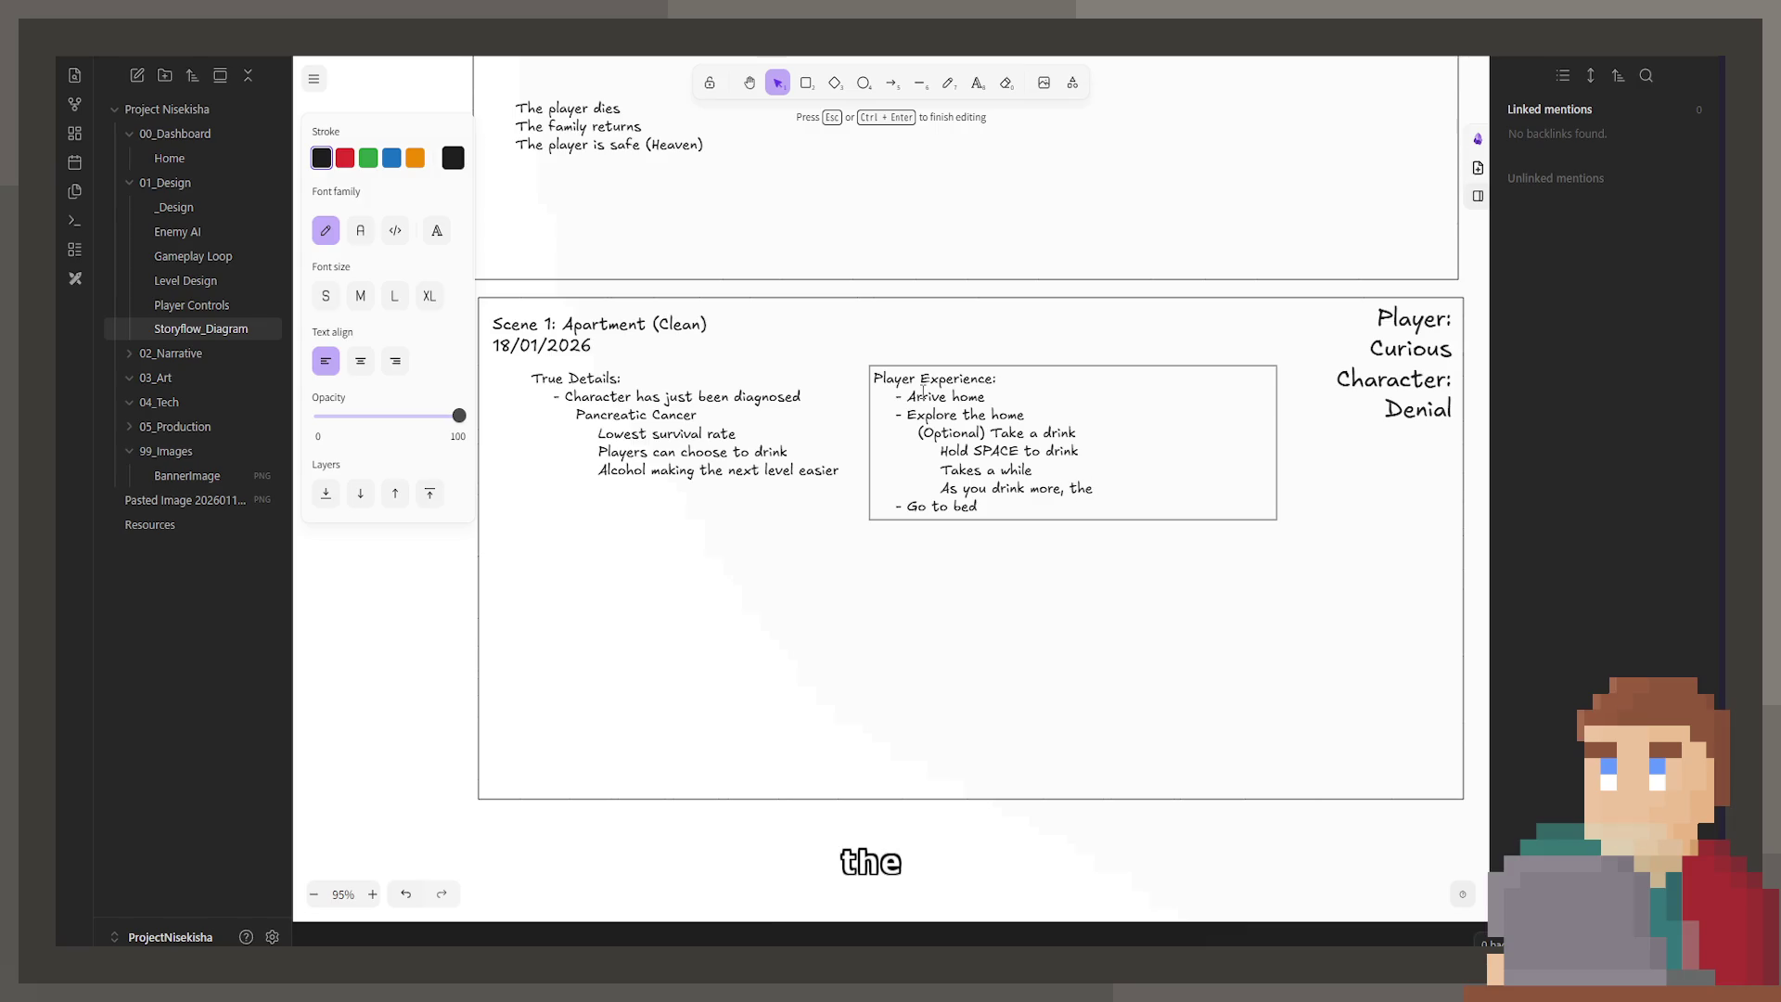
{"action": "key", "text": "BackSpace"}
{"action": "key", "text": "BackSpace"}
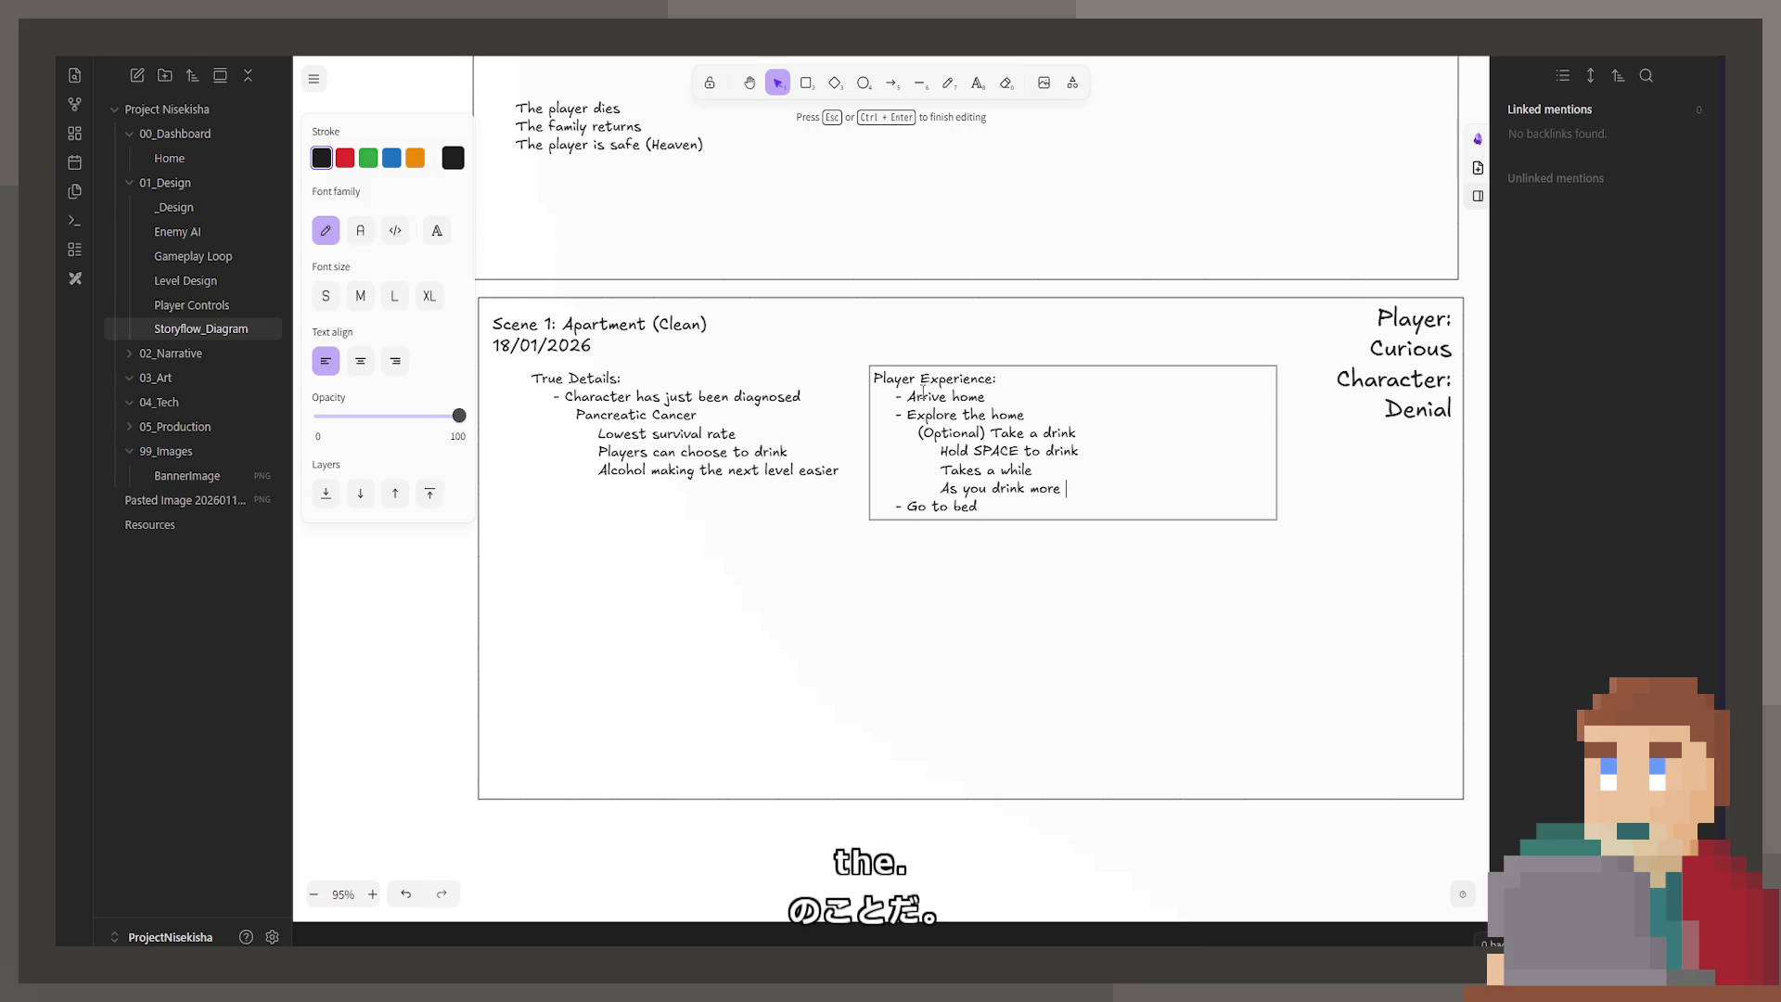
{"action": "type", "text": "youhold P"}
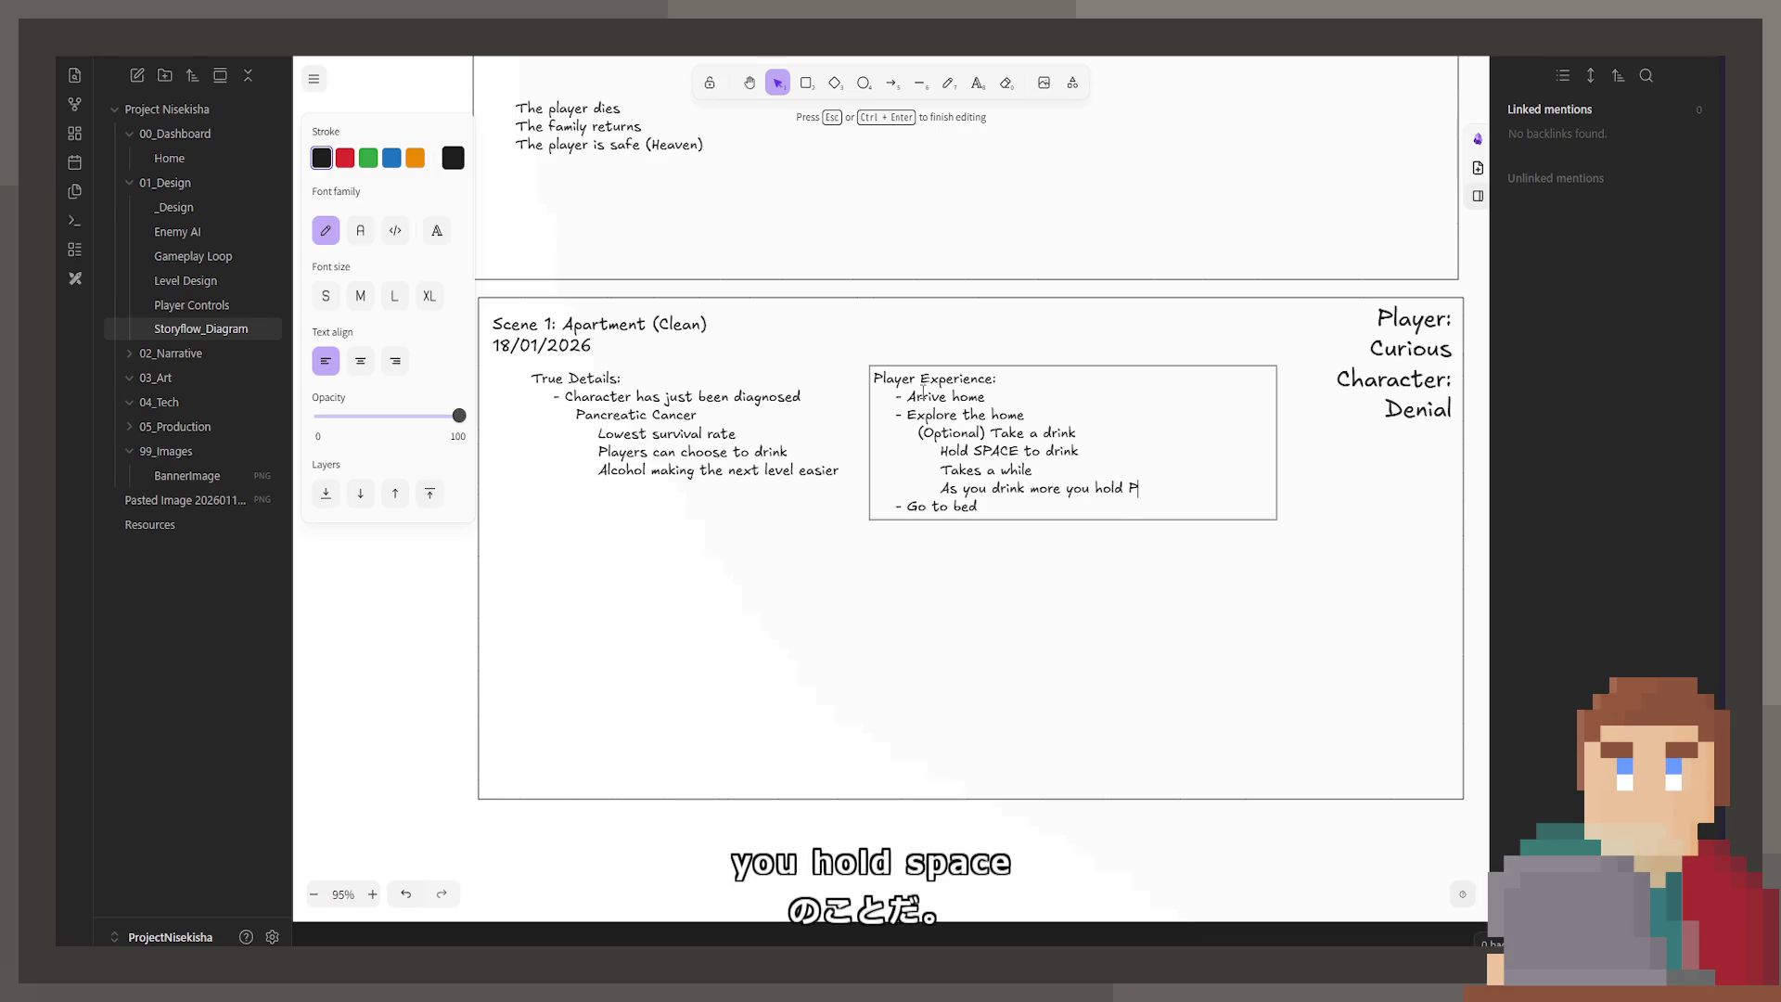
{"action": "key", "text": "BackSpace"}
{"action": "key", "text": "BackSpace"}
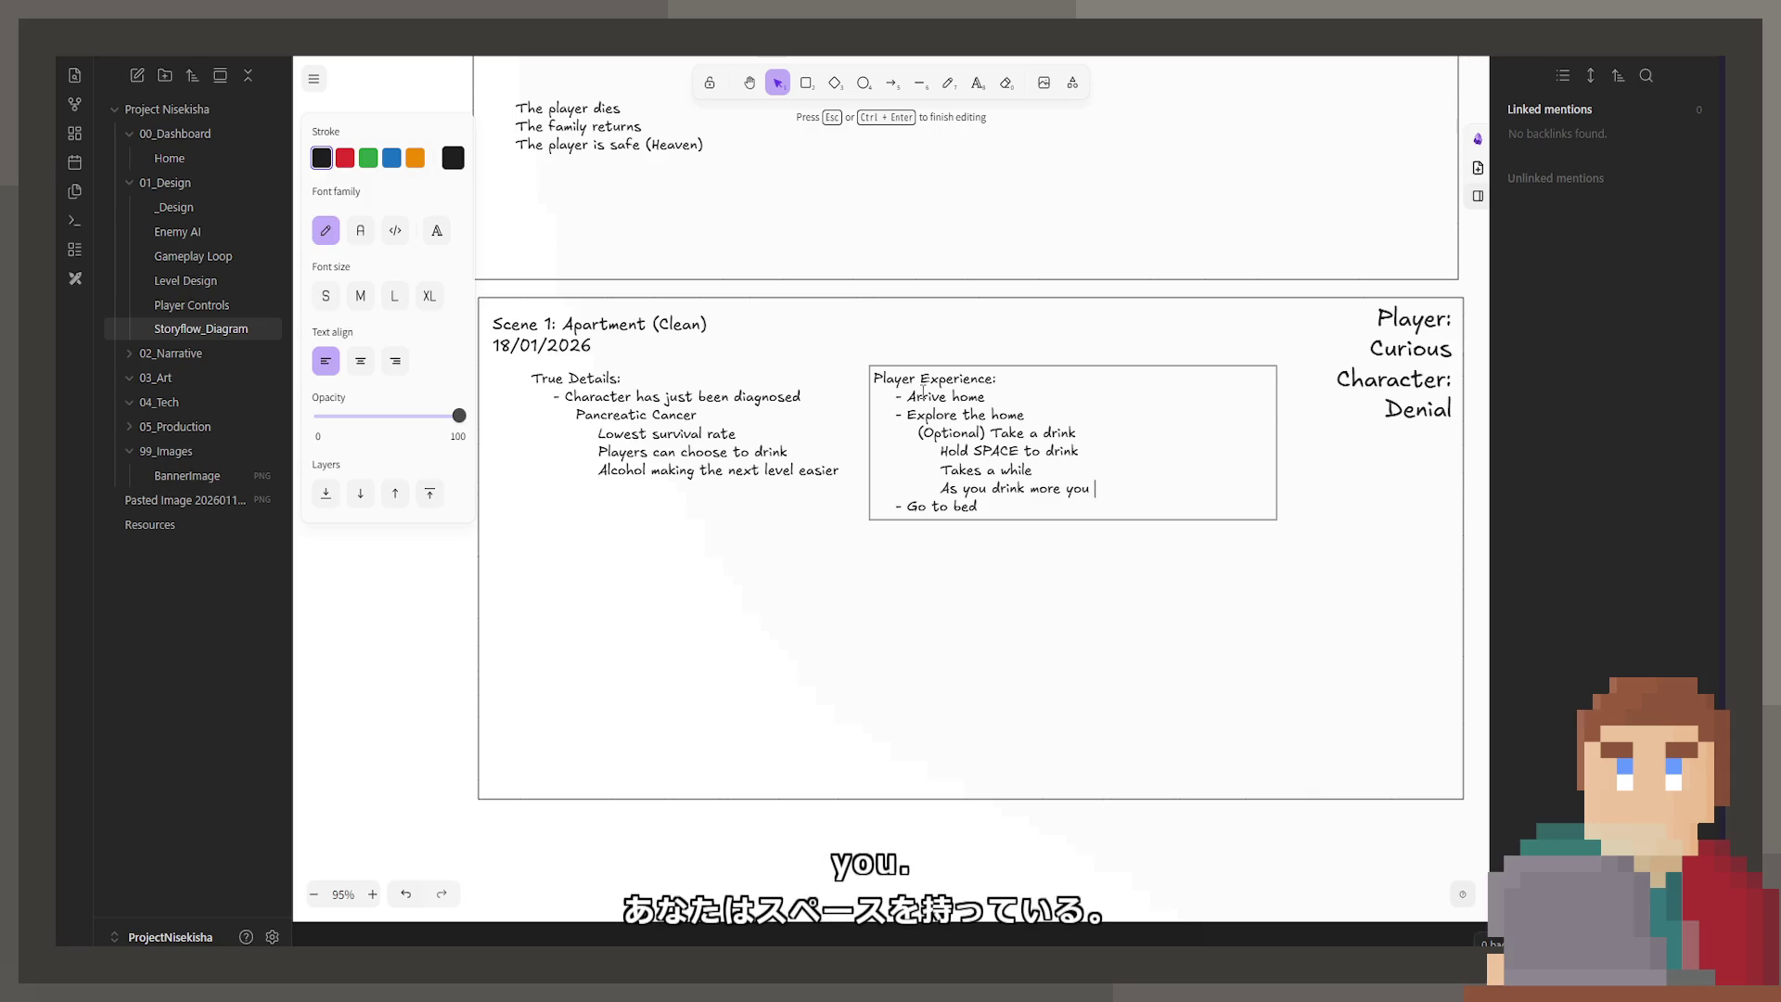
{"action": "type", "text": "holdSPACE lon"}
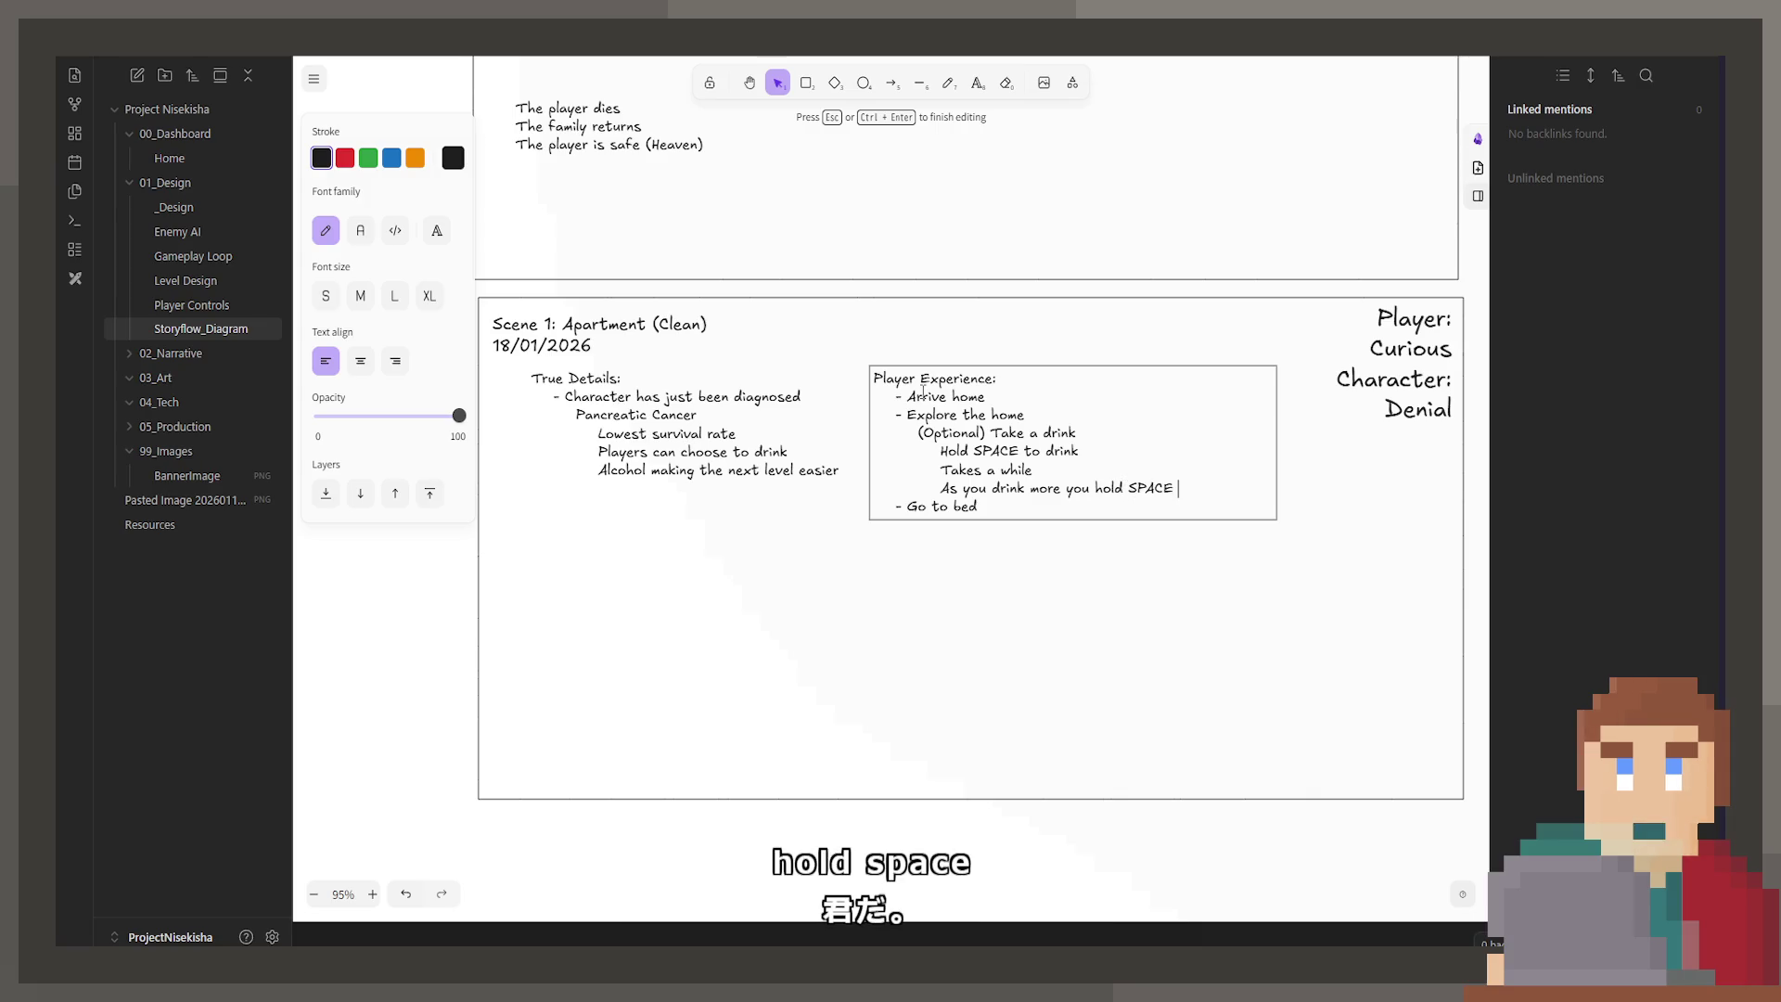
{"action": "type", "text": "ger / shorter"}
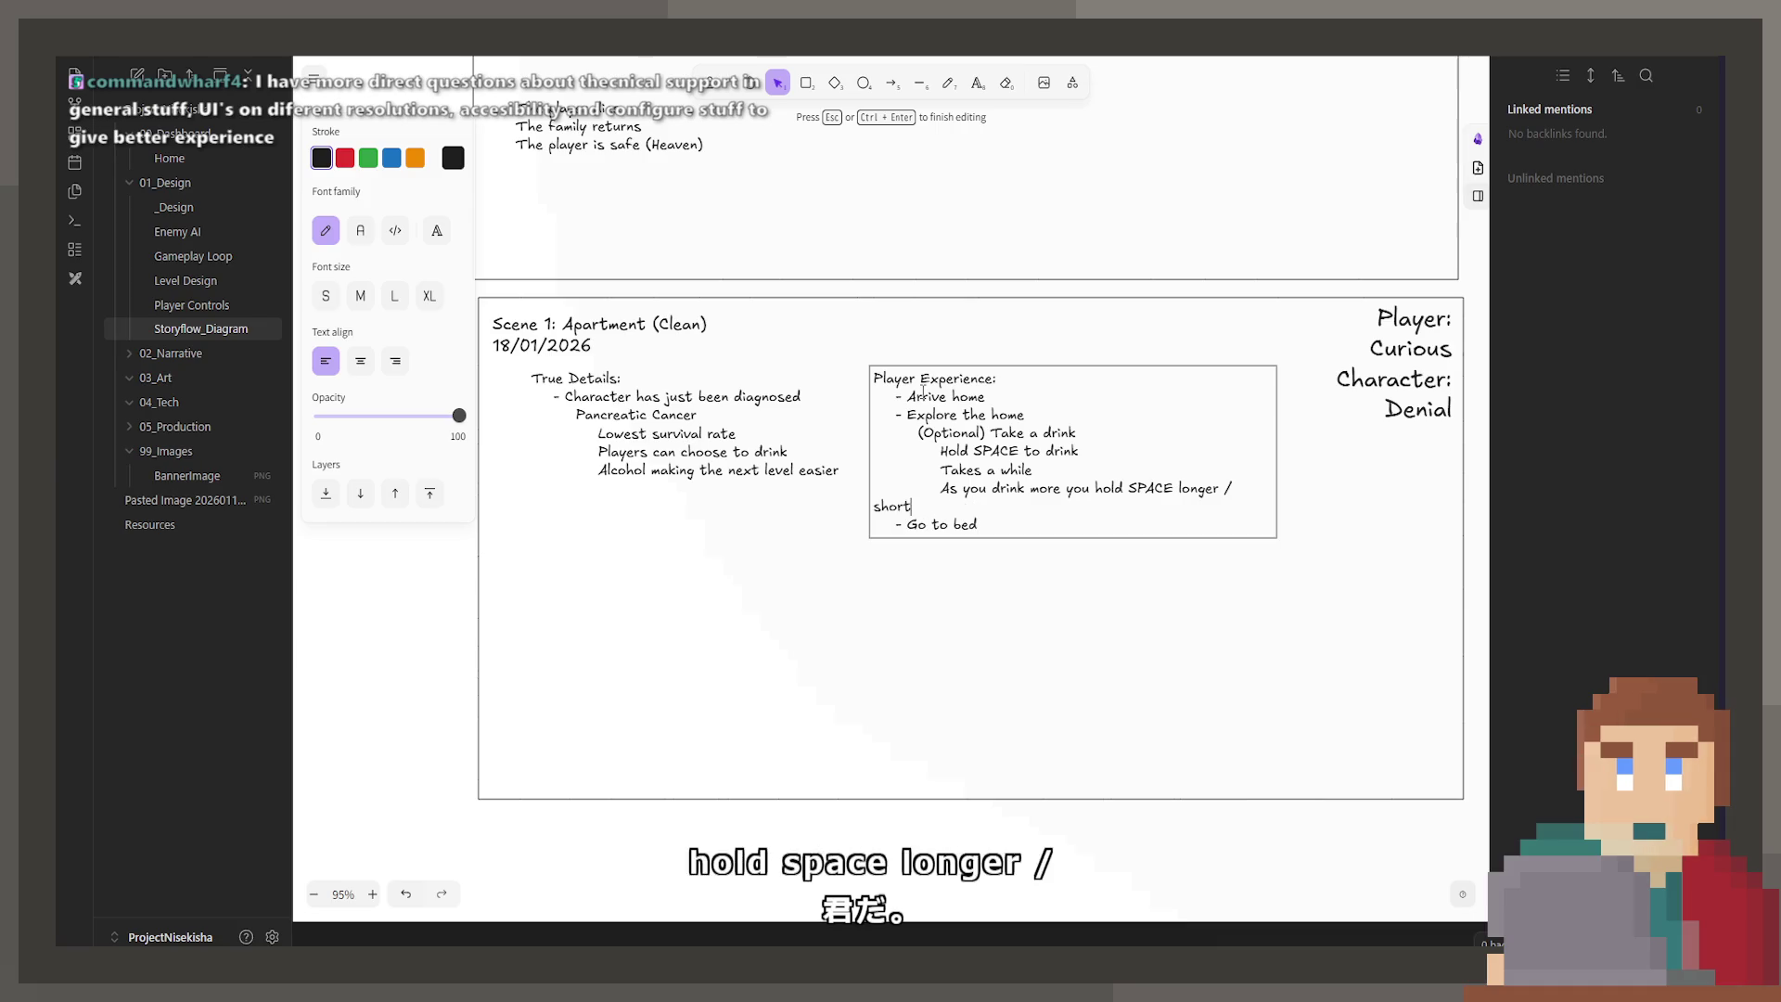
Step: Widen the Player Experience text box so its lines fit
{"action": "key", "text": "Escape"}
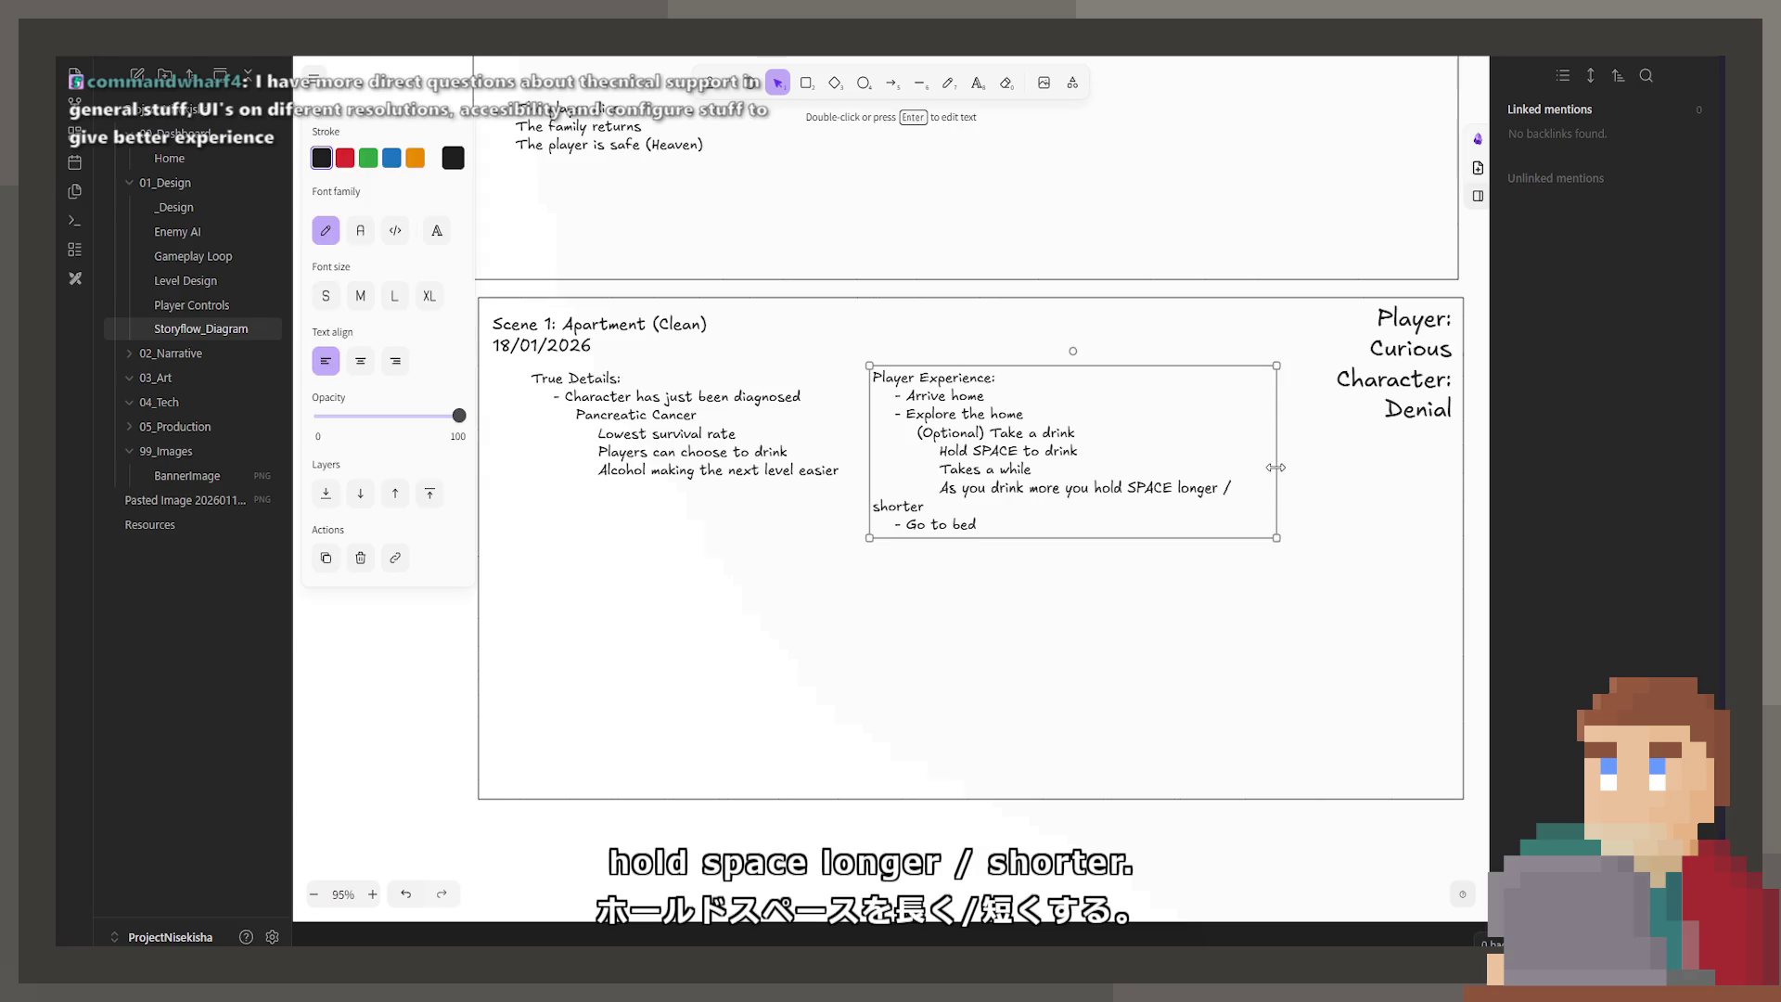
{"action": "left_click_drag", "start_coordinate": [1276, 467], "coordinate": [1299, 468]}
{"action": "left_click", "coordinate": [1358, 619]}
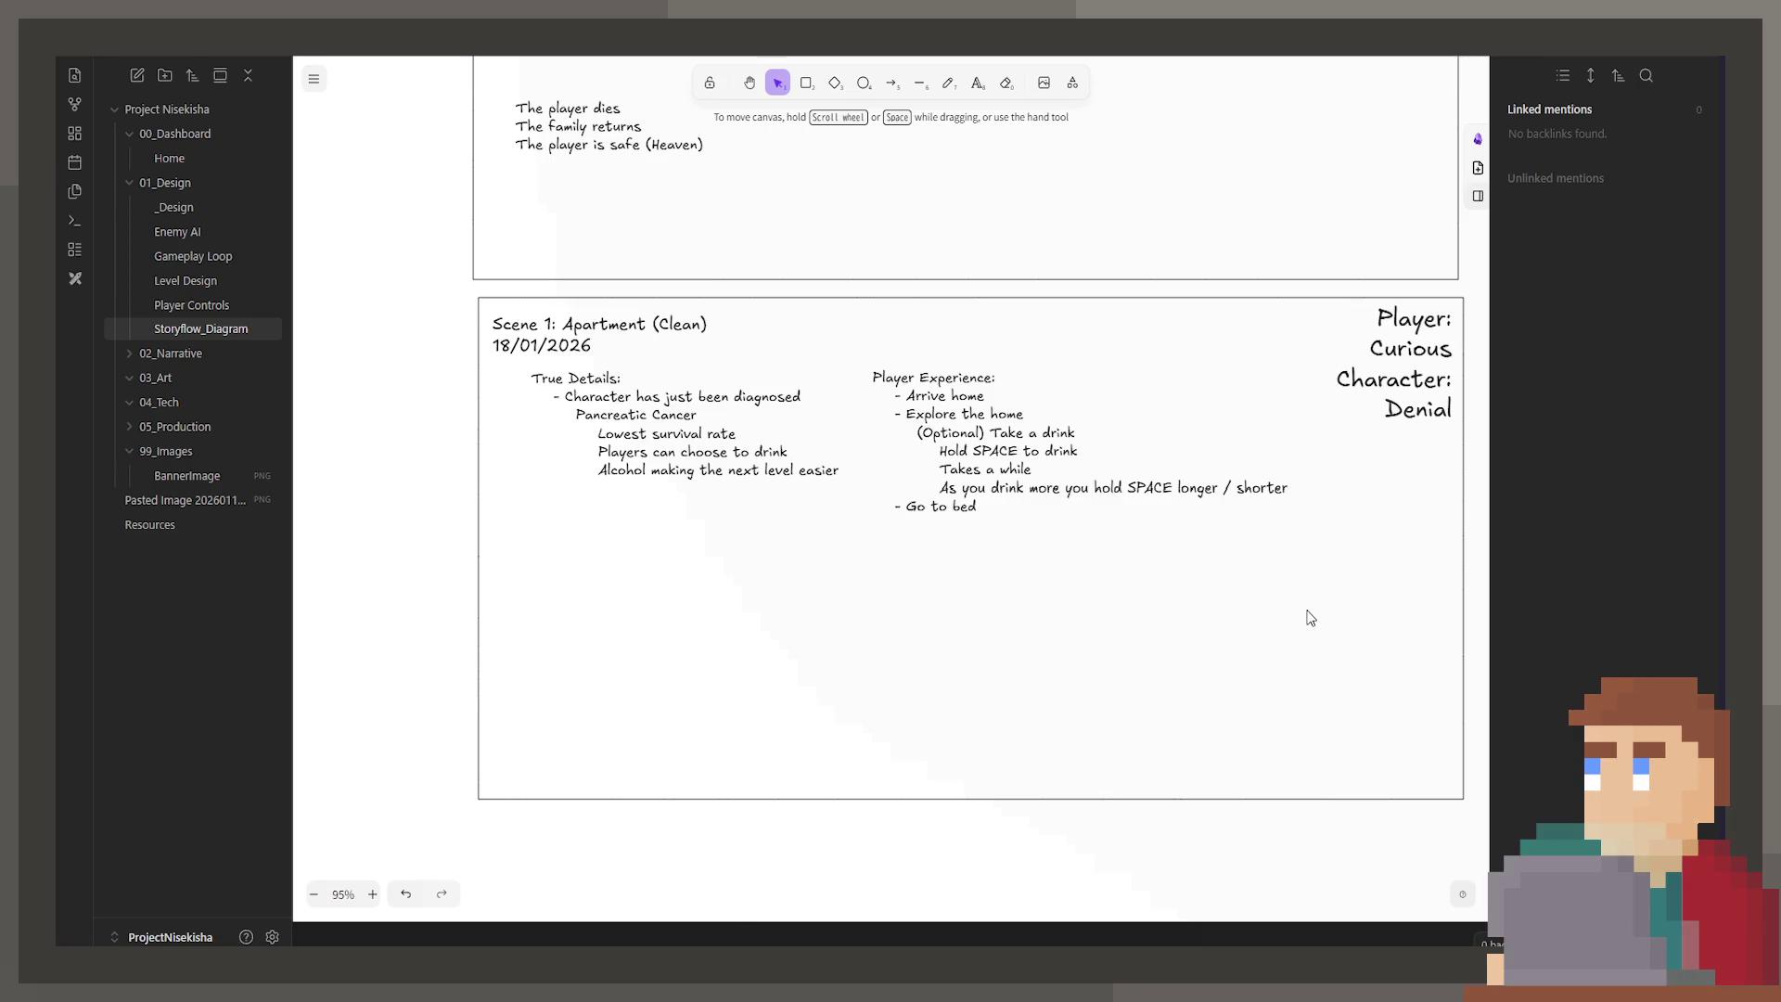
Step: Bullet the optional drink step by adding '-' before (Optional)
{"action": "double_click", "coordinate": [919, 432]}
{"action": "left_click", "coordinate": [918, 432]}
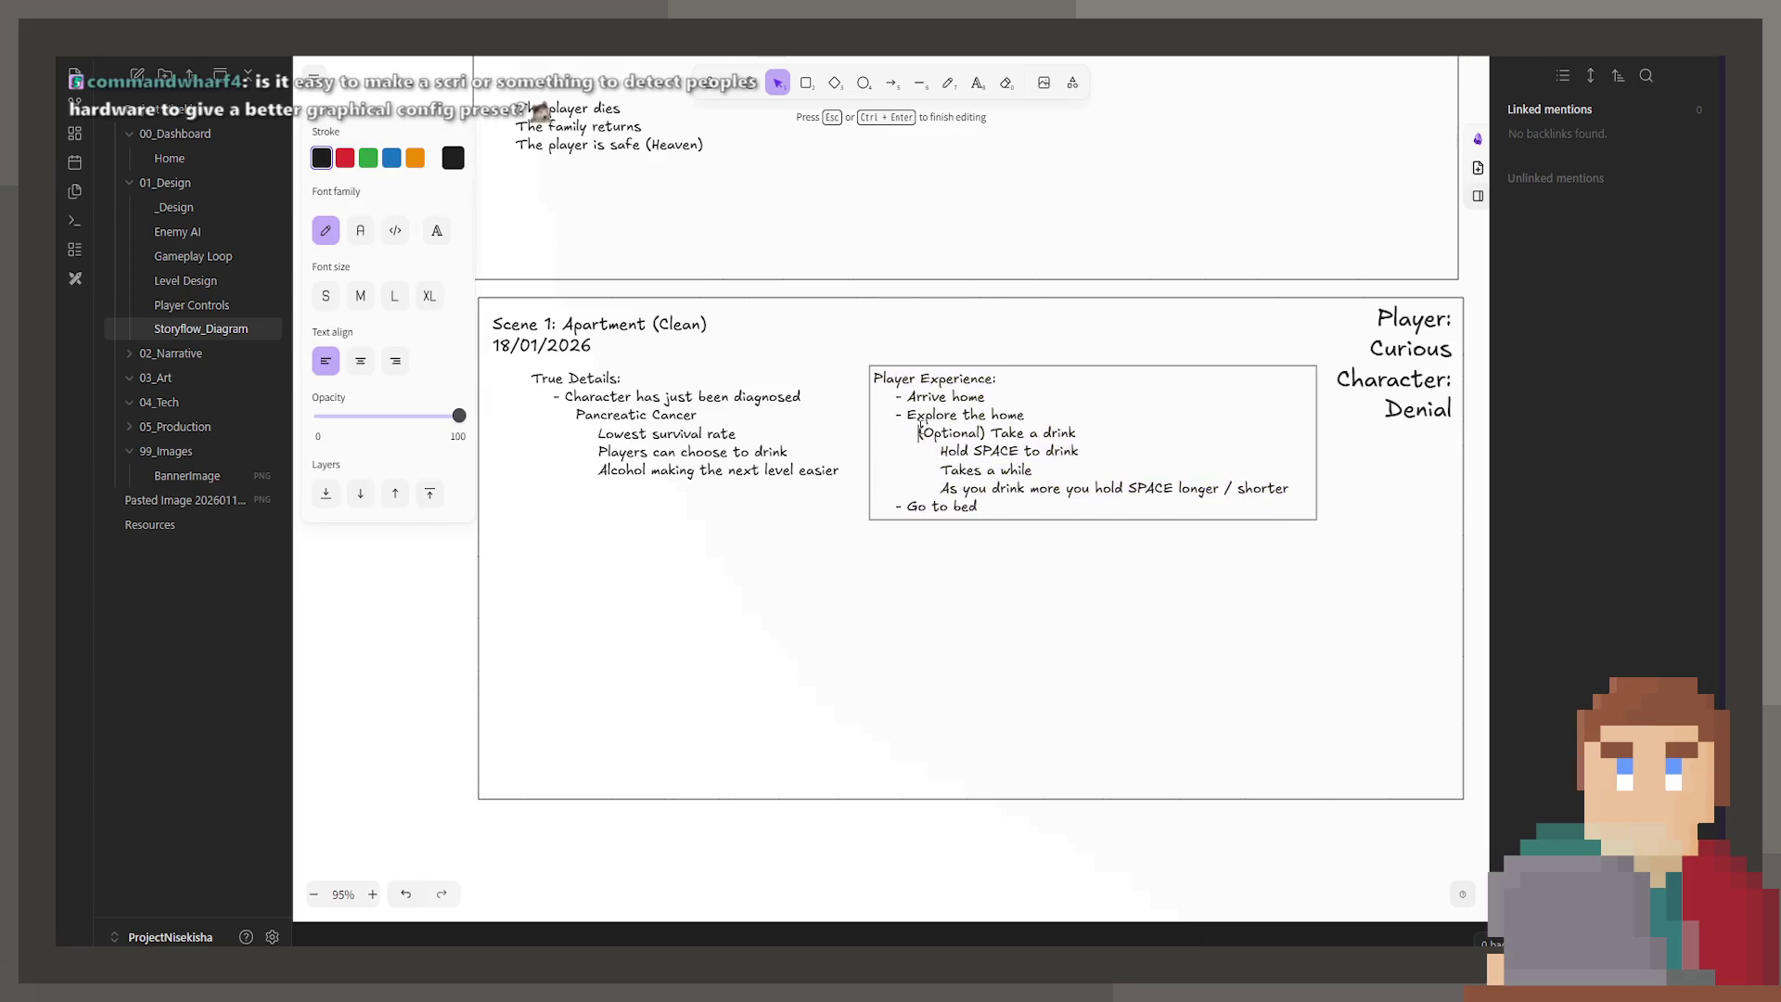
{"action": "type", "text": "-"}
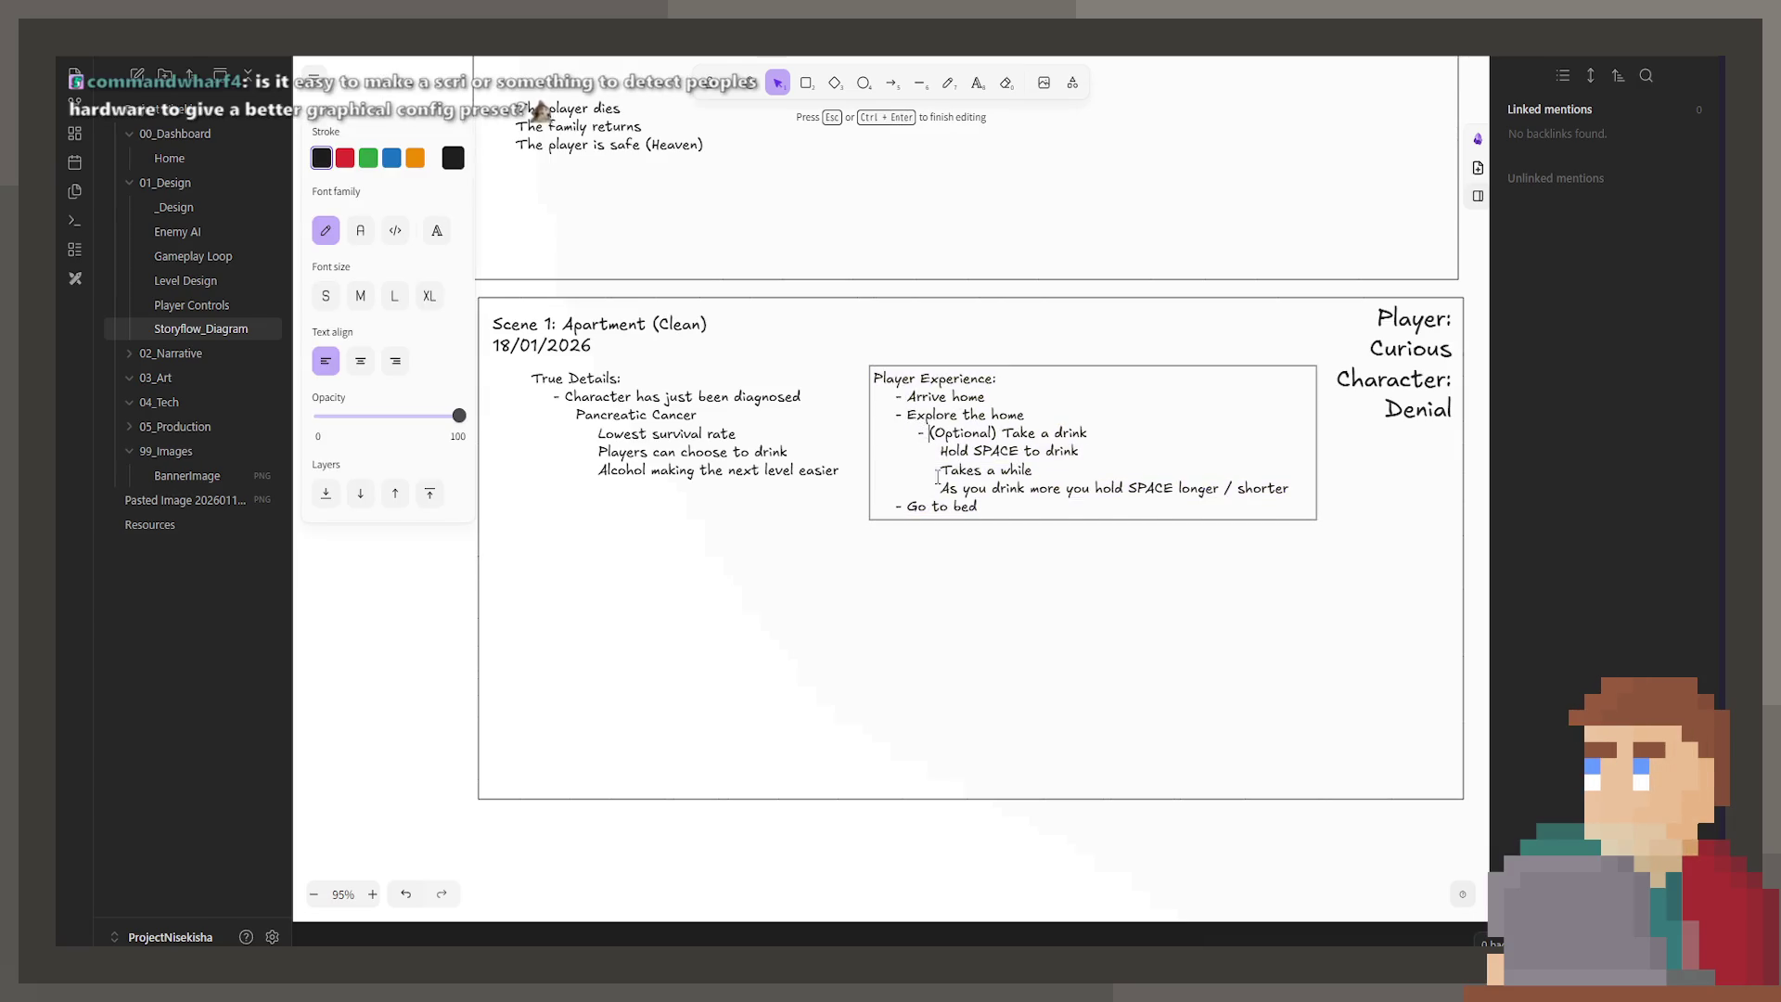
{"action": "left_click", "coordinate": [971, 610]}
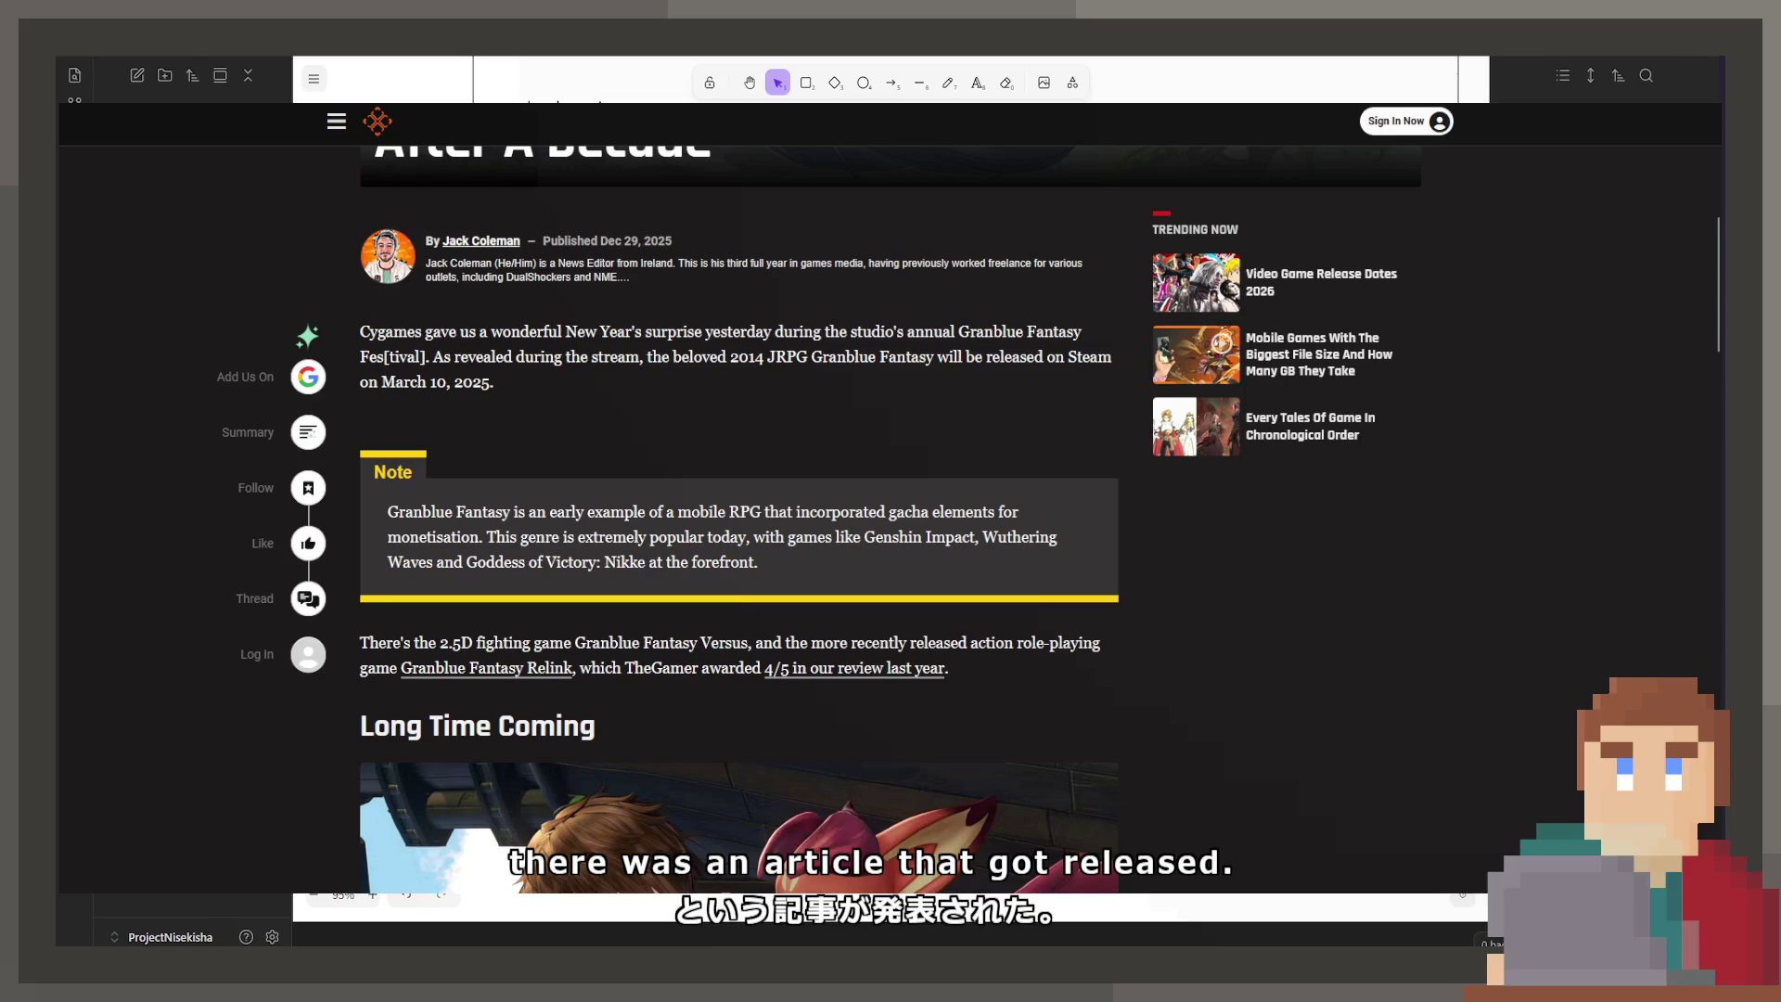
{"action": "left_click_drag", "start_coordinate": [616, 241], "coordinate": [675, 243]}
{"action": "left_click", "coordinate": [688, 256]}
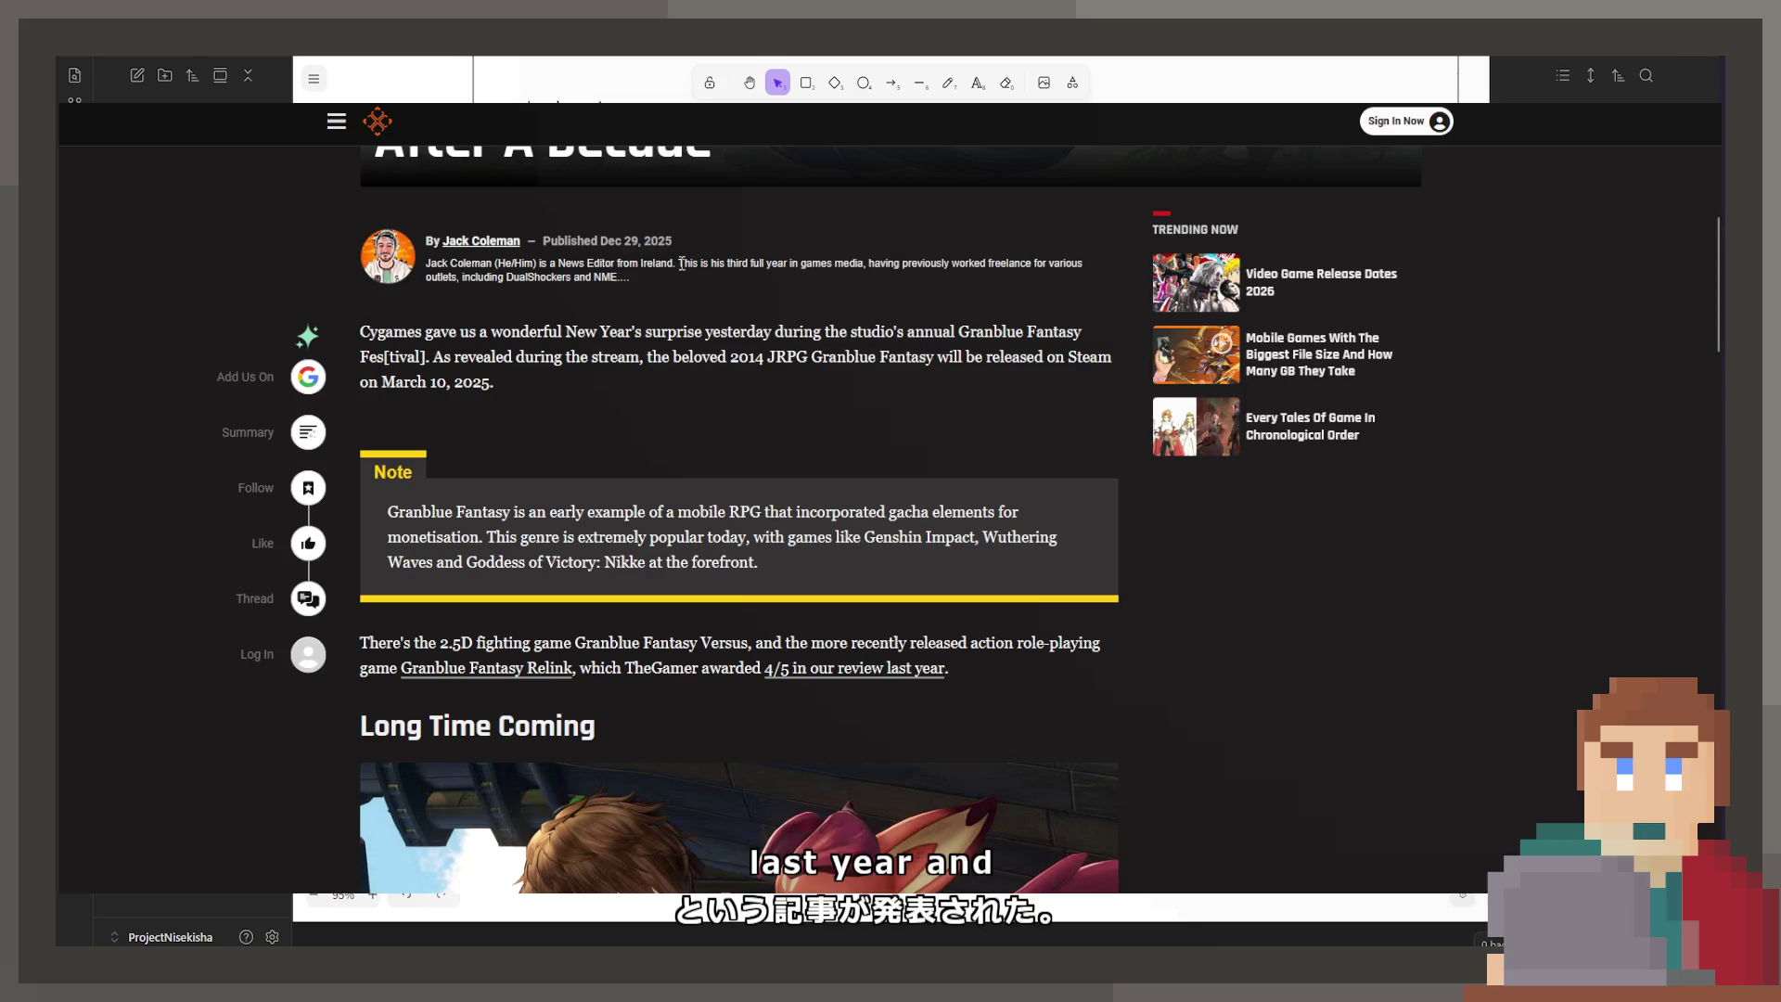
{"action": "scroll", "coordinate": [357, 615], "scroll_direction": "up", "scroll_amount": 5}
{"action": "mouse_move", "coordinate": [371, 601]}
{"action": "left_mouse_down"}
{"action": "mouse_move", "coordinate": [983, 608]}
{"action": "mouse_move", "coordinate": [926, 660]}
{"action": "left_mouse_up"}
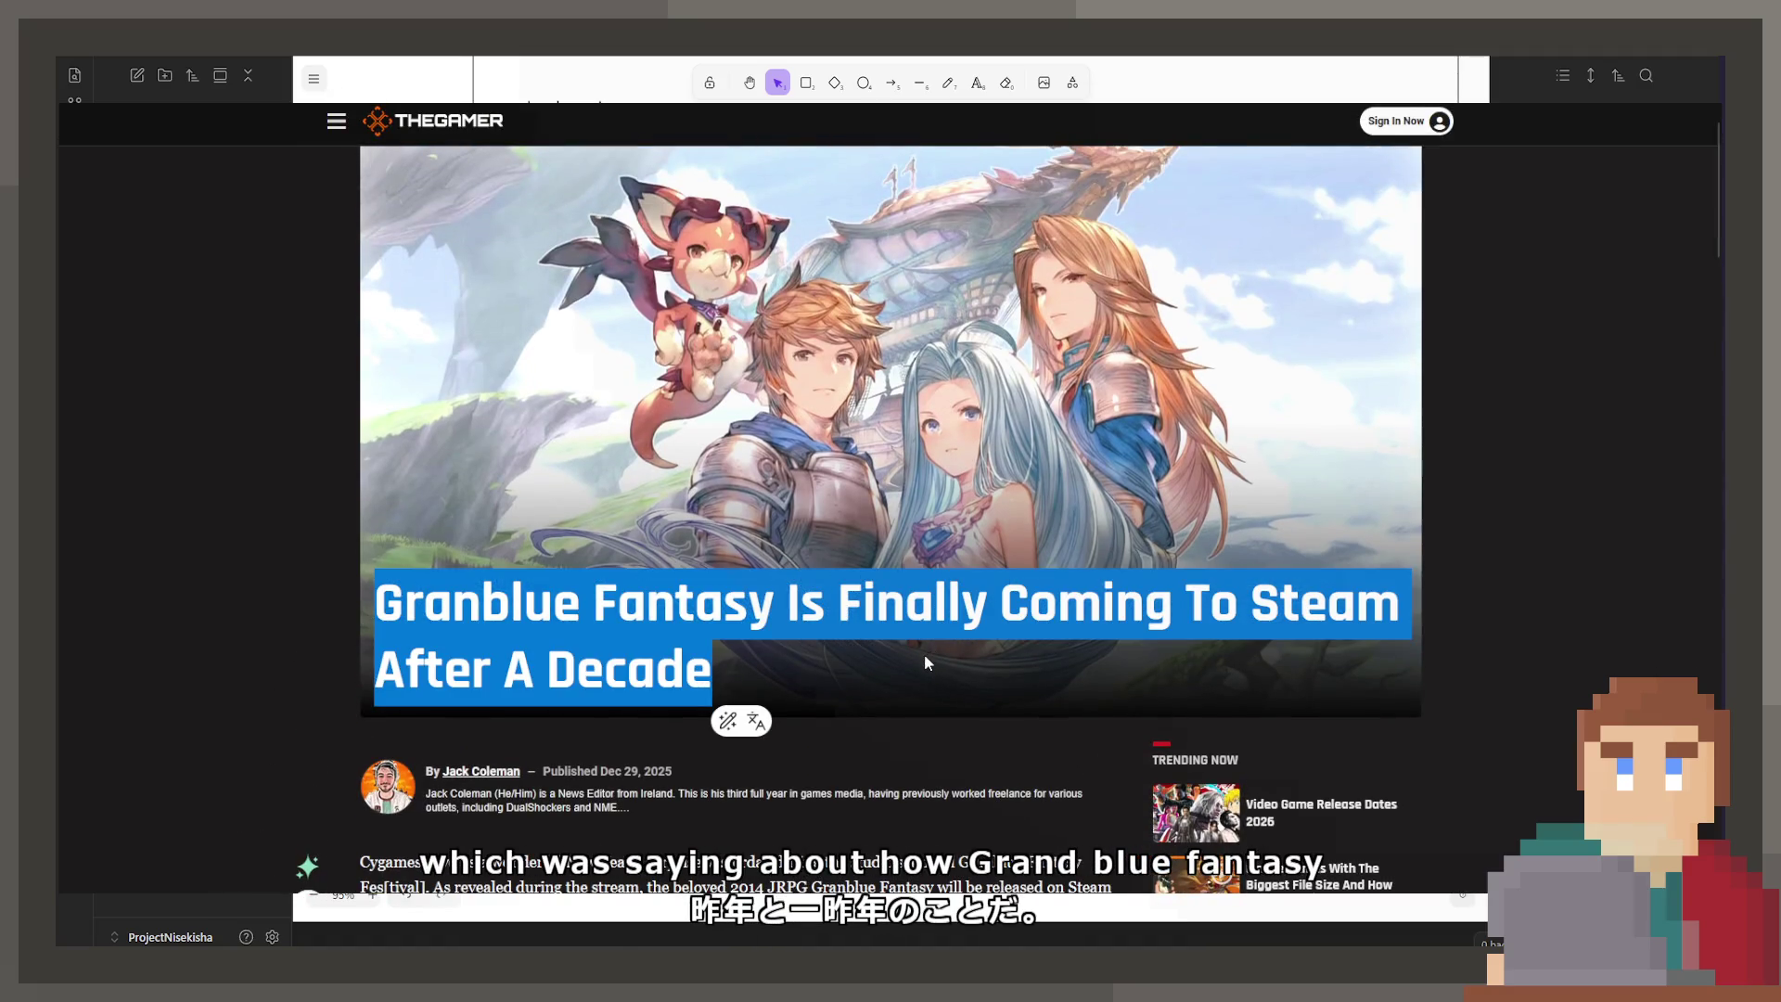
{"action": "left_click", "coordinate": [924, 654]}
{"action": "scroll", "coordinate": [869, 589], "scroll_direction": "down", "scroll_amount": 4}
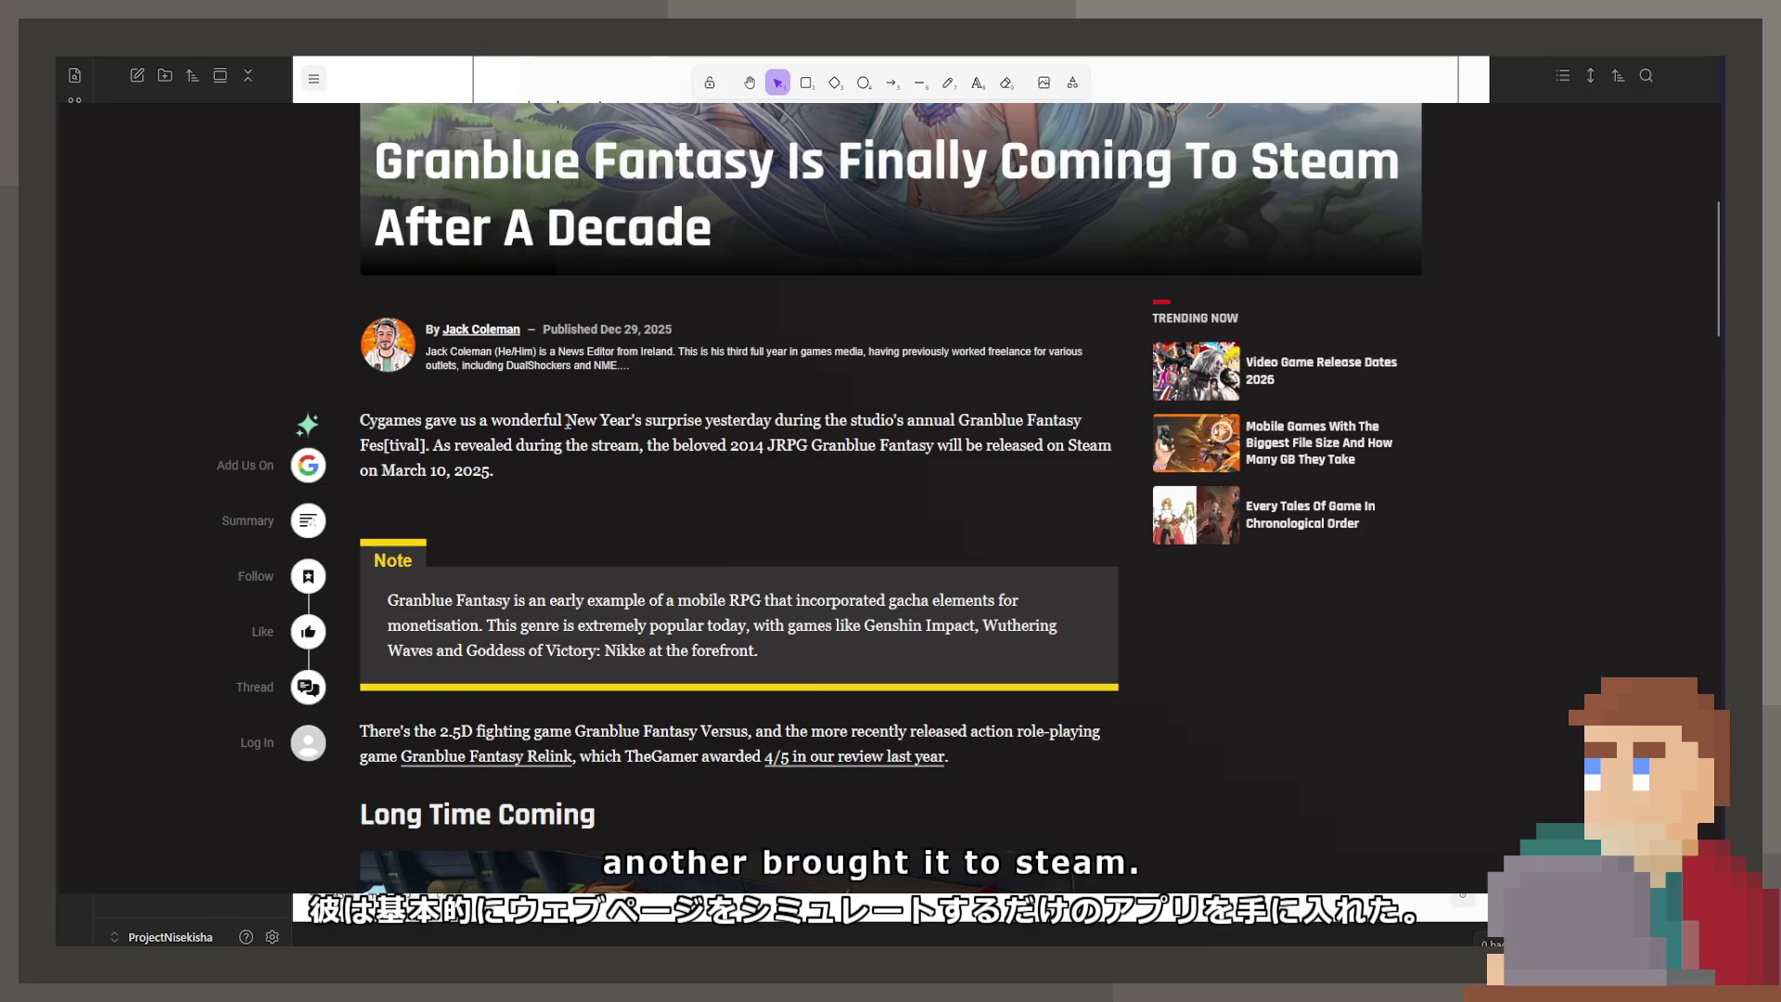
{"action": "scroll", "coordinate": [552, 426], "scroll_direction": "down", "scroll_amount": 5}
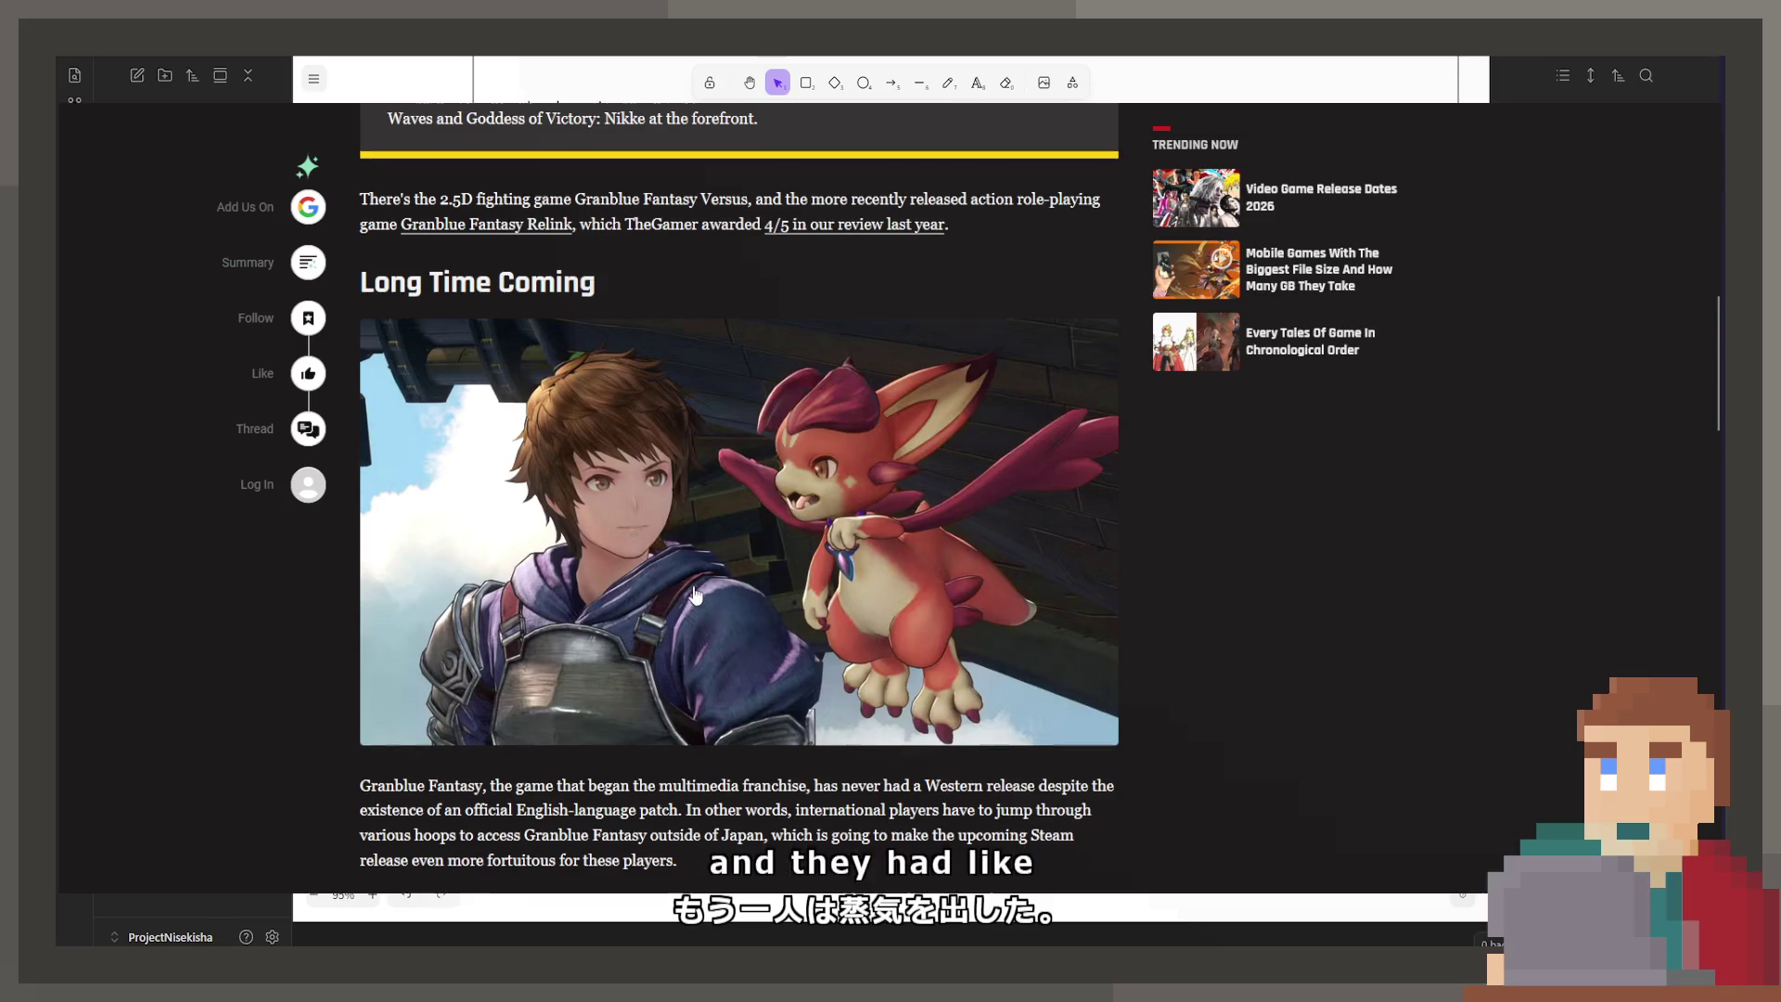
Step: Scroll down through the TheGamer article
{"action": "scroll", "coordinate": [696, 501], "scroll_direction": "down", "scroll_amount": 6}
{"action": "scroll", "coordinate": [572, 530], "scroll_direction": "down", "scroll_amount": 12}
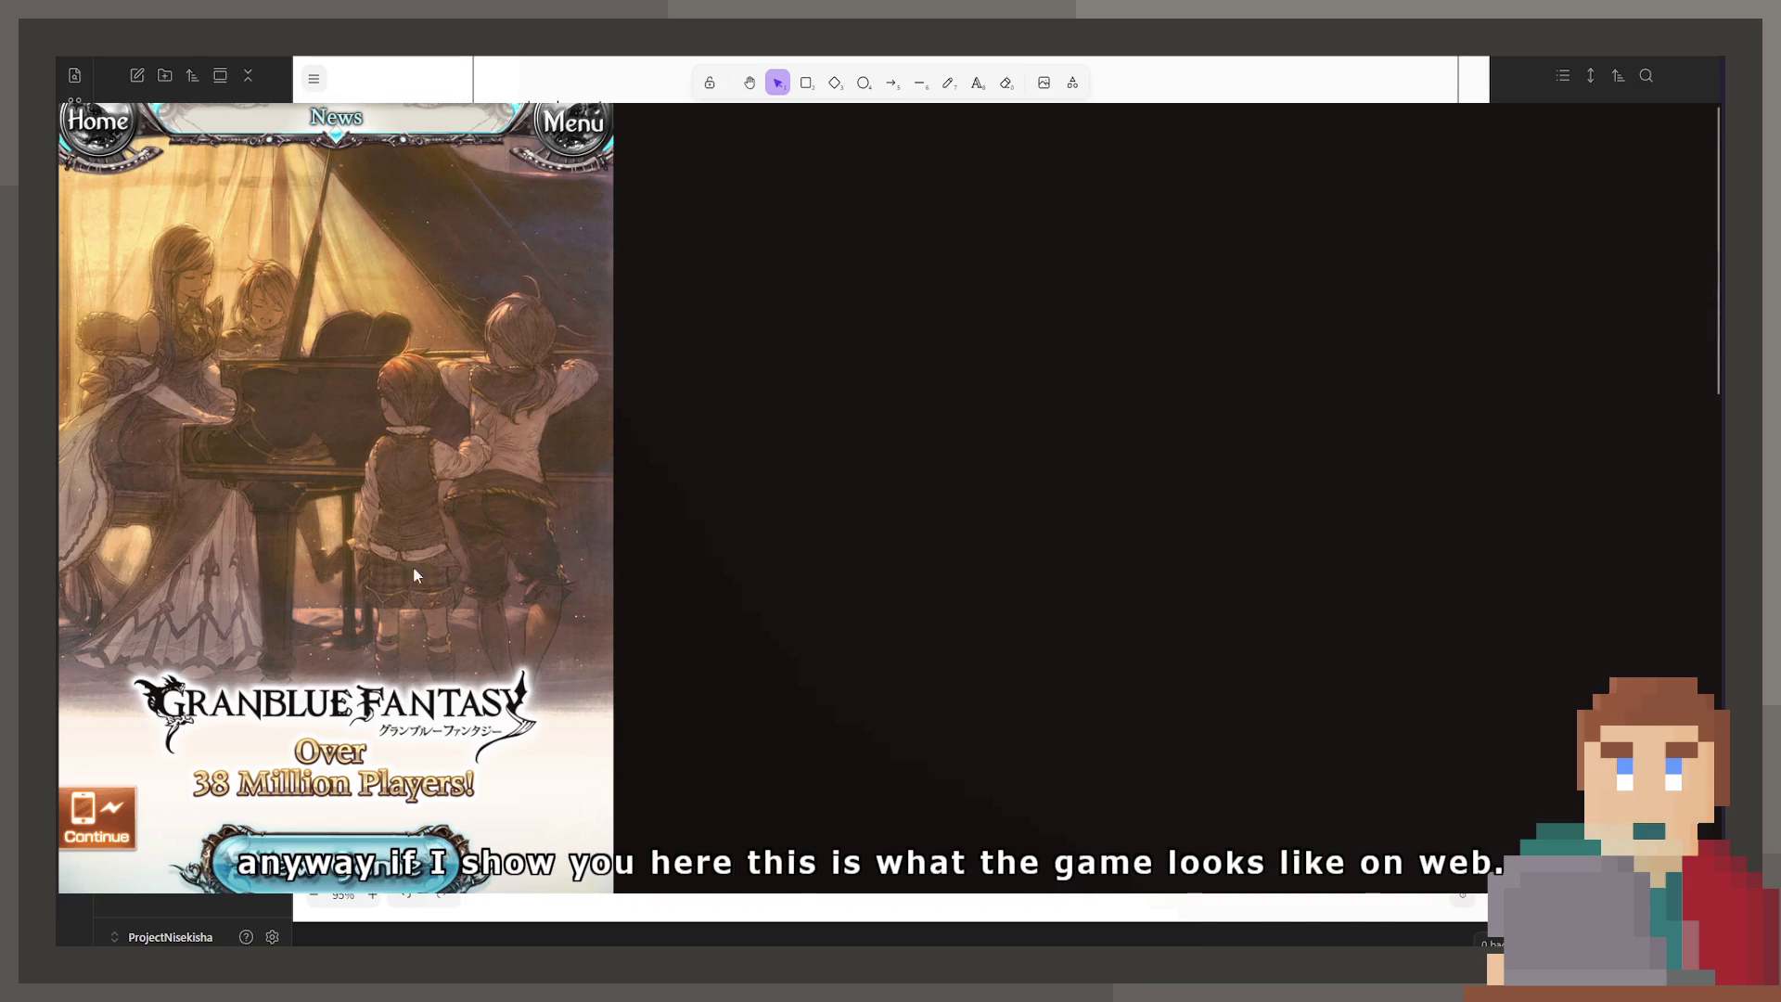
Step: Scroll through the Granblue Fantasy page footer
{"action": "scroll", "coordinate": [168, 619], "scroll_direction": "down", "scroll_amount": 10}
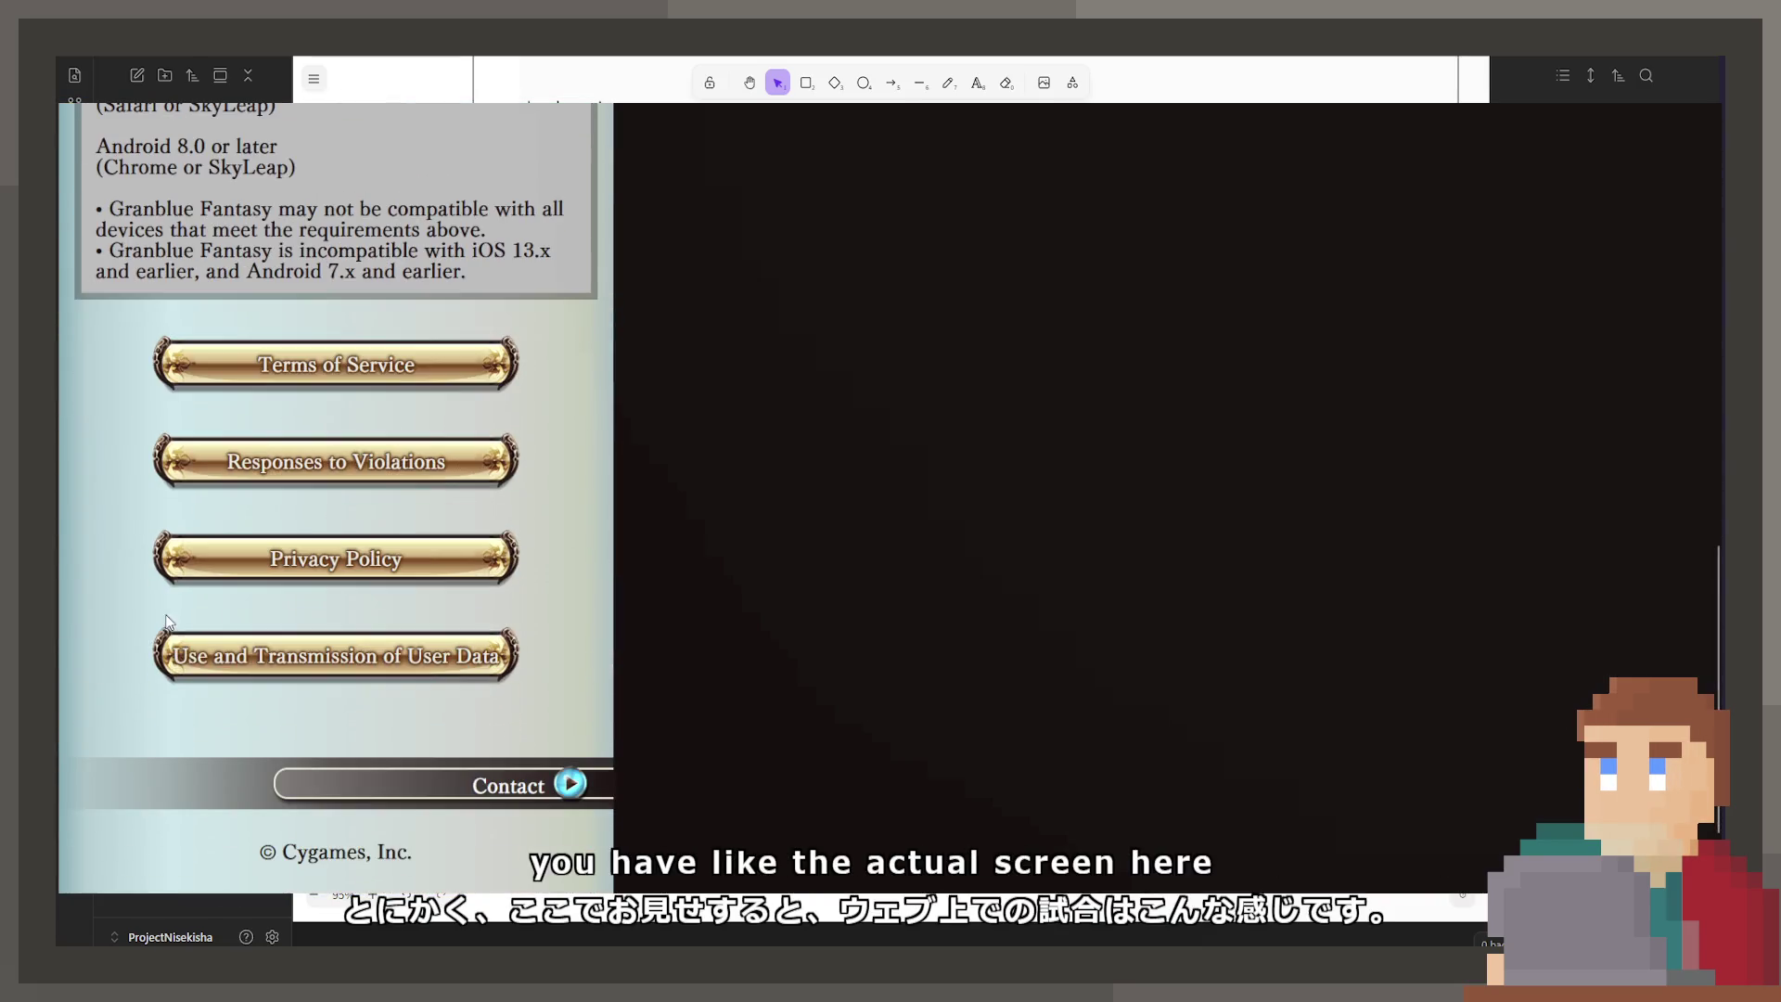
{"action": "scroll", "coordinate": [168, 620], "scroll_direction": "down", "scroll_amount": 2}
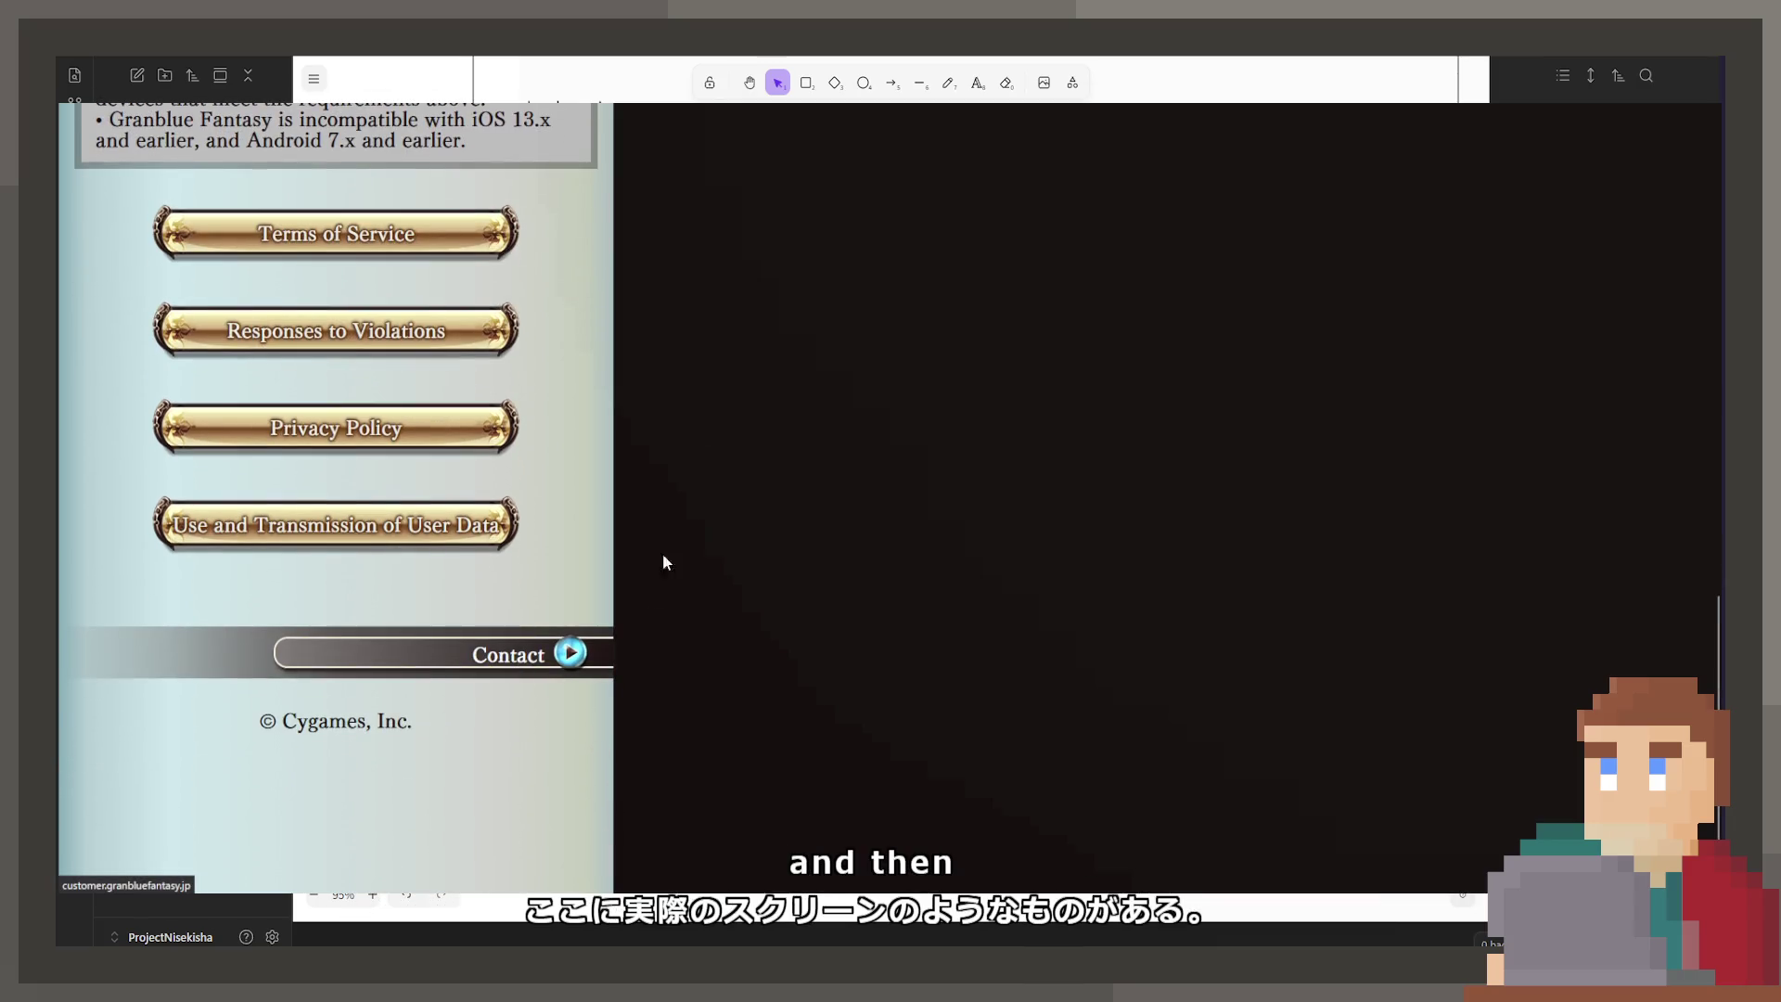
{"action": "scroll", "coordinate": [672, 604], "scroll_direction": "up", "scroll_amount": 12}
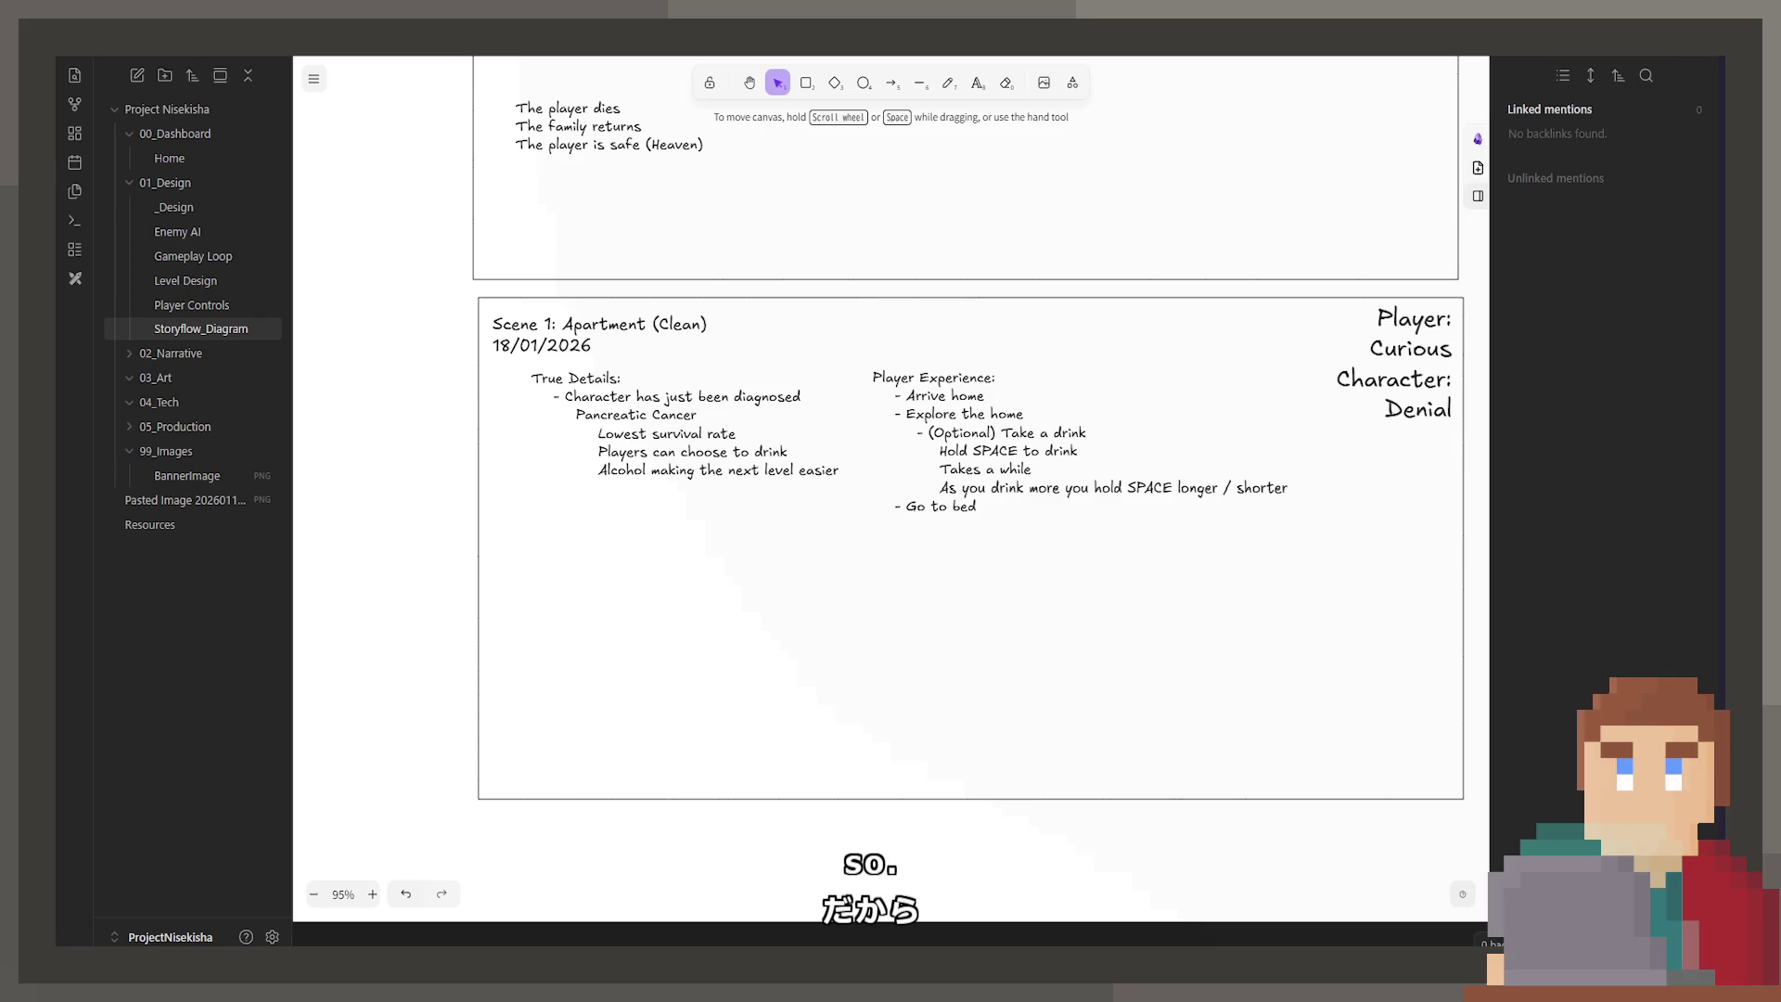
Step: Nudge the True Details list slightly and shift the Player Experience list about 20 px right
{"action": "scroll", "coordinate": [965, 453], "scroll_direction": "up", "scroll_amount": 1}
{"action": "left_click", "coordinate": [953, 436]}
{"action": "left_click_drag", "start_coordinate": [953, 436], "coordinate": [953, 434]}
{"action": "left_click_drag", "start_coordinate": [759, 489], "coordinate": [758, 488]}
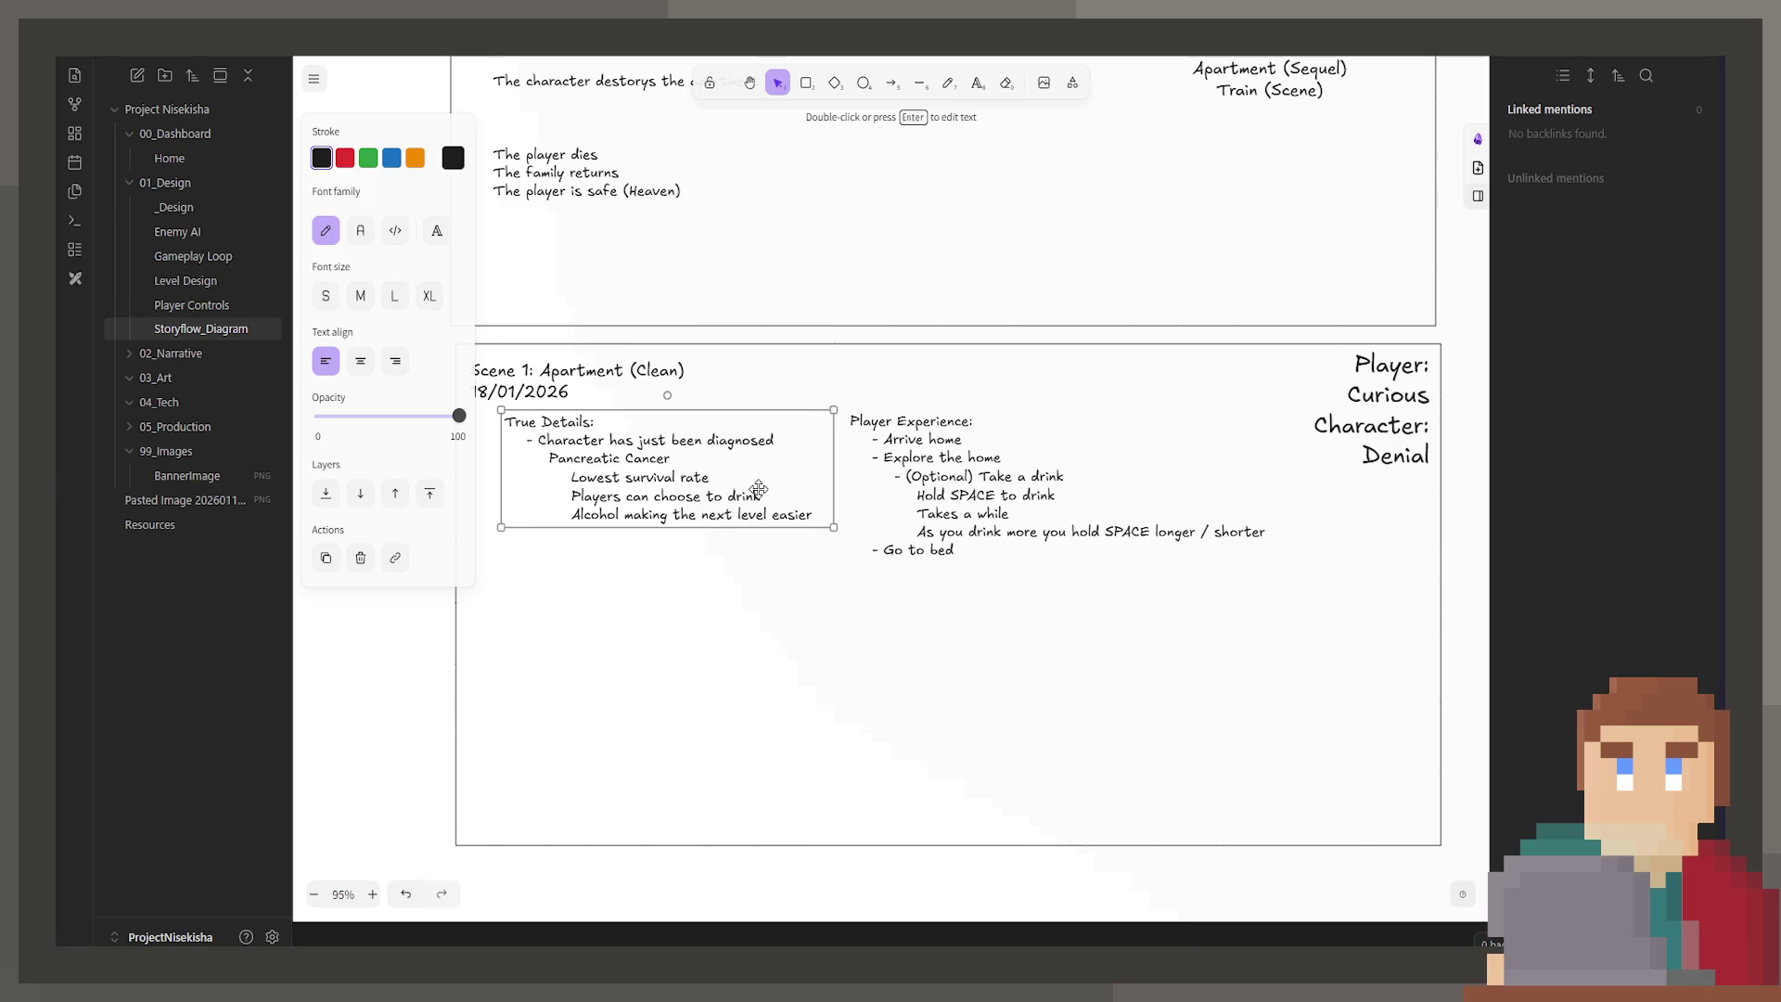
{"action": "left_click", "coordinate": [919, 599]}
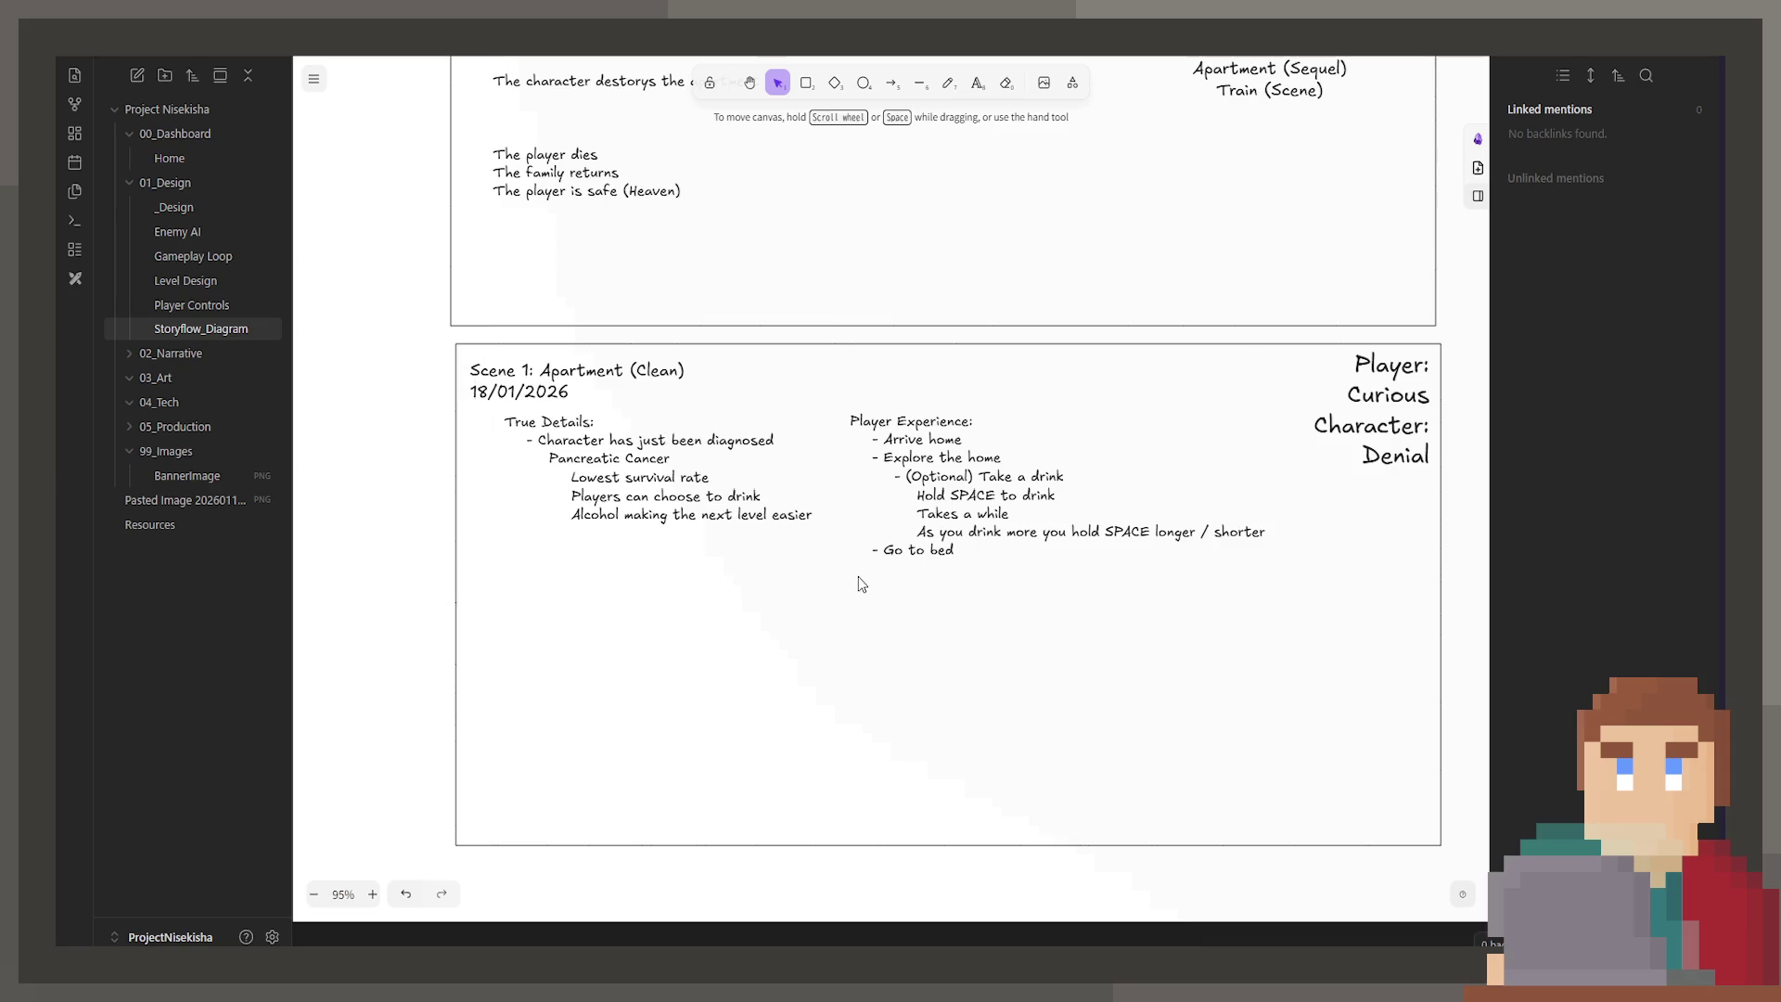
{"action": "left_click_drag", "start_coordinate": [925, 513], "coordinate": [944, 514]}
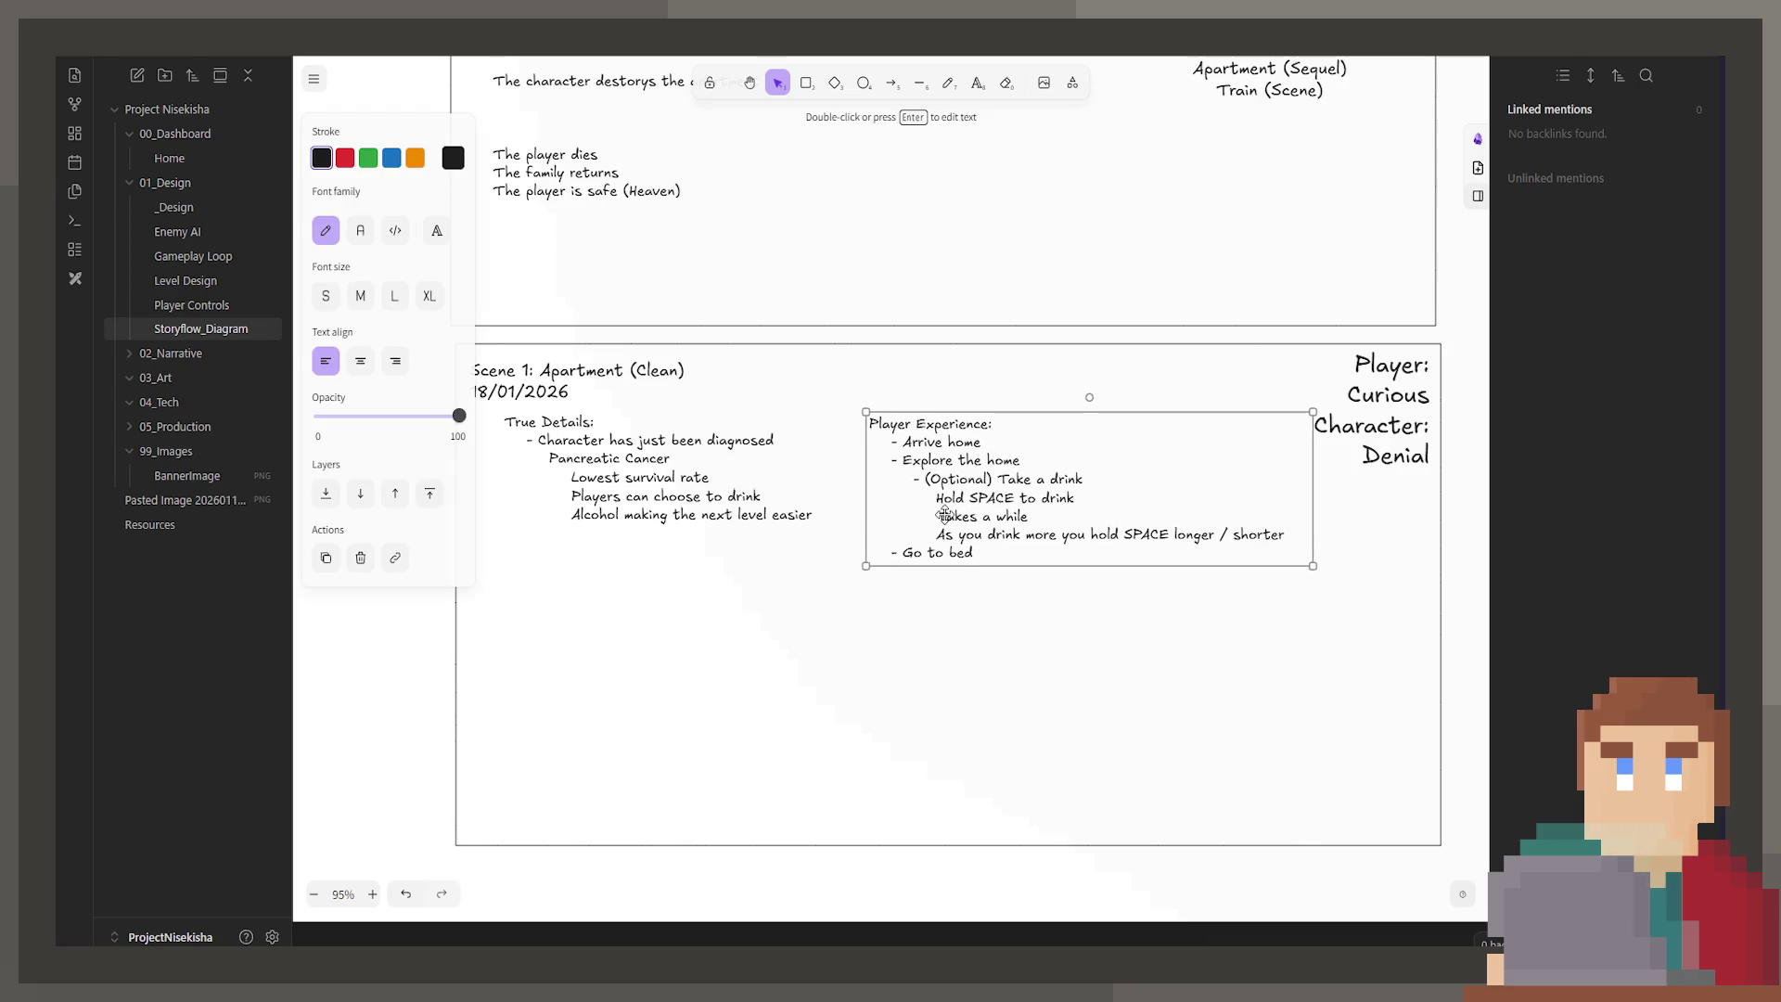
{"action": "left_click", "coordinate": [959, 596]}
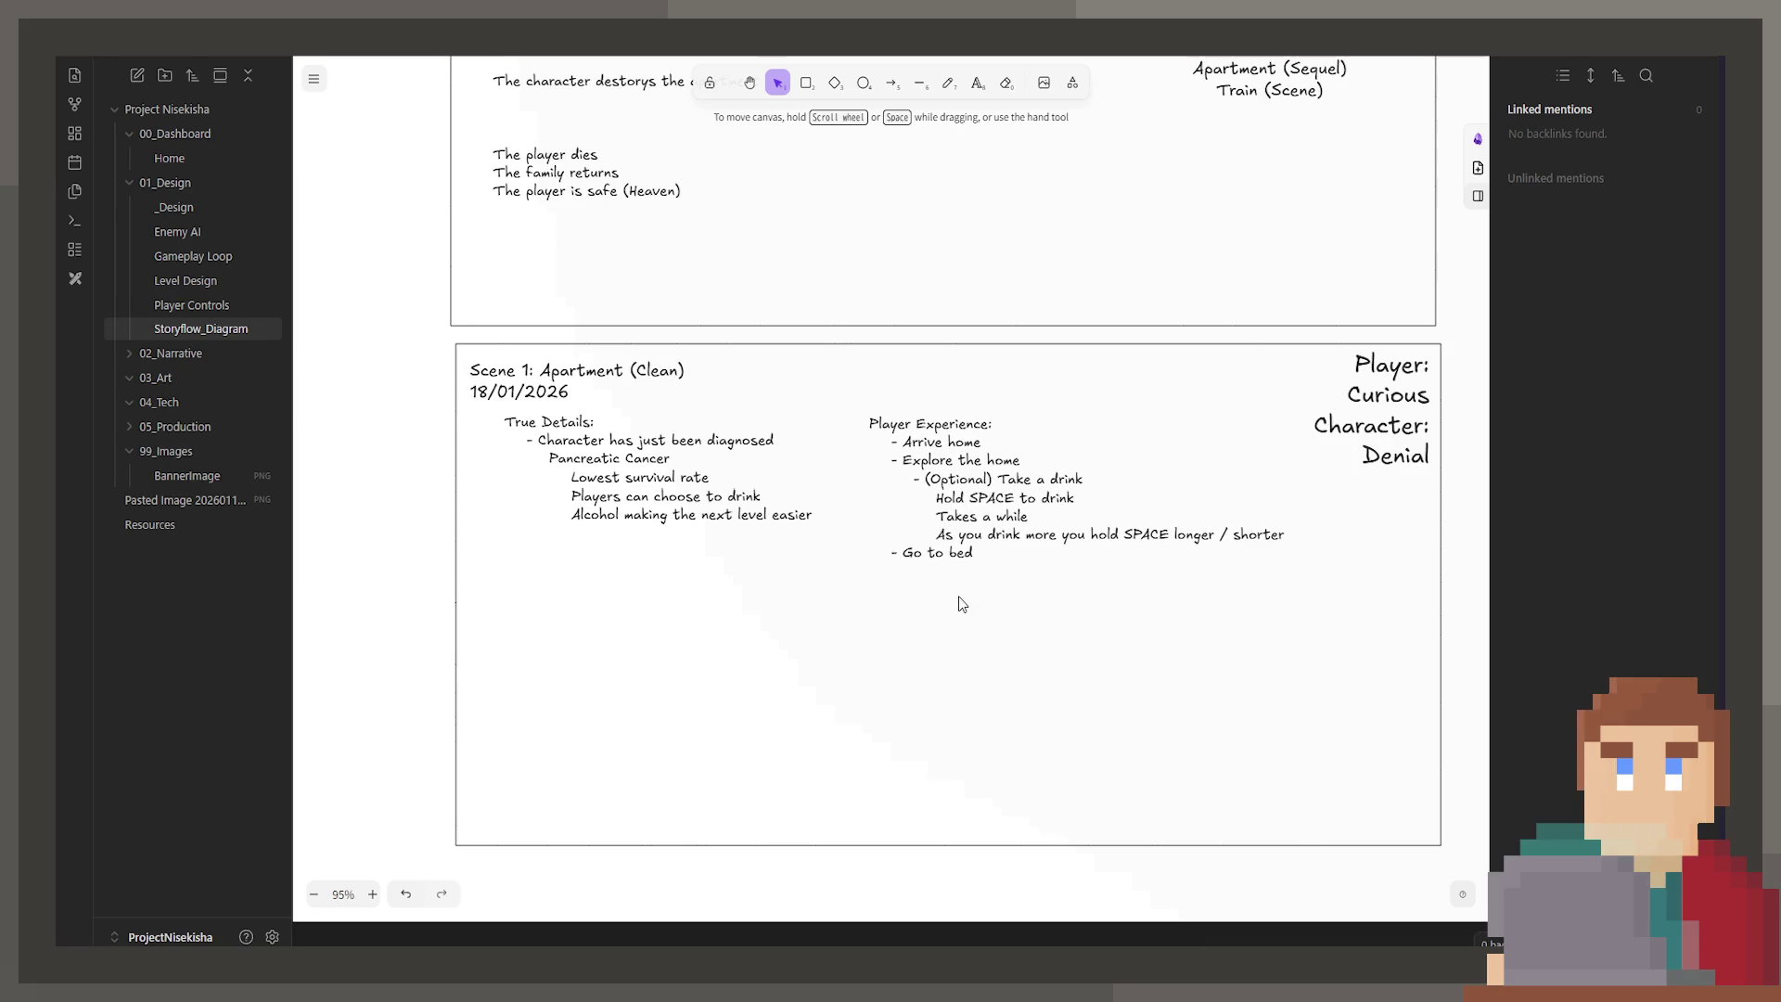
{"action": "double_click", "coordinate": [998, 547]}
{"action": "left_click", "coordinate": [991, 552]}
{"action": "key", "text": "Return"}
{"action": "key", "text": "Tab"}
{"action": "key", "text": "Tab"}
{"action": "type", "text": "\"O"}
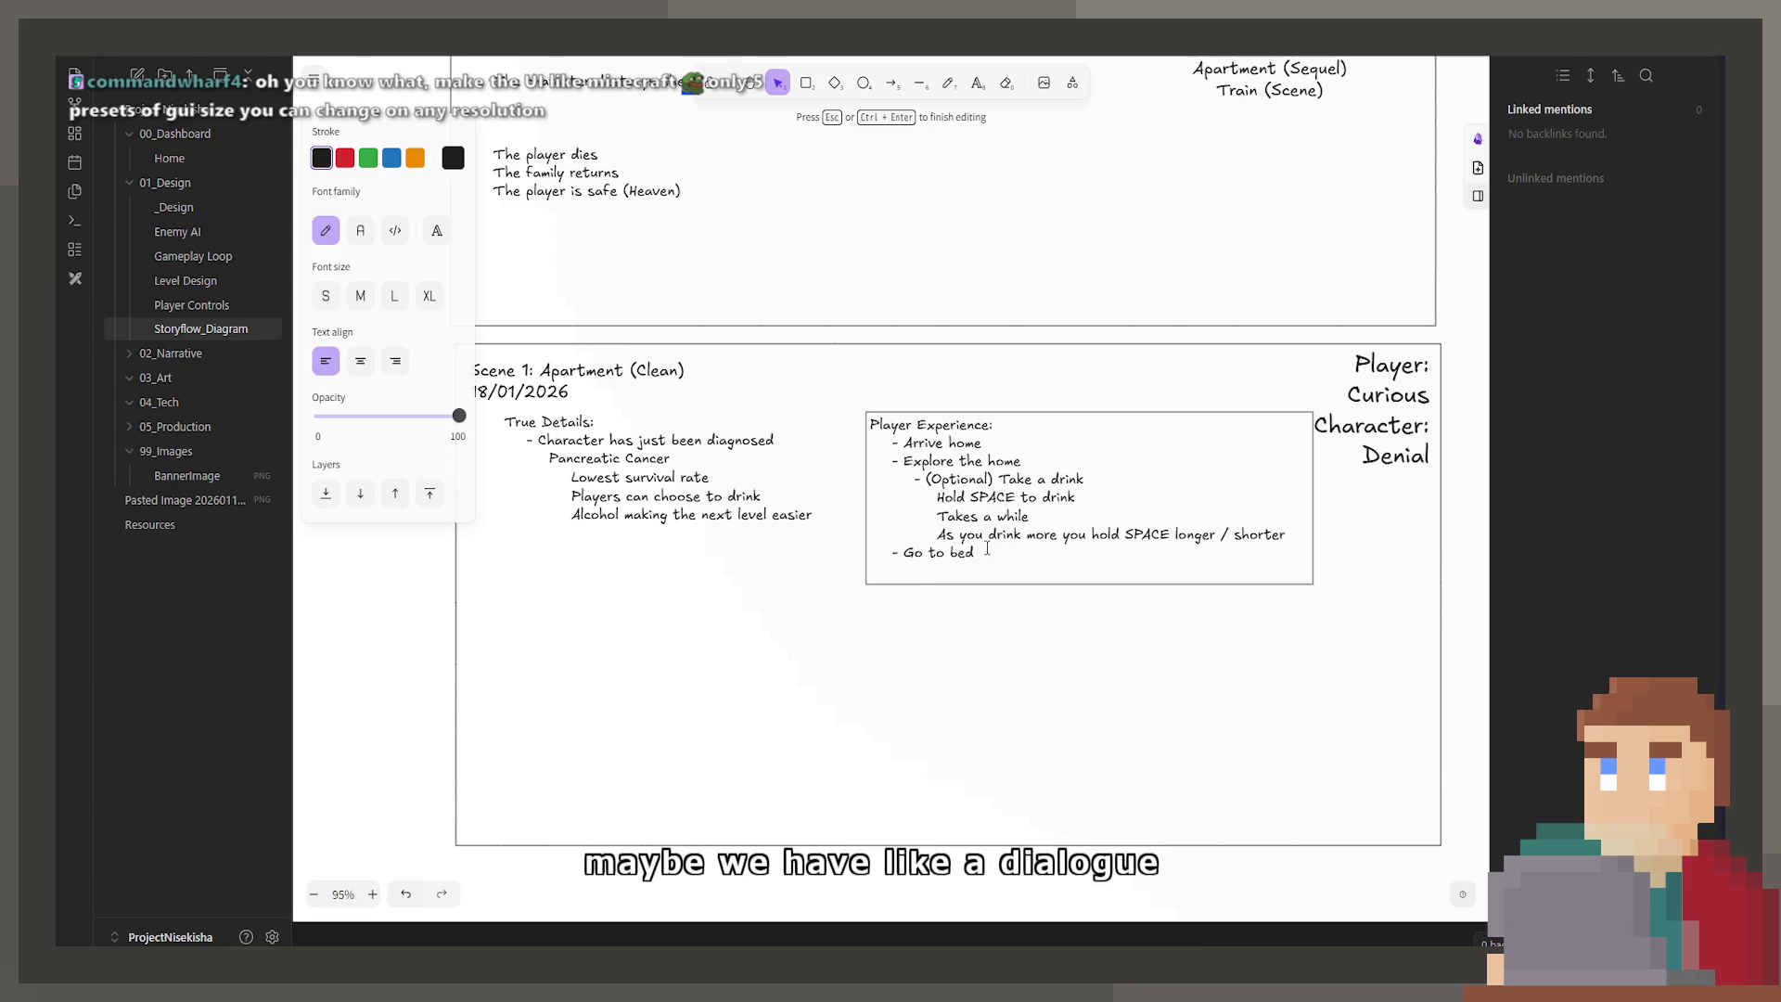
{"action": "type", "text": "can"}
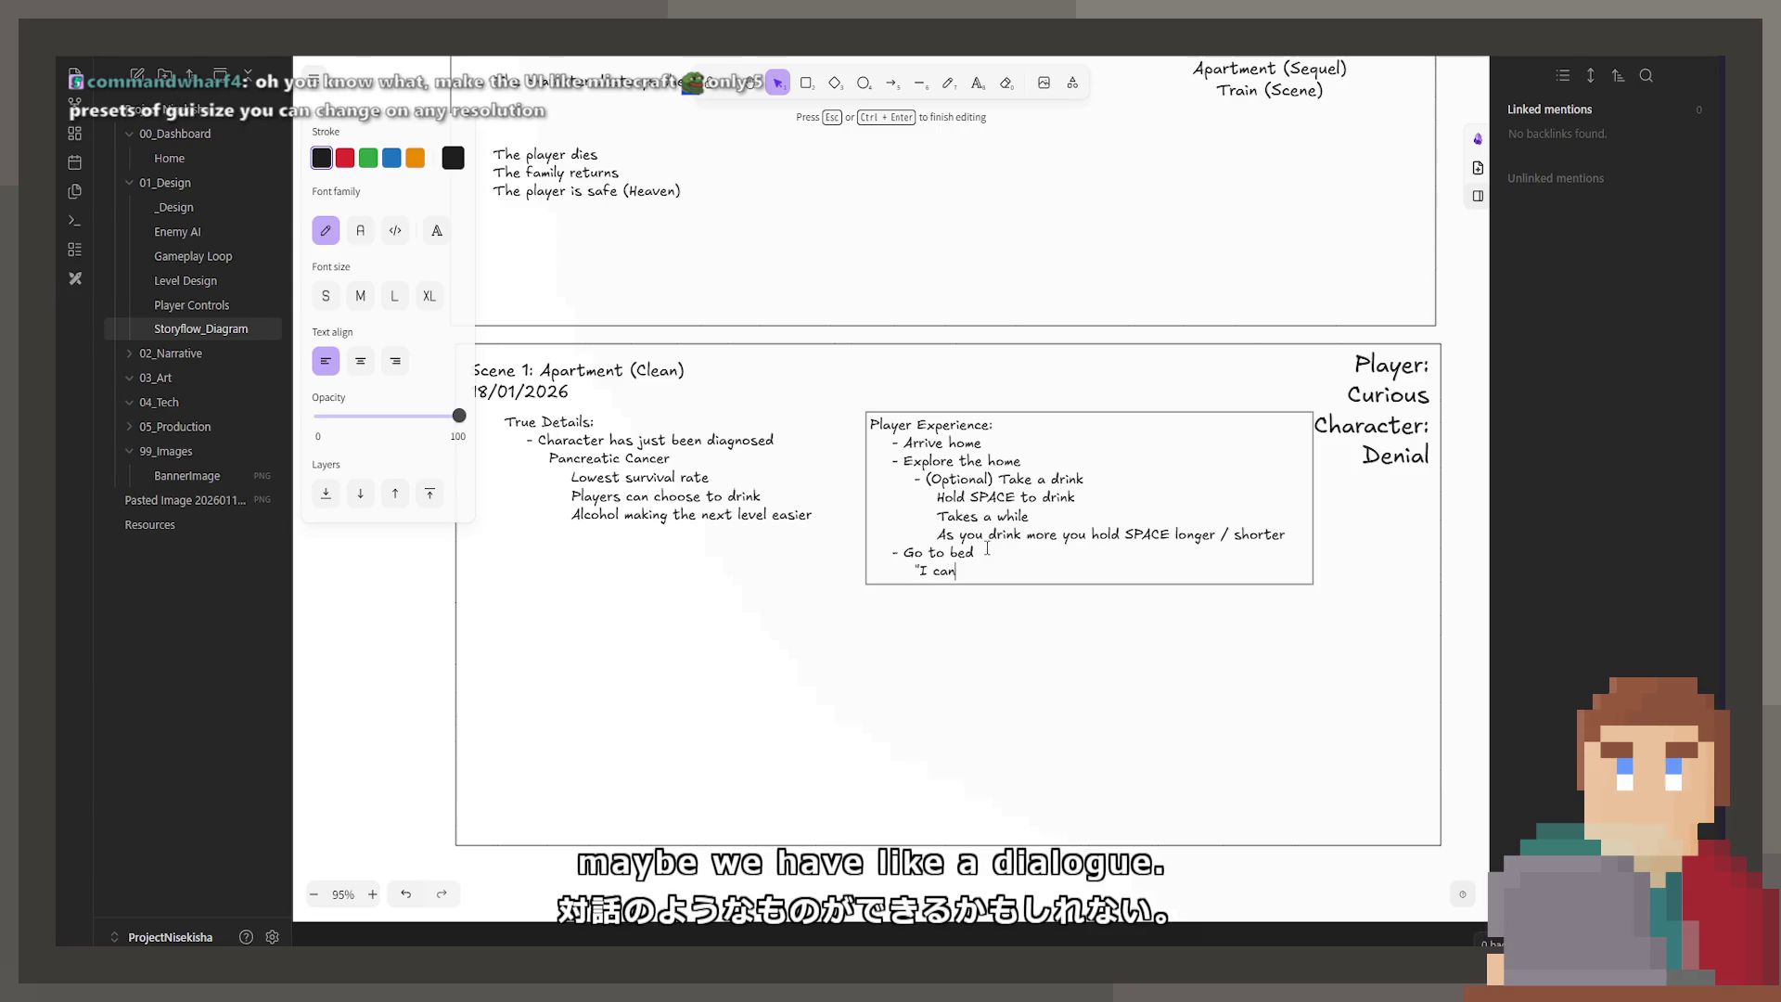
{"action": "type", "text": "'t belie"}
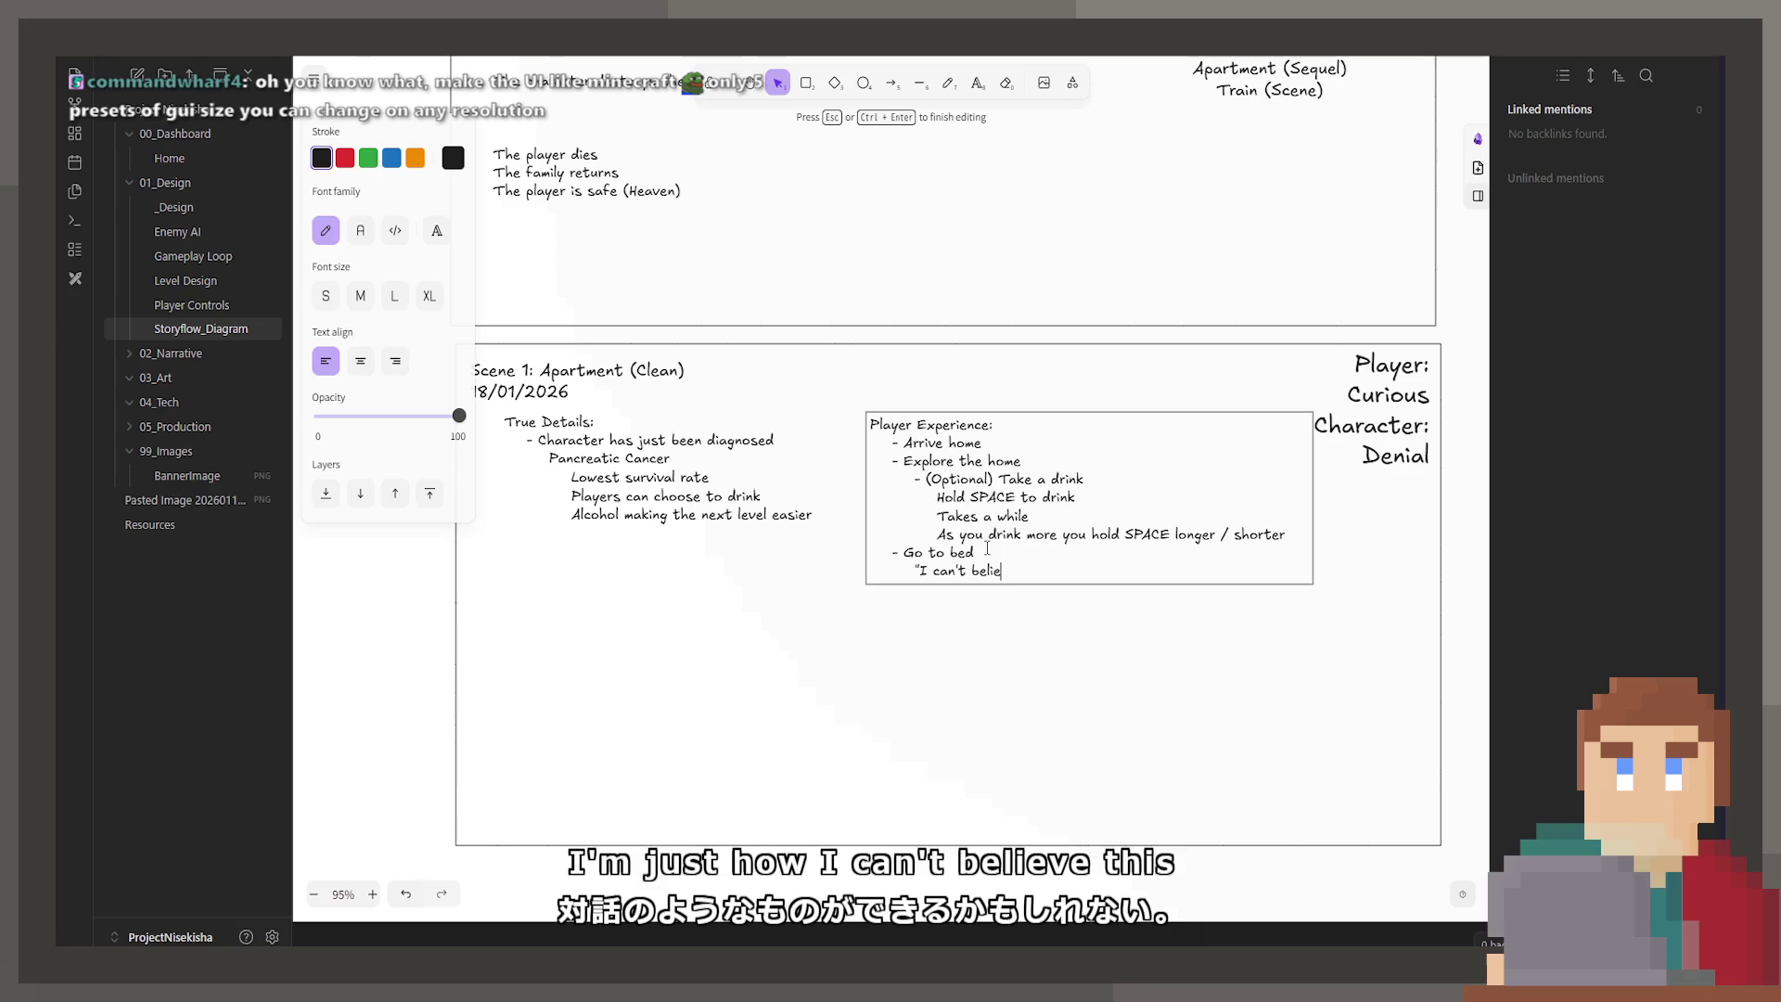
{"action": "type", "text": "ve this is happeni"}
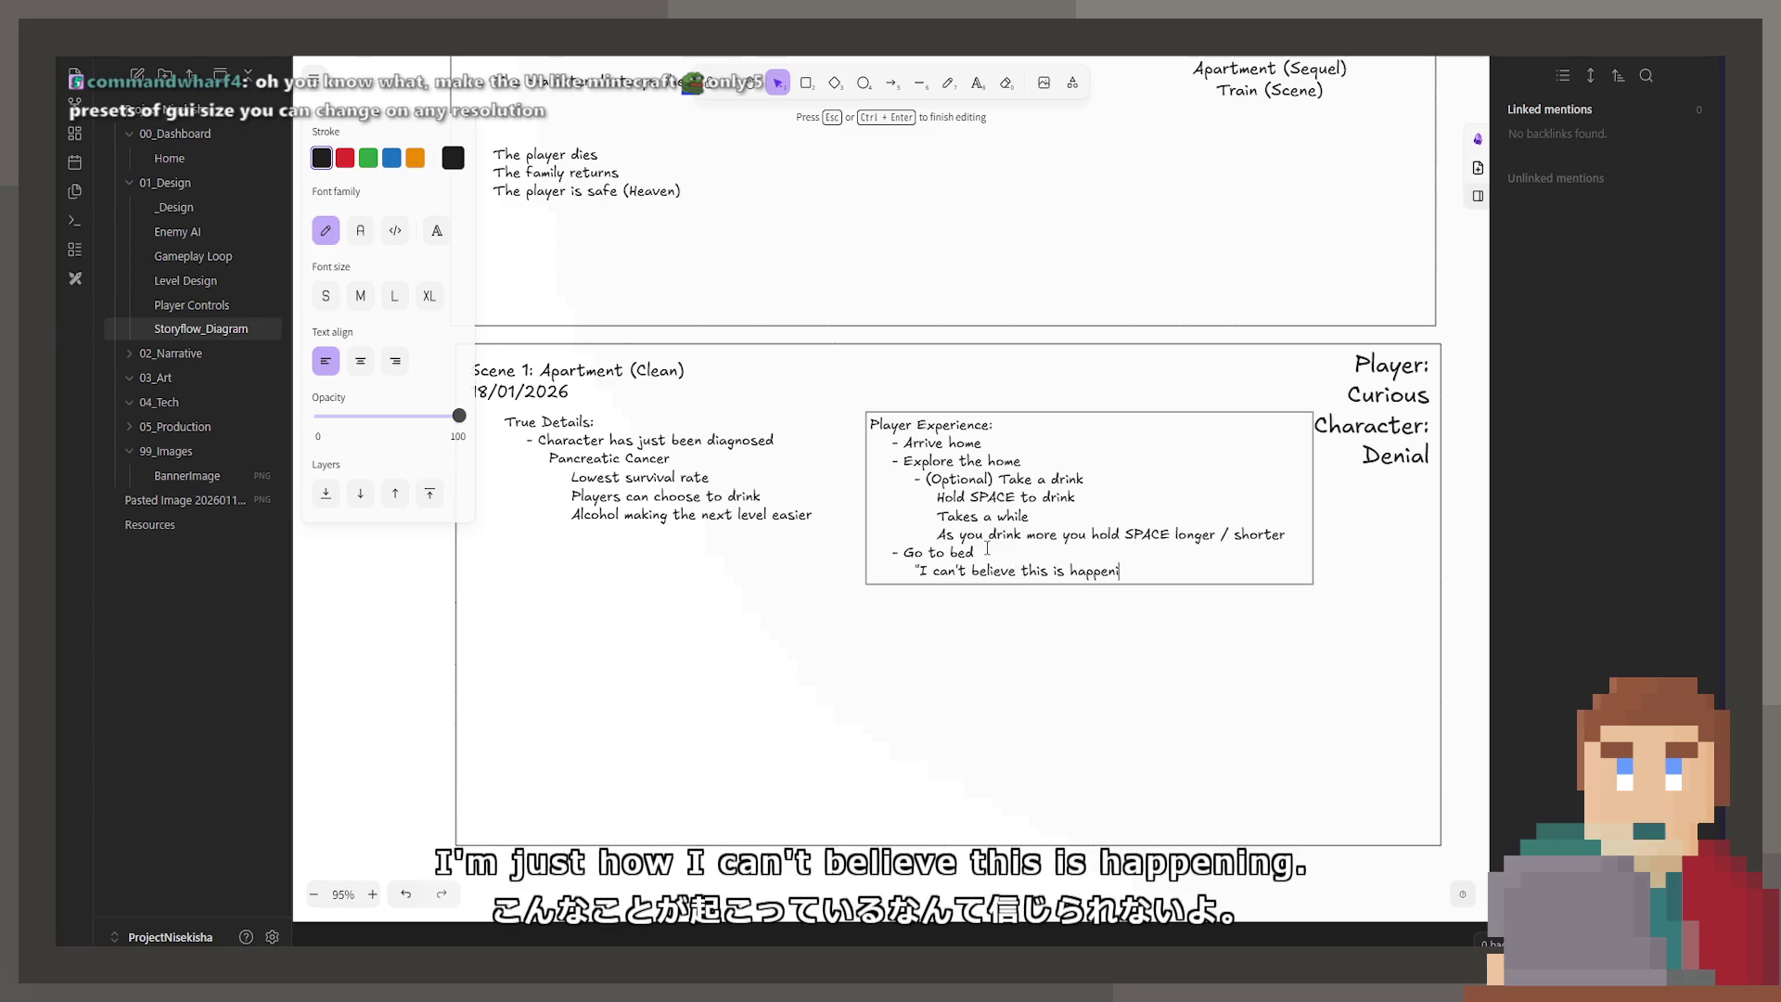
{"action": "type", "text": "ng..\""}
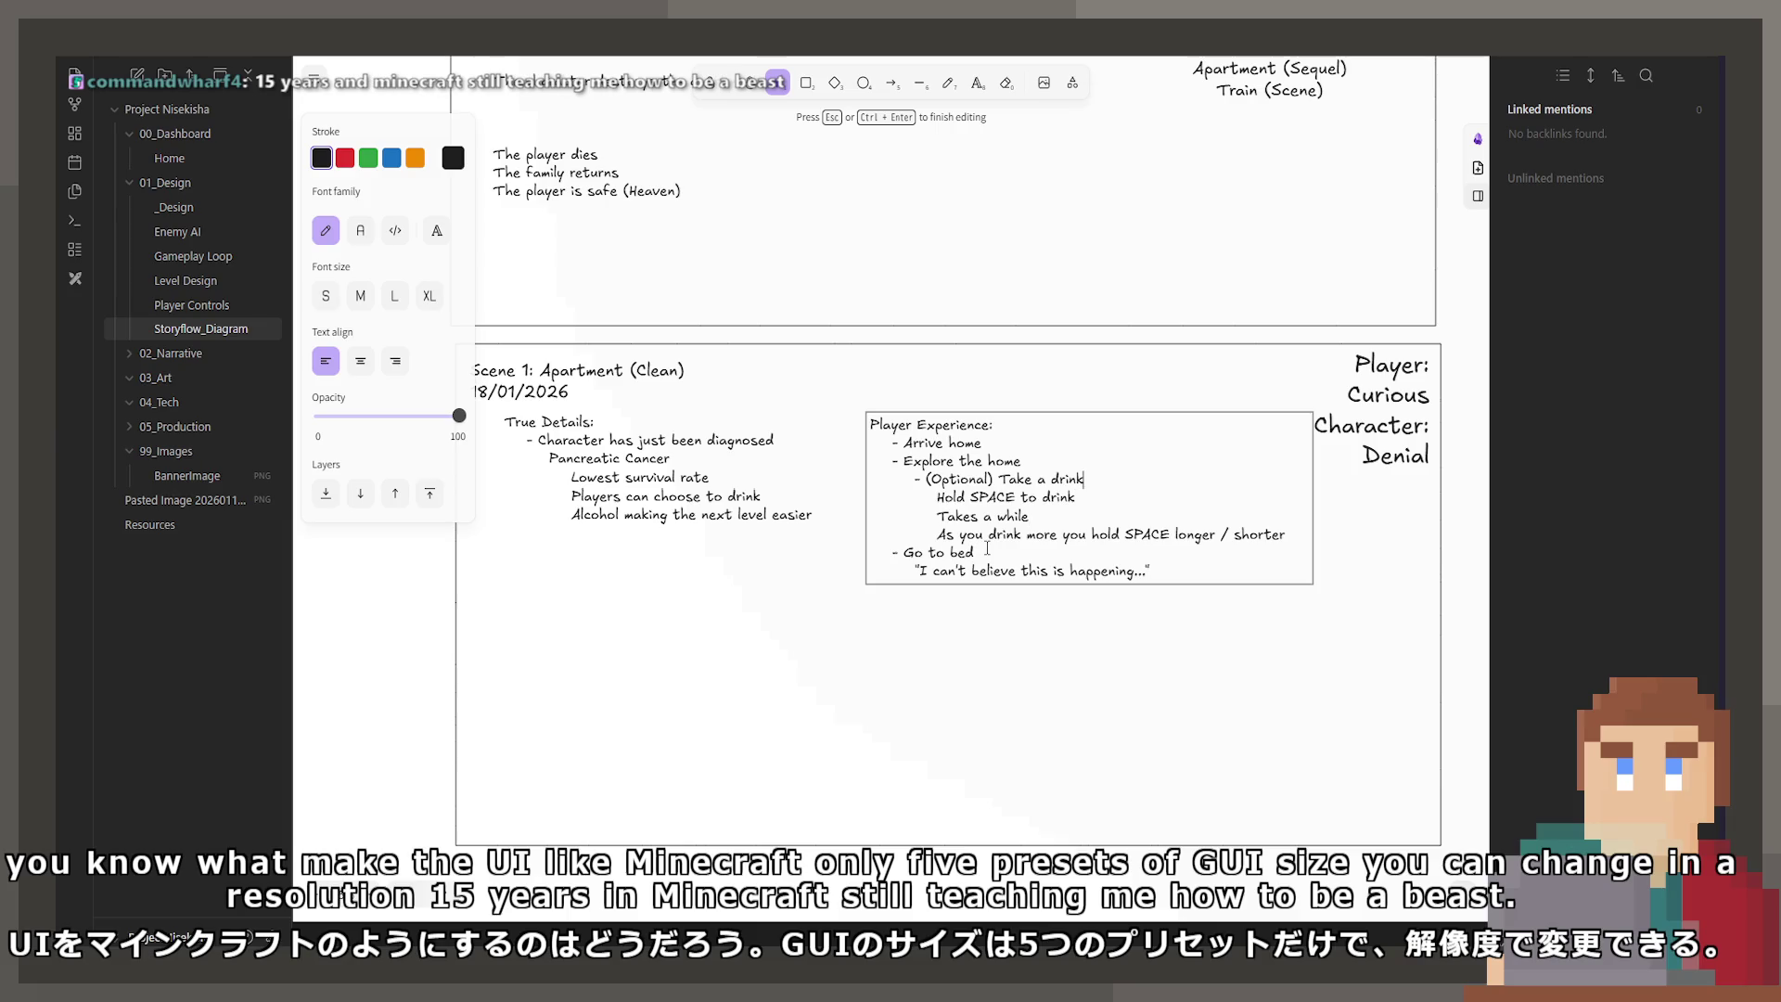
{"action": "key", "text": "ctrl+End"}
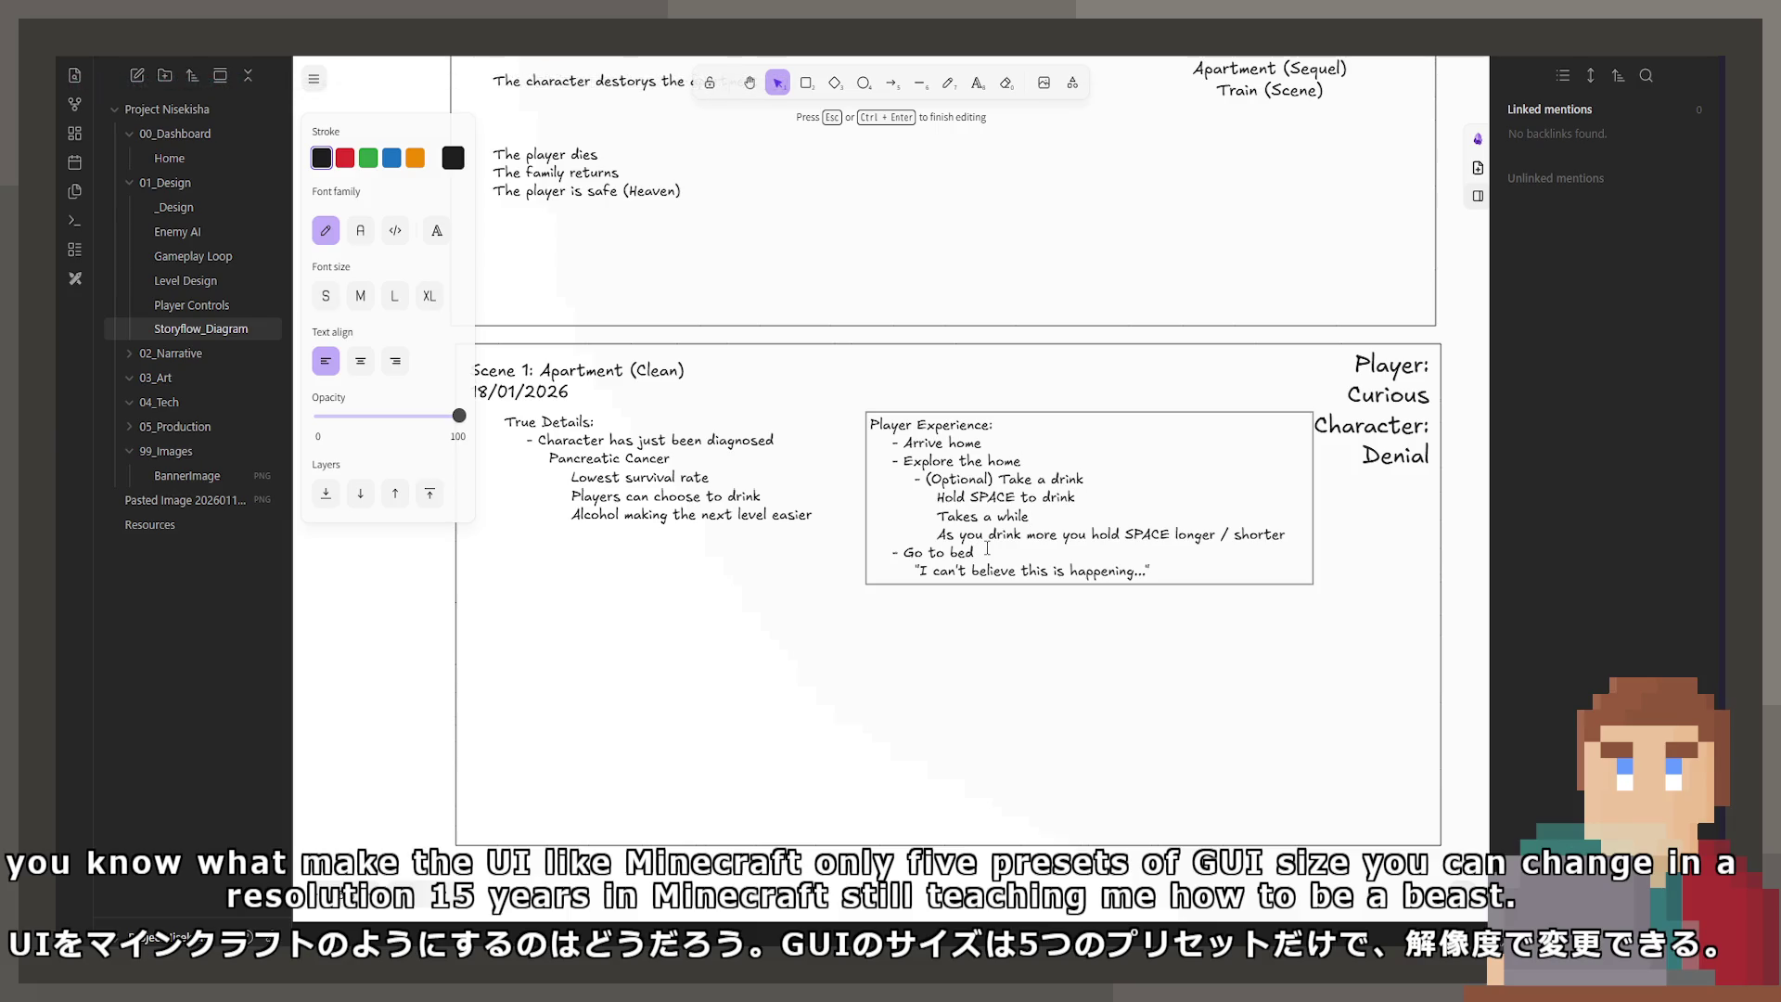
{"action": "key", "text": "ctrl+shift+Left"}
{"action": "key", "text": "ctrl+shift+Left"}
{"action": "key", "text": "ctrl+shift+Left"}
{"action": "key", "text": "ctrl+shift+Left"}
{"action": "key", "text": "ctrl+shift+Left"}
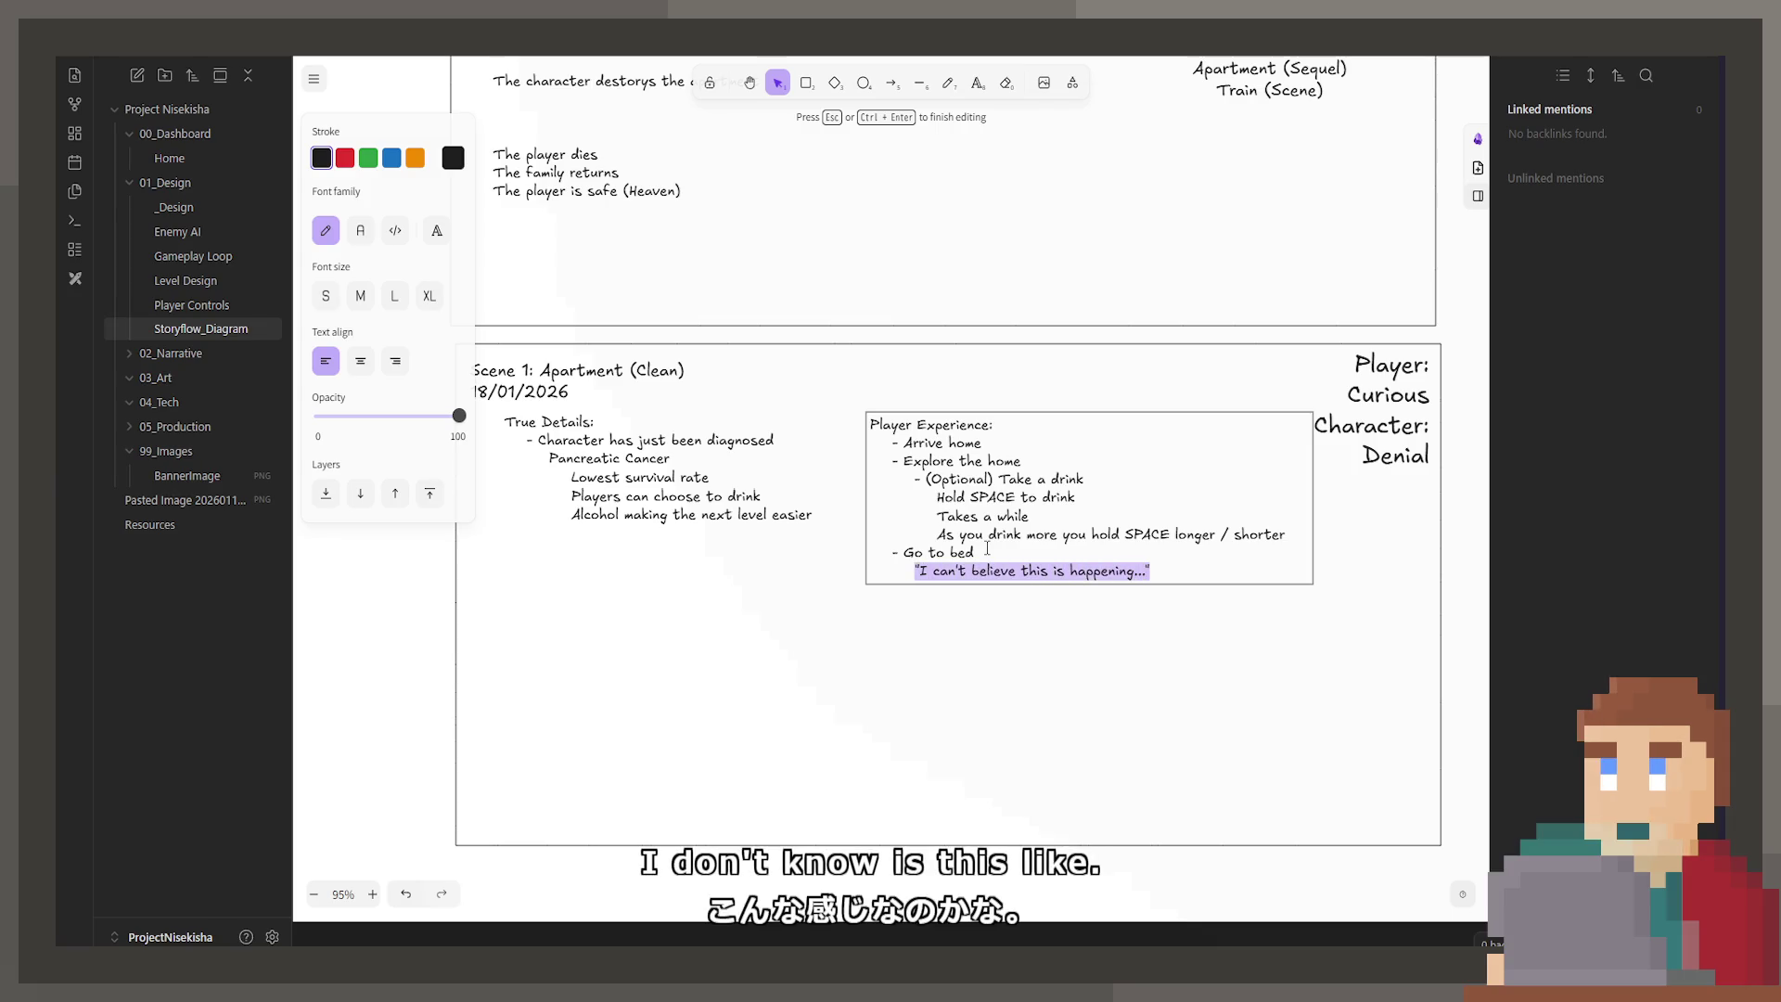
{"action": "key", "text": "BackSpace"}
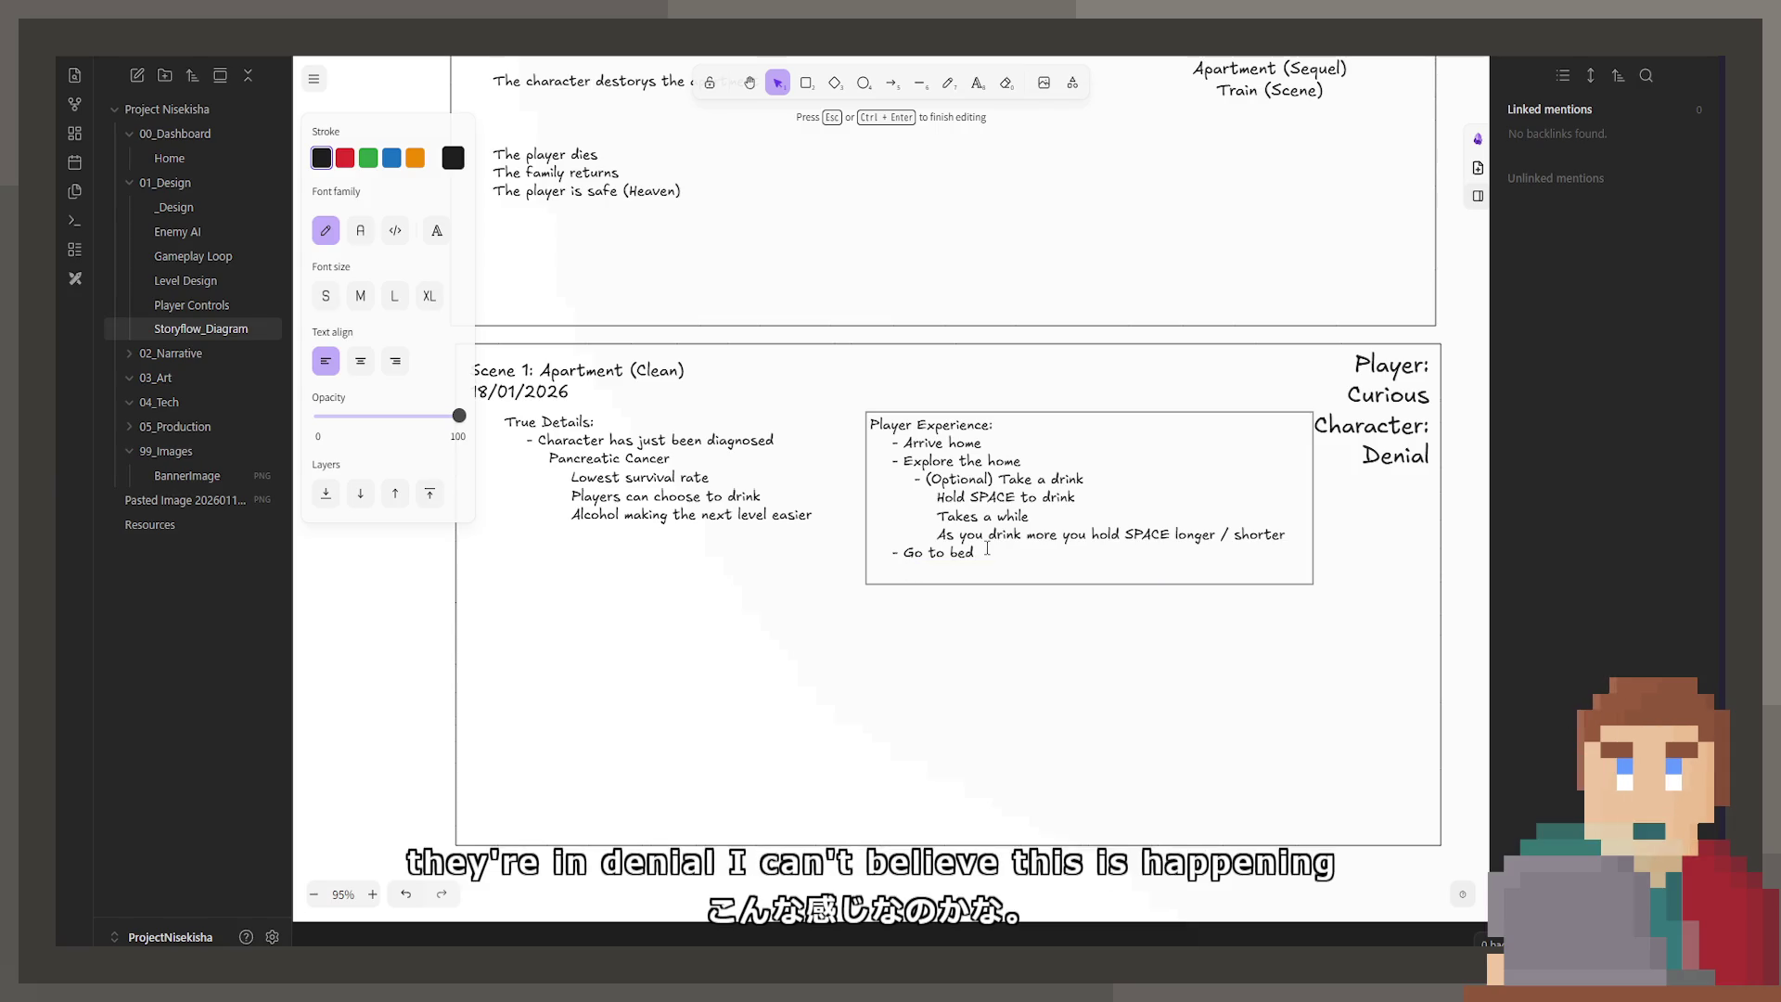
{"action": "key", "text": "BackSpace"}
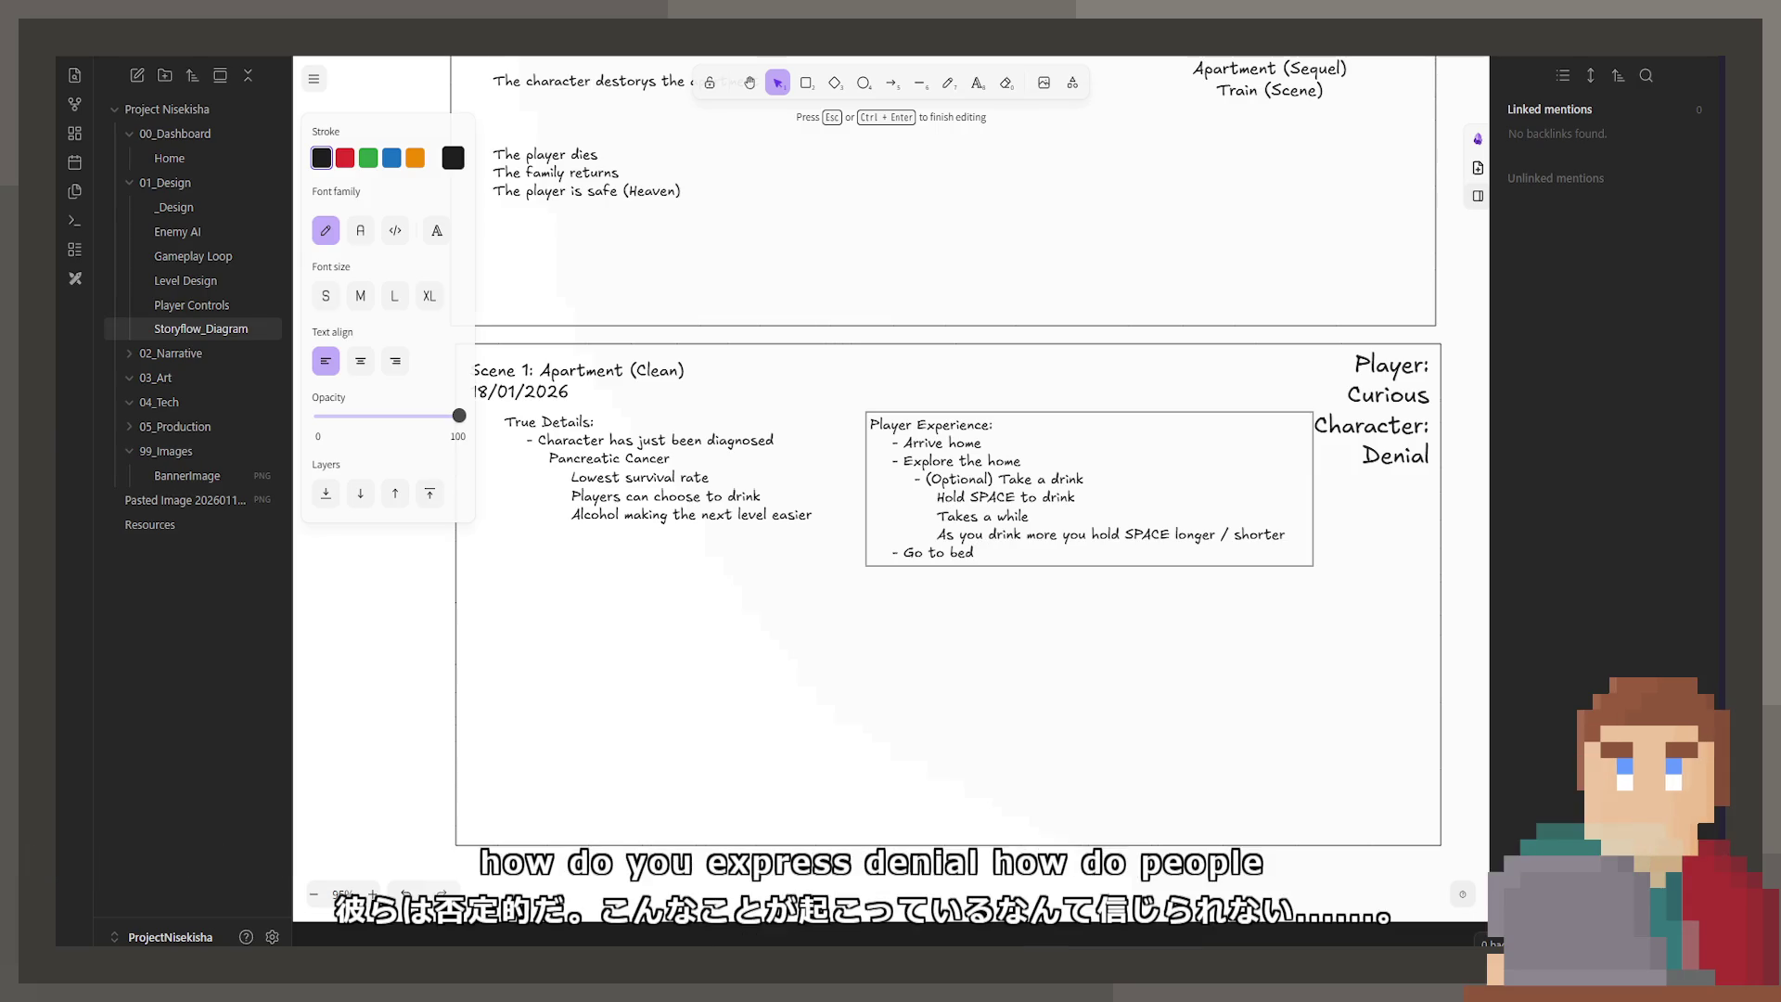
{"action": "left_click", "coordinate": [691, 881]}
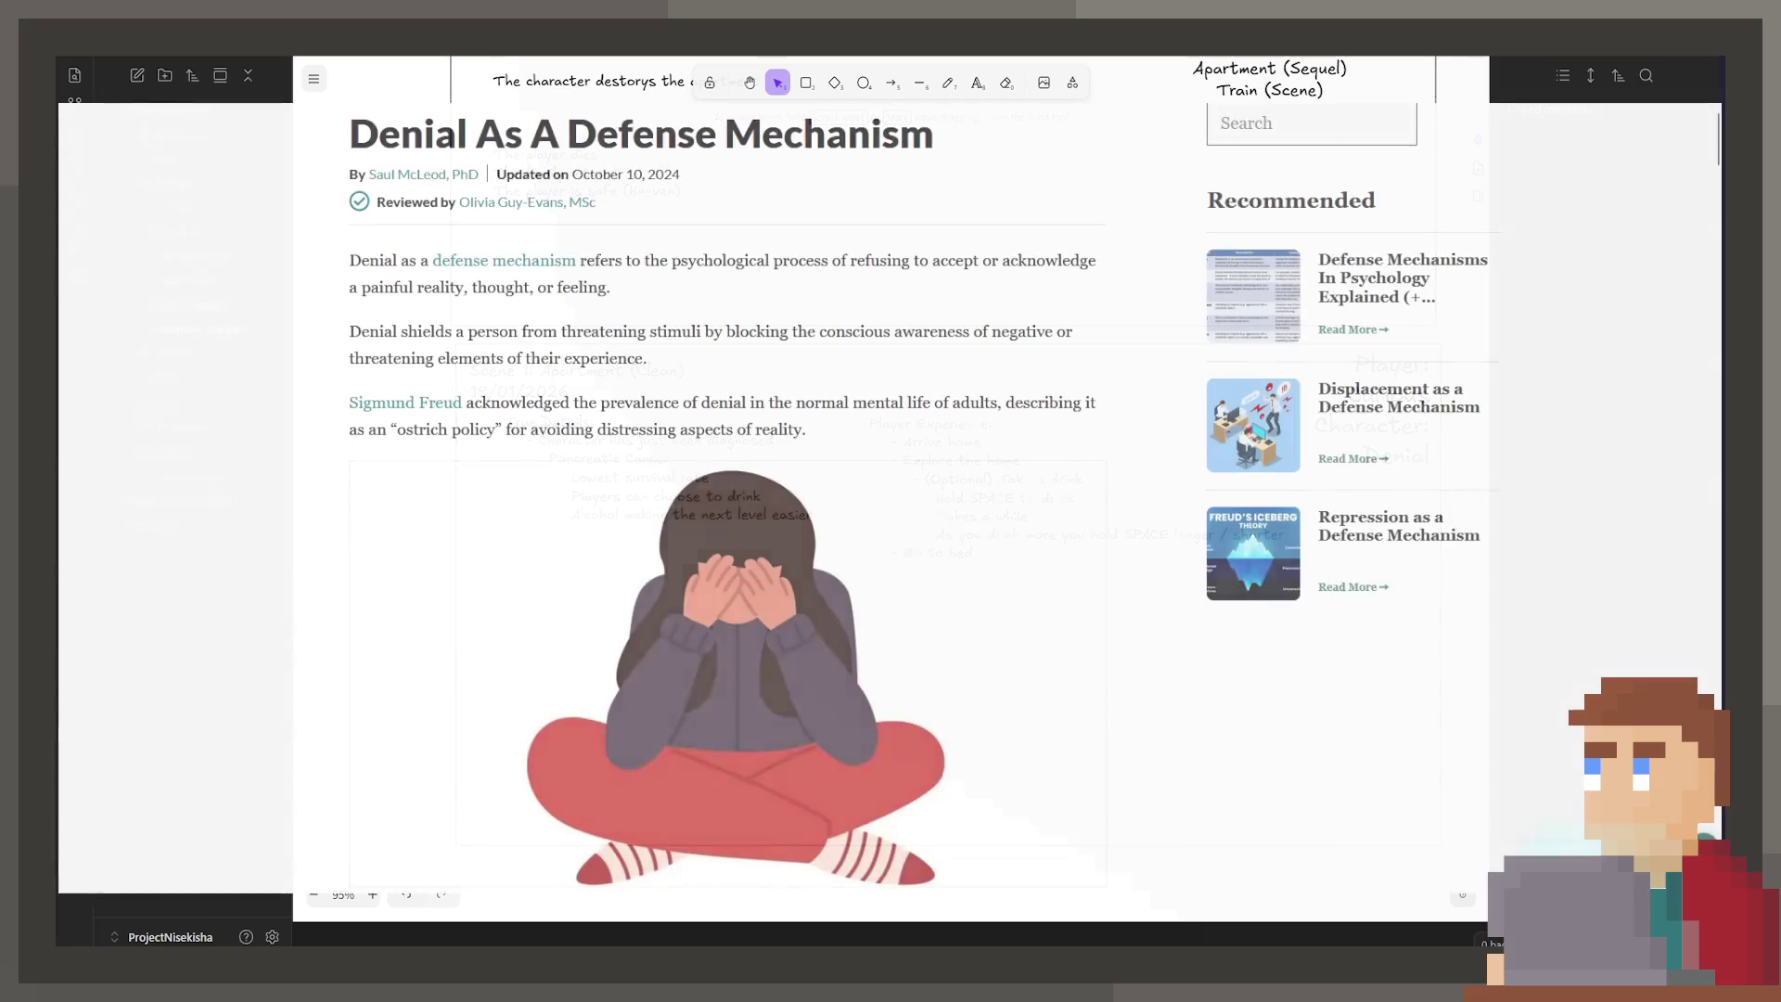
Step: Highlight 'ostrich policy' in the Denial article and scroll around it
{"action": "left_click_drag", "start_coordinate": [390, 429], "coordinate": [501, 438]}
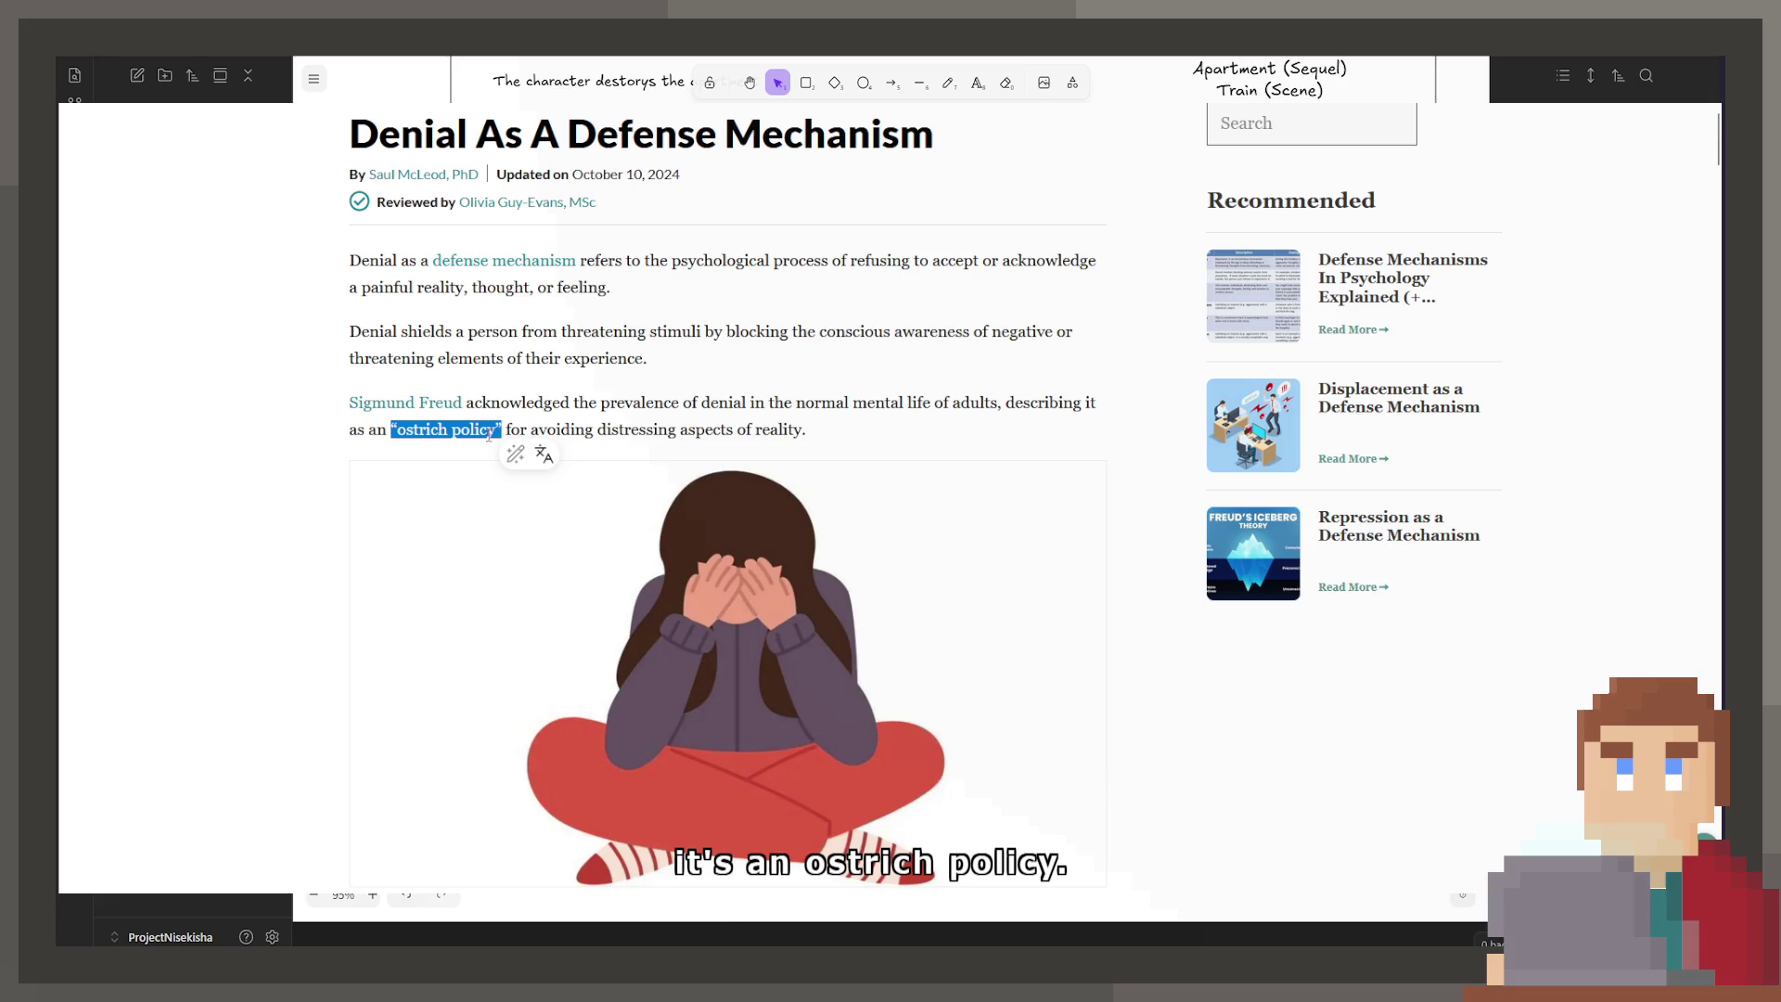
{"action": "left_click", "coordinate": [479, 432]}
{"action": "scroll", "coordinate": [541, 420], "scroll_direction": "down", "scroll_amount": 2}
{"action": "scroll", "coordinate": [540, 420], "scroll_direction": "down", "scroll_amount": 6}
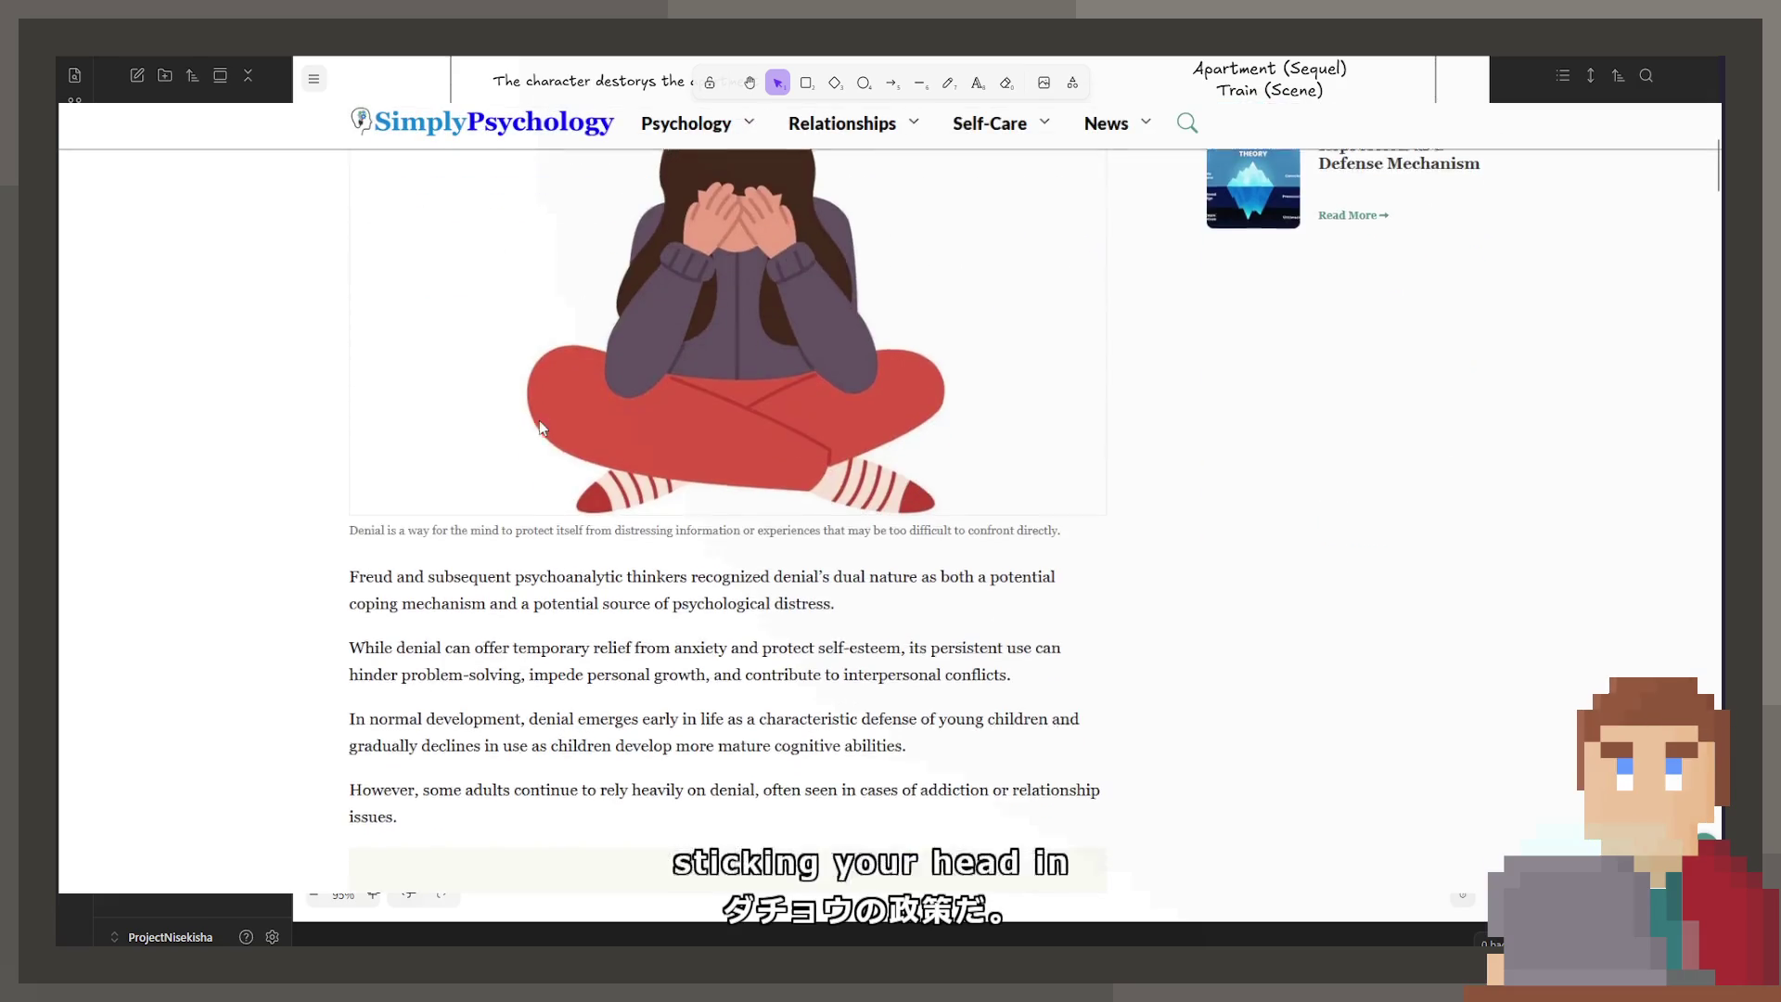
{"action": "scroll", "coordinate": [431, 466], "scroll_direction": "up", "scroll_amount": 8}
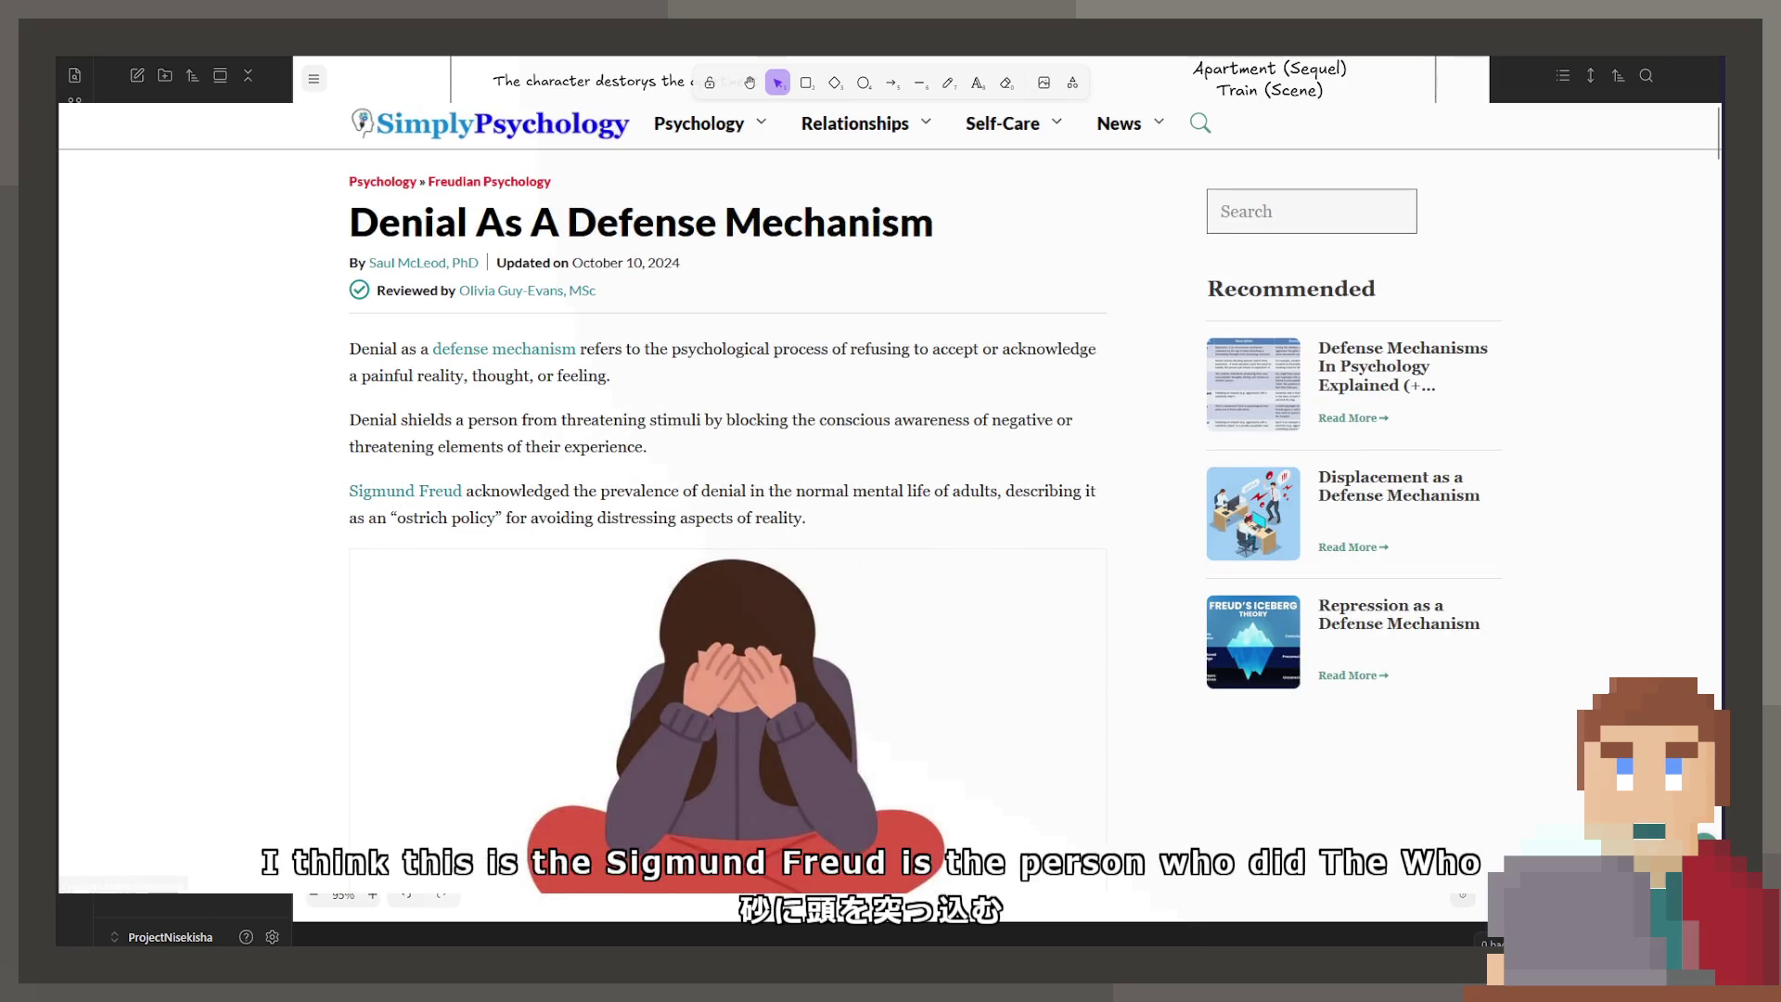
Step: Scroll down through the Sigmund Freud article
{"action": "scroll", "coordinate": [749, 442], "scroll_direction": "down", "scroll_amount": 2}
{"action": "scroll", "coordinate": [748, 440], "scroll_direction": "down", "scroll_amount": 5}
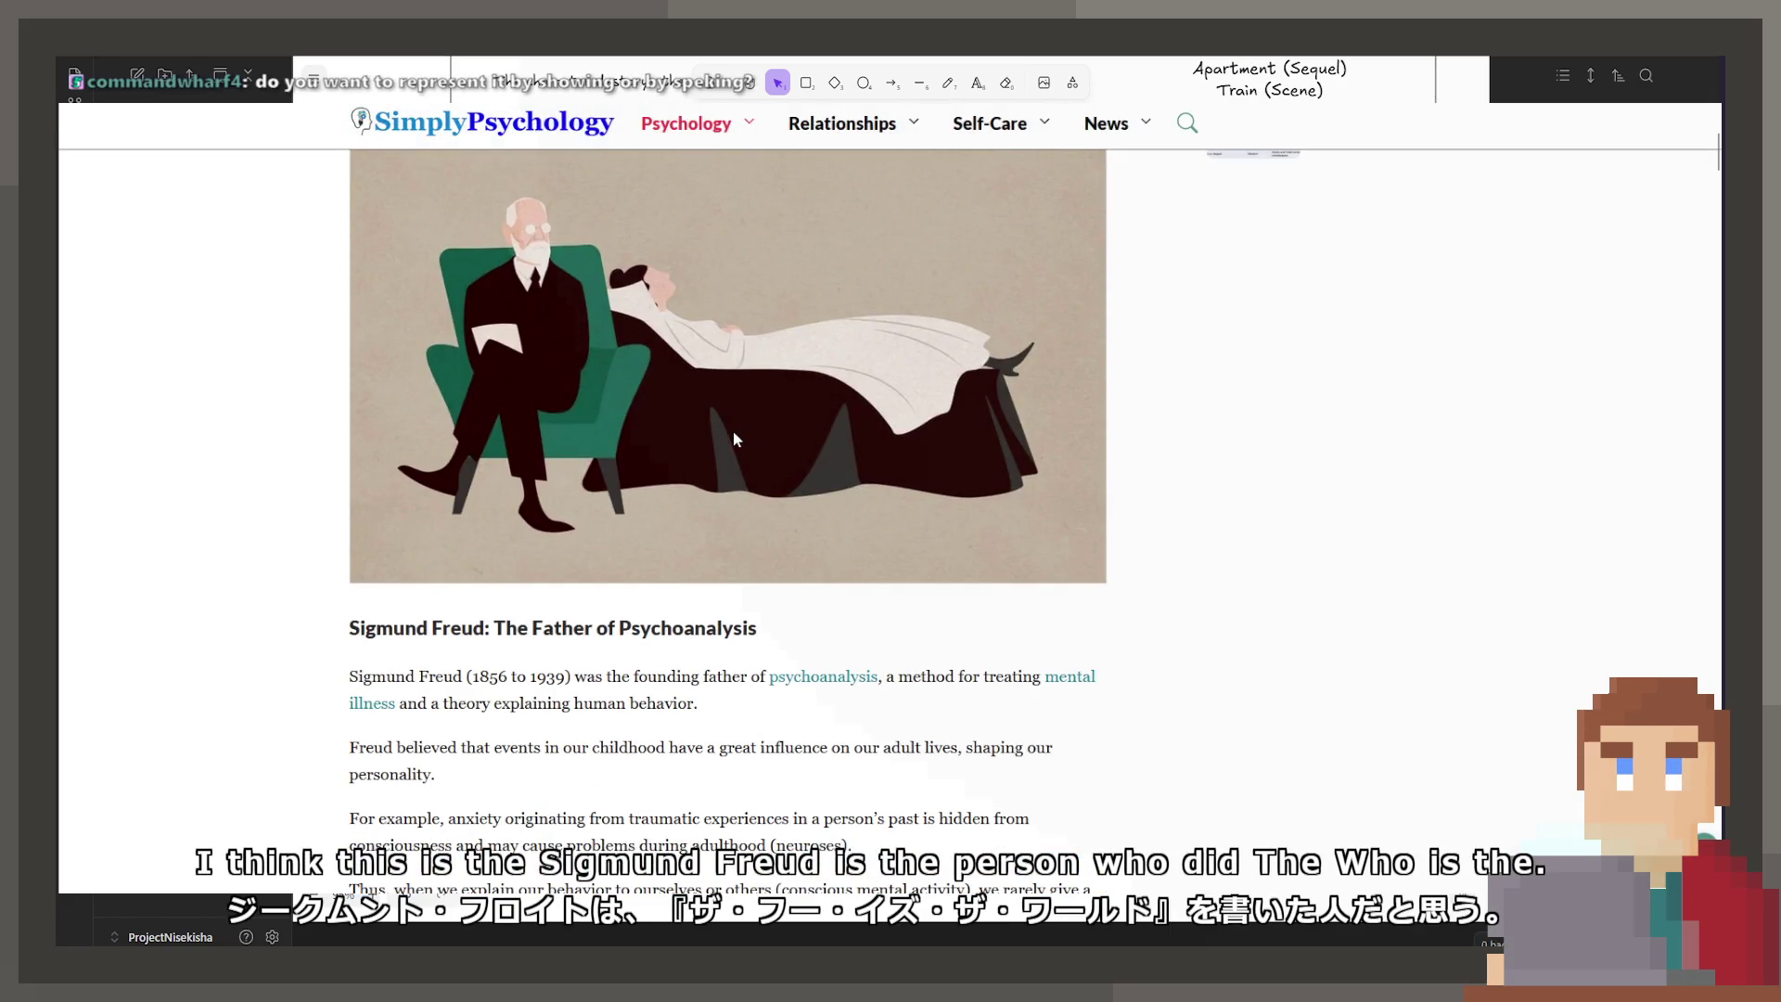
{"action": "scroll", "coordinate": [724, 437], "scroll_direction": "down", "scroll_amount": 4}
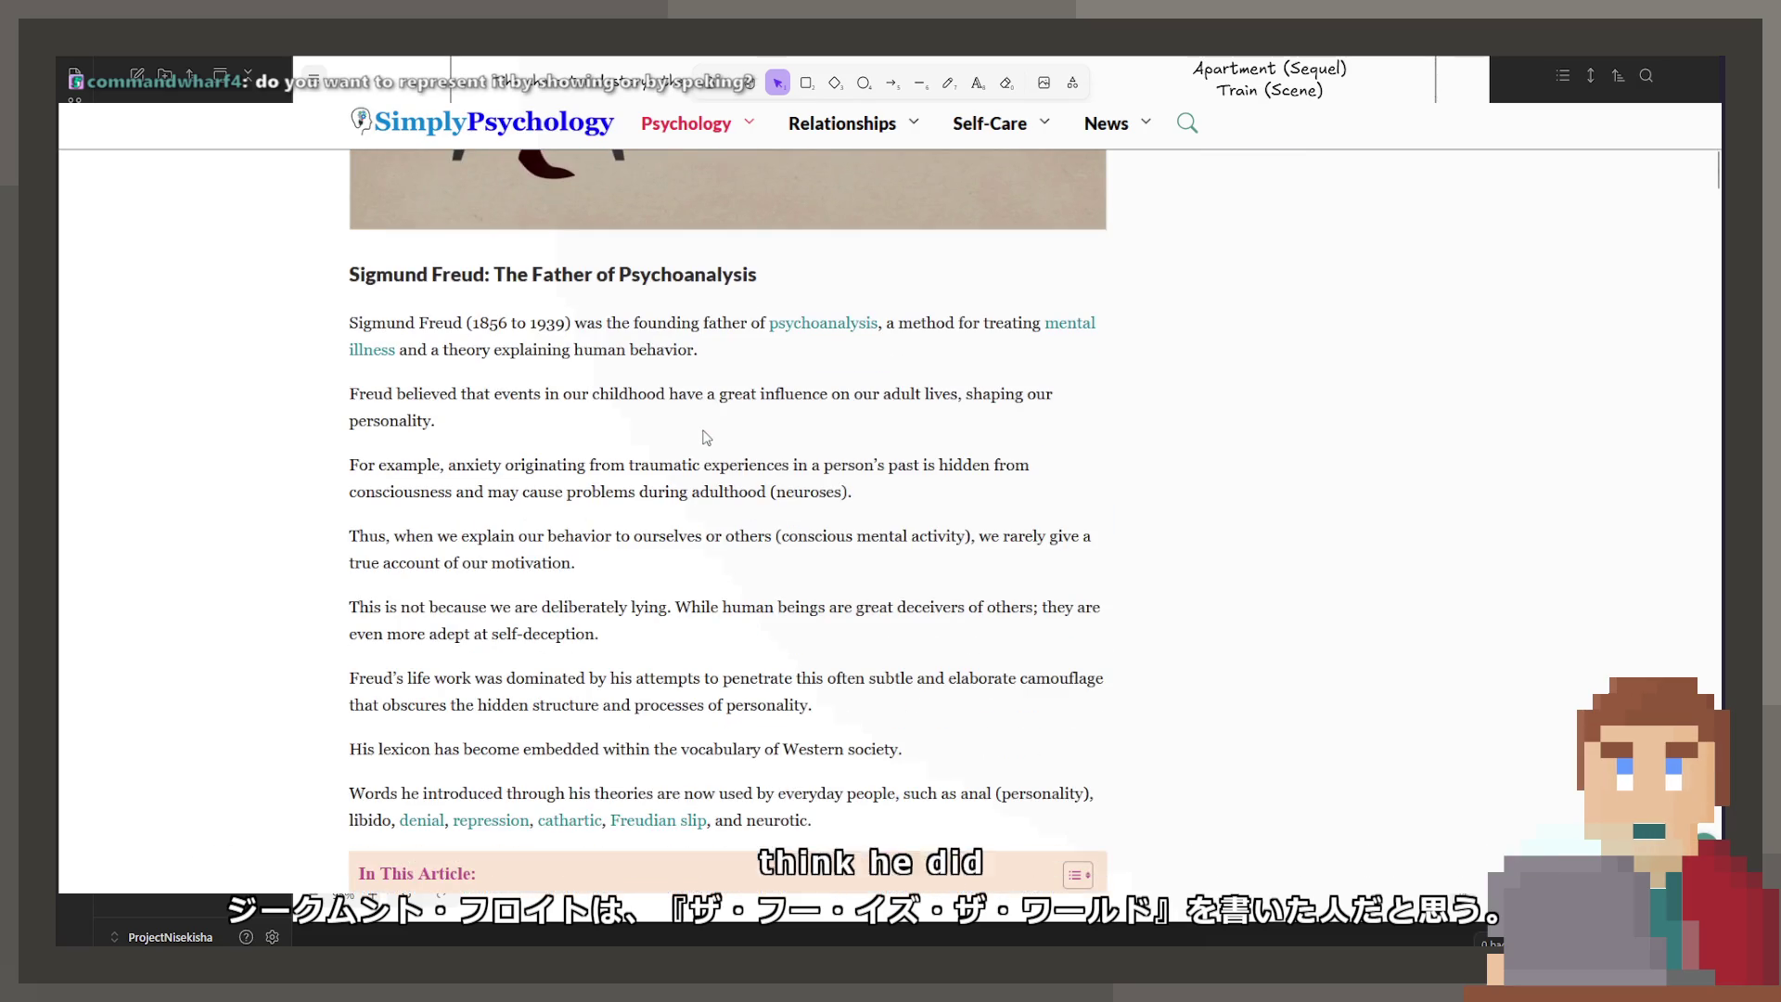
{"action": "scroll", "coordinate": [687, 443], "scroll_direction": "down", "scroll_amount": 5}
{"action": "scroll", "coordinate": [611, 478], "scroll_direction": "down", "scroll_amount": 2}
{"action": "scroll", "coordinate": [610, 479], "scroll_direction": "down", "scroll_amount": 3}
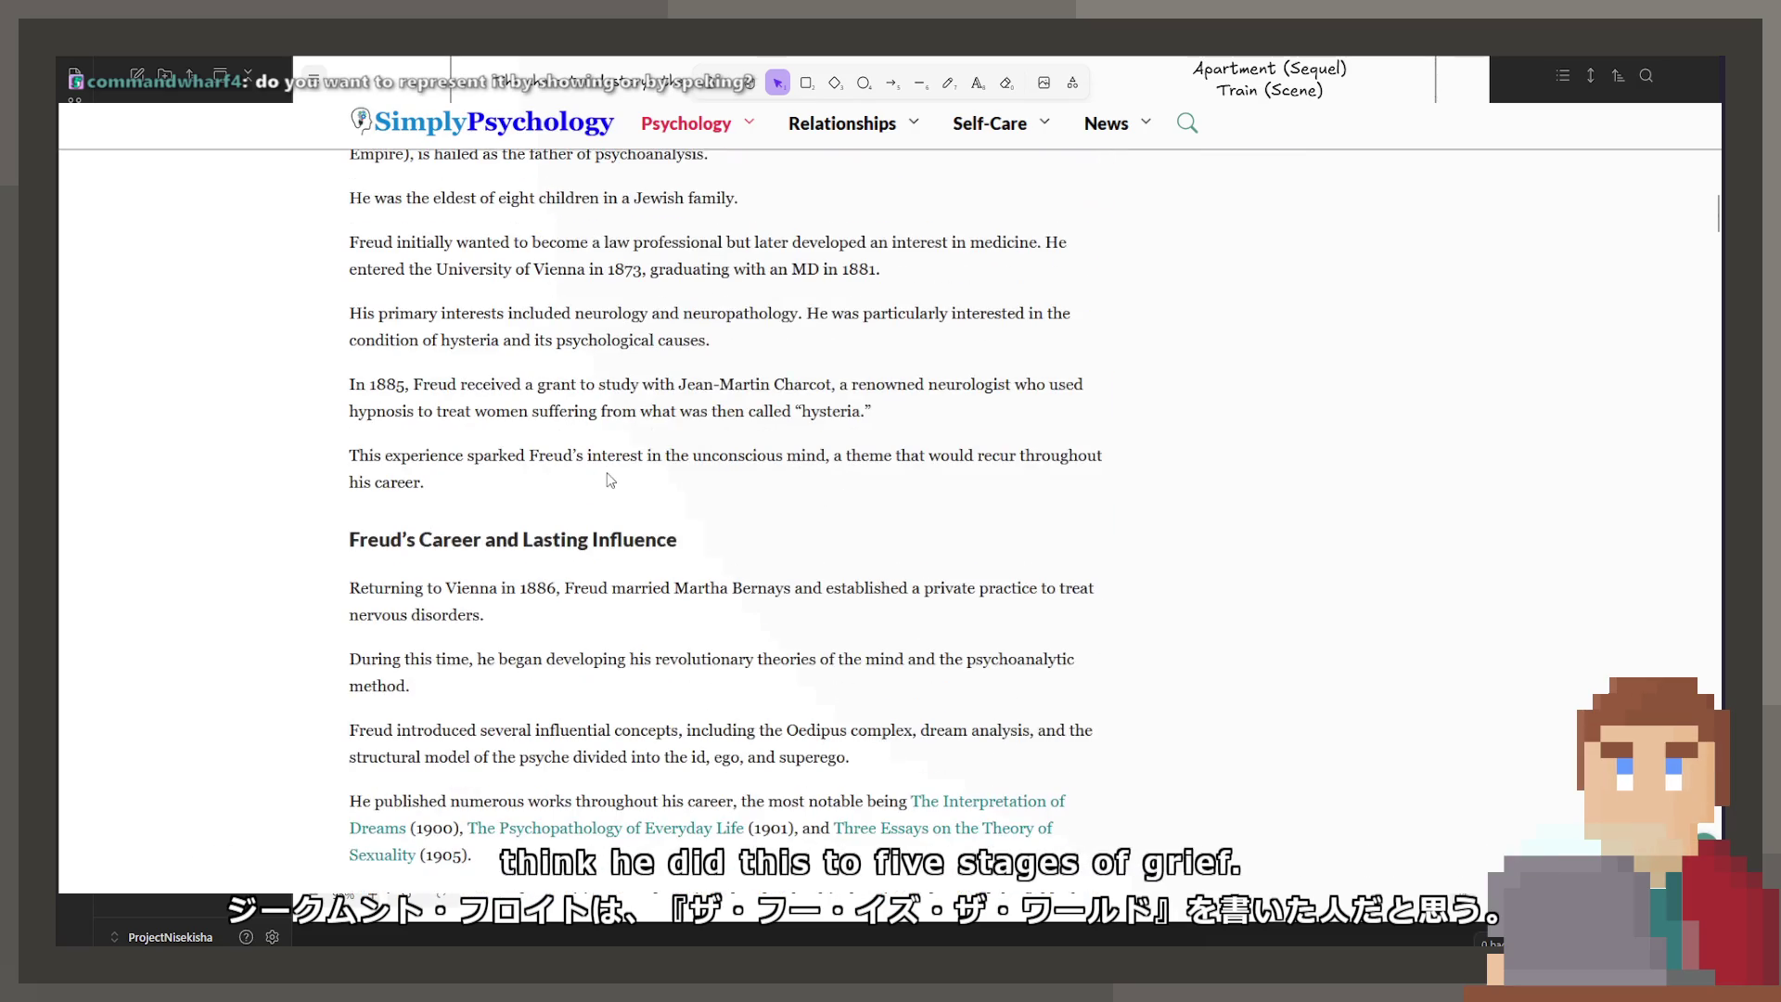
{"action": "scroll", "coordinate": [603, 479], "scroll_direction": "down", "scroll_amount": 5}
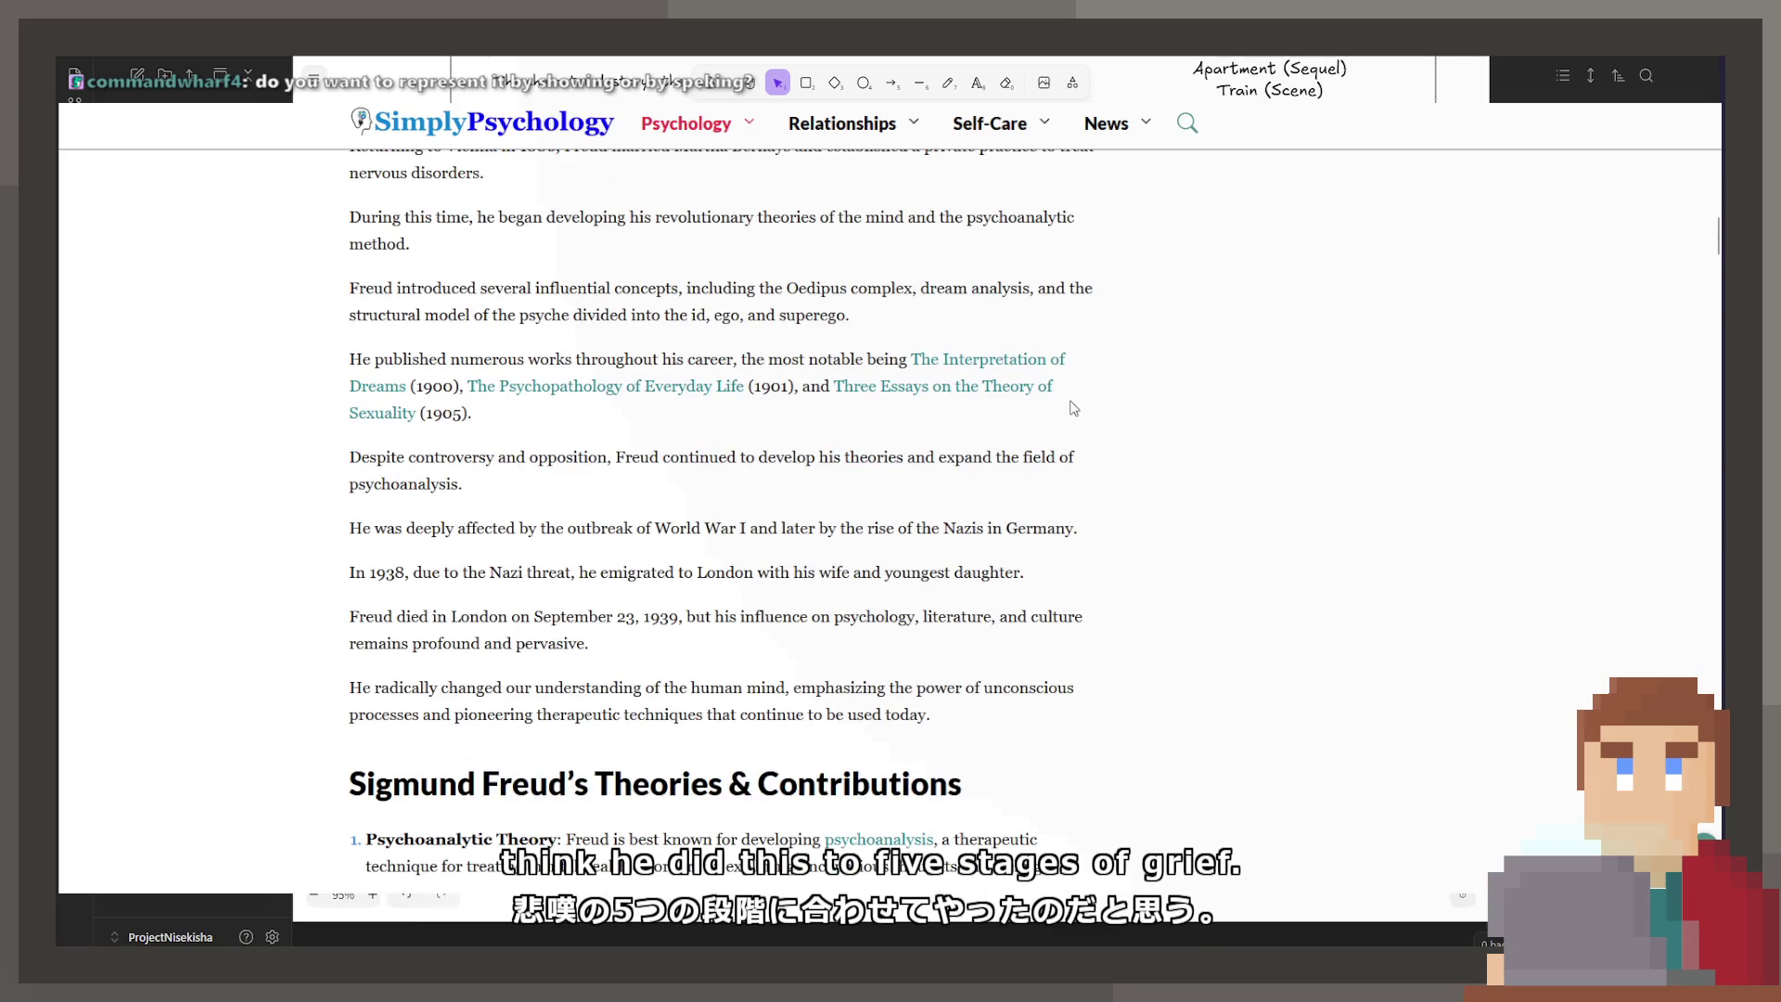
Step: Search the Freud article for 'stages', step through matches, then go back to the Denial article
{"action": "key", "text": "ctrl+f"}
{"action": "type", "text": "stages"}
{"action": "key", "text": "Return"}
{"action": "key", "text": "Return"}
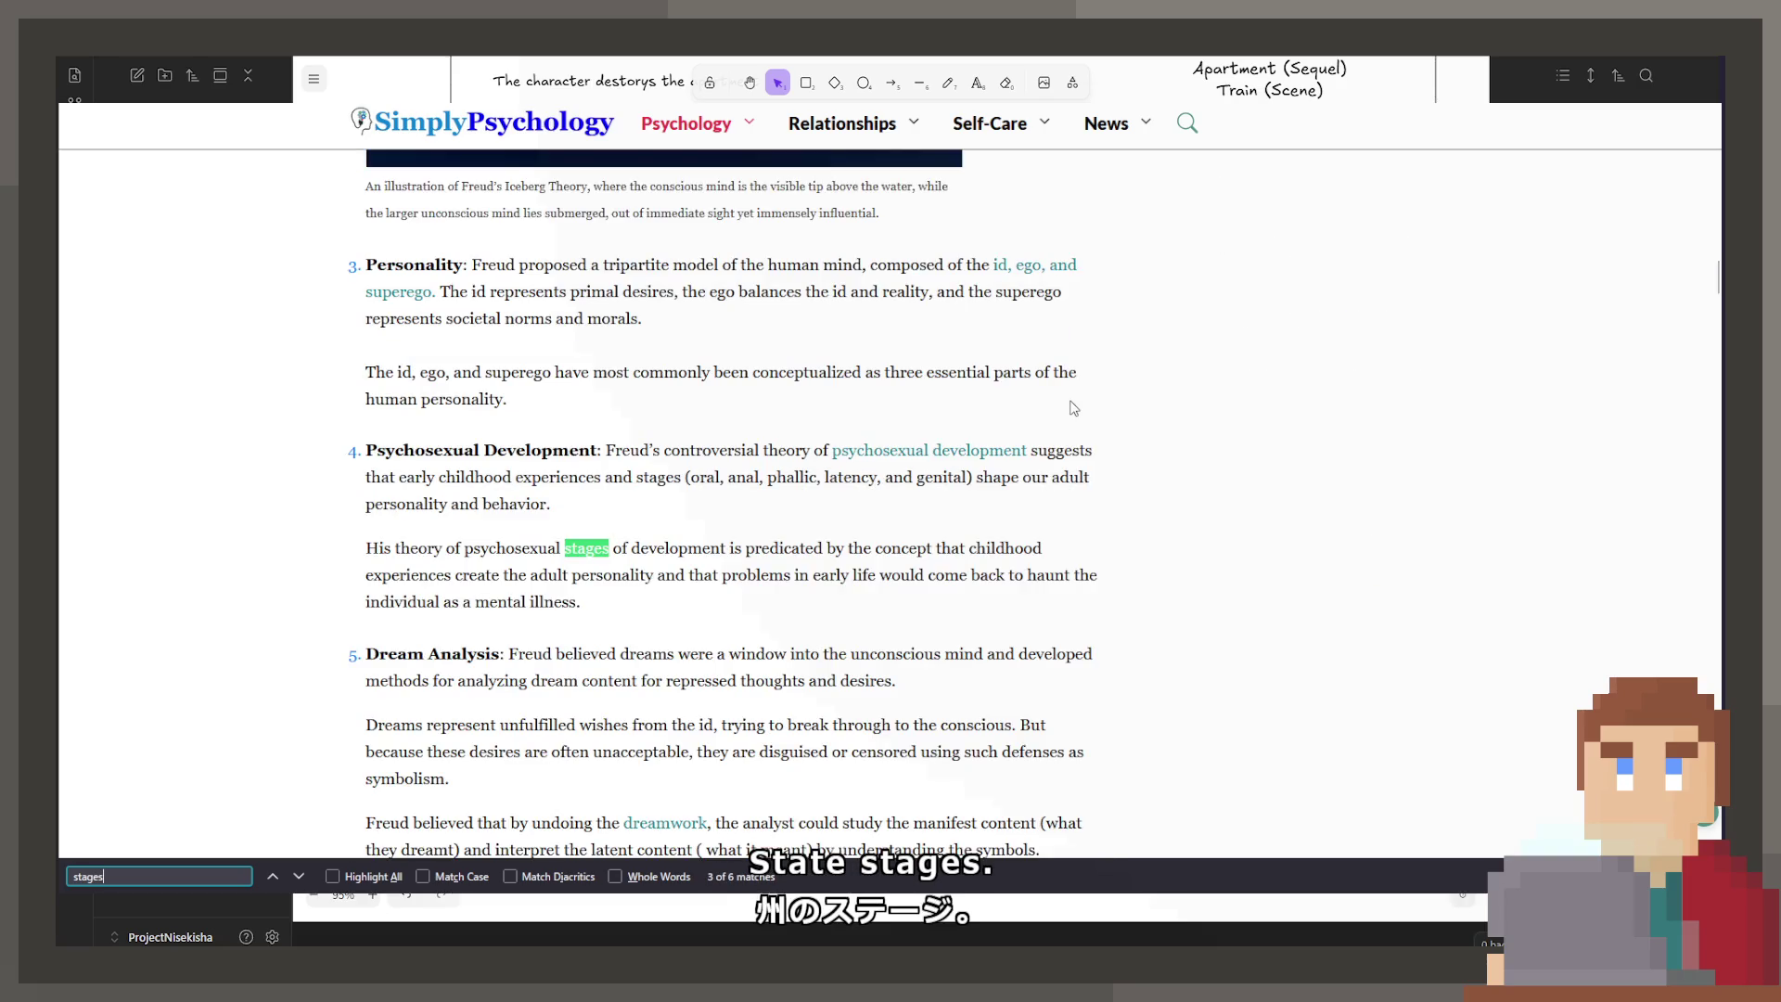
{"action": "key", "text": "Return"}
{"action": "key", "text": "Return"}
{"action": "key", "text": "Return"}
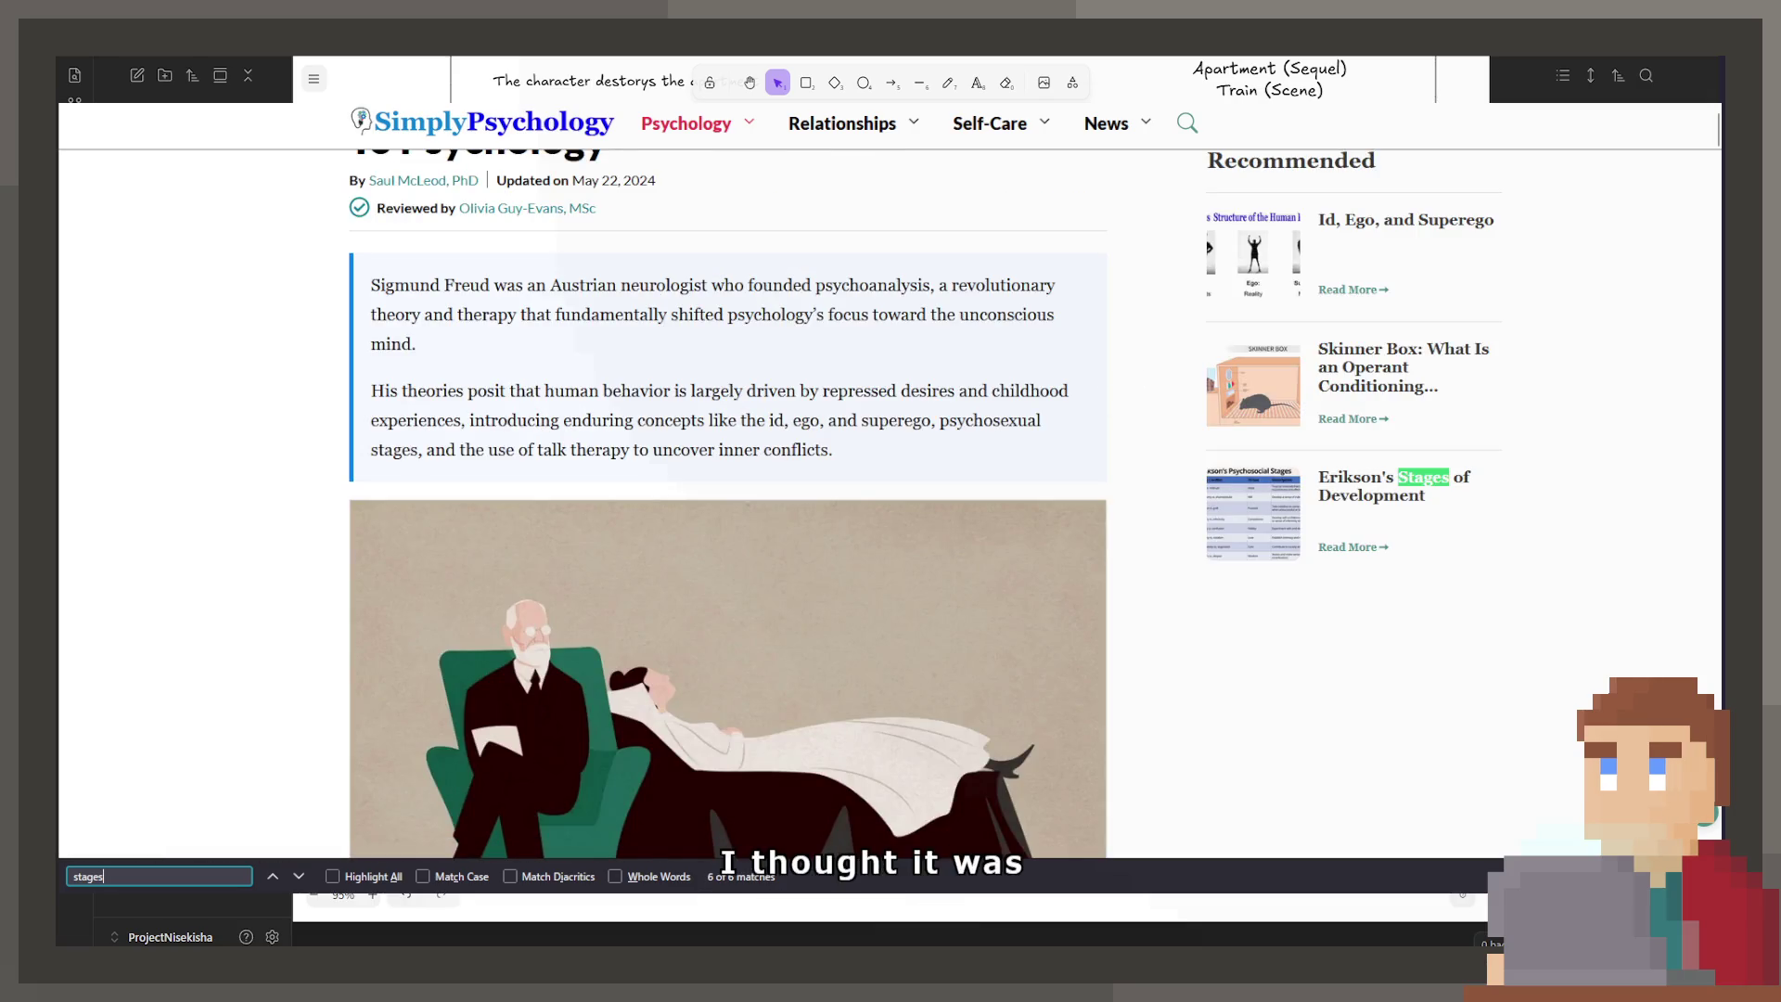
{"action": "key", "text": "alt+Left"}
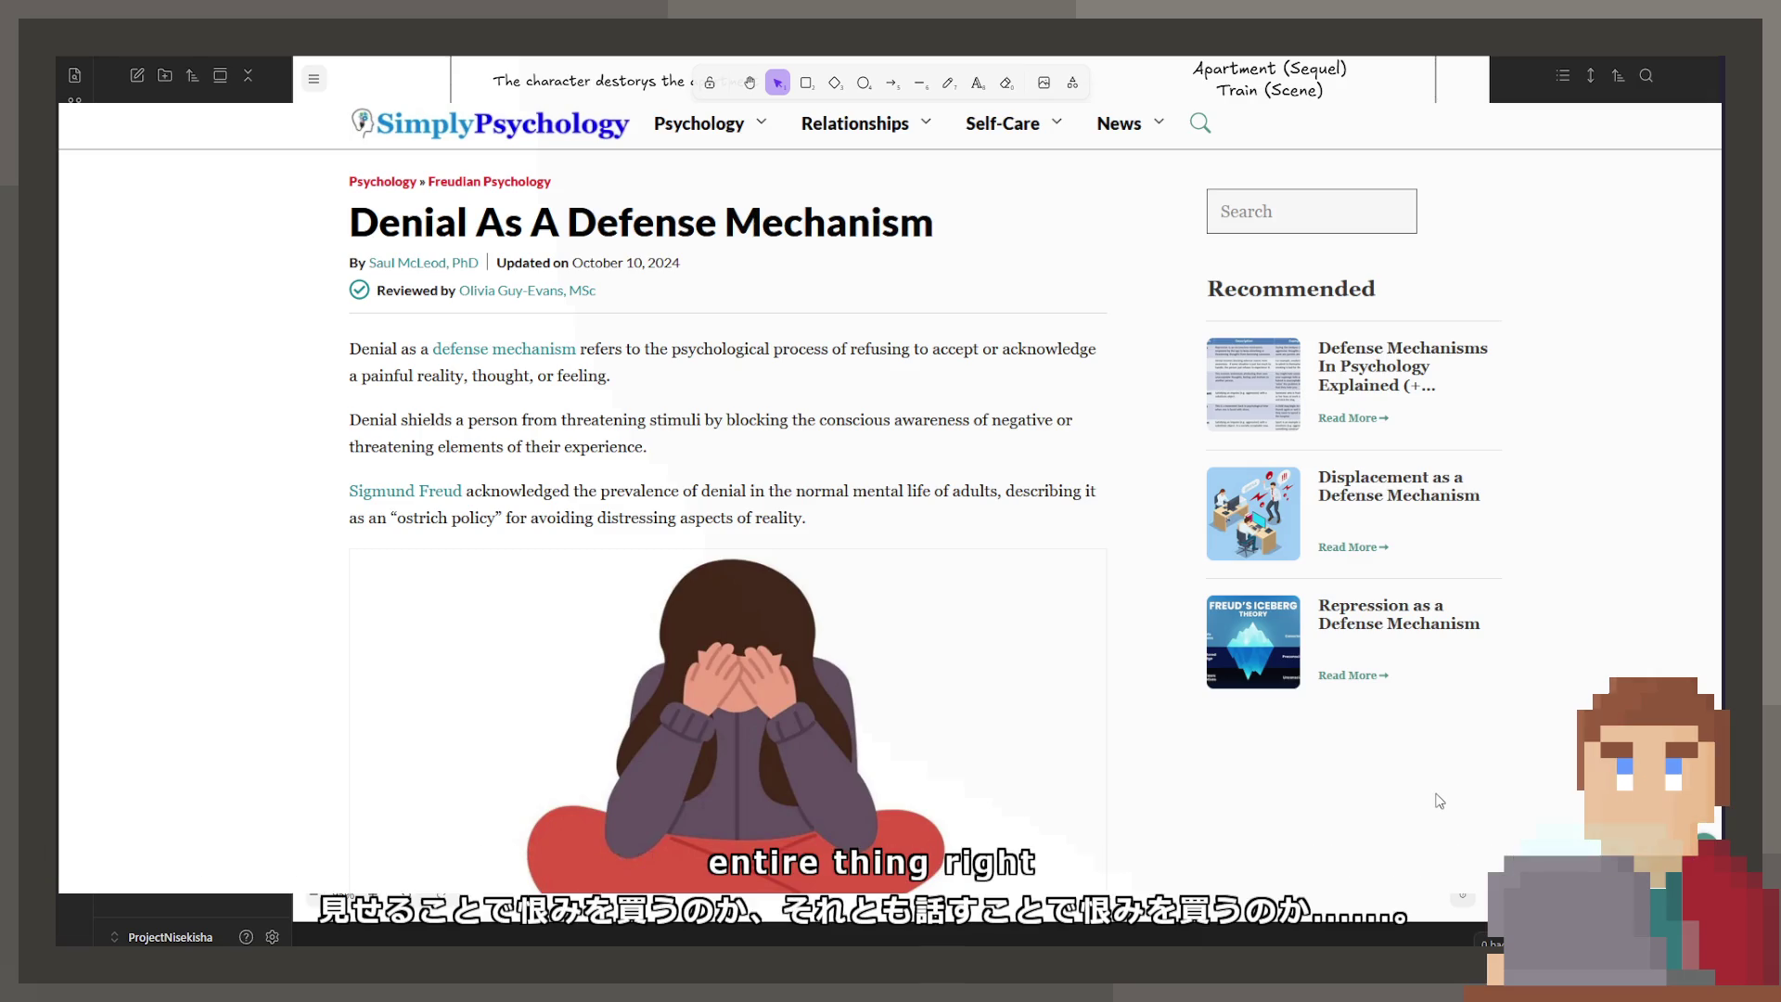
{"action": "scroll", "coordinate": [927, 715], "scroll_direction": "down", "scroll_amount": 5}
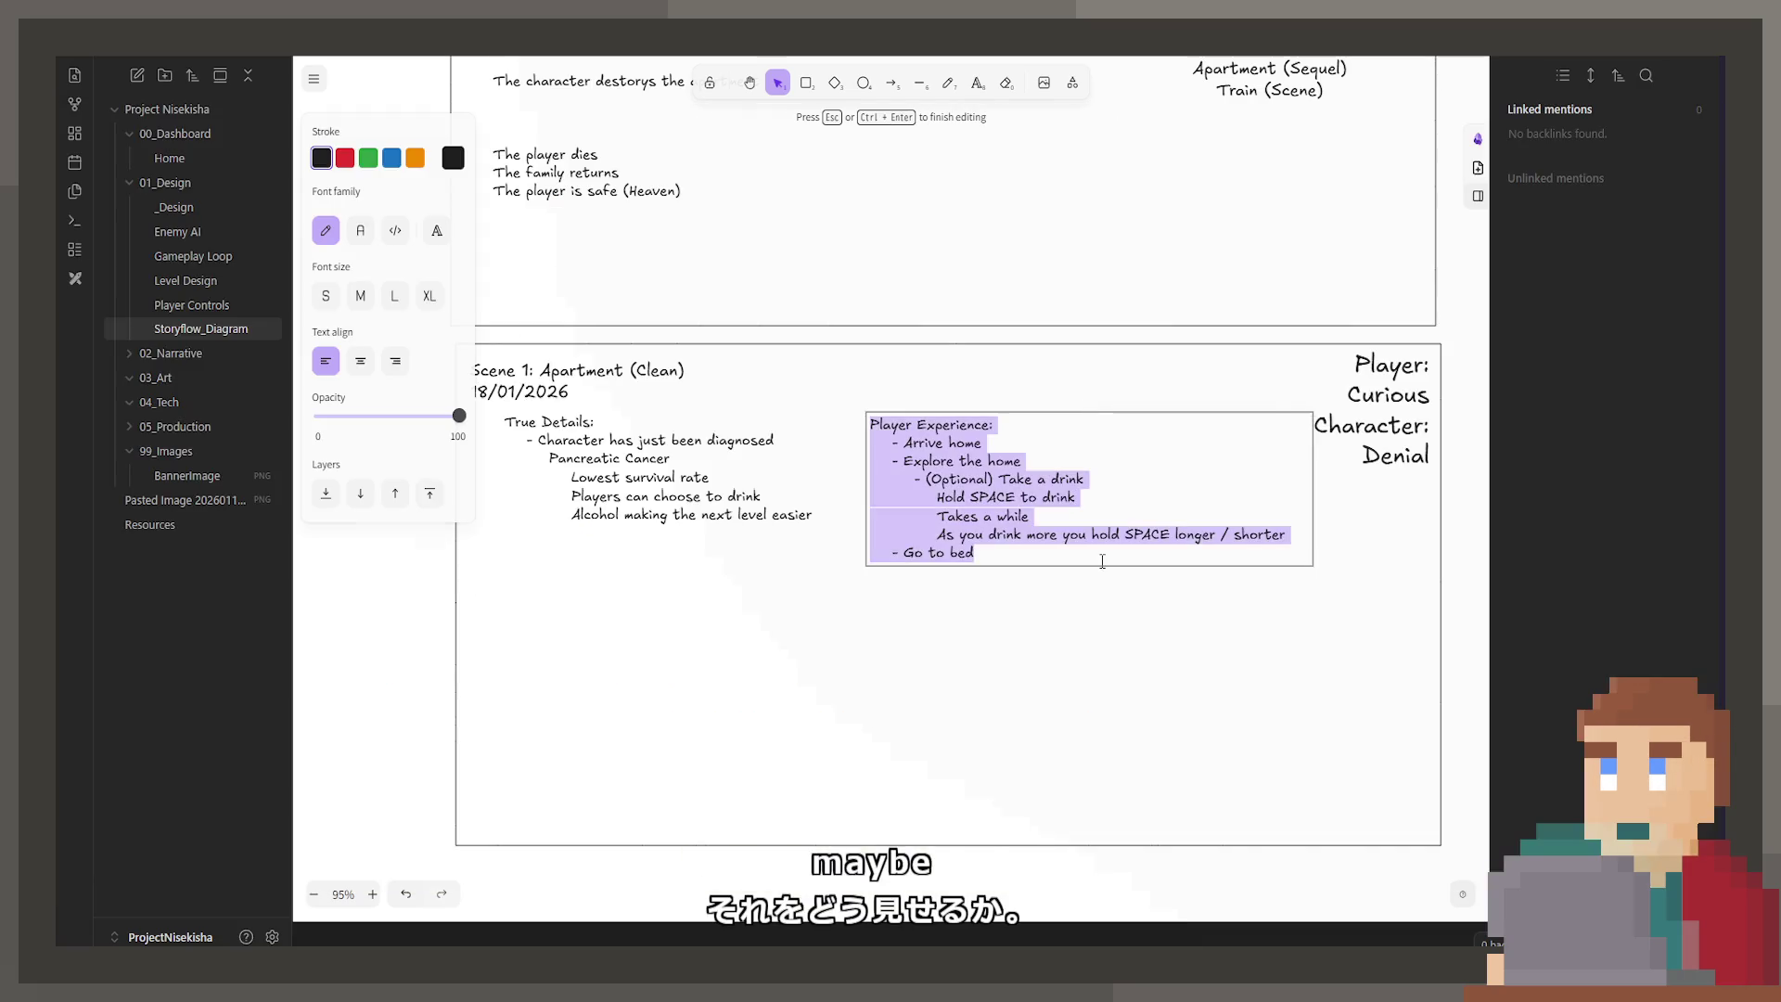
Step: Scroll the canvas back to the Scene 1 card and reopen the Player Experience text for editing
{"action": "double_click", "coordinate": [1098, 553]}
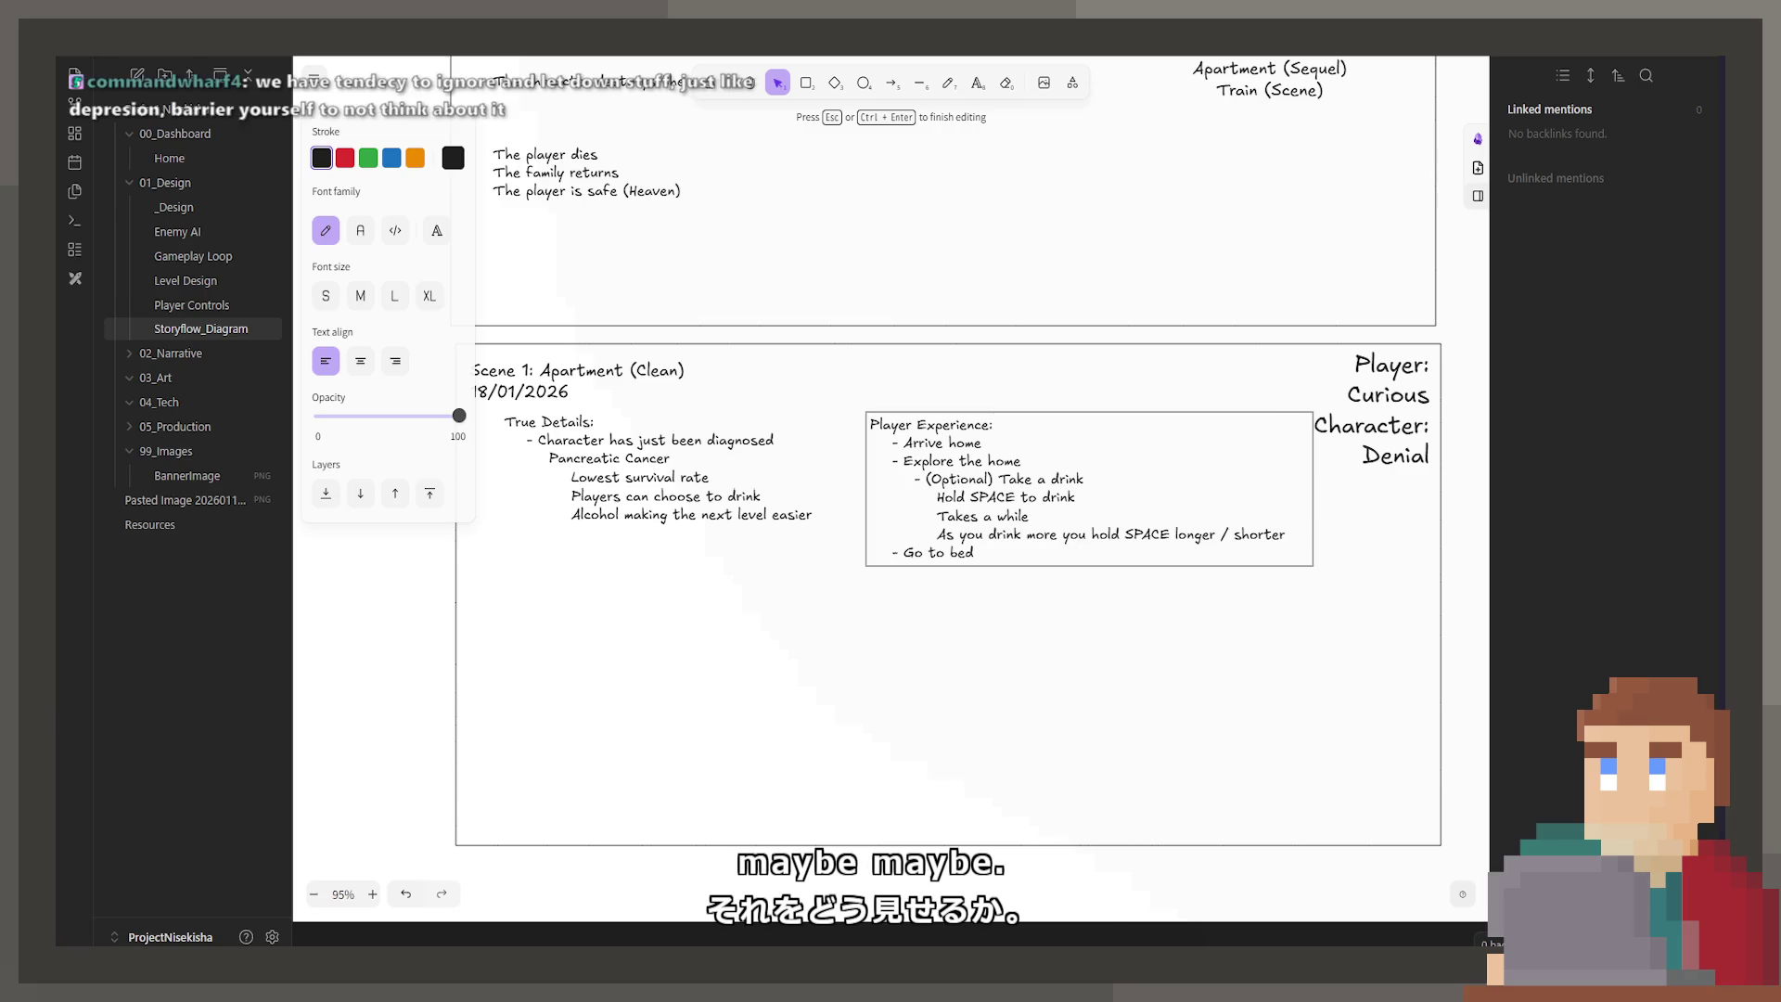
{"action": "key", "text": "Escape"}
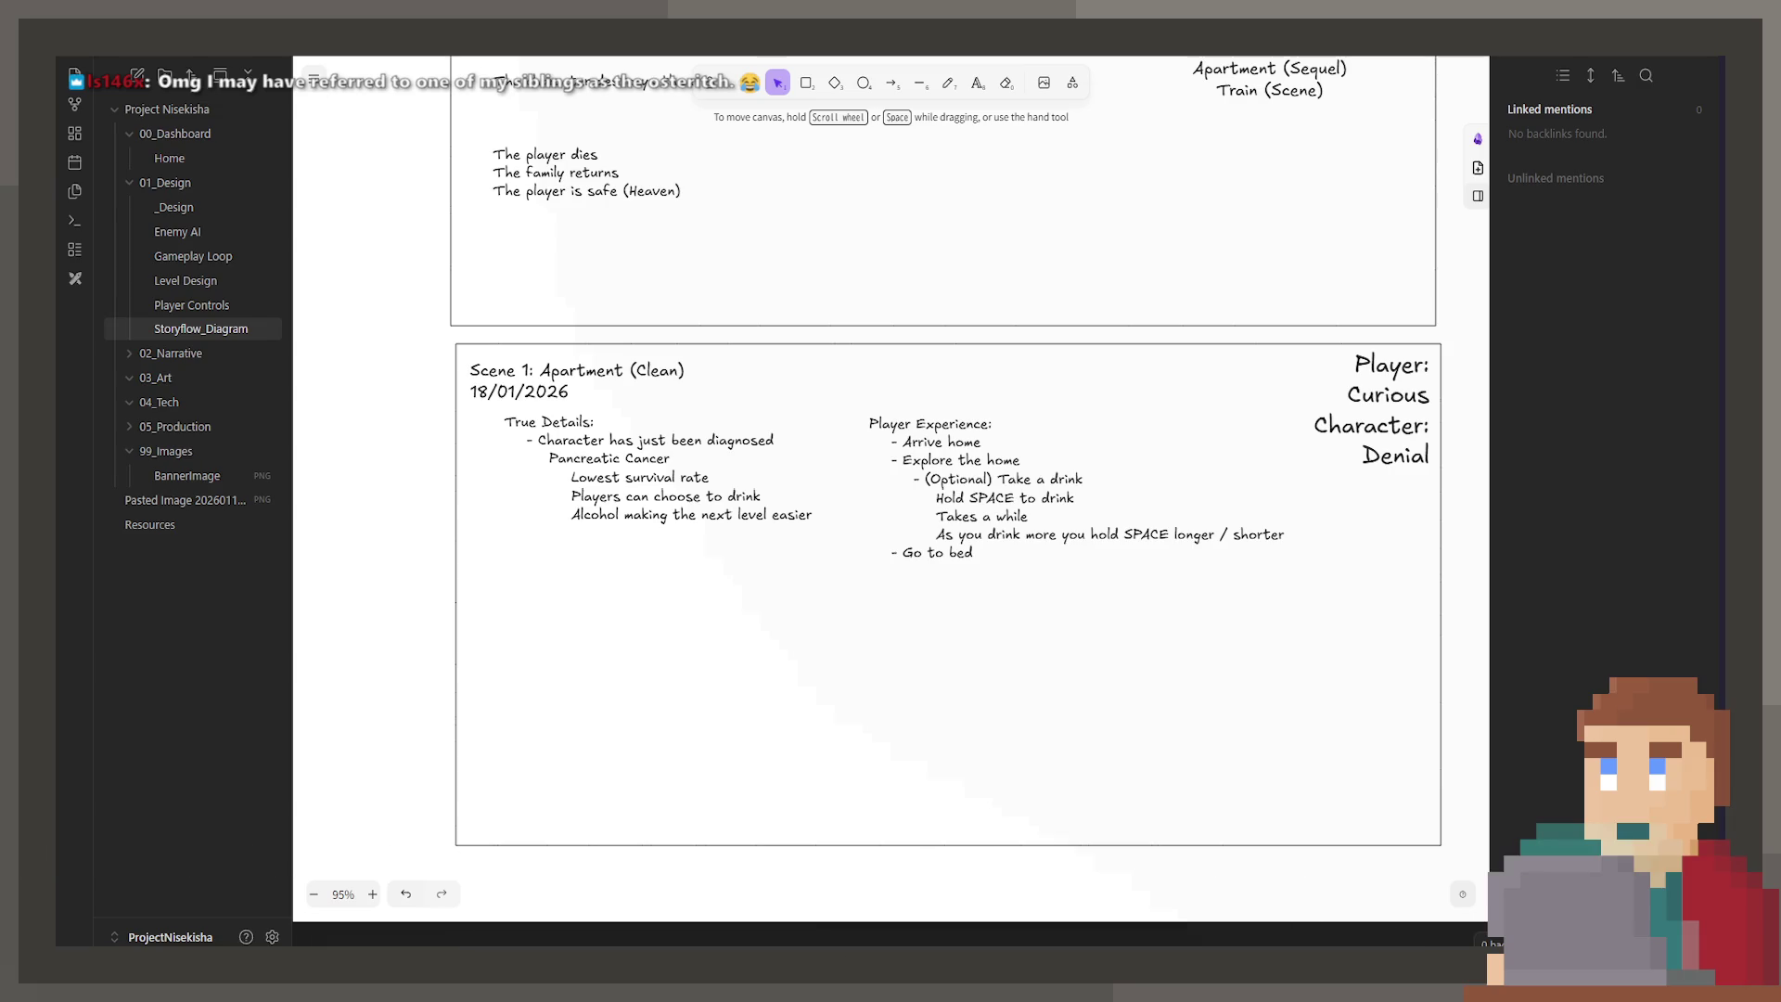
{"action": "scroll", "coordinate": [869, 116], "scroll_direction": "up", "scroll_amount": 5}
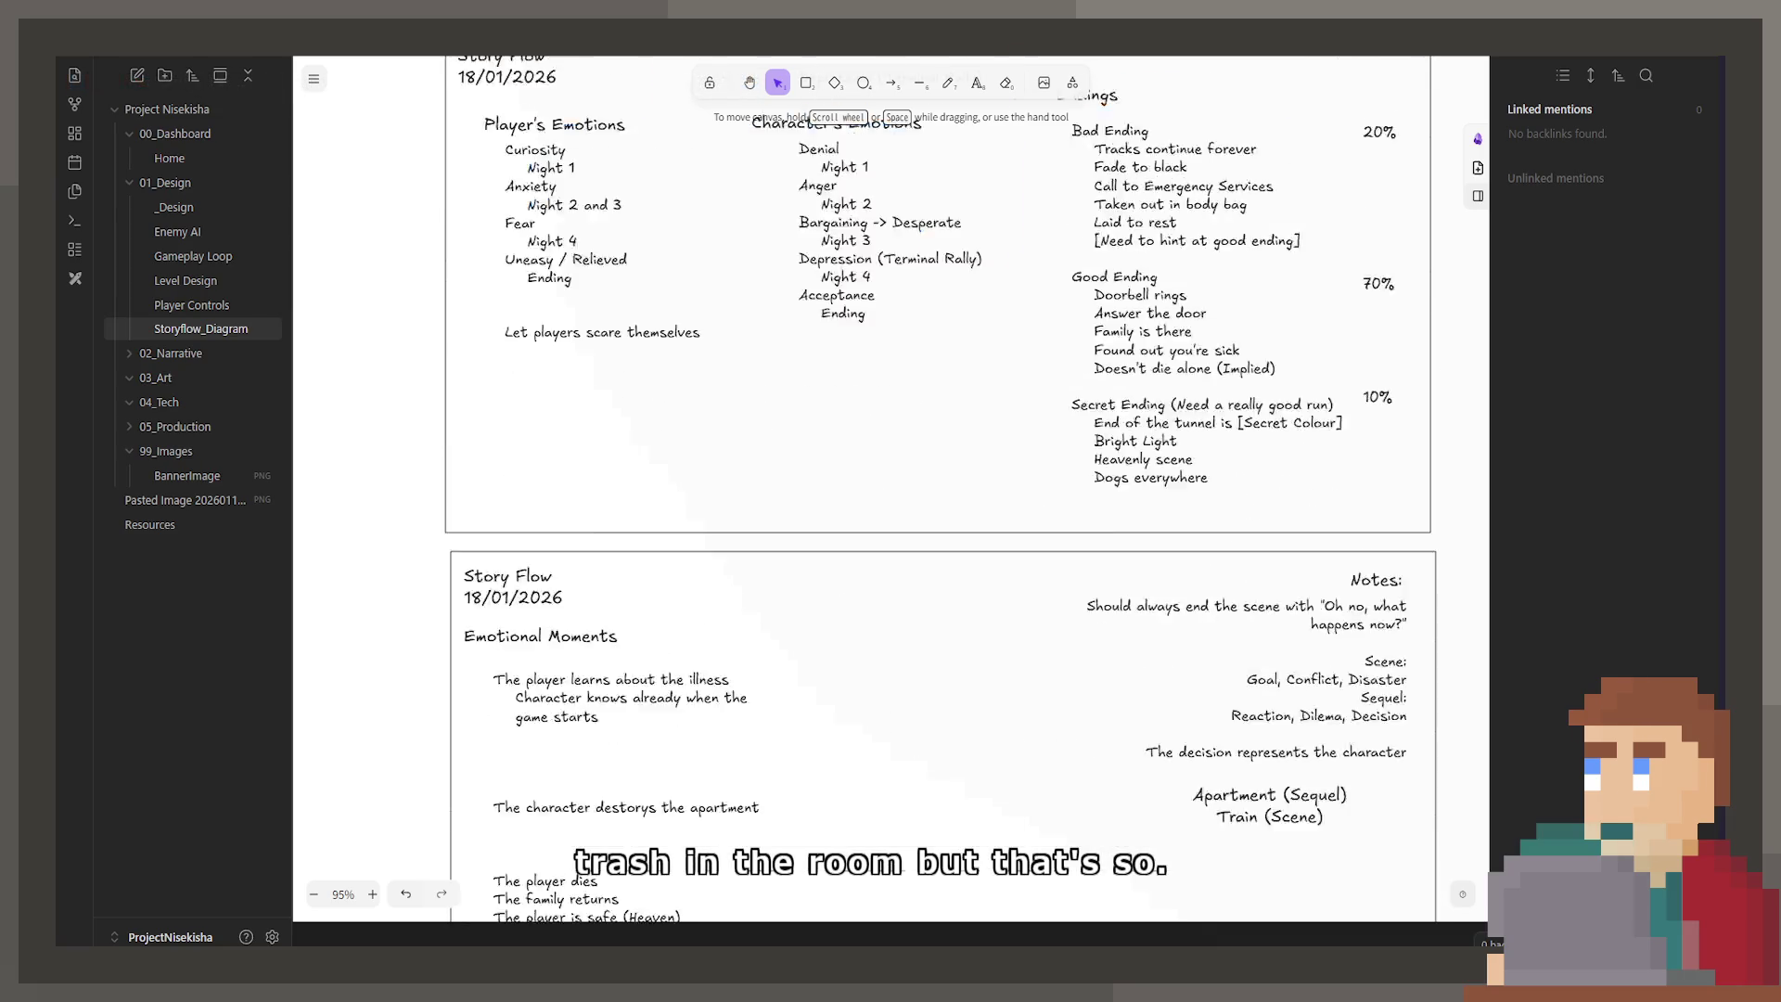
{"action": "scroll", "coordinate": [869, 116], "scroll_direction": "up", "scroll_amount": 8}
{"action": "left_click", "coordinate": [922, 561]}
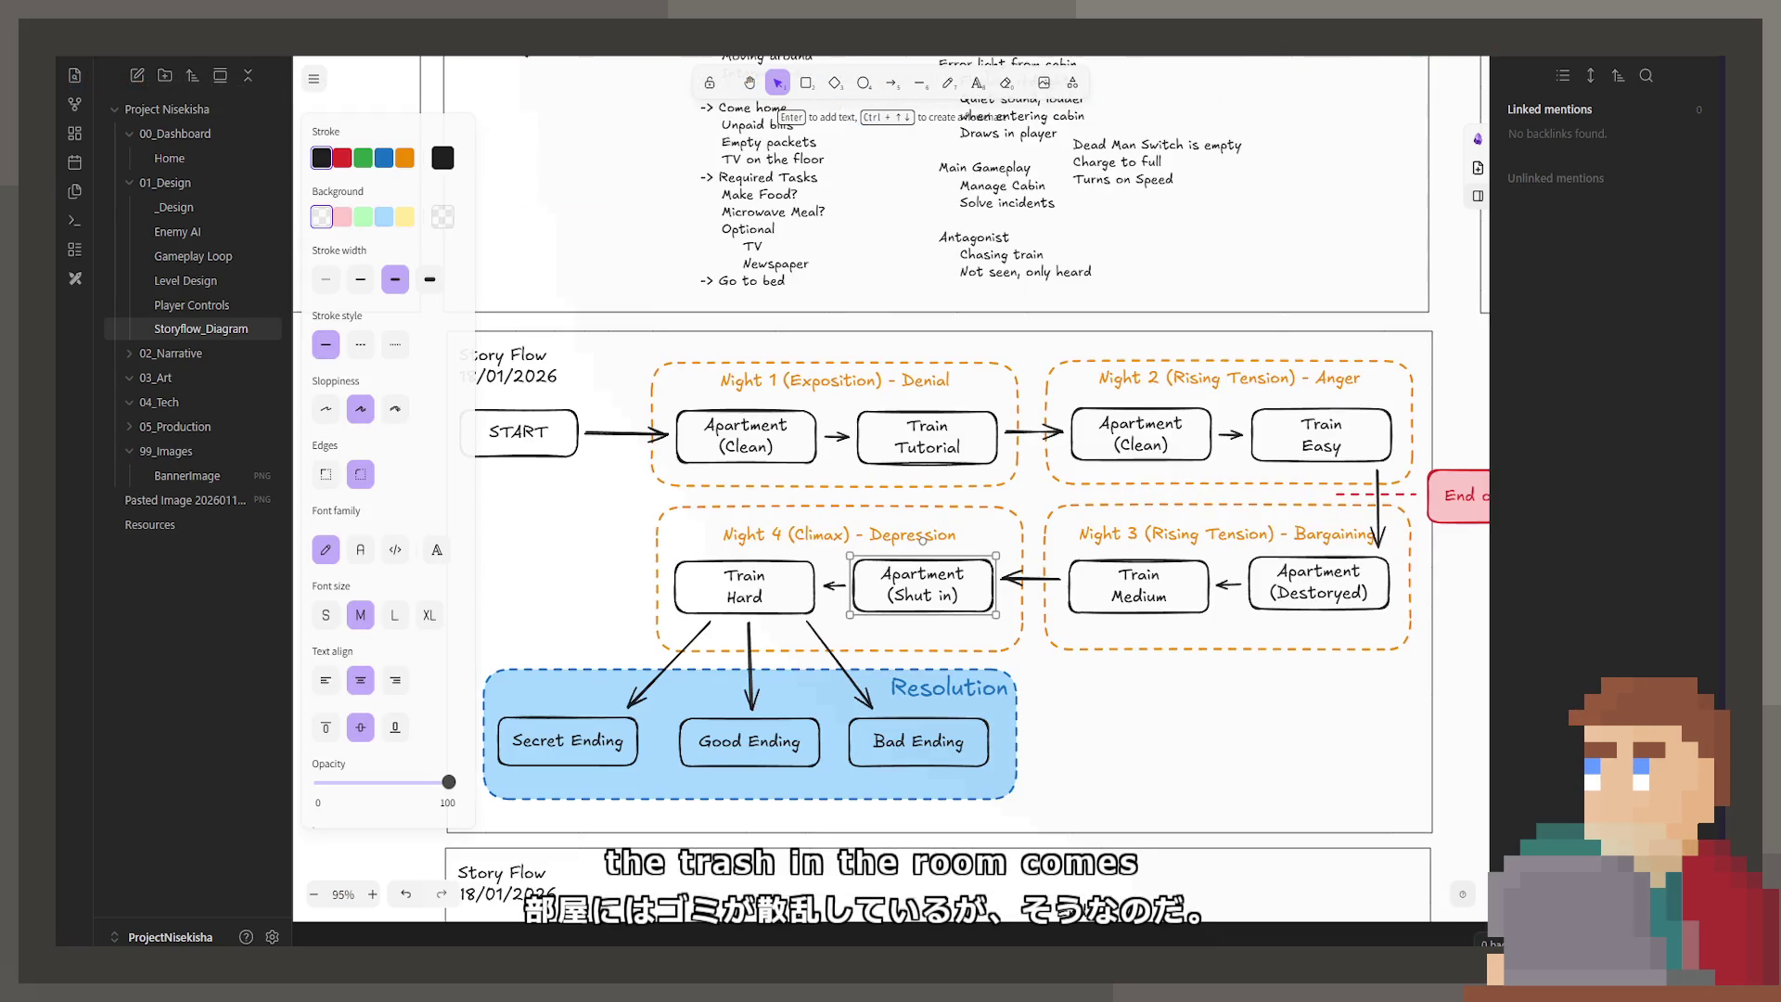
{"action": "scroll", "coordinate": [1169, 710], "scroll_direction": "down", "scroll_amount": 12}
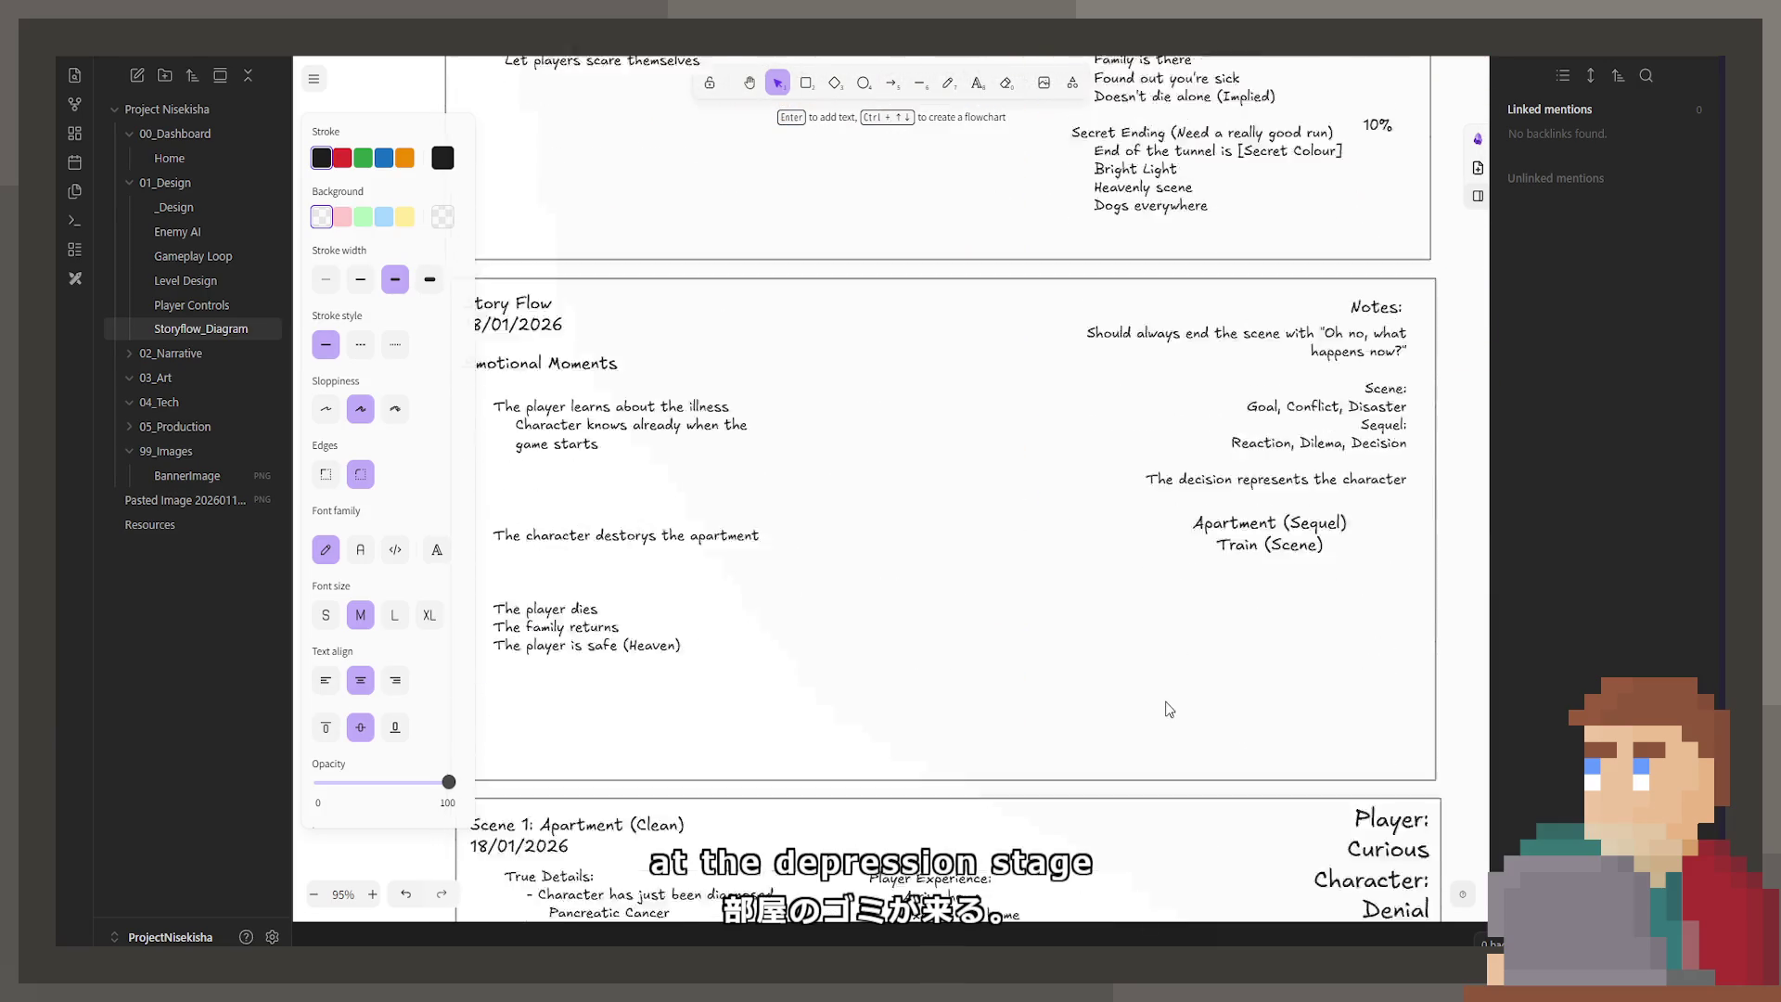
{"action": "scroll", "coordinate": [1169, 710], "scroll_direction": "down", "scroll_amount": 4}
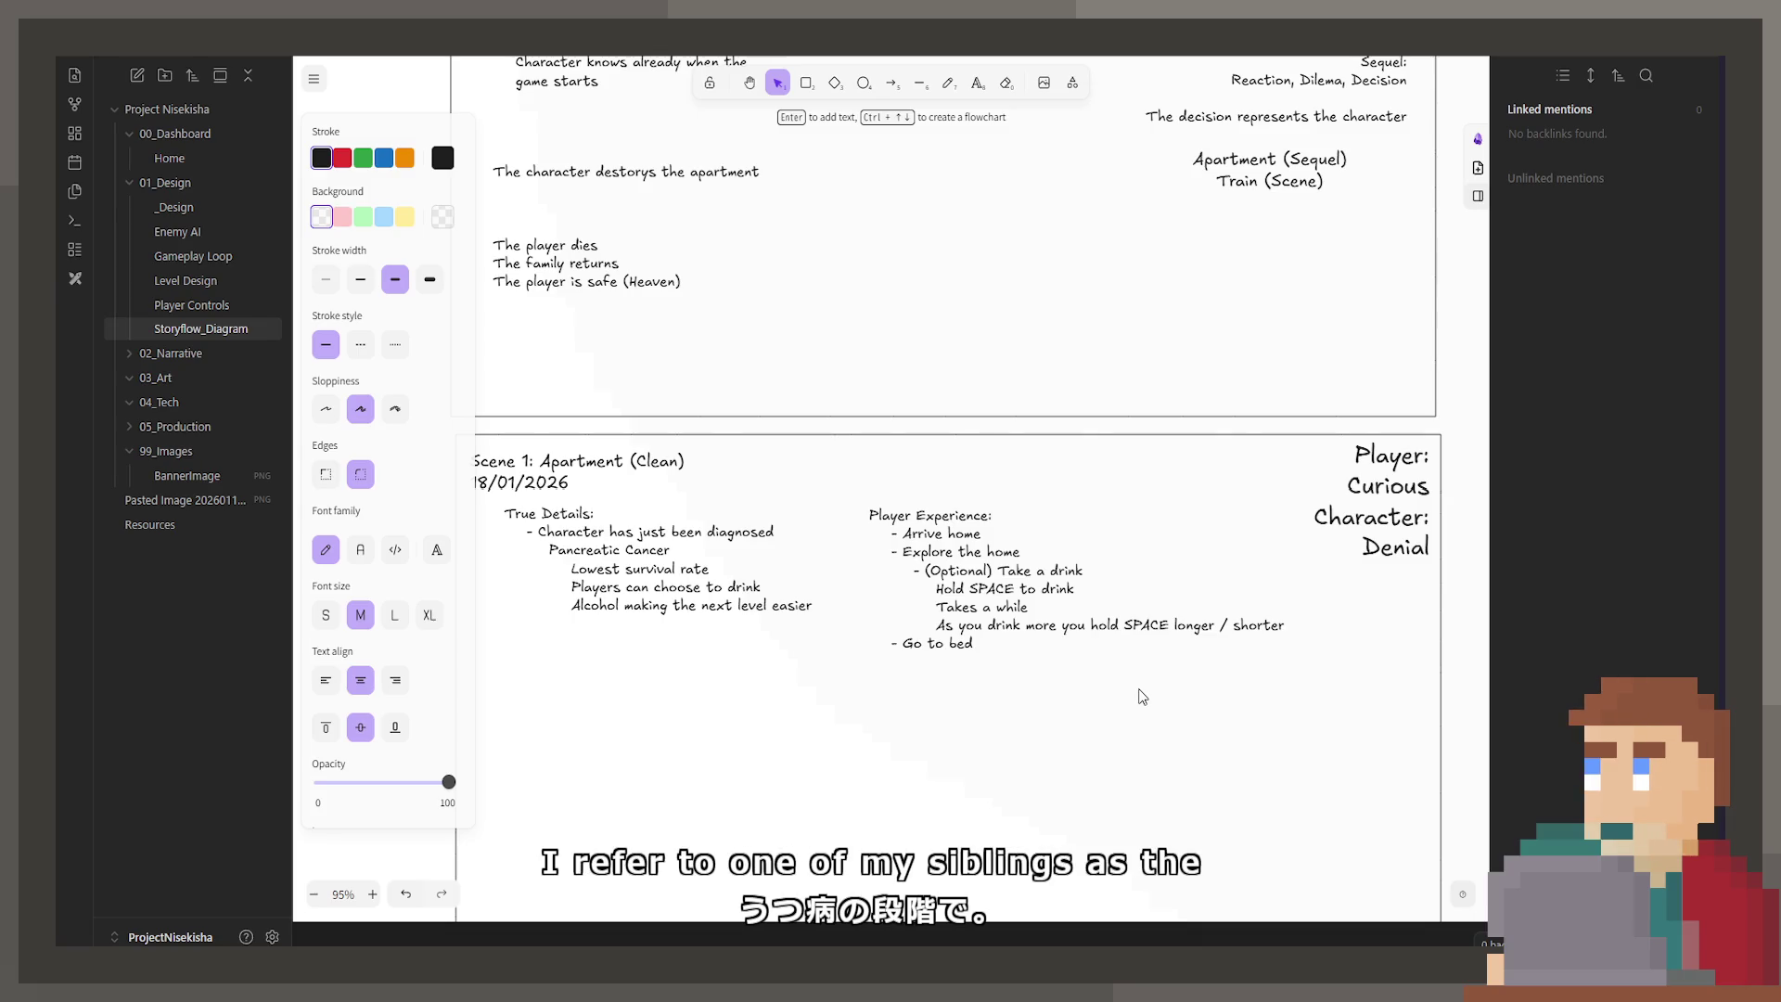
{"action": "left_click", "coordinate": [1078, 644]}
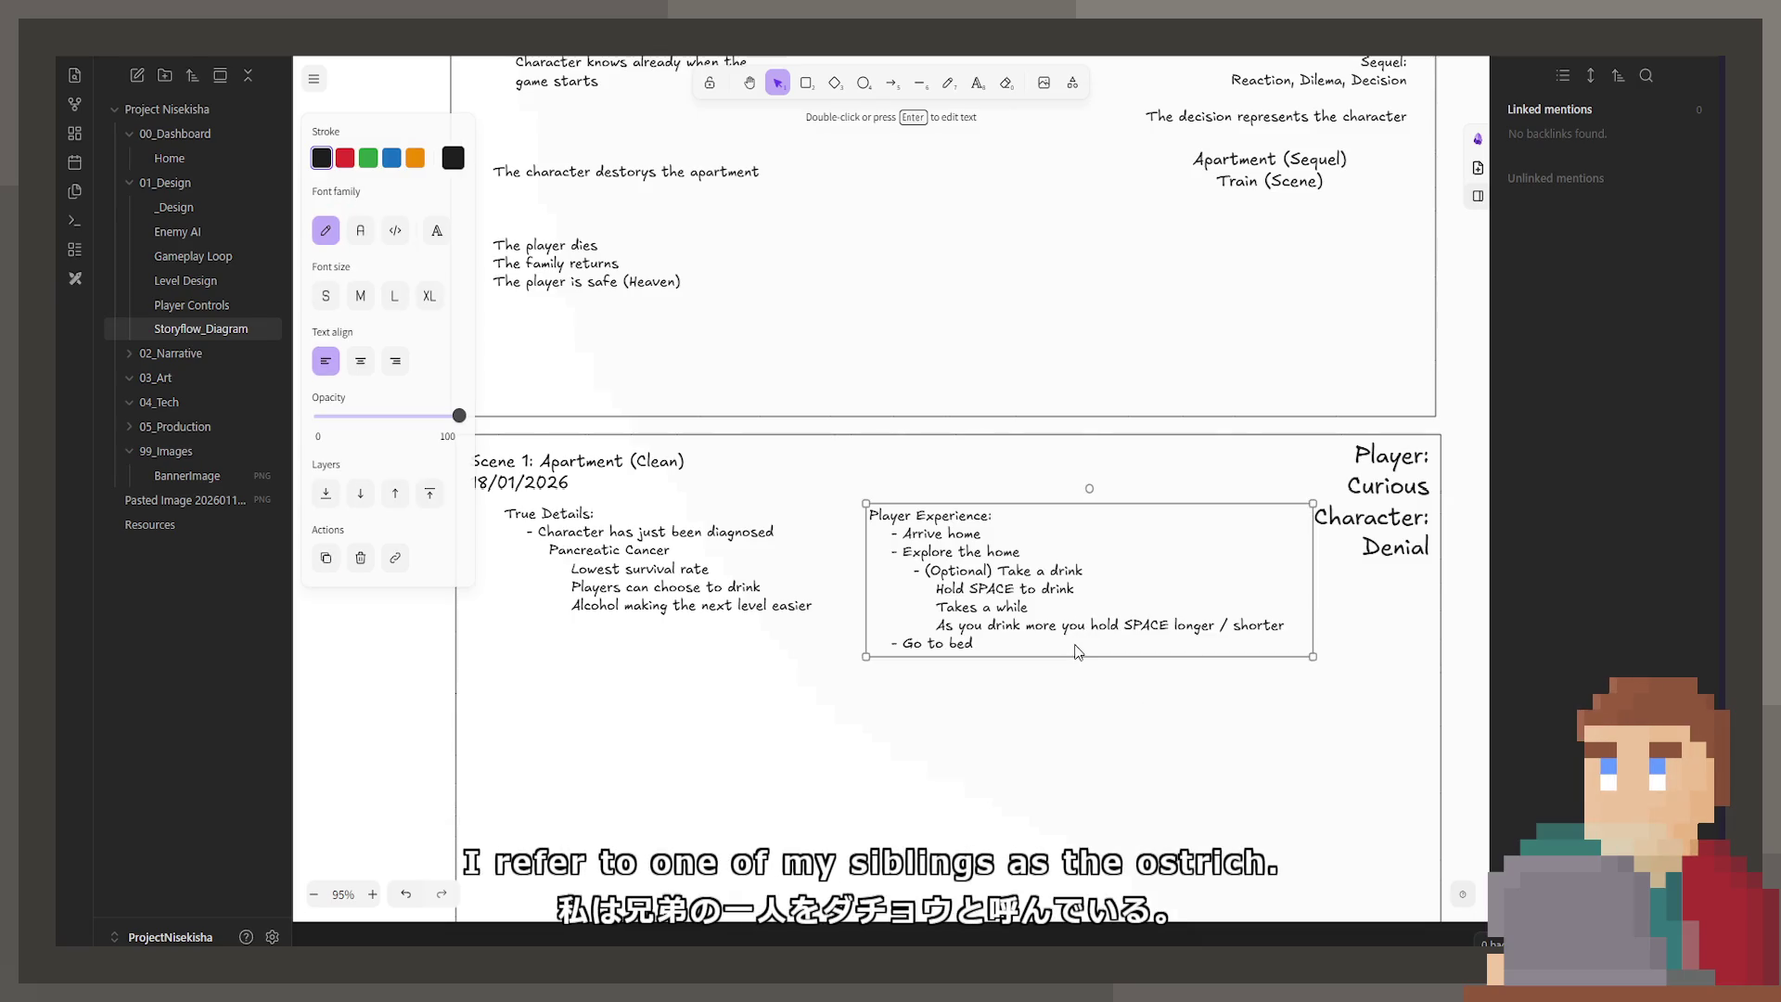
{"action": "double_click", "coordinate": [1074, 643]}
Step: Add an indented bullet 'Thrown away letter (The diagnosis?)' after the drink notes
{"action": "left_click", "coordinate": [1073, 641]}
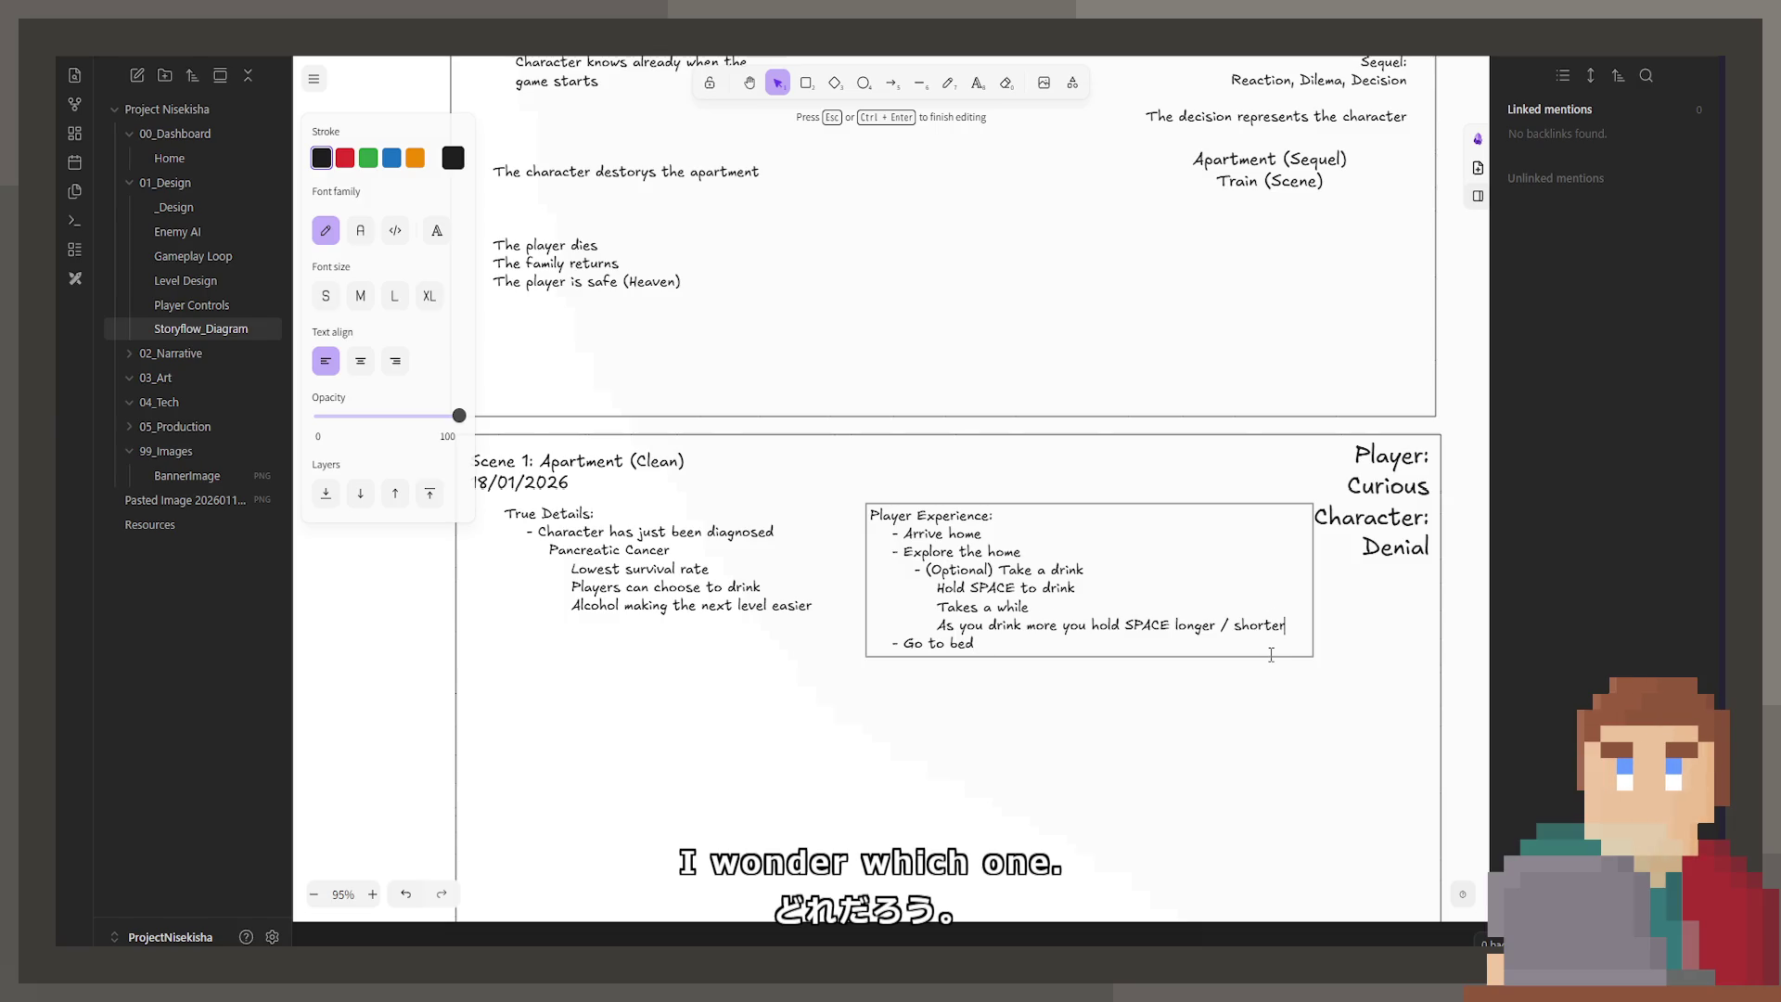
{"action": "key", "text": "Return"}
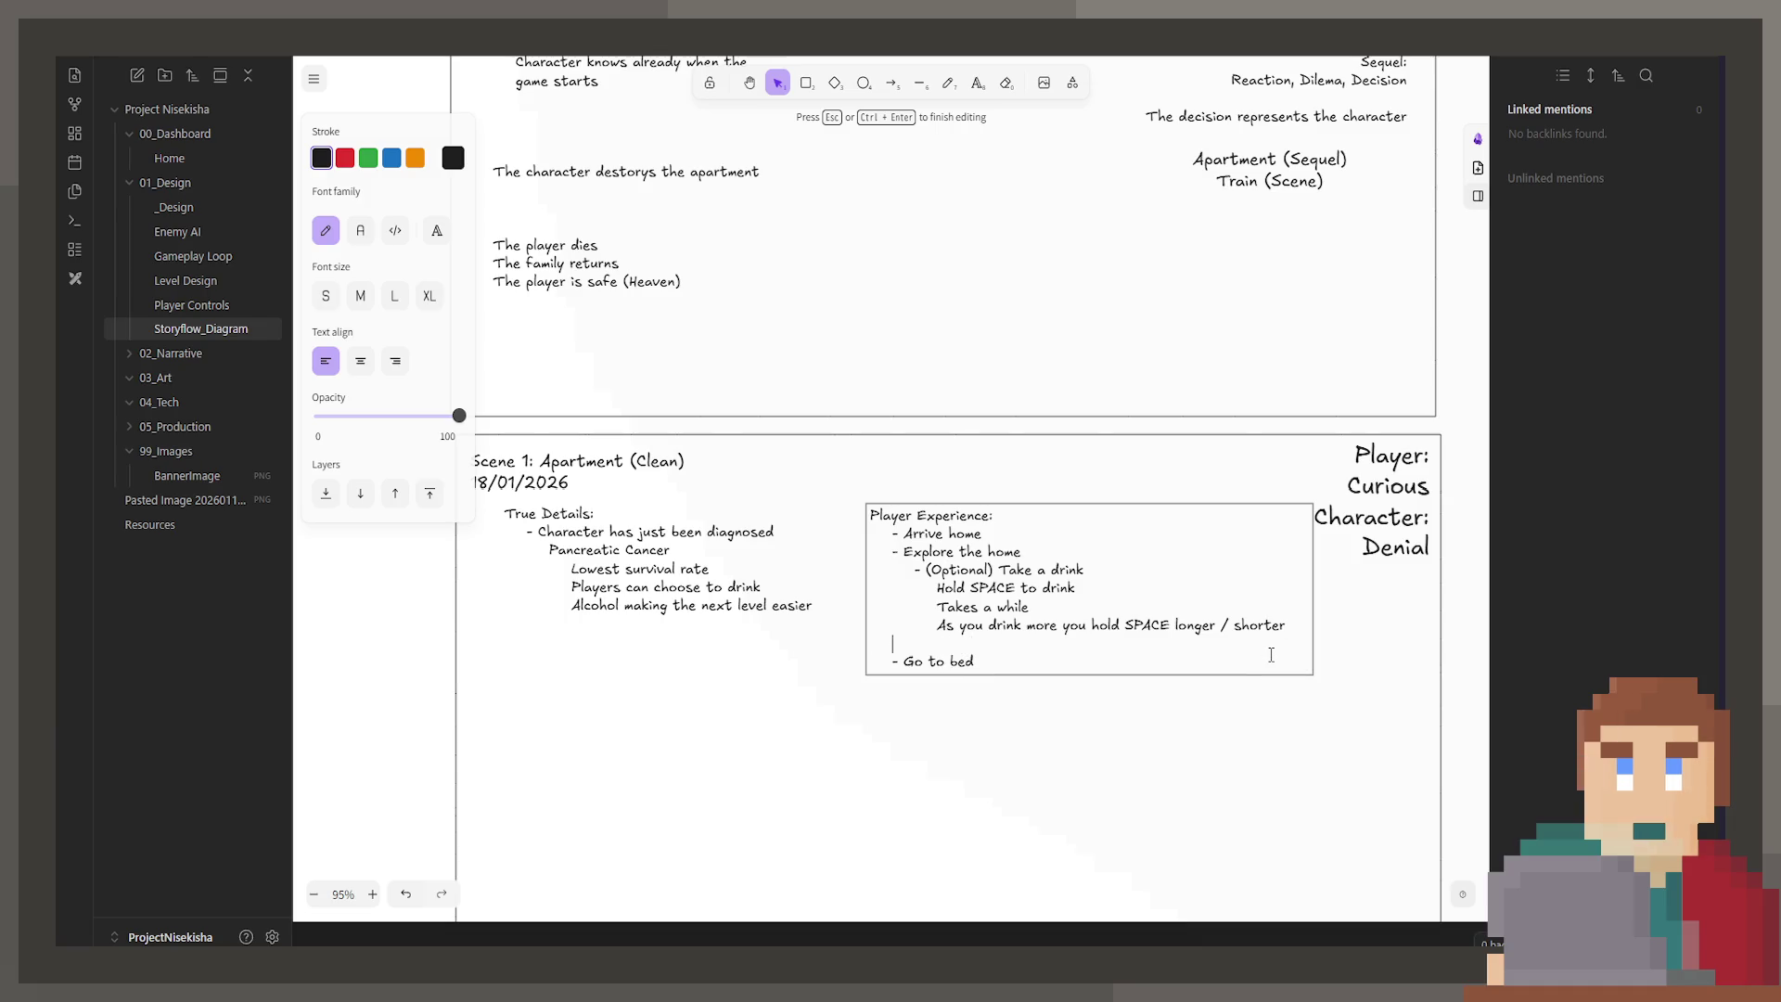
{"action": "key", "text": "BackSpace"}
{"action": "key", "text": "BackSpace"}
{"action": "key", "text": "BackSpace"}
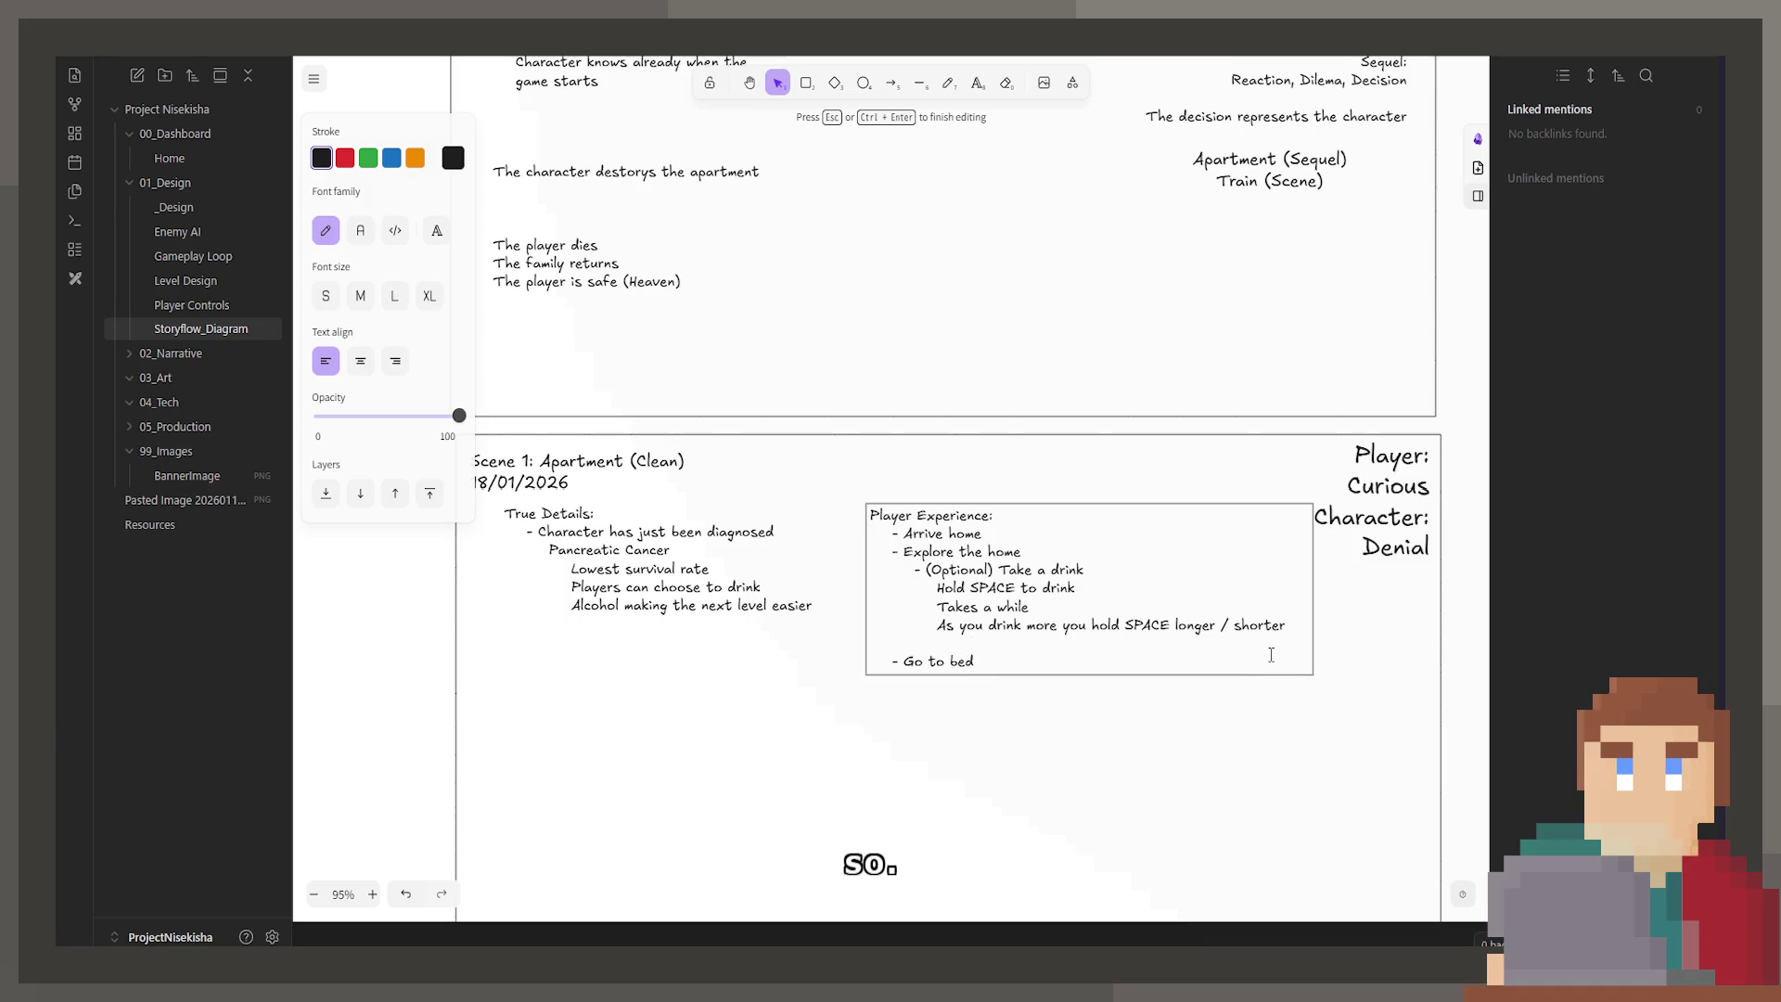
{"action": "key", "text": "Tab"}
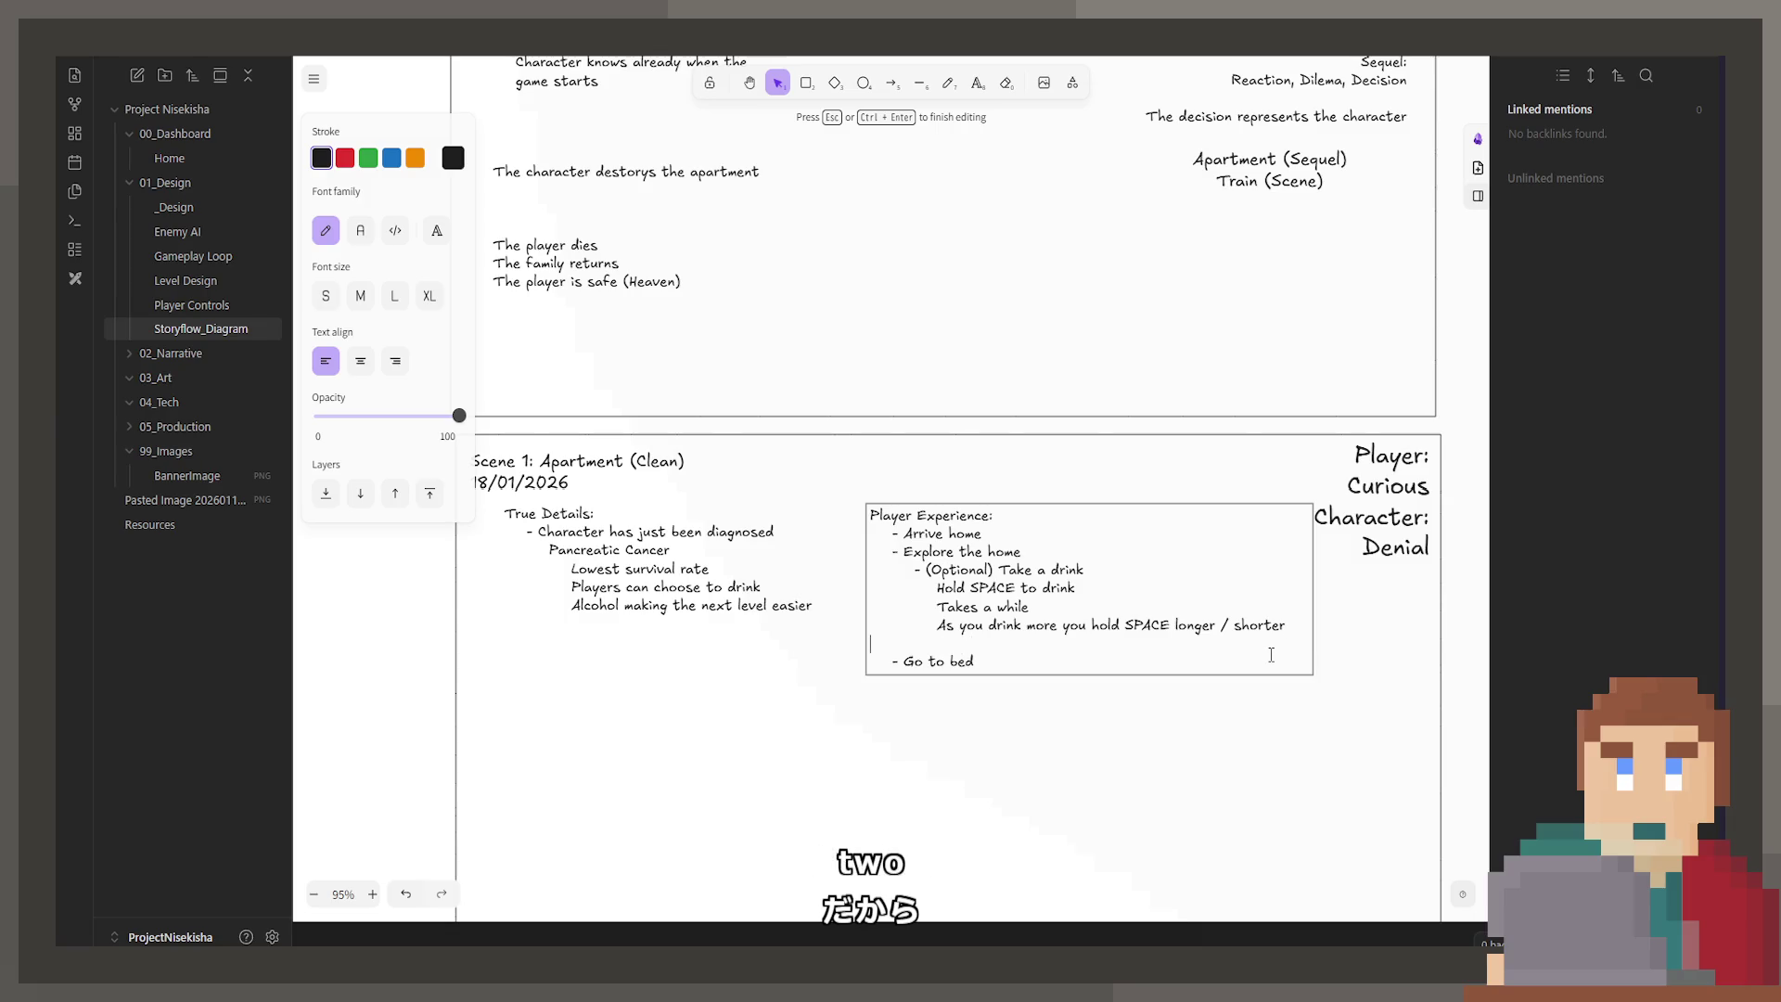
{"action": "type", "text": "- Thrown "}
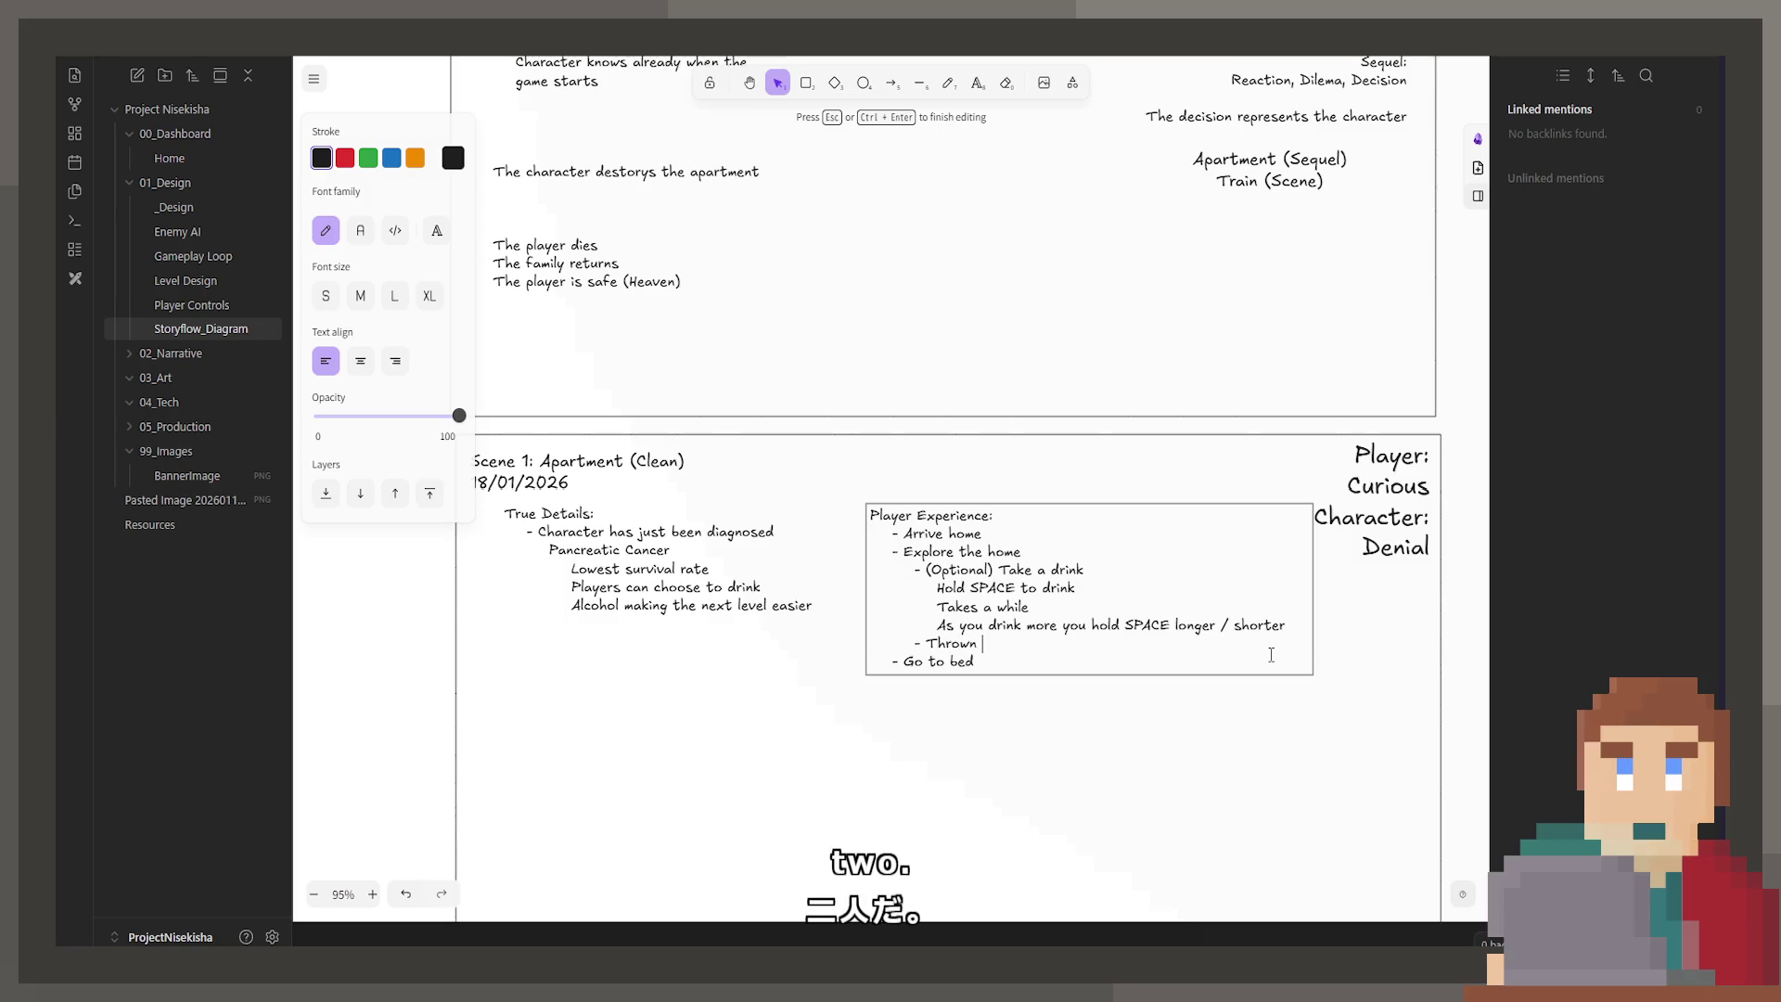
{"action": "type", "text": "away letter *"}
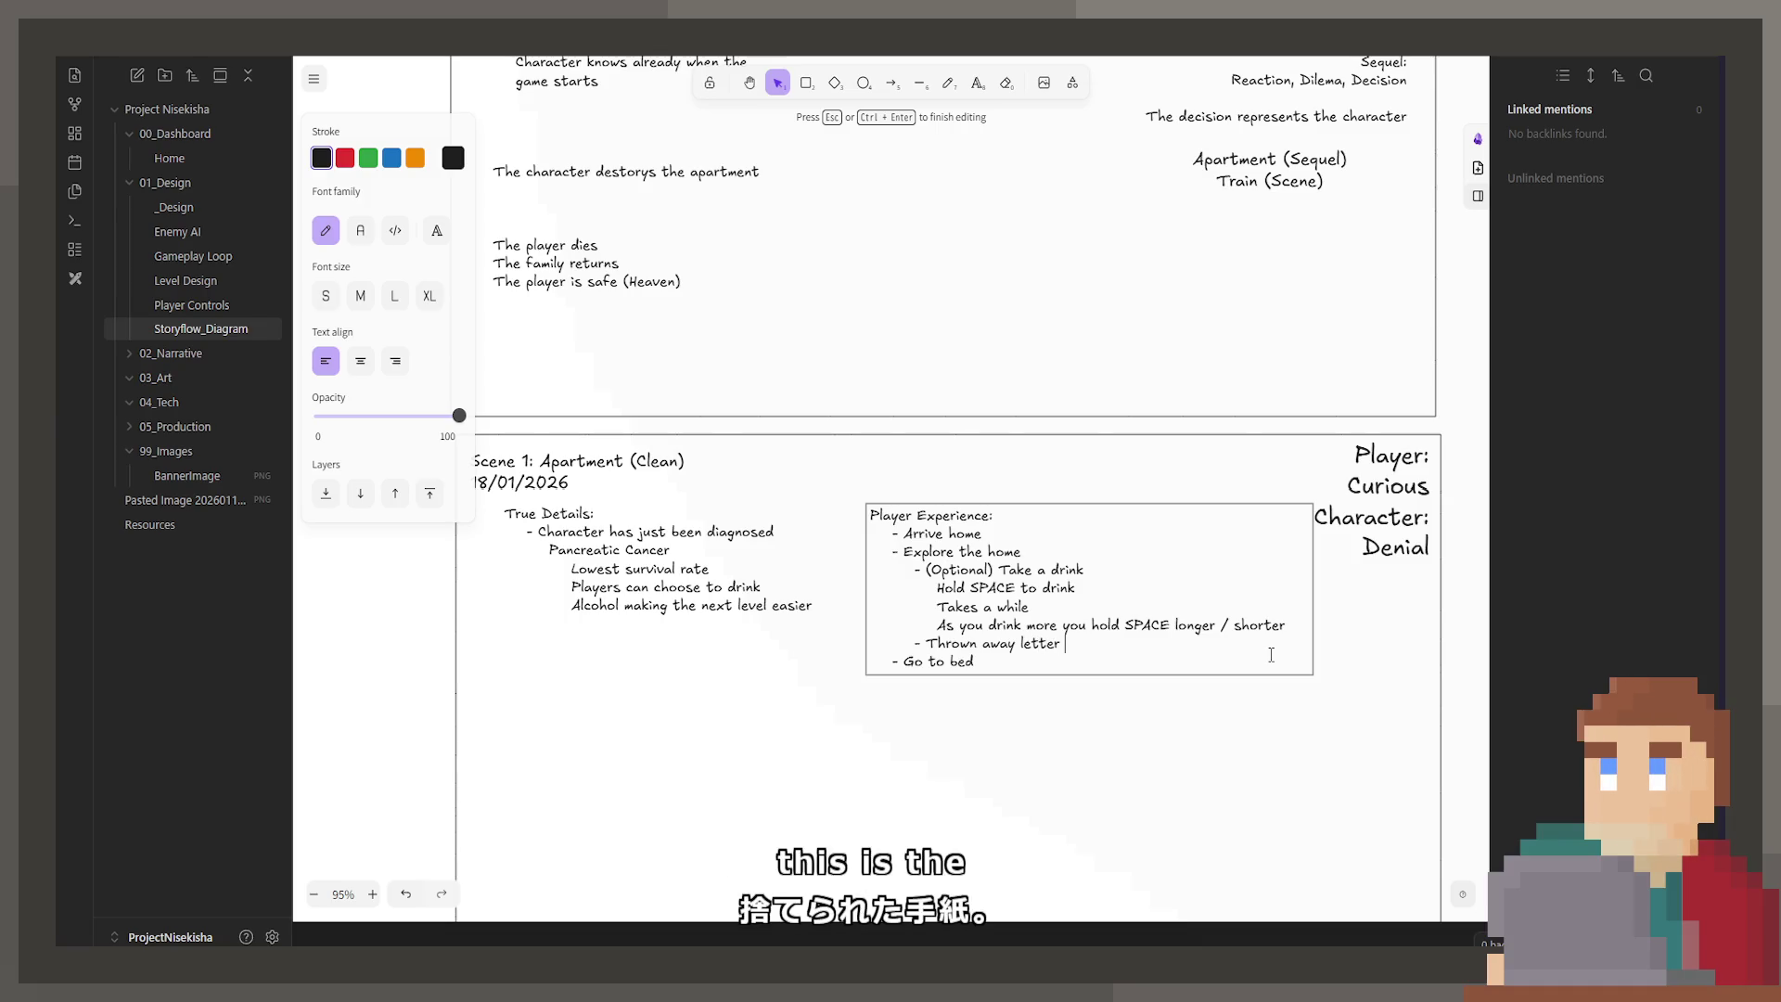
{"action": "type", "text": "(The diag"}
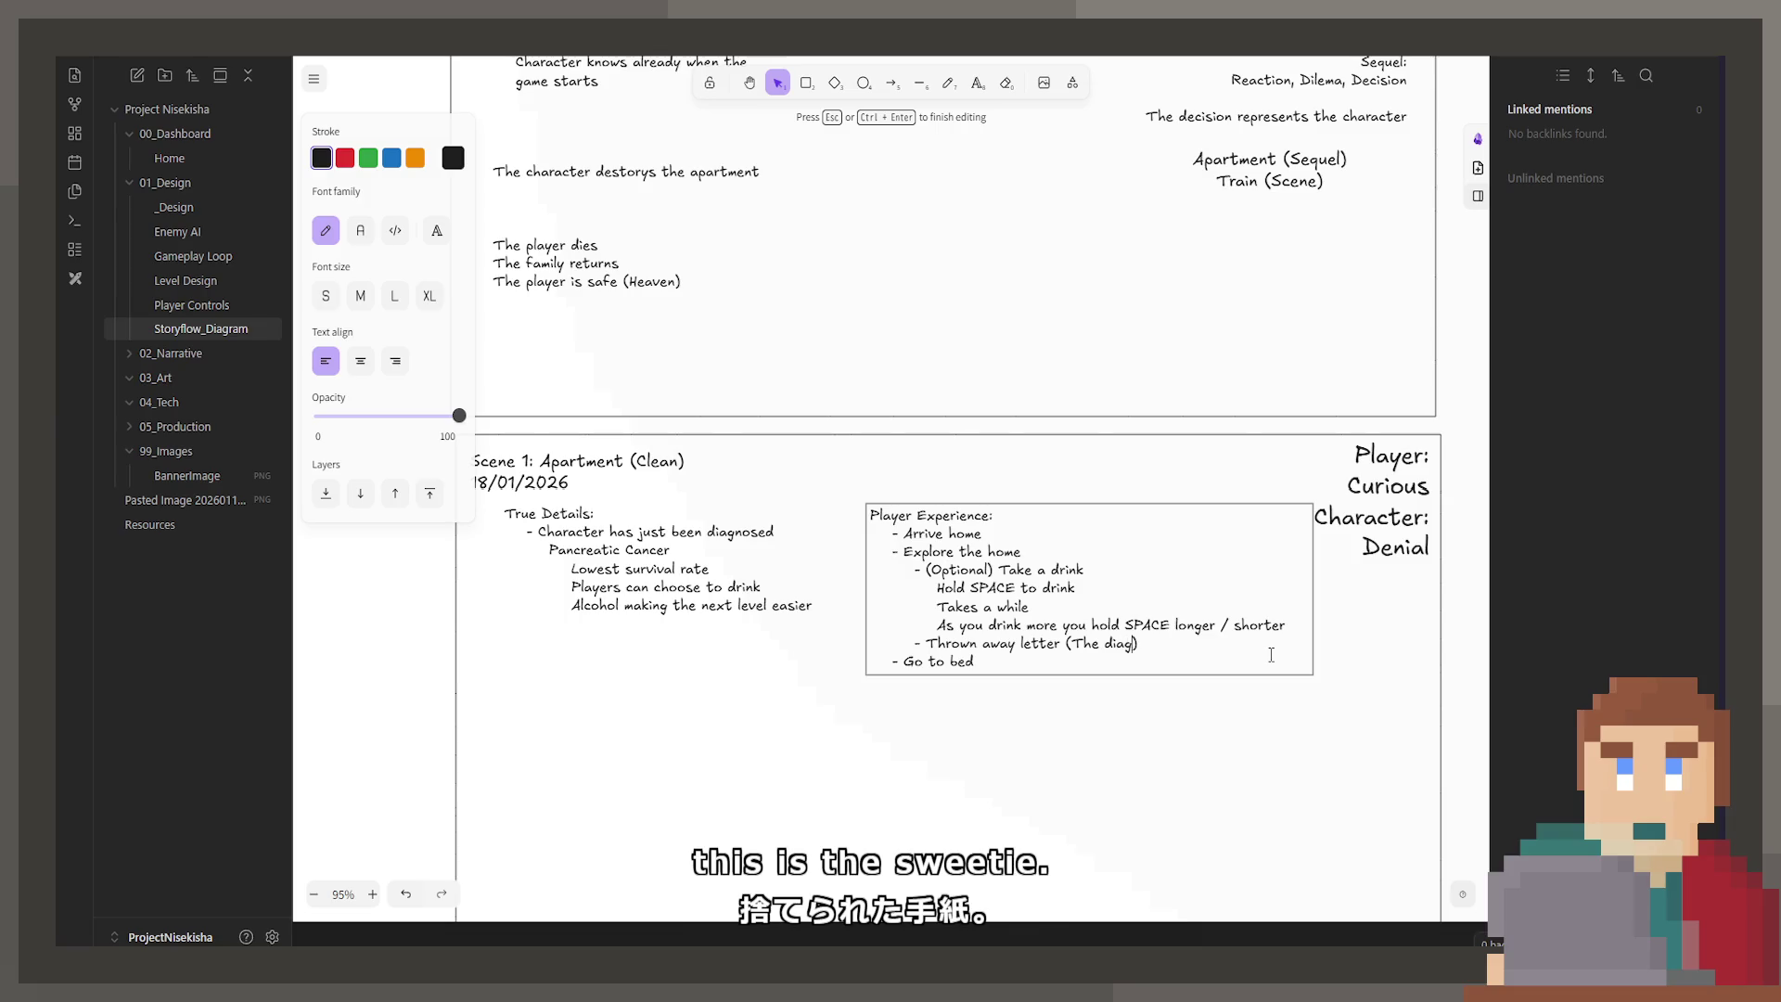
{"action": "type", "text": "nosis?"}
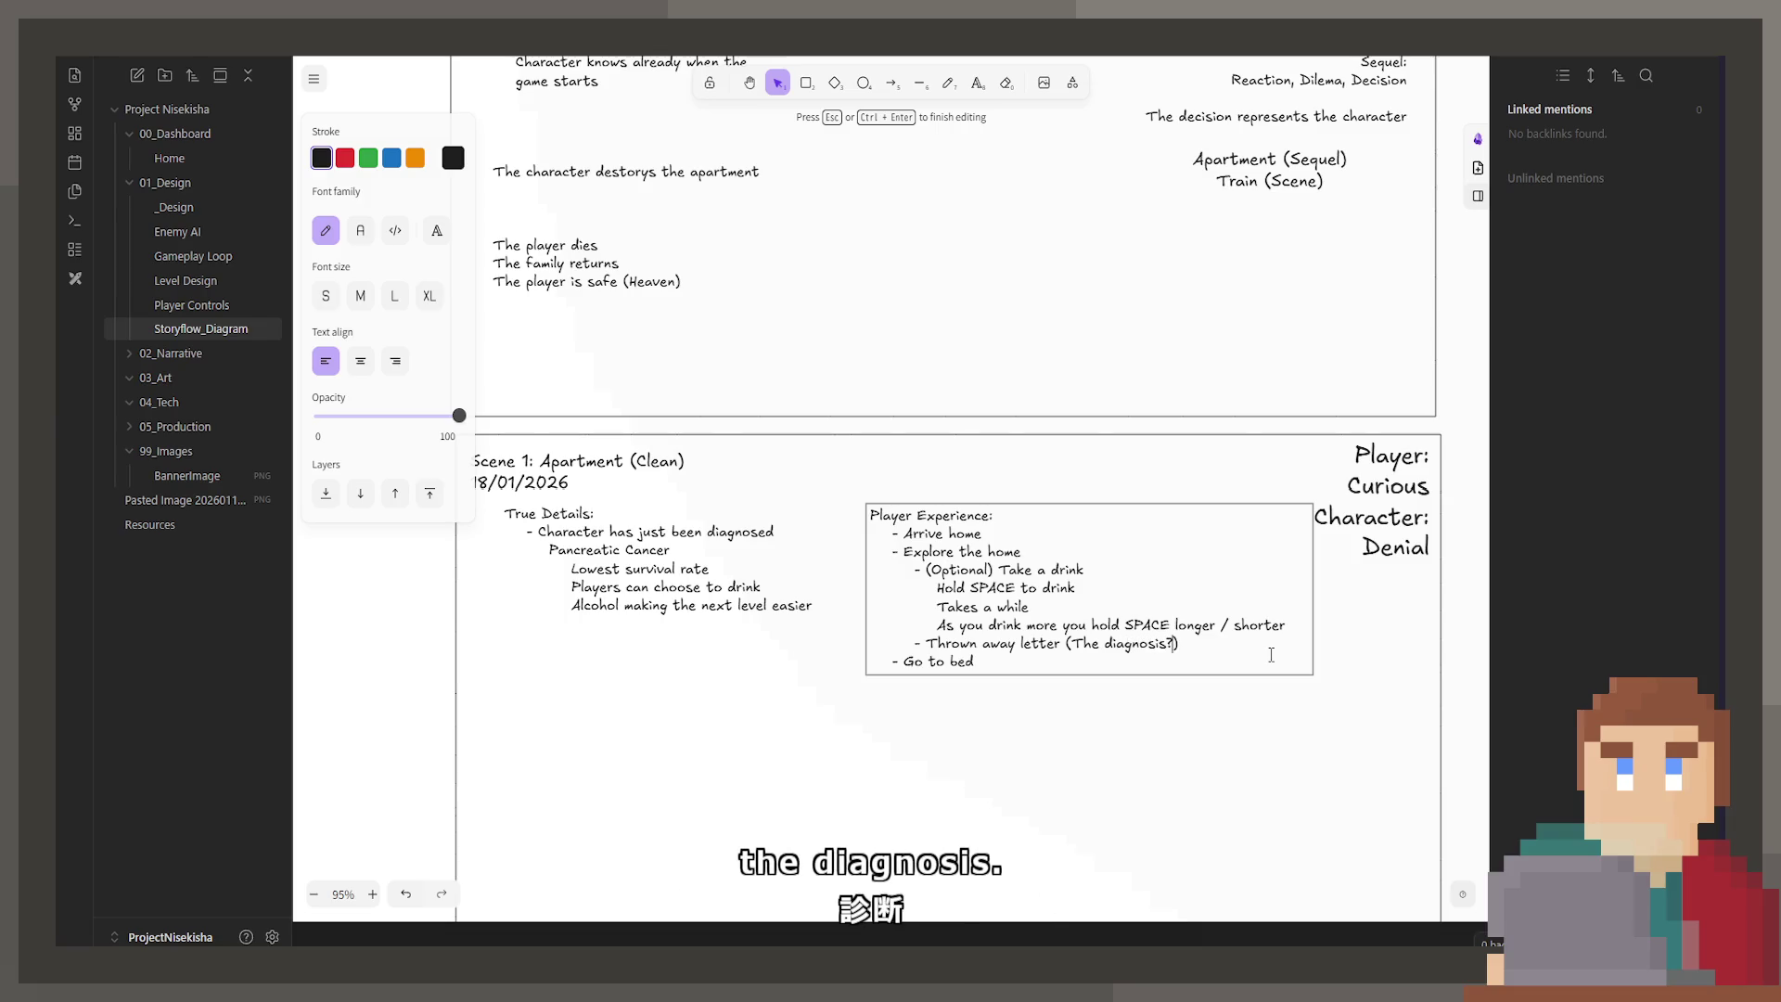
Step: Insert 'and pills' after 'letter' in the new item
{"action": "key", "text": "Right"}
{"action": "key", "text": "Return"}
{"action": "key", "text": "Tab"}
{"action": "type", "text": "O"}
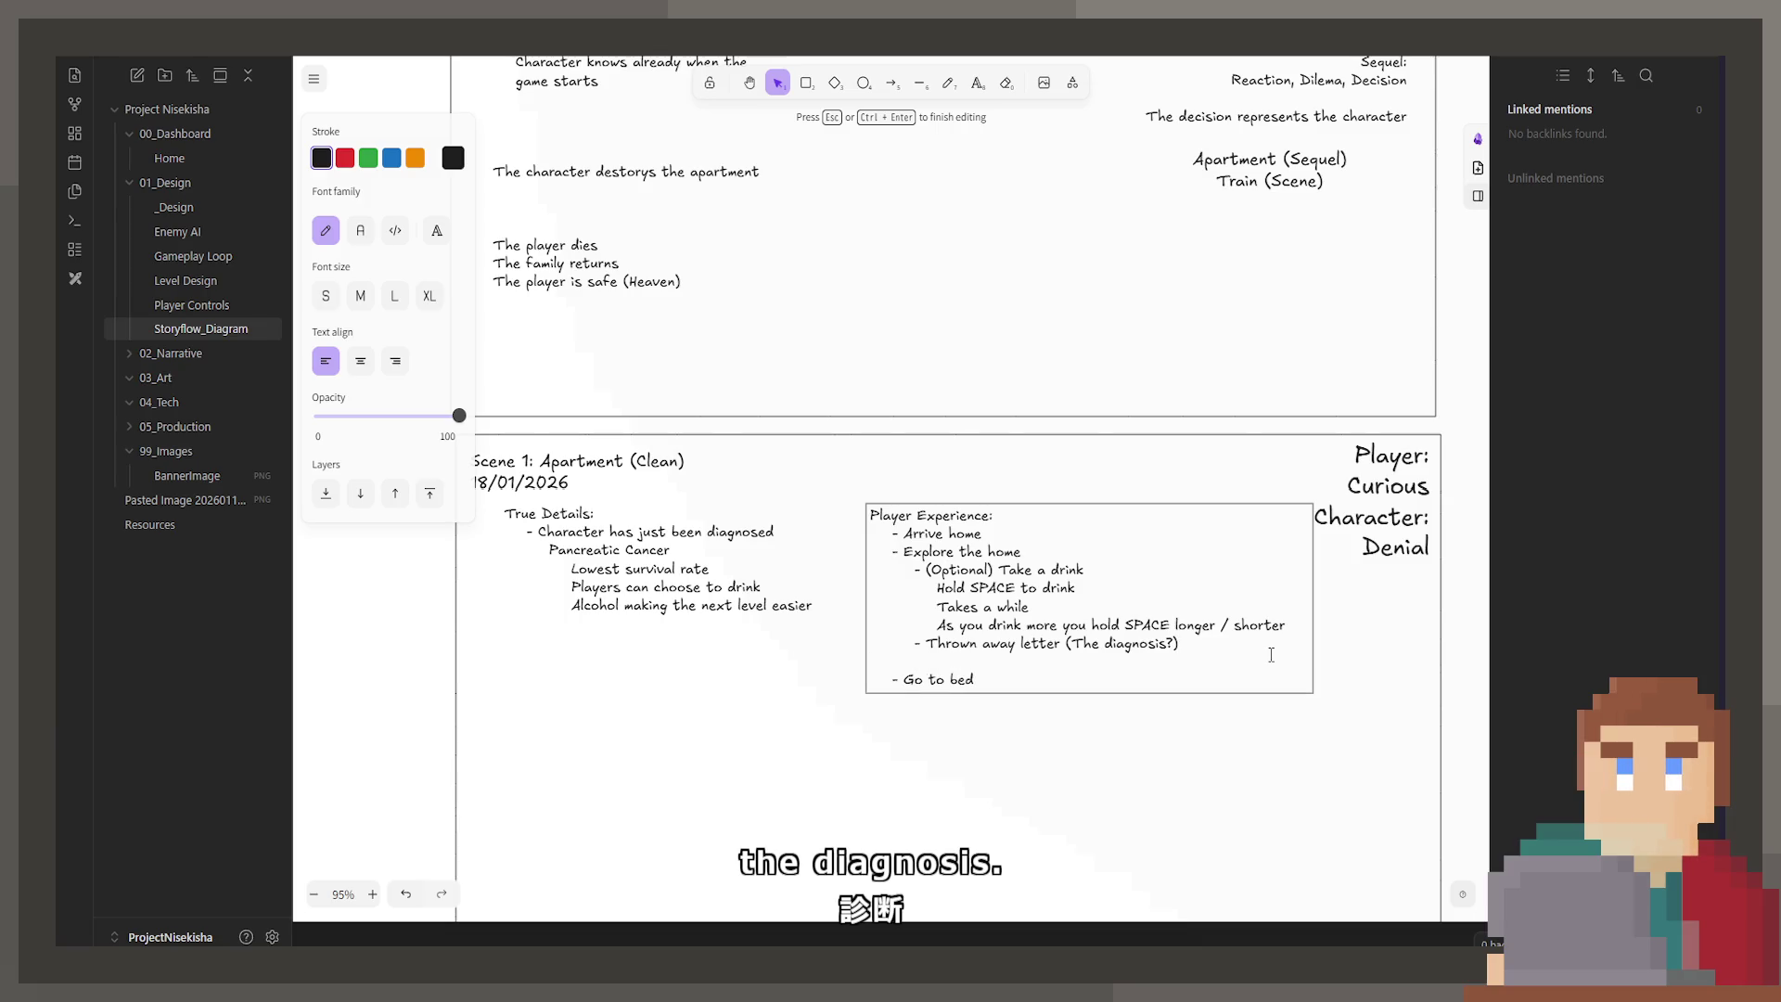
{"action": "key", "text": "BackSpace"}
{"action": "key", "text": "Left"}
{"action": "key", "text": "Left"}
{"action": "key", "text": "Left"}
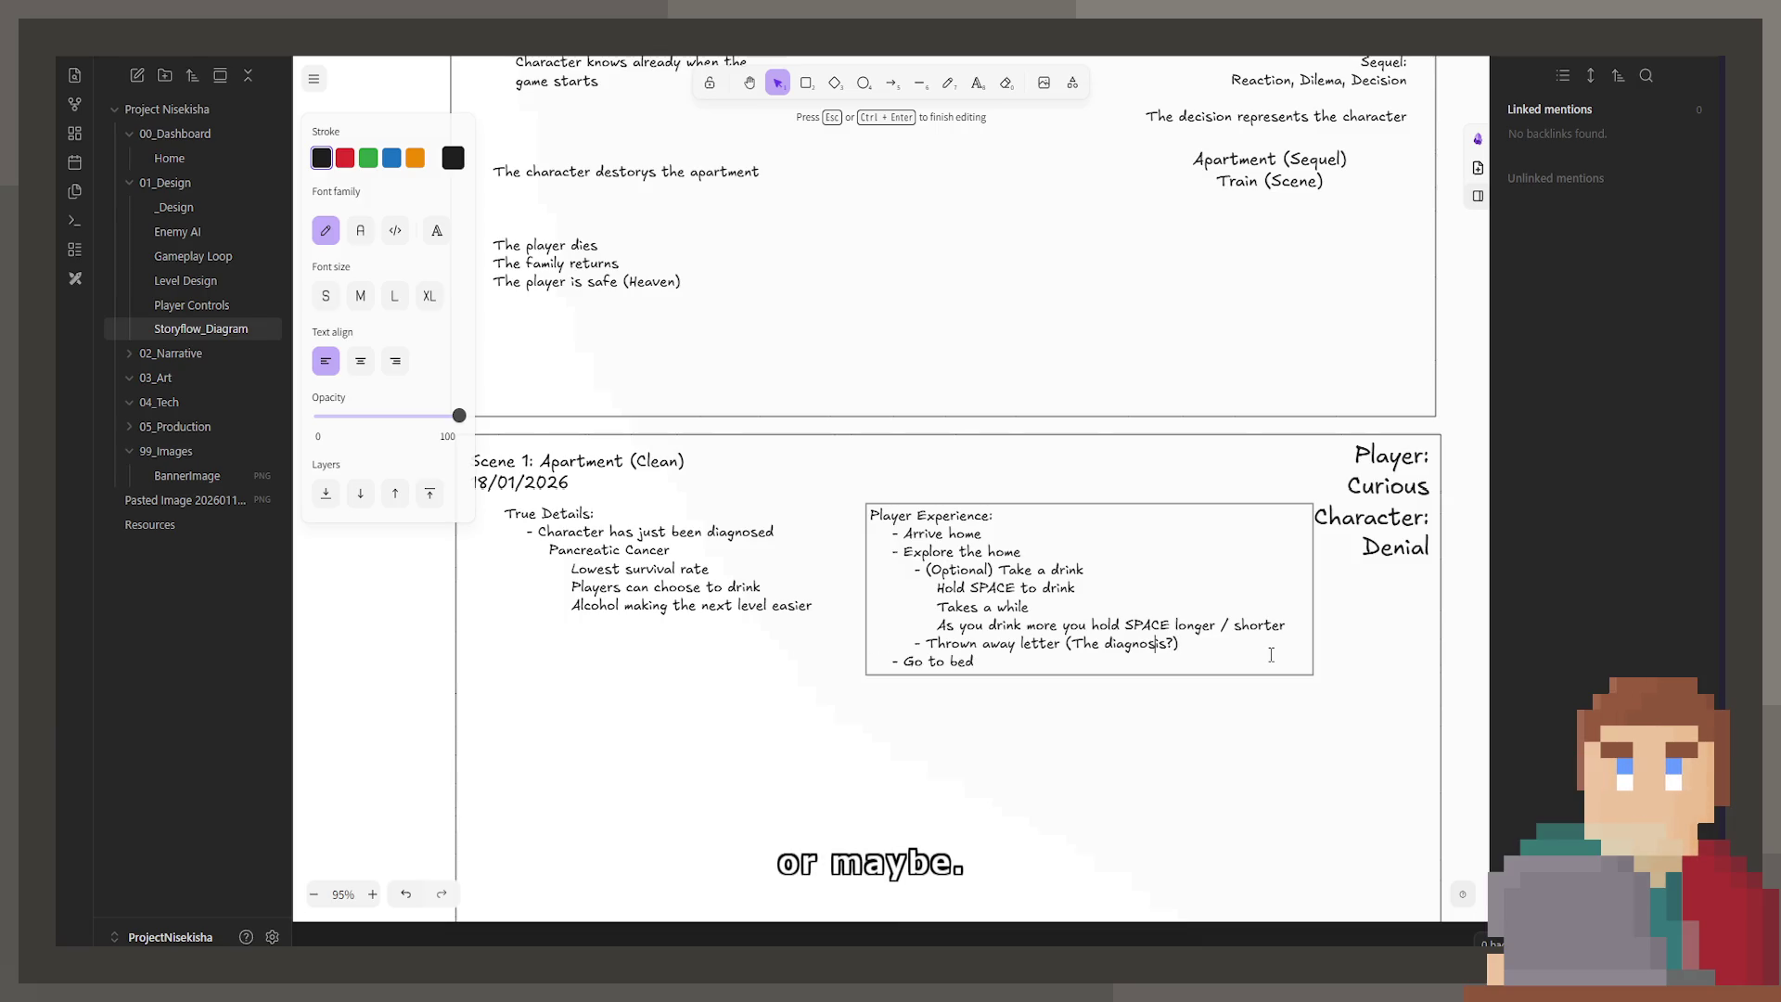
{"action": "key", "text": "Left"}
{"action": "key", "text": "Left"}
{"action": "key", "text": "Left"}
{"action": "type", "text": "and pills"}
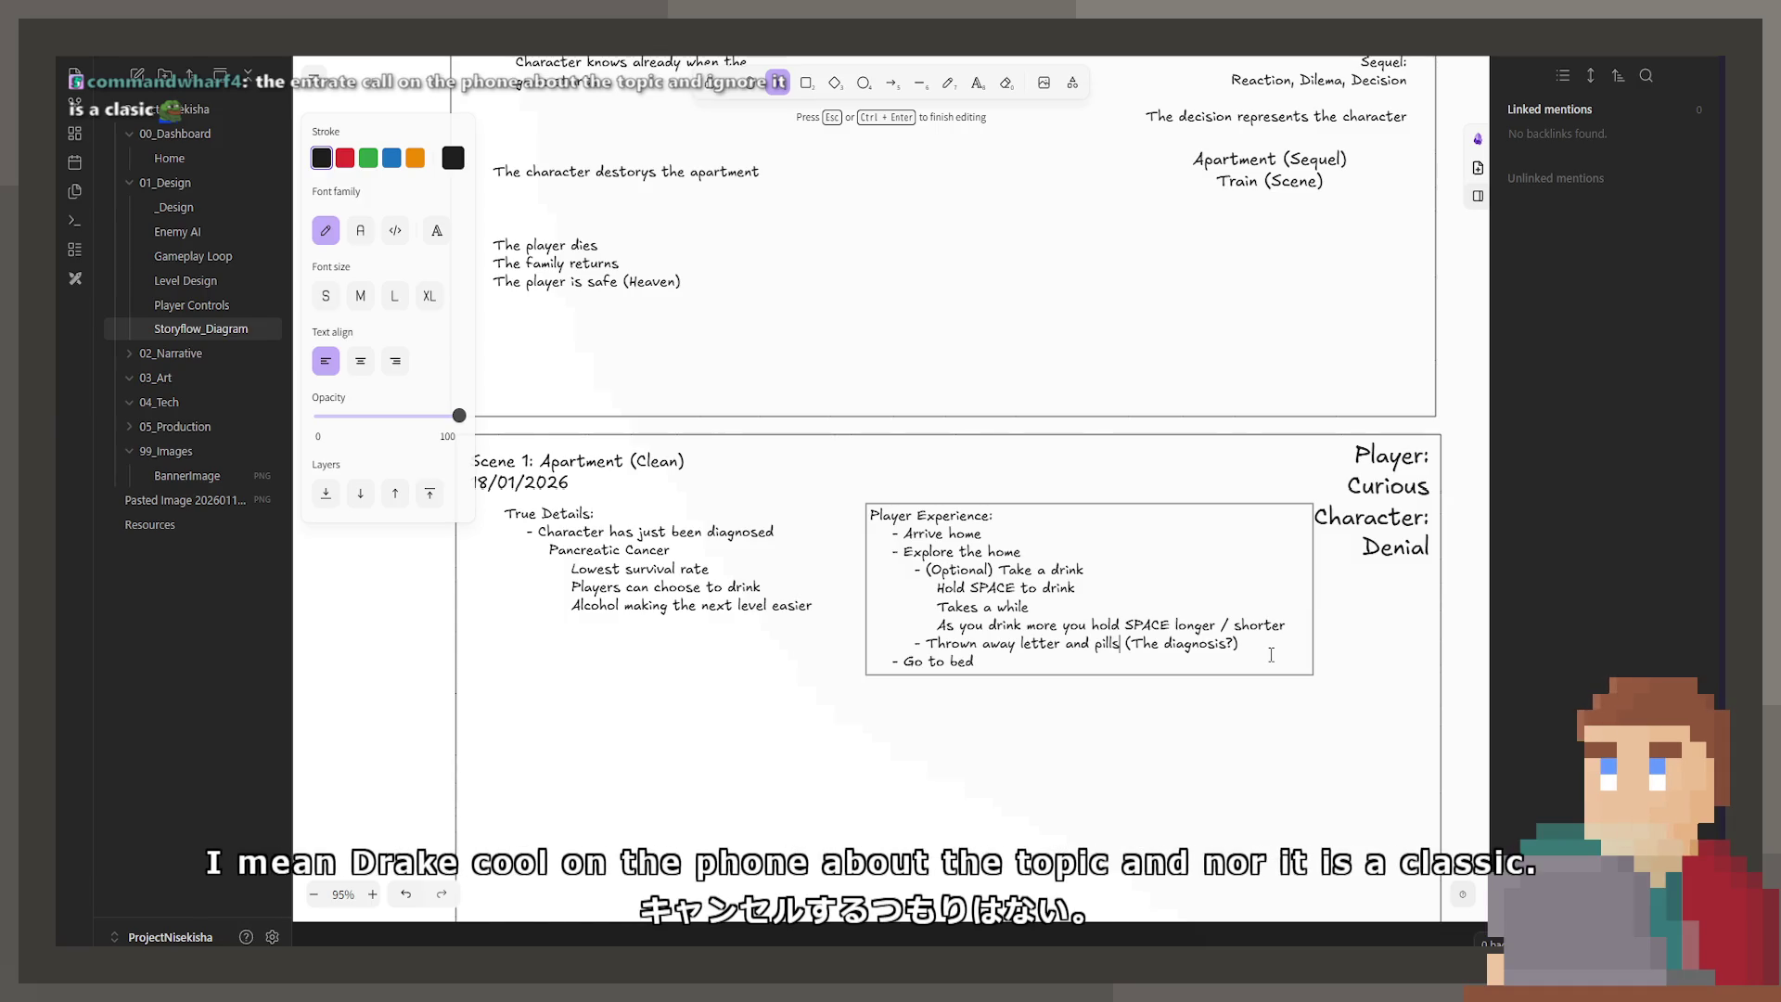
Step: Add 'Doorbell camera (Someone came to visit)?' as a new item below the letter item, replacing an answering-machine draft
{"action": "key", "text": "Right"}
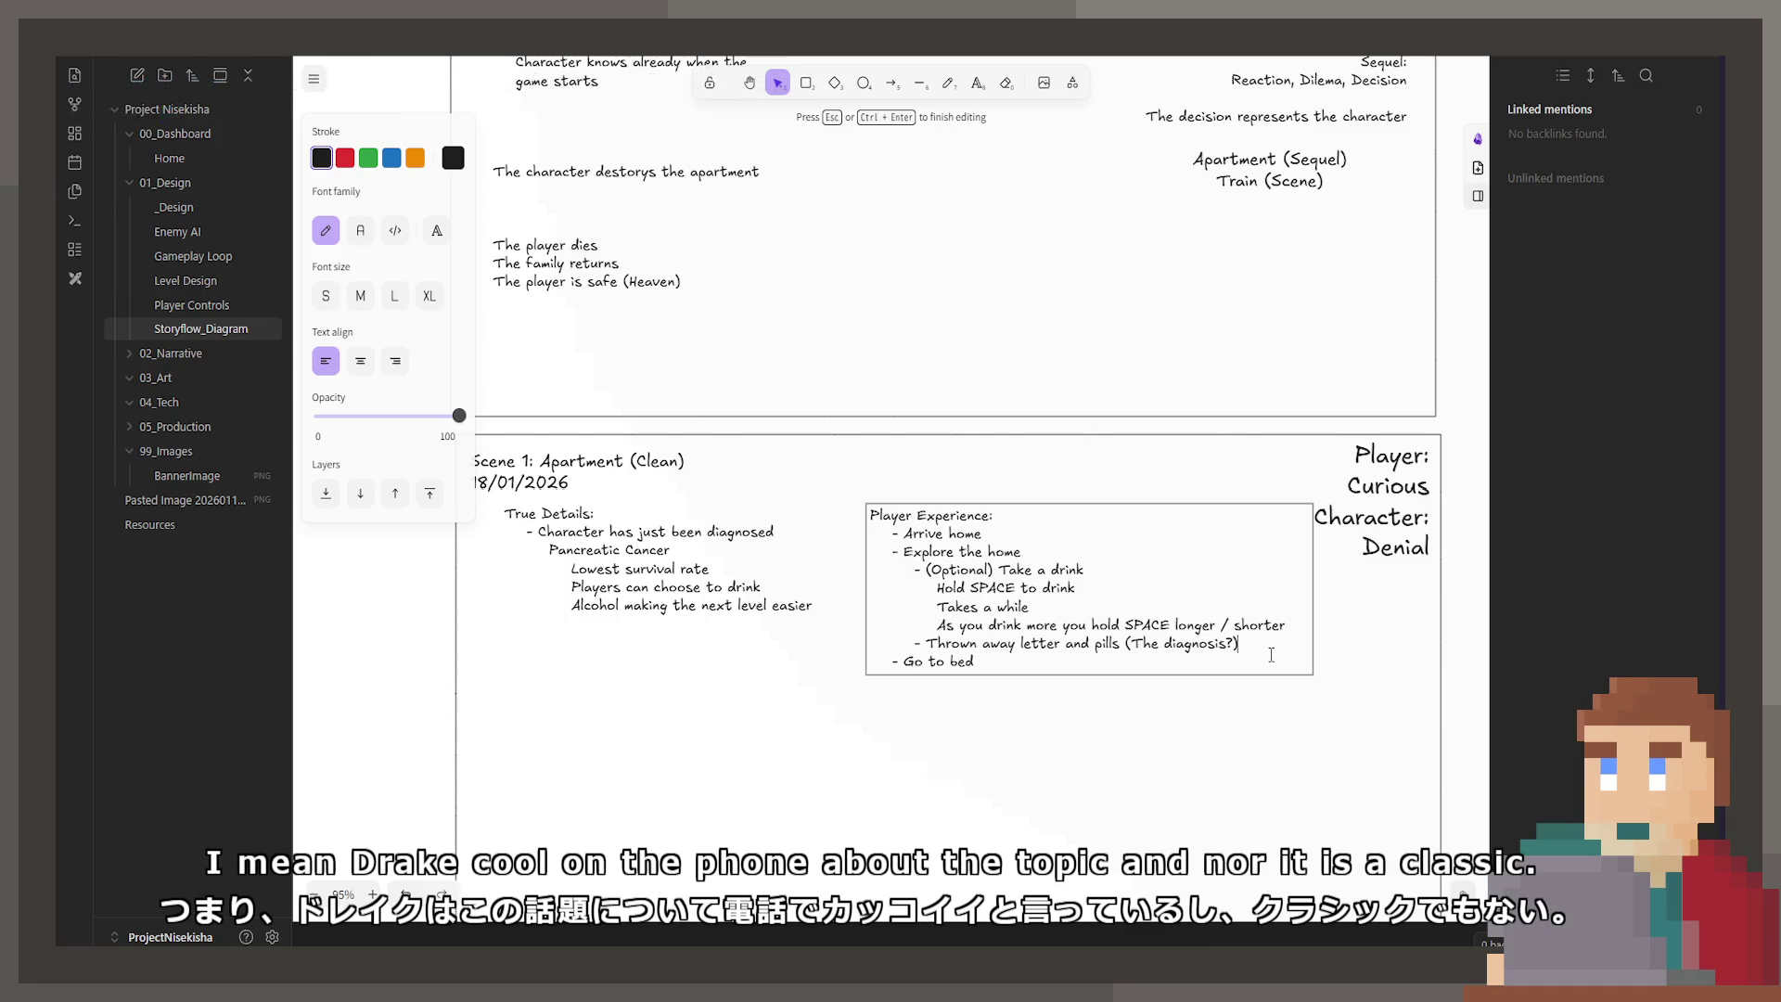
{"action": "key", "text": "Return"}
{"action": "type", "text": "nswer"}
{"action": "type", "text": "e?"}
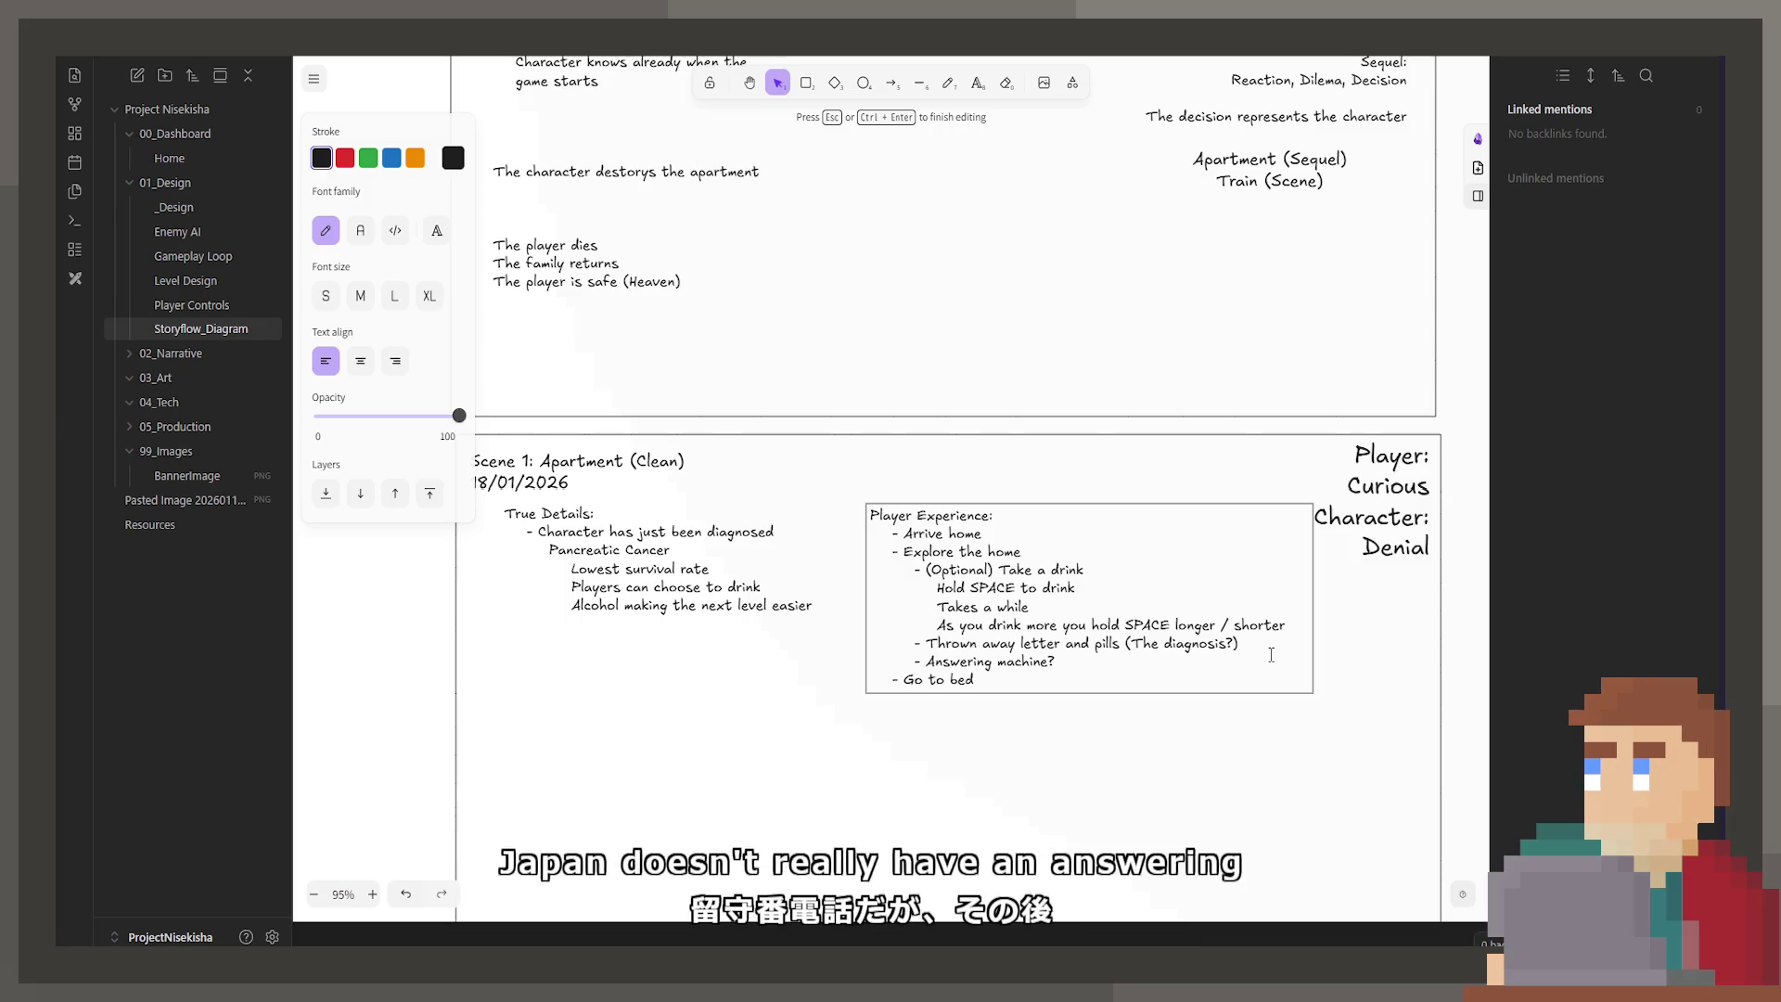
{"action": "key", "text": "BackSpace"}
{"action": "key", "text": "BackSpace"}
{"action": "key", "text": "BackSpace"}
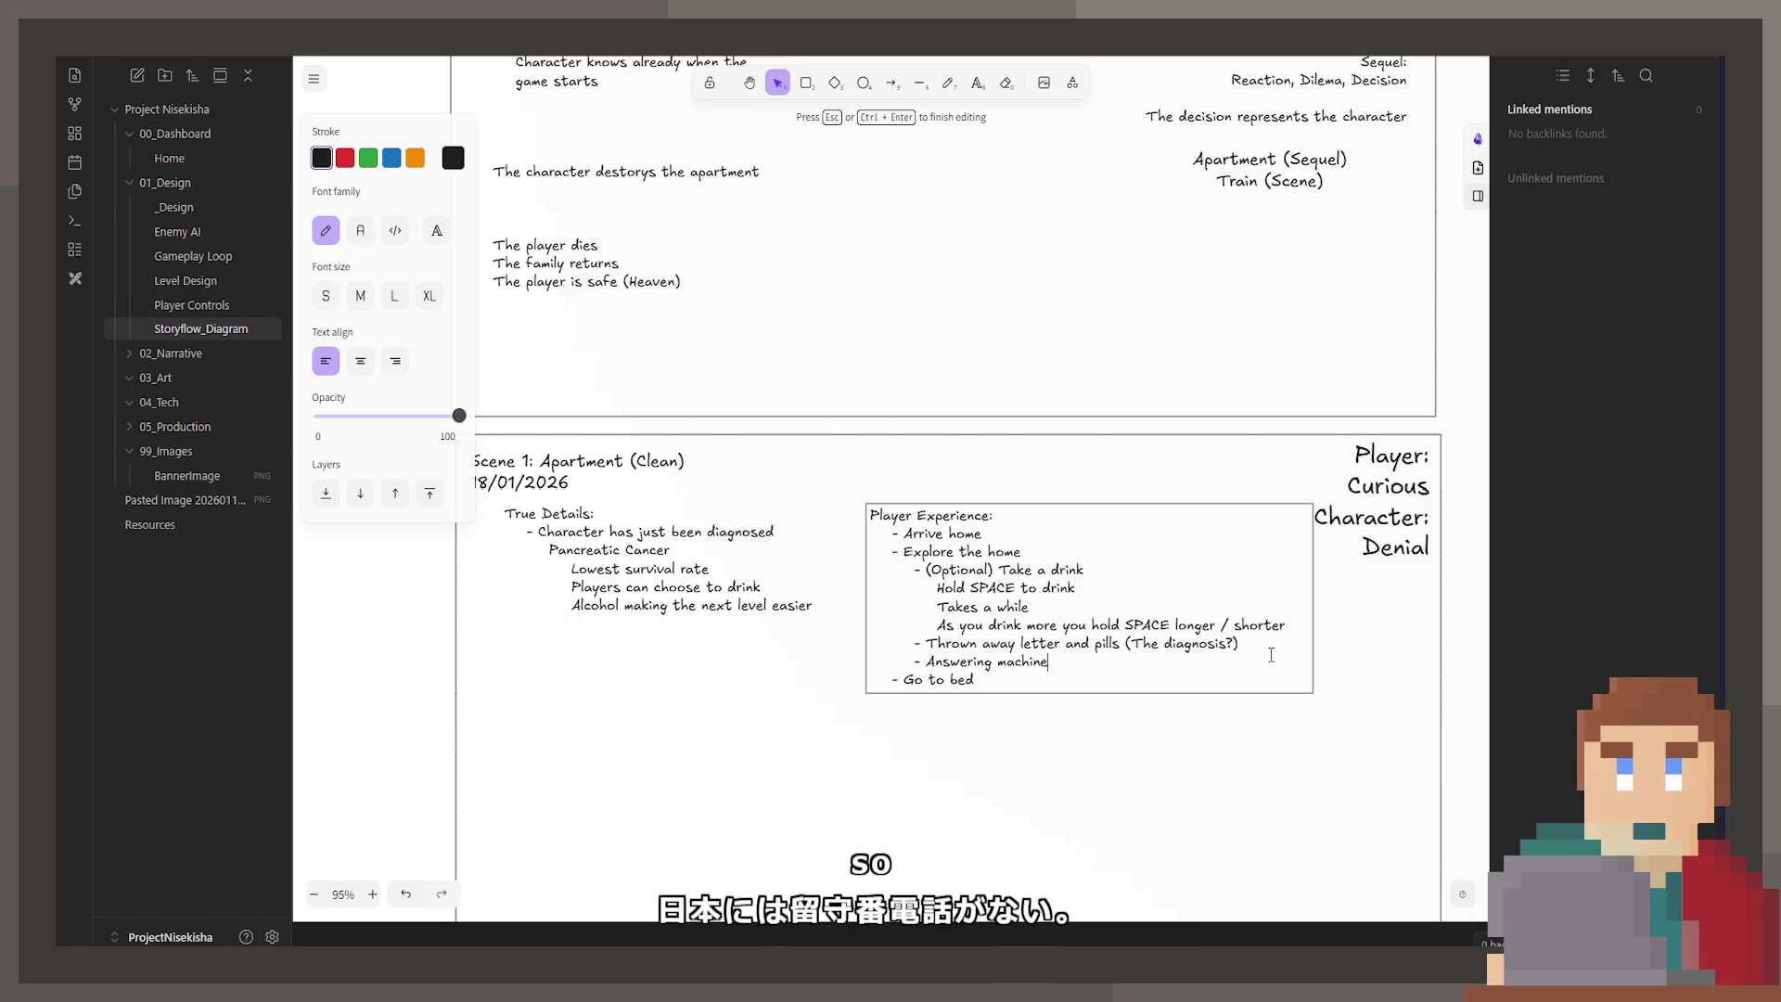
{"action": "type", "text": "W"}
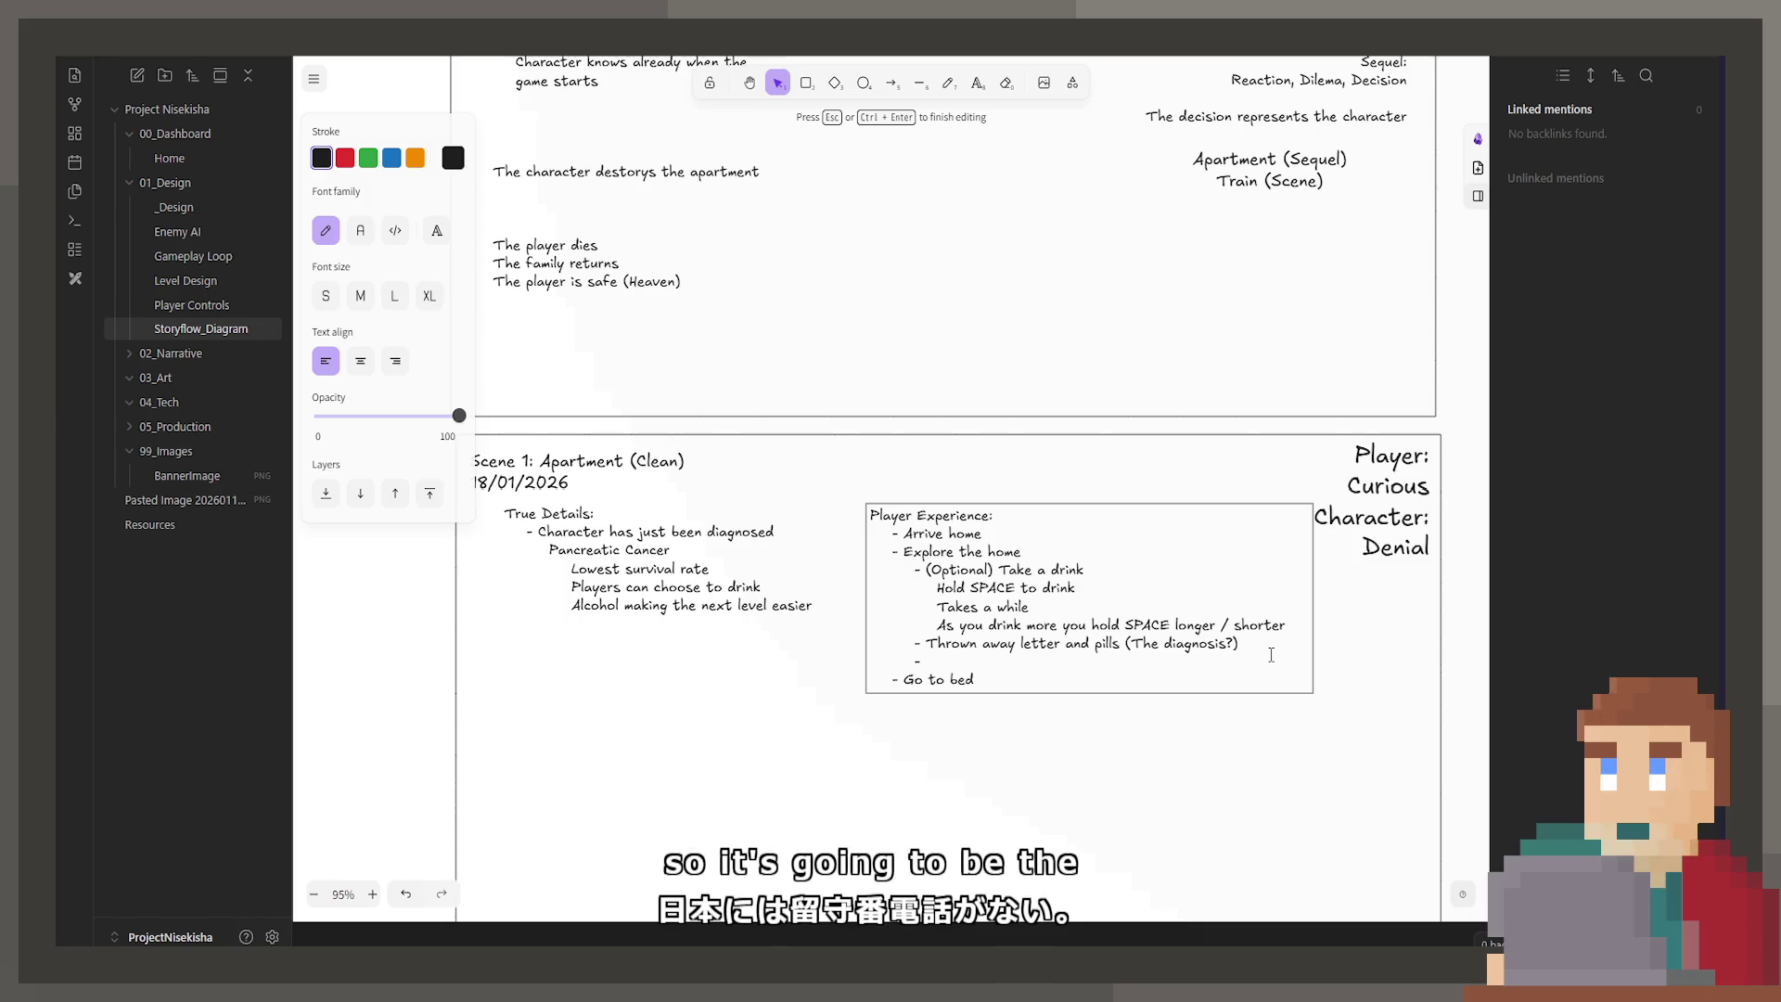
{"action": "key", "text": "BackSpace"}
{"action": "type", "text": "Doorbell camera "}
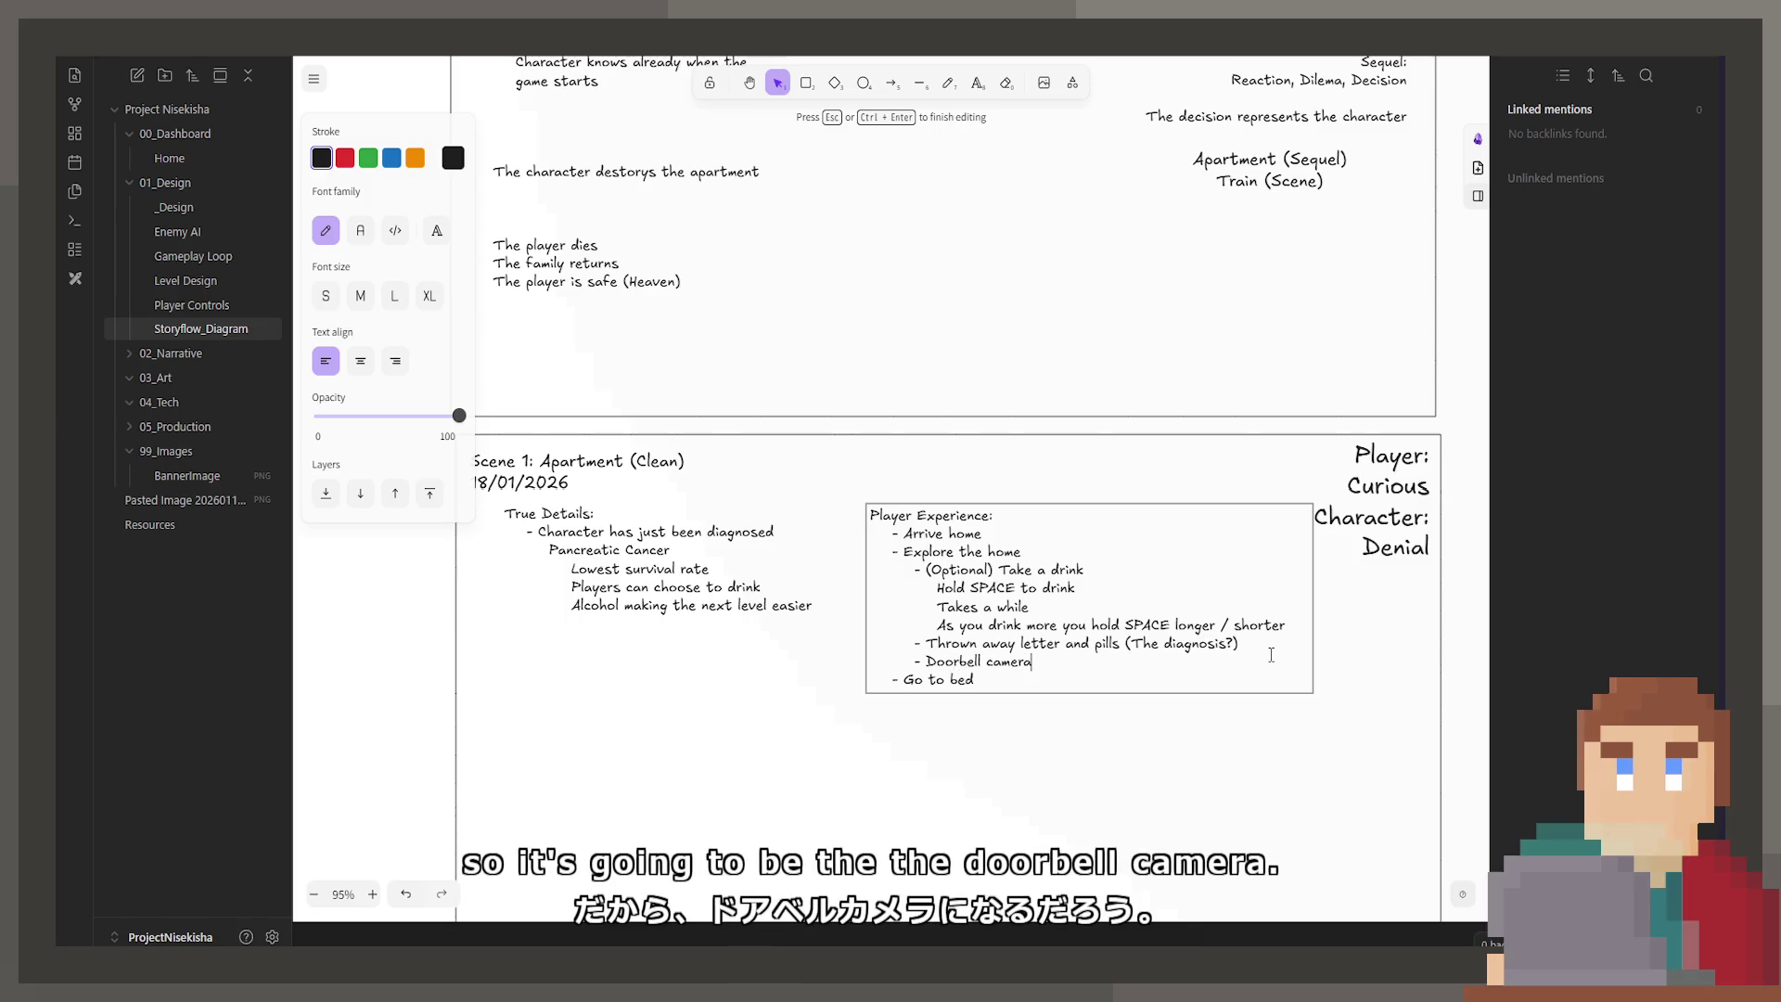
{"action": "type", "text": "(Someone came t"}
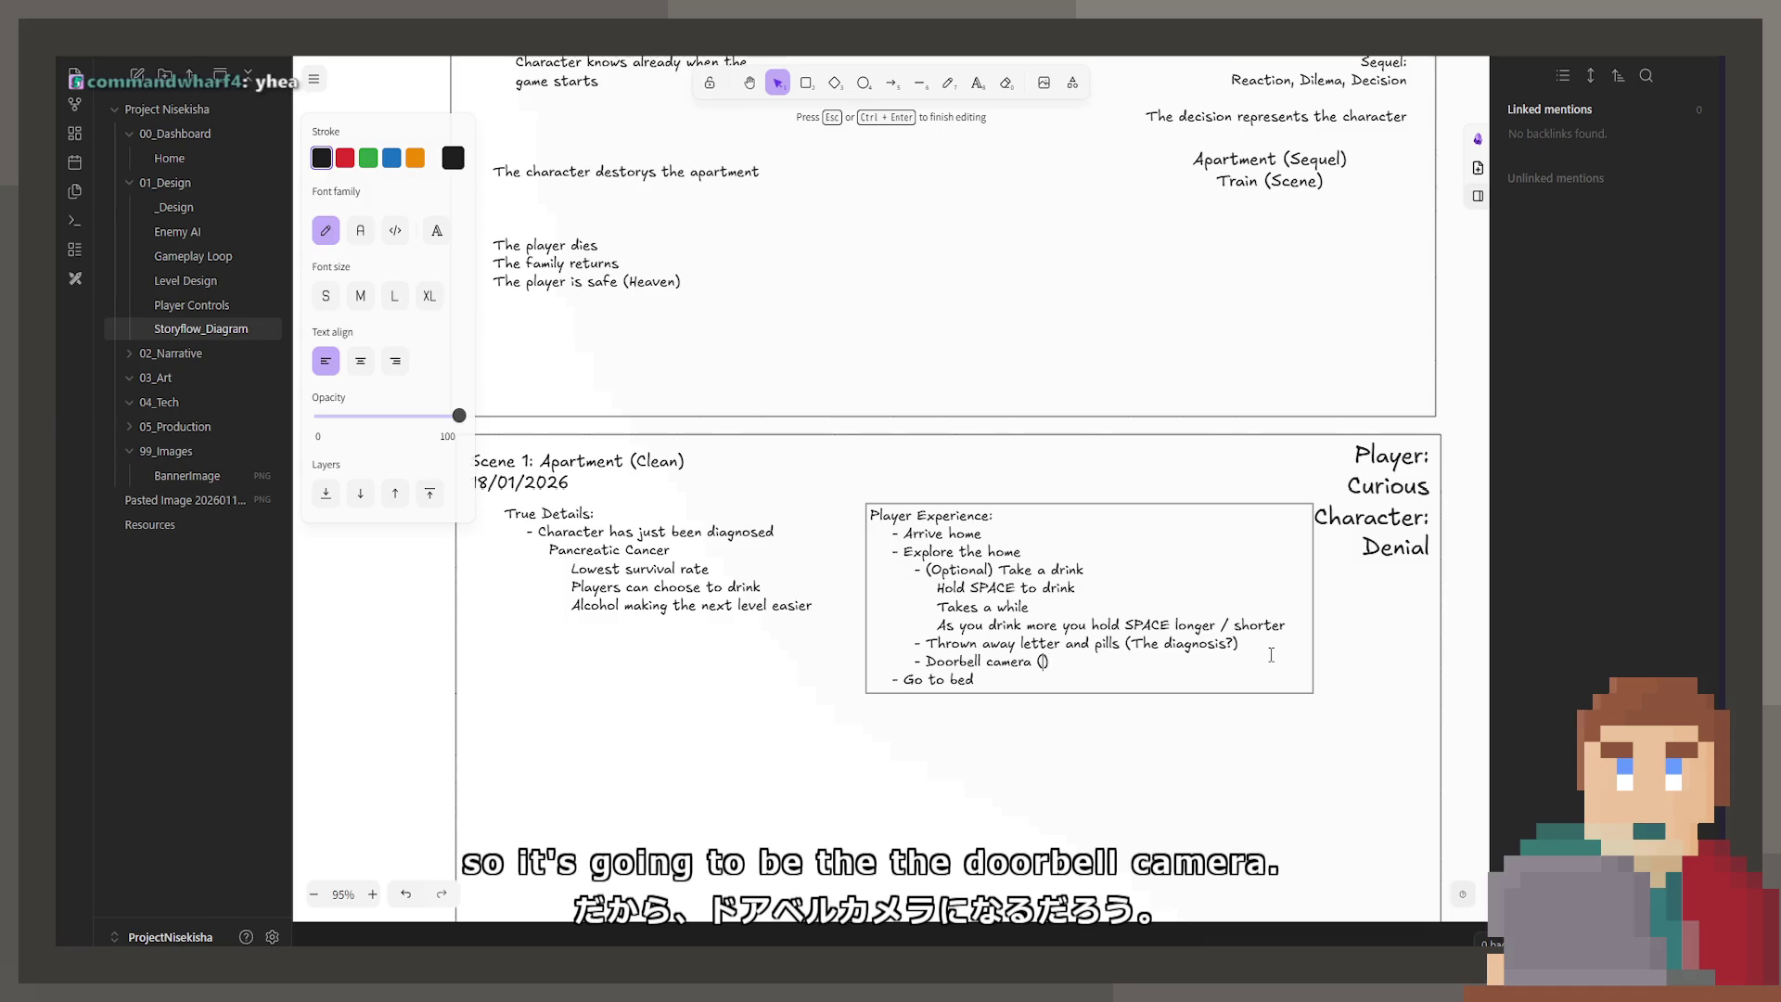
{"action": "type", "text": "o visit"}
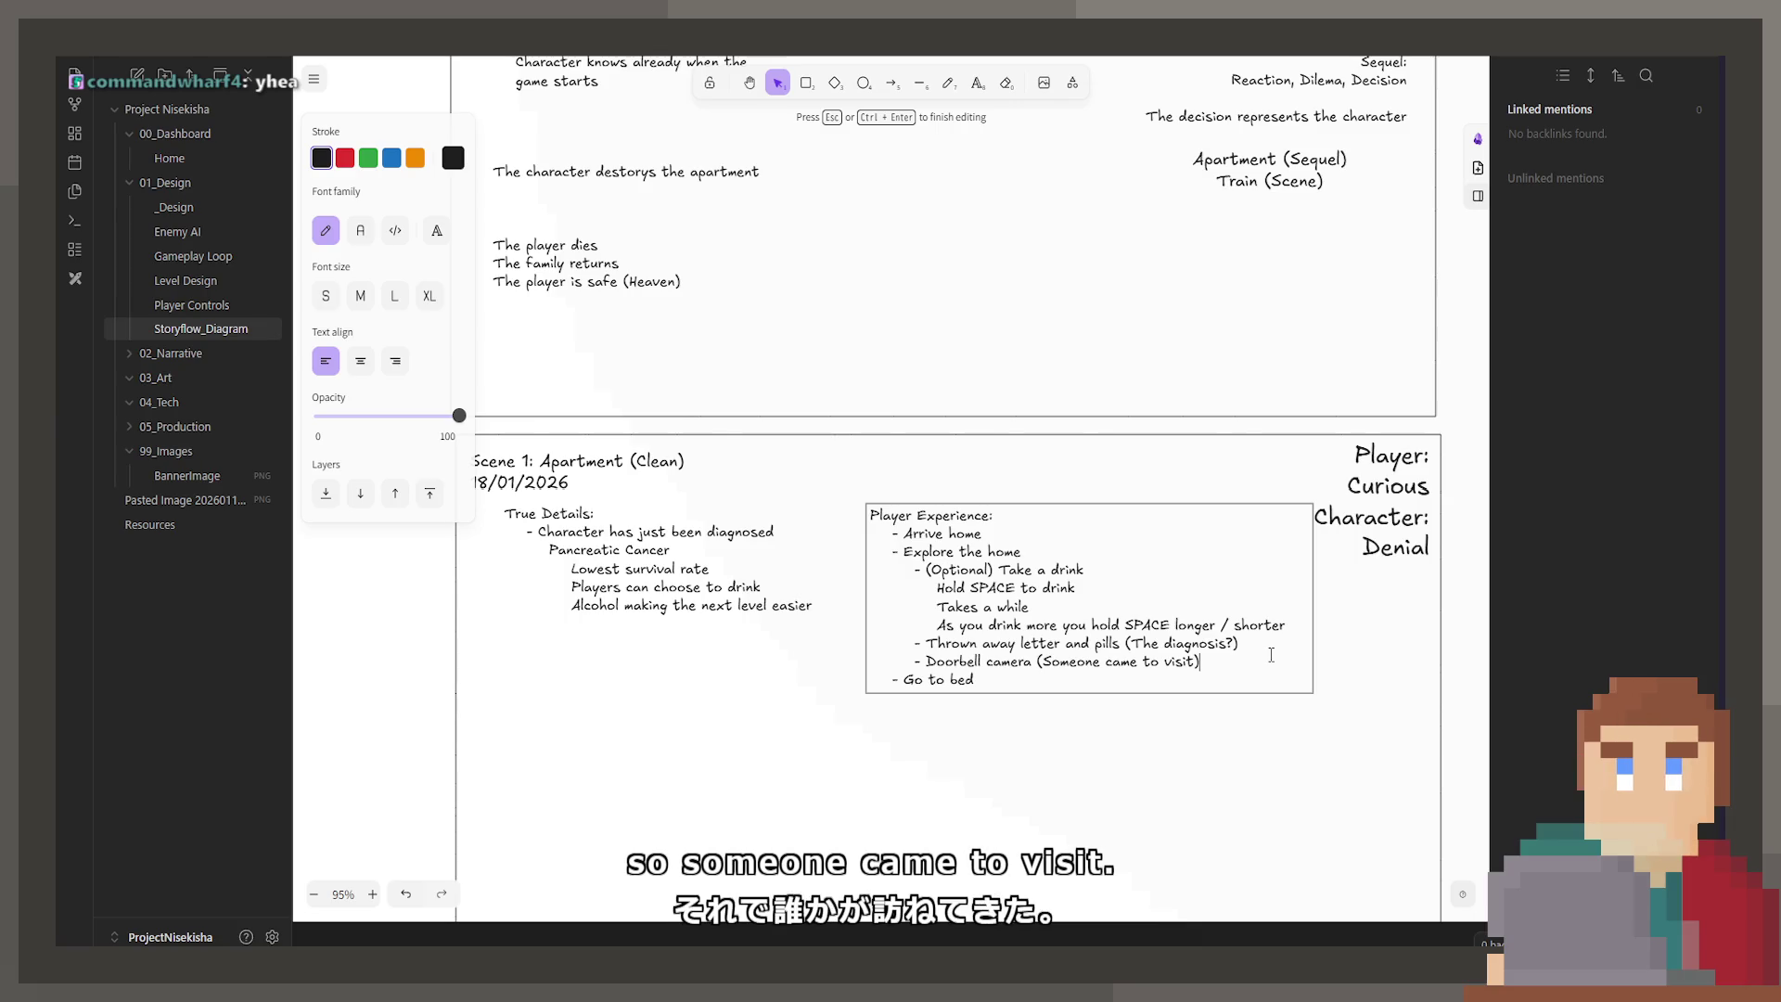
{"action": "key", "text": "End"}
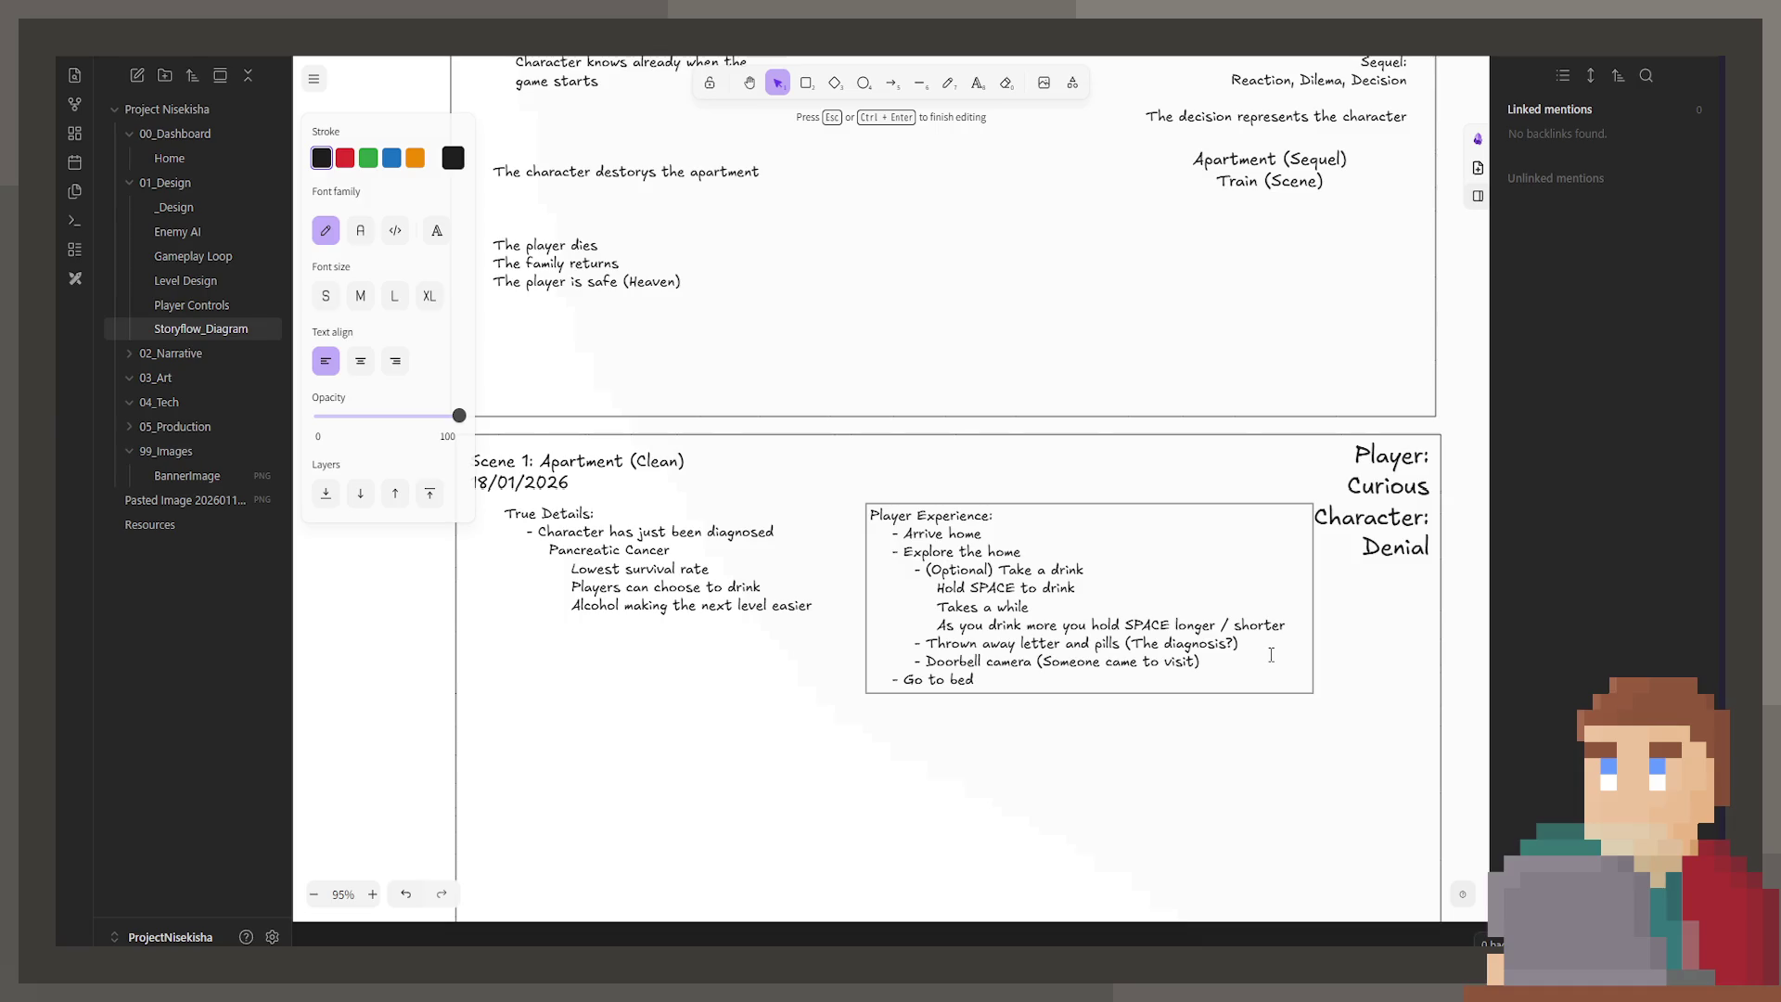
{"action": "type", "text": "?"}
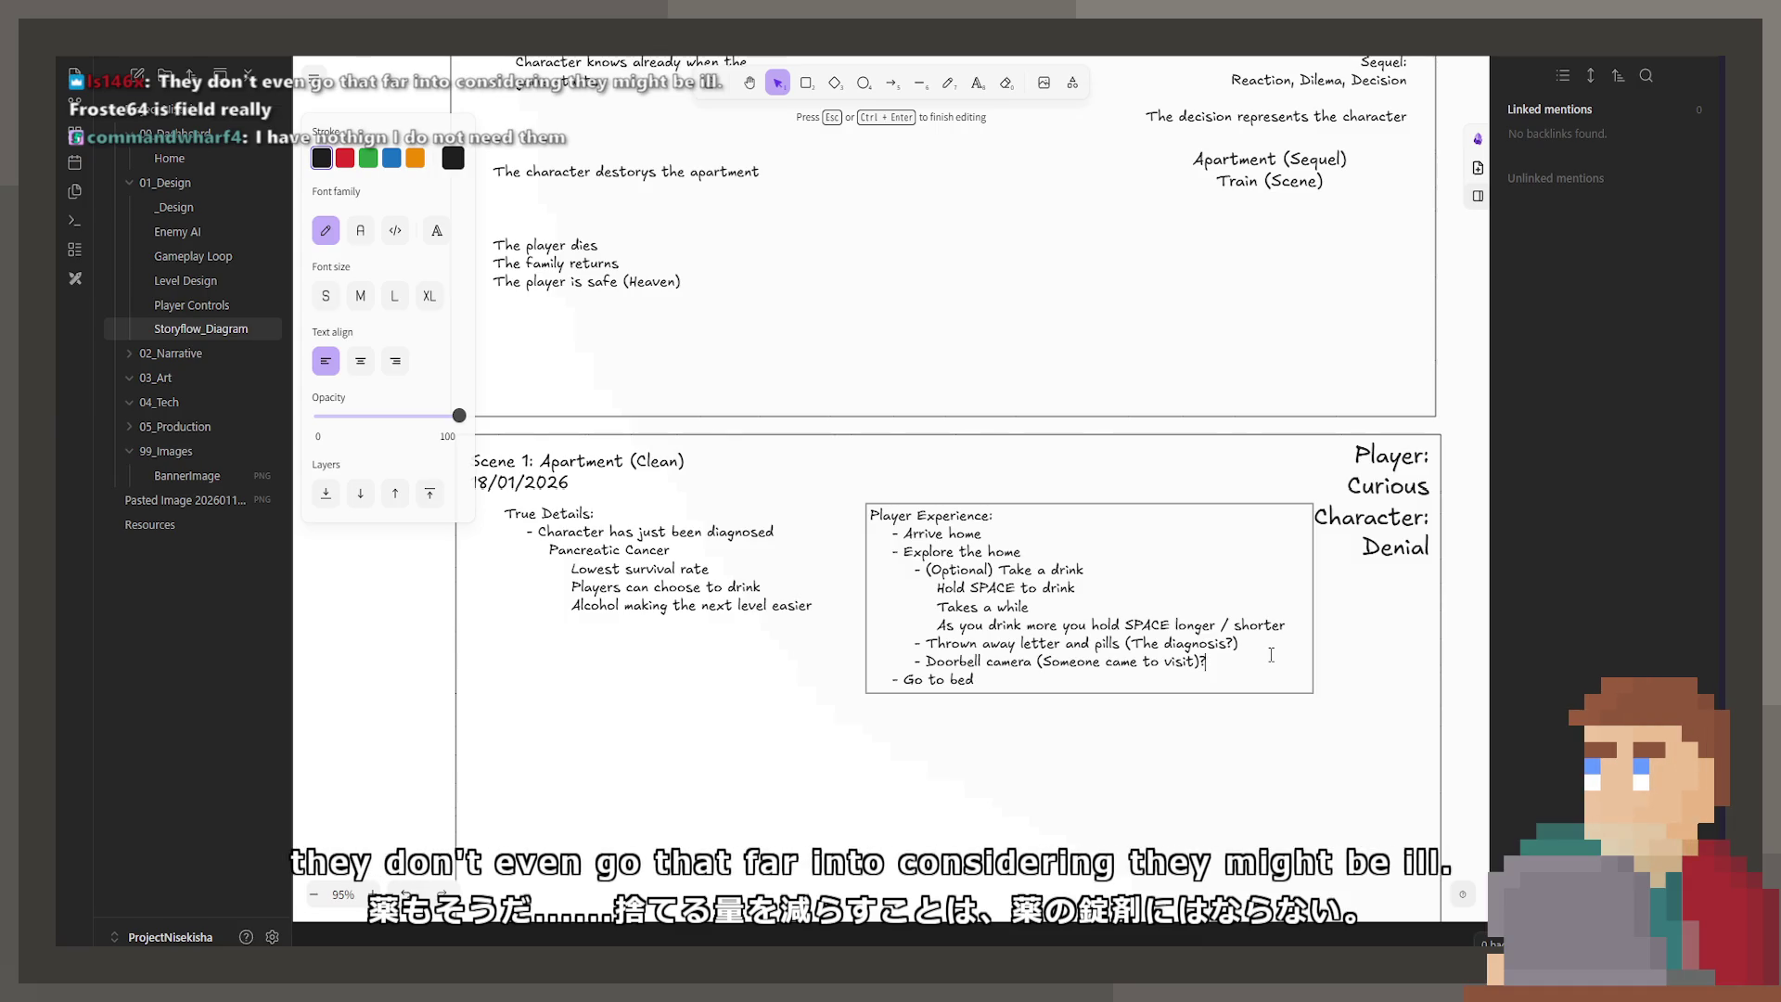
Step: Delete the stray '@' after the doorbell item and finish editing the Player Experience text
{"action": "type", "text": "@"}
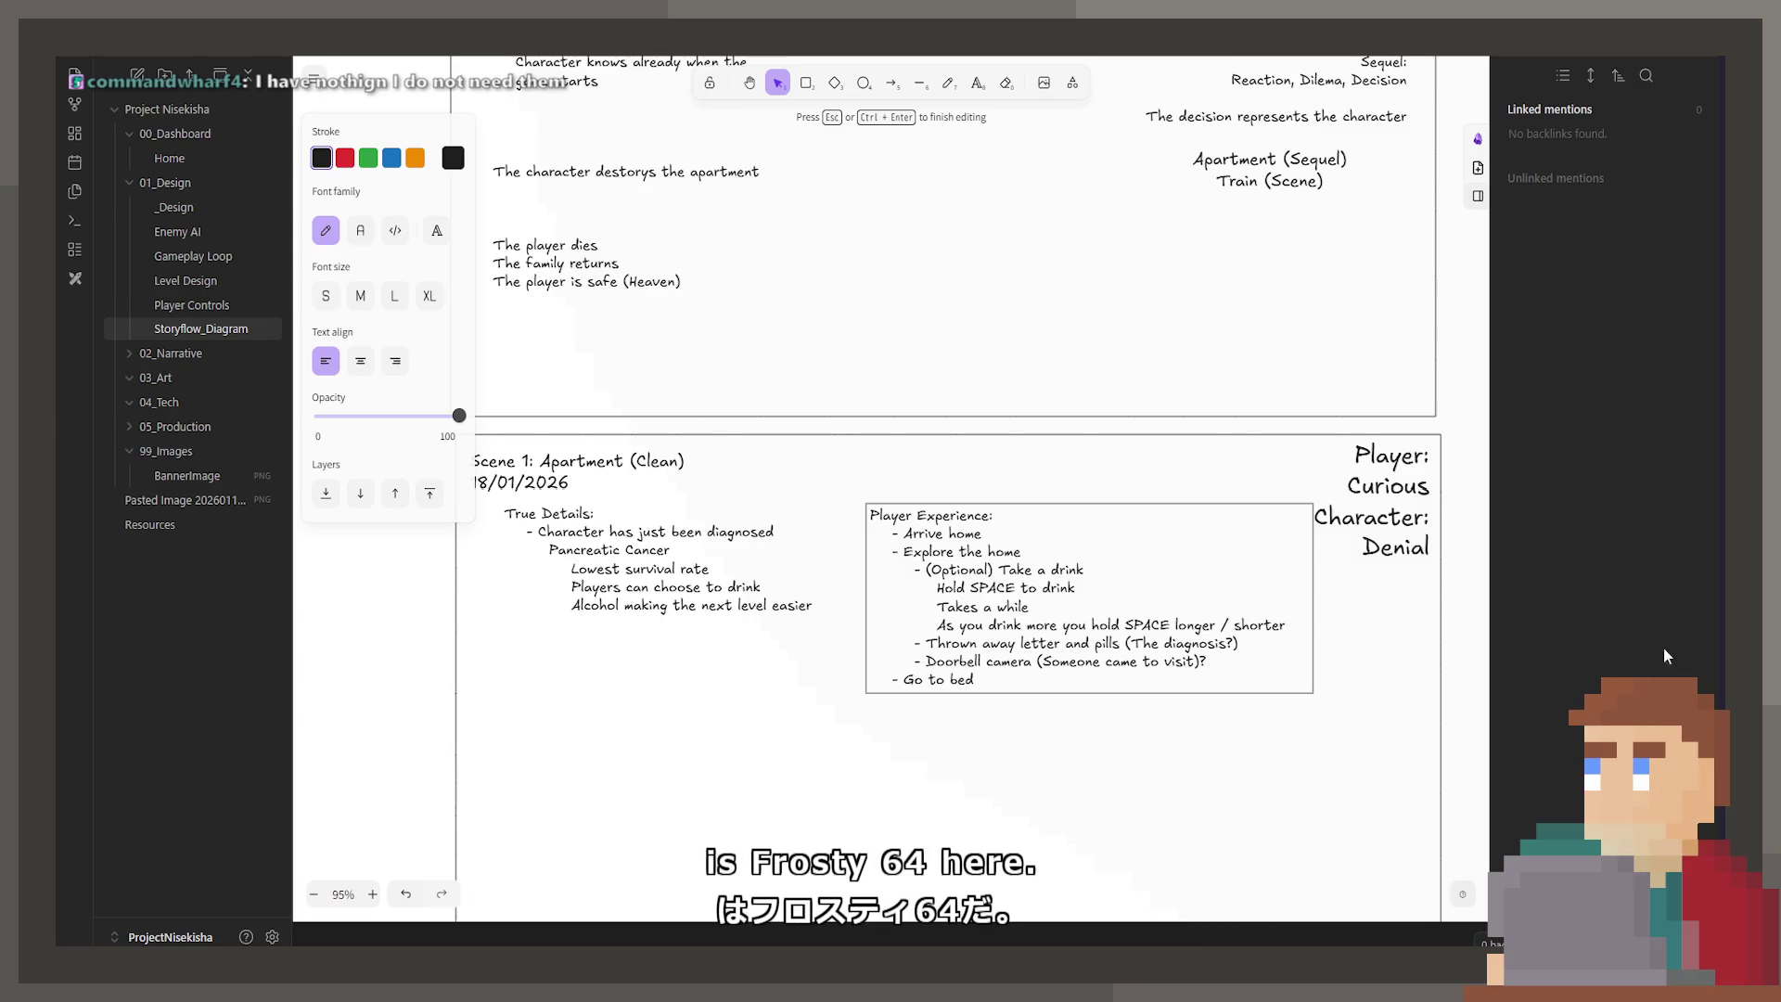
{"action": "key", "text": "BackSpace"}
{"action": "key", "text": "Escape"}
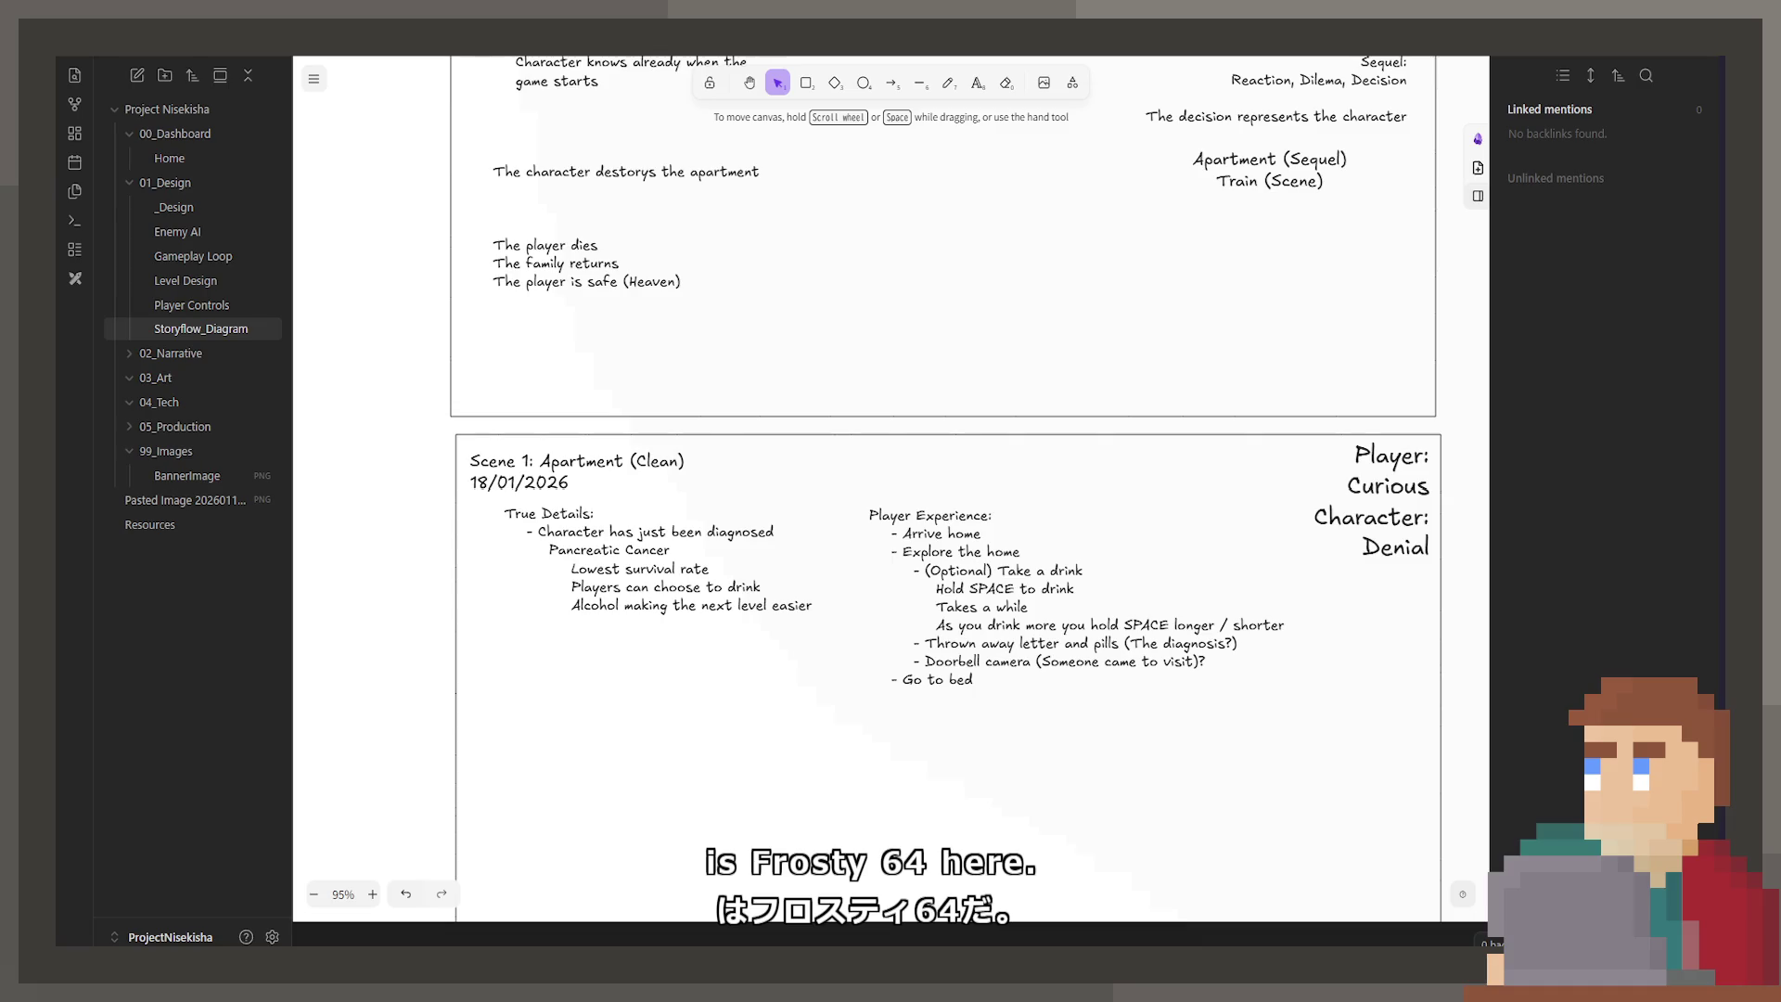
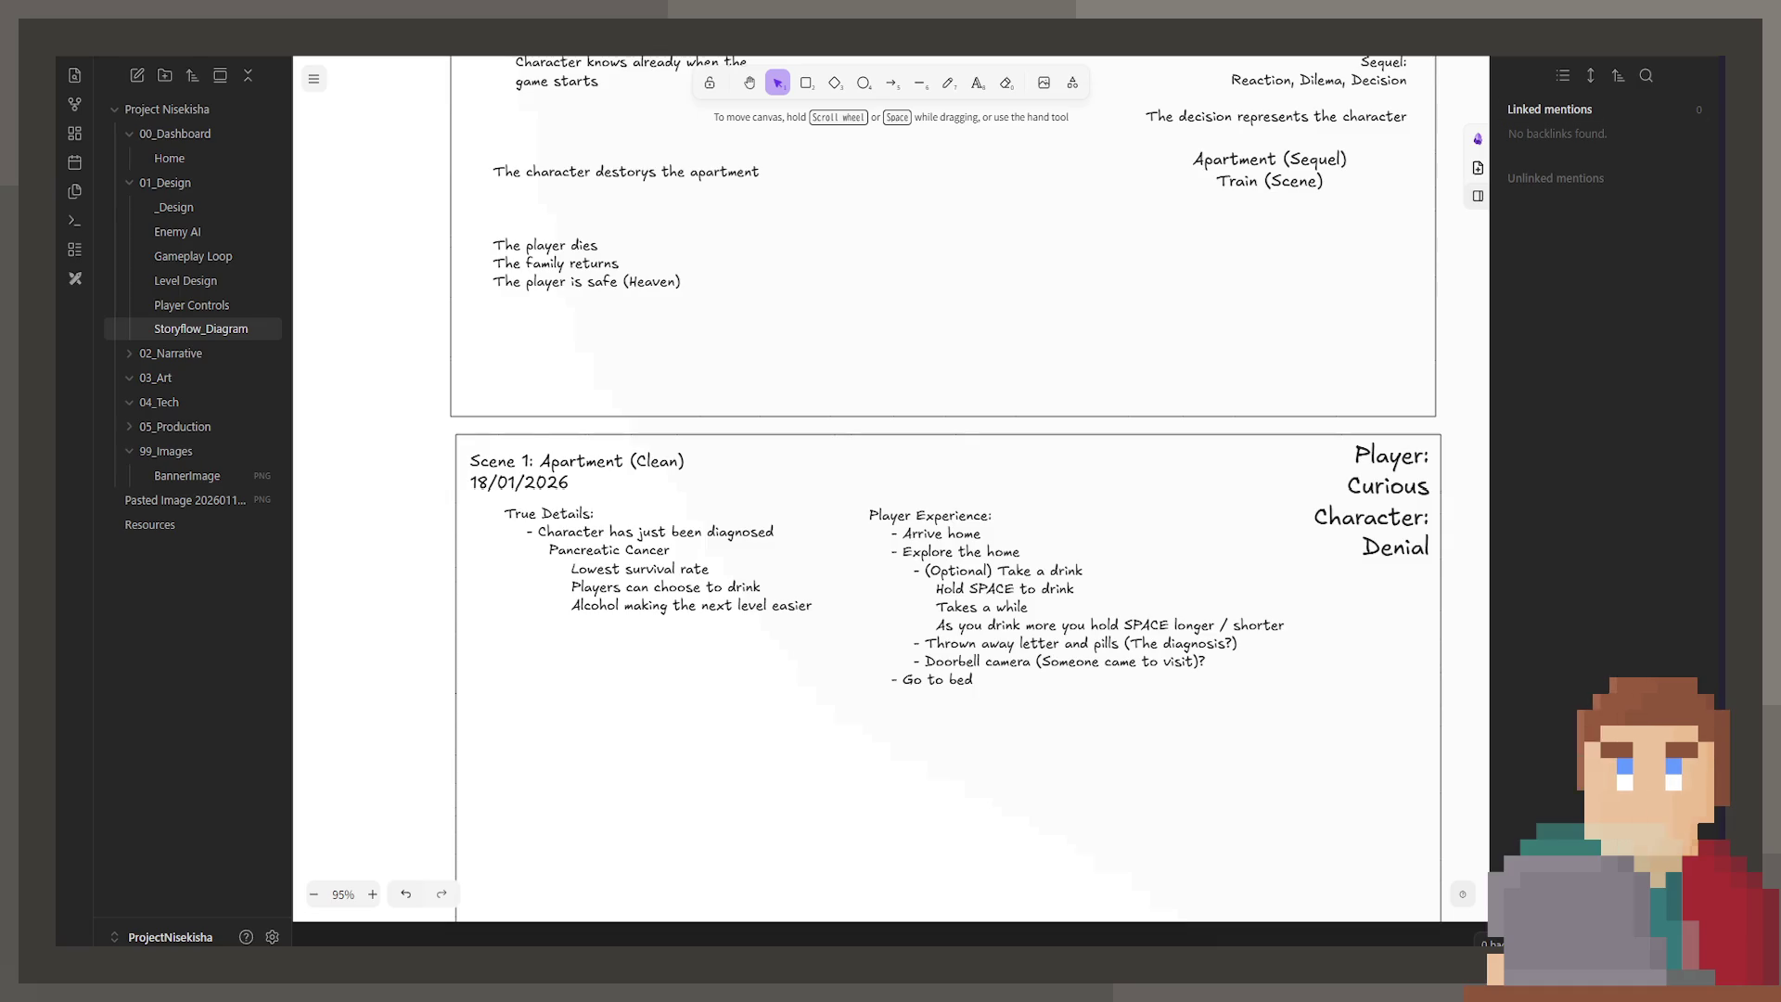
Step: Open the Player Experience text block for editing
{"action": "scroll", "coordinate": [990, 616], "scroll_direction": "down", "scroll_amount": 1}
{"action": "scroll", "coordinate": [990, 616], "scroll_direction": "up", "scroll_amount": 6, "text": "ctrl"}
{"action": "scroll", "coordinate": [991, 617], "scroll_direction": "down", "scroll_amount": 2, "text": "ctrl"}
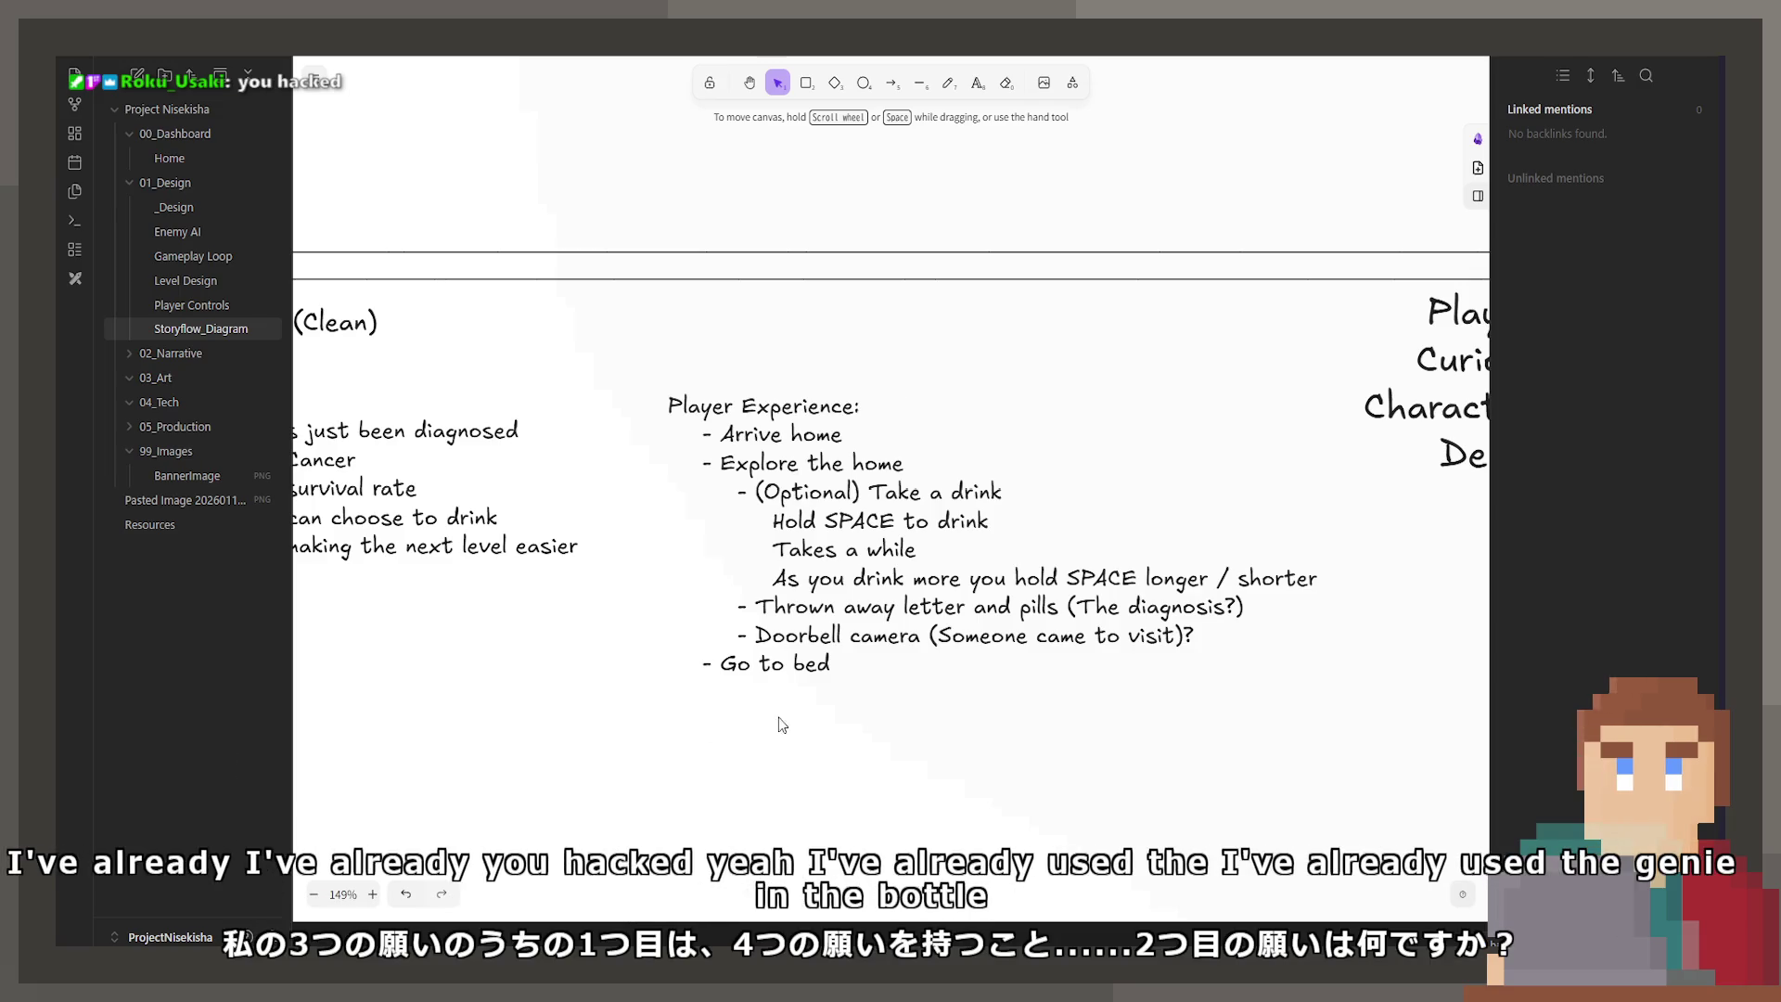
{"action": "left_click", "coordinate": [1034, 637]}
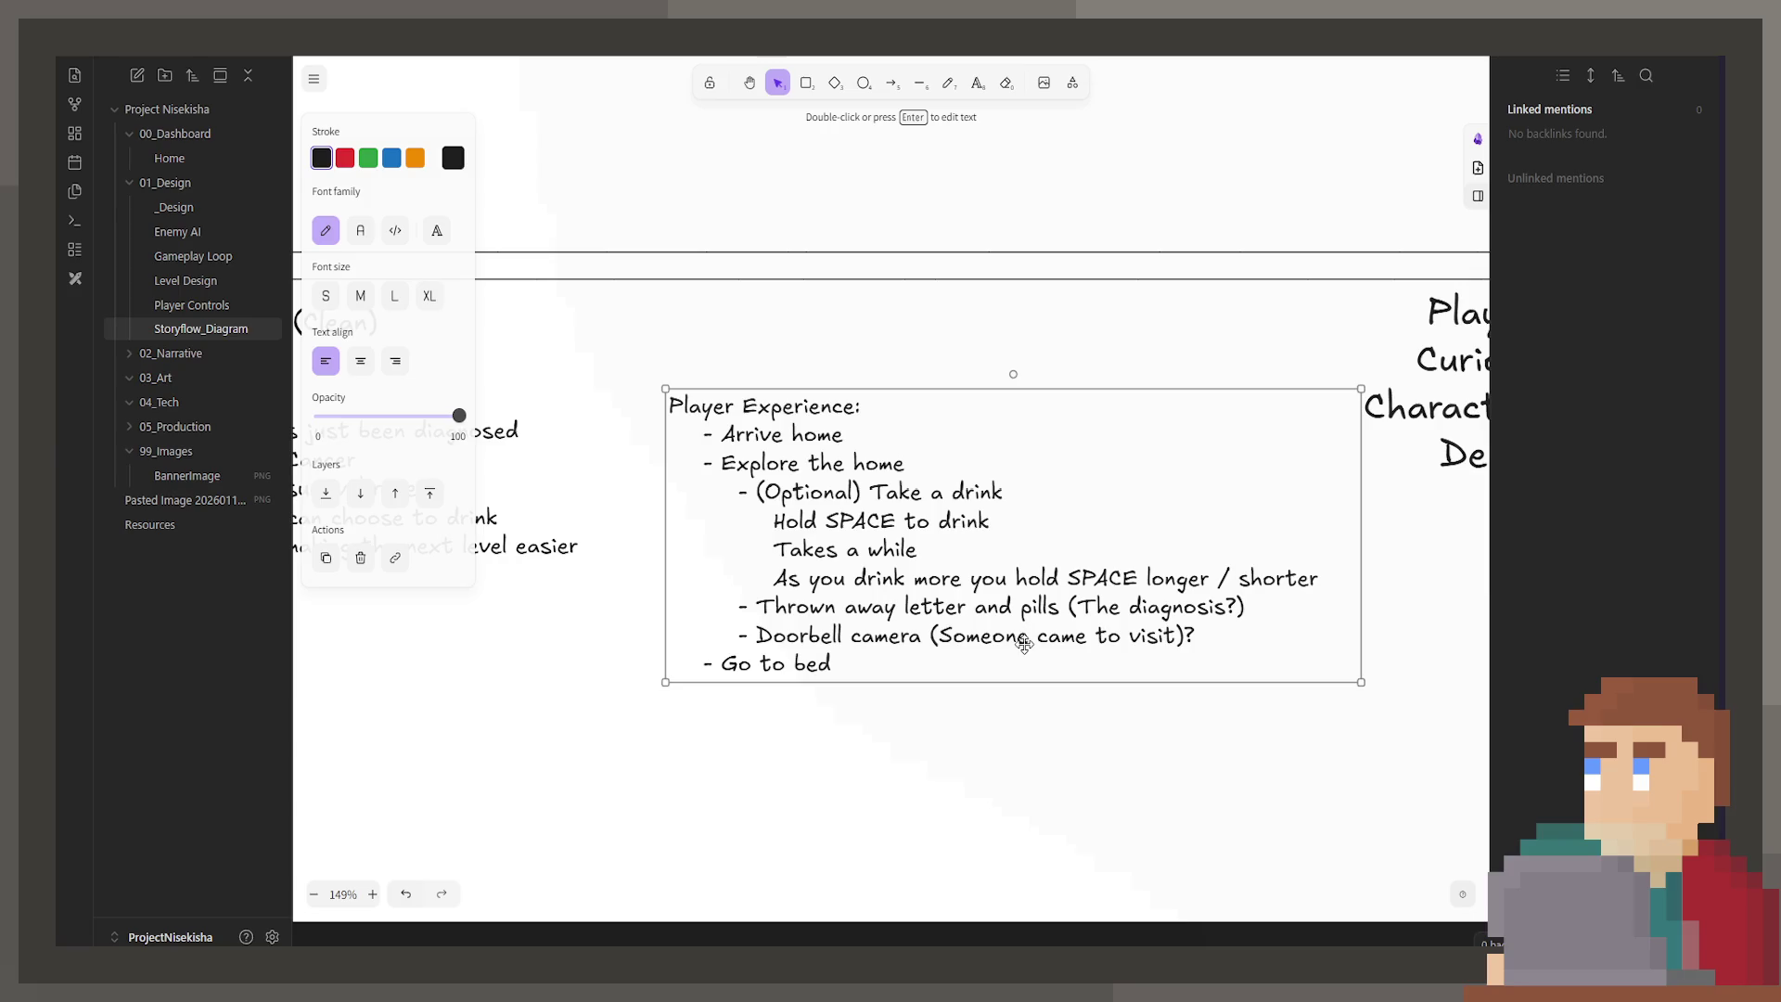
{"action": "double_click", "coordinate": [1020, 647]}
Step: Add a new unindented line after the Doorbell camera item and switch to the SimplyPsychology denial article
{"action": "left_click", "coordinate": [1236, 628]}
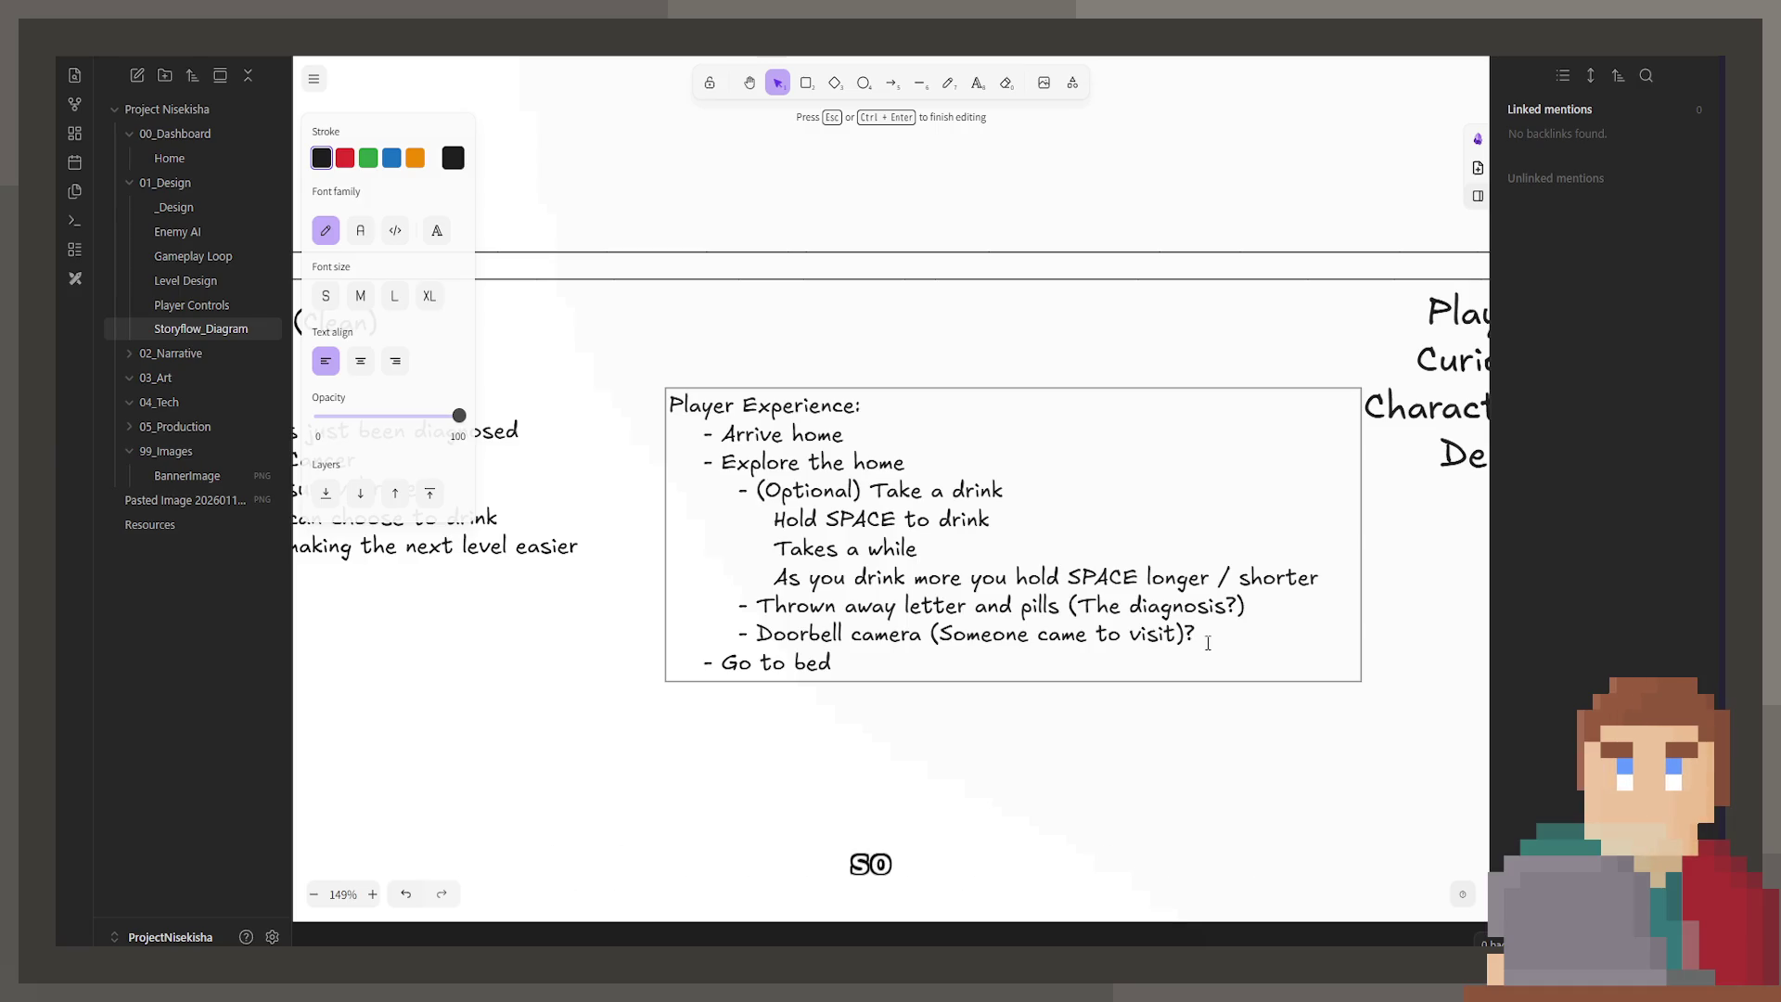
{"action": "key", "text": "Return"}
{"action": "key", "text": "BackSpace"}
{"action": "key", "text": "BackSpace"}
{"action": "key", "text": "BackSpace"}
{"action": "key", "text": "BackSpace"}
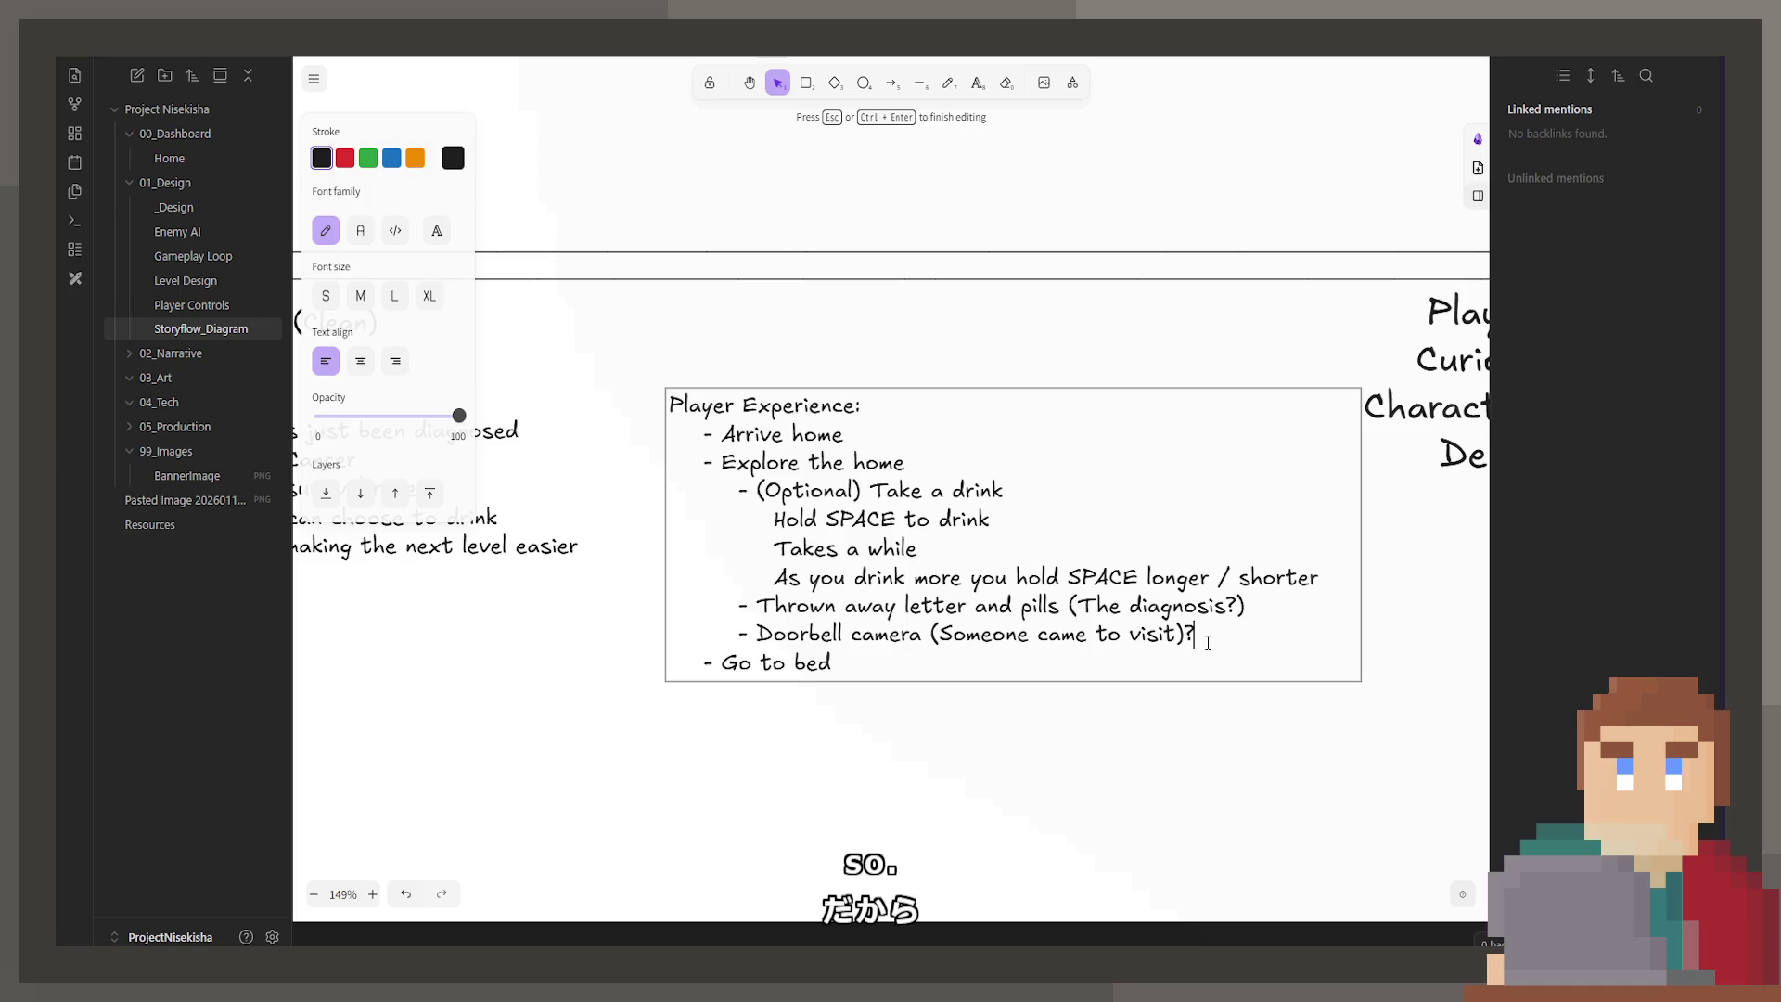
{"action": "key", "text": "alt+Tab"}
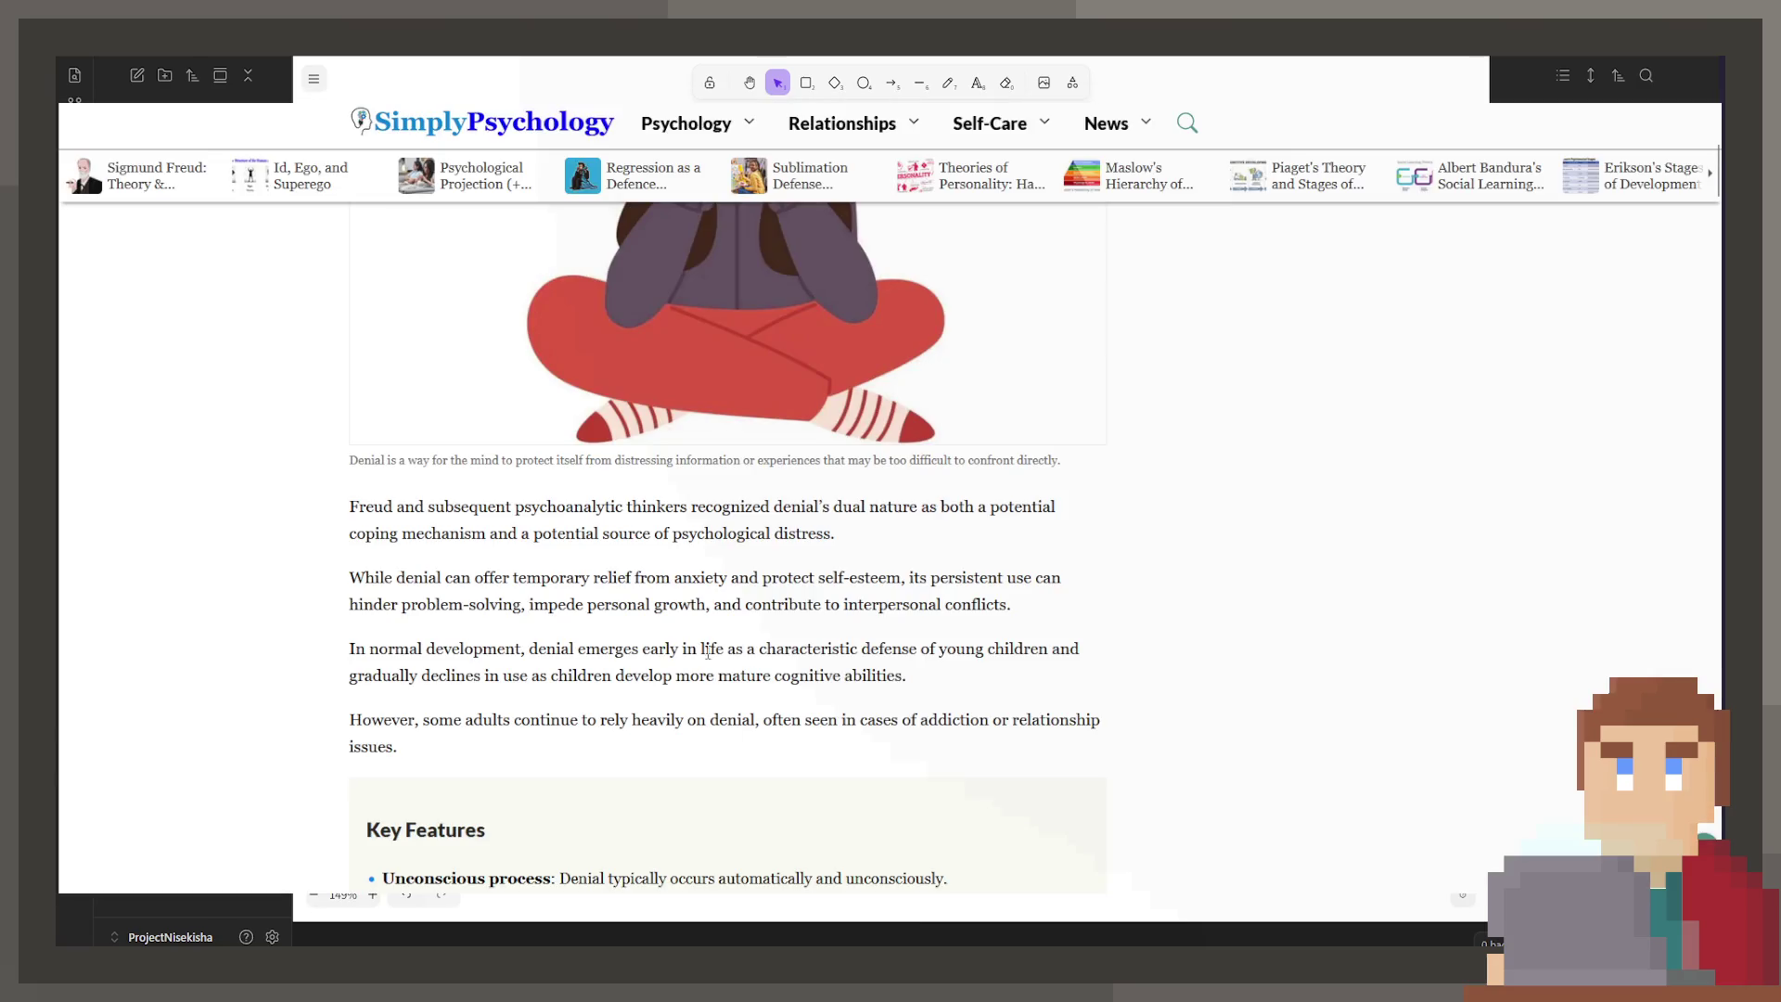
Step: Scroll to the Various forms list, highlighting its description and the Refusing to acknowledge a problem item
{"action": "scroll", "coordinate": [688, 603], "scroll_direction": "down", "scroll_amount": 3}
{"action": "scroll", "coordinate": [682, 576], "scroll_direction": "down", "scroll_amount": 2}
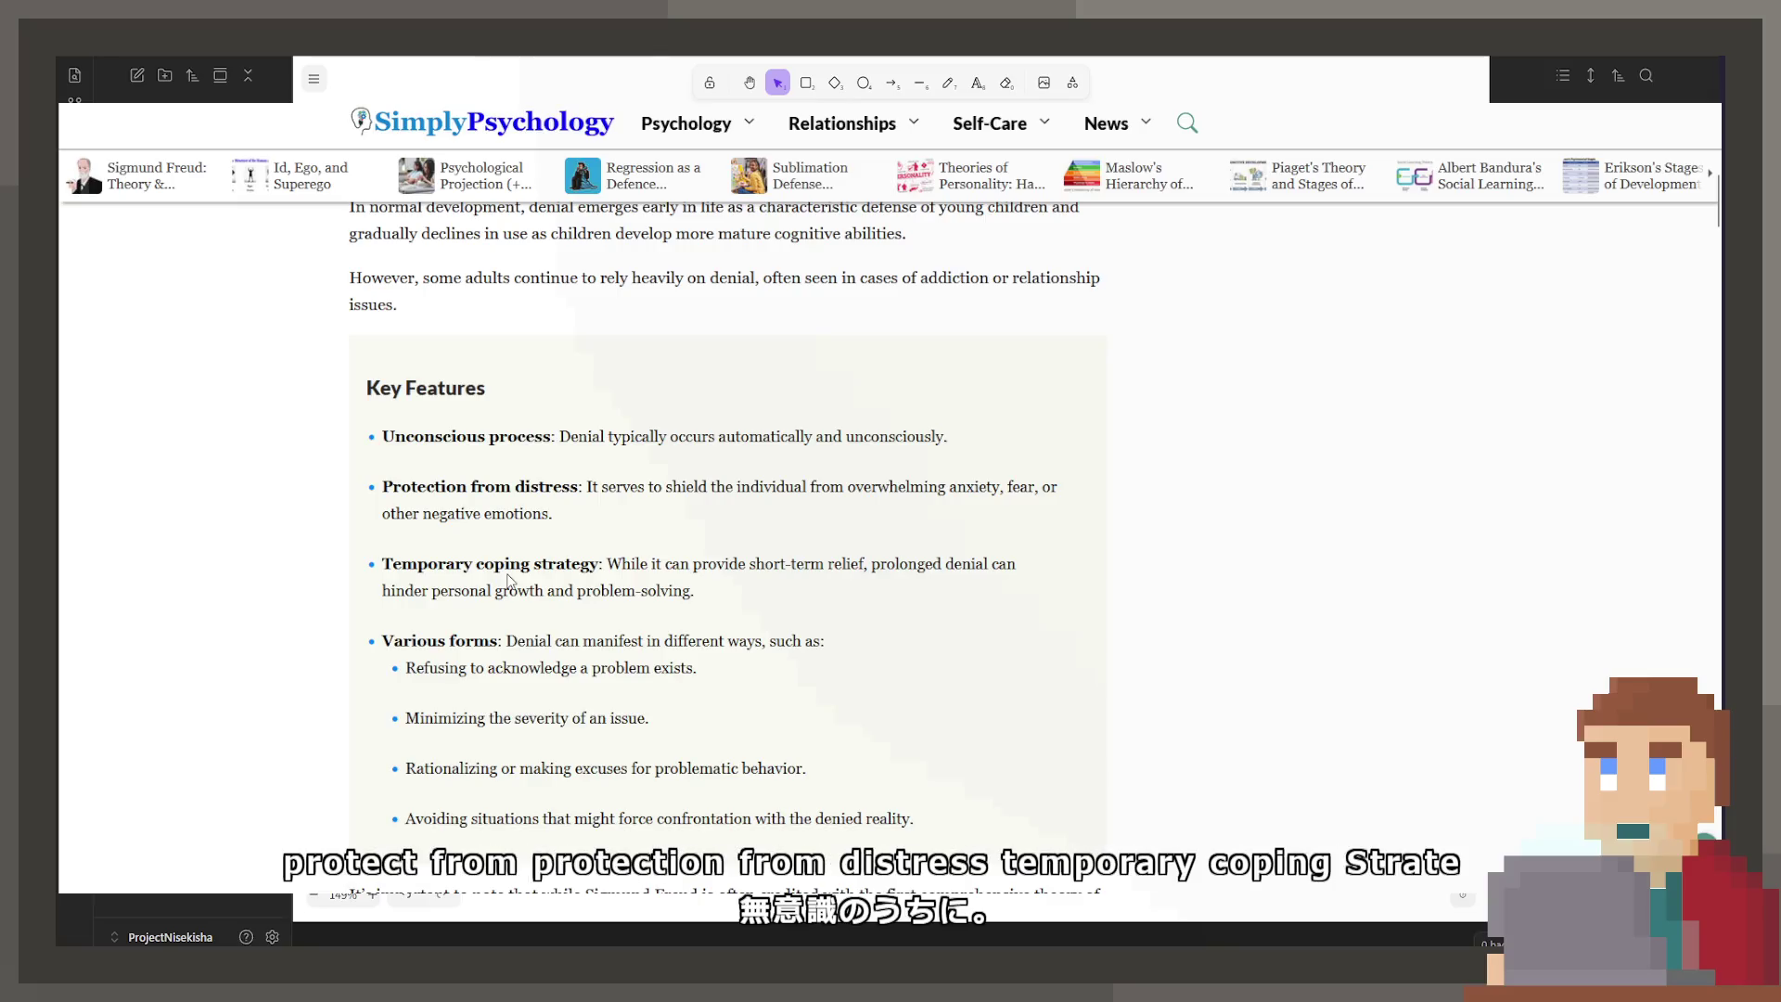
{"action": "scroll", "coordinate": [508, 575], "scroll_direction": "down", "scroll_amount": 1}
{"action": "scroll", "coordinate": [509, 574], "scroll_direction": "down", "scroll_amount": 1}
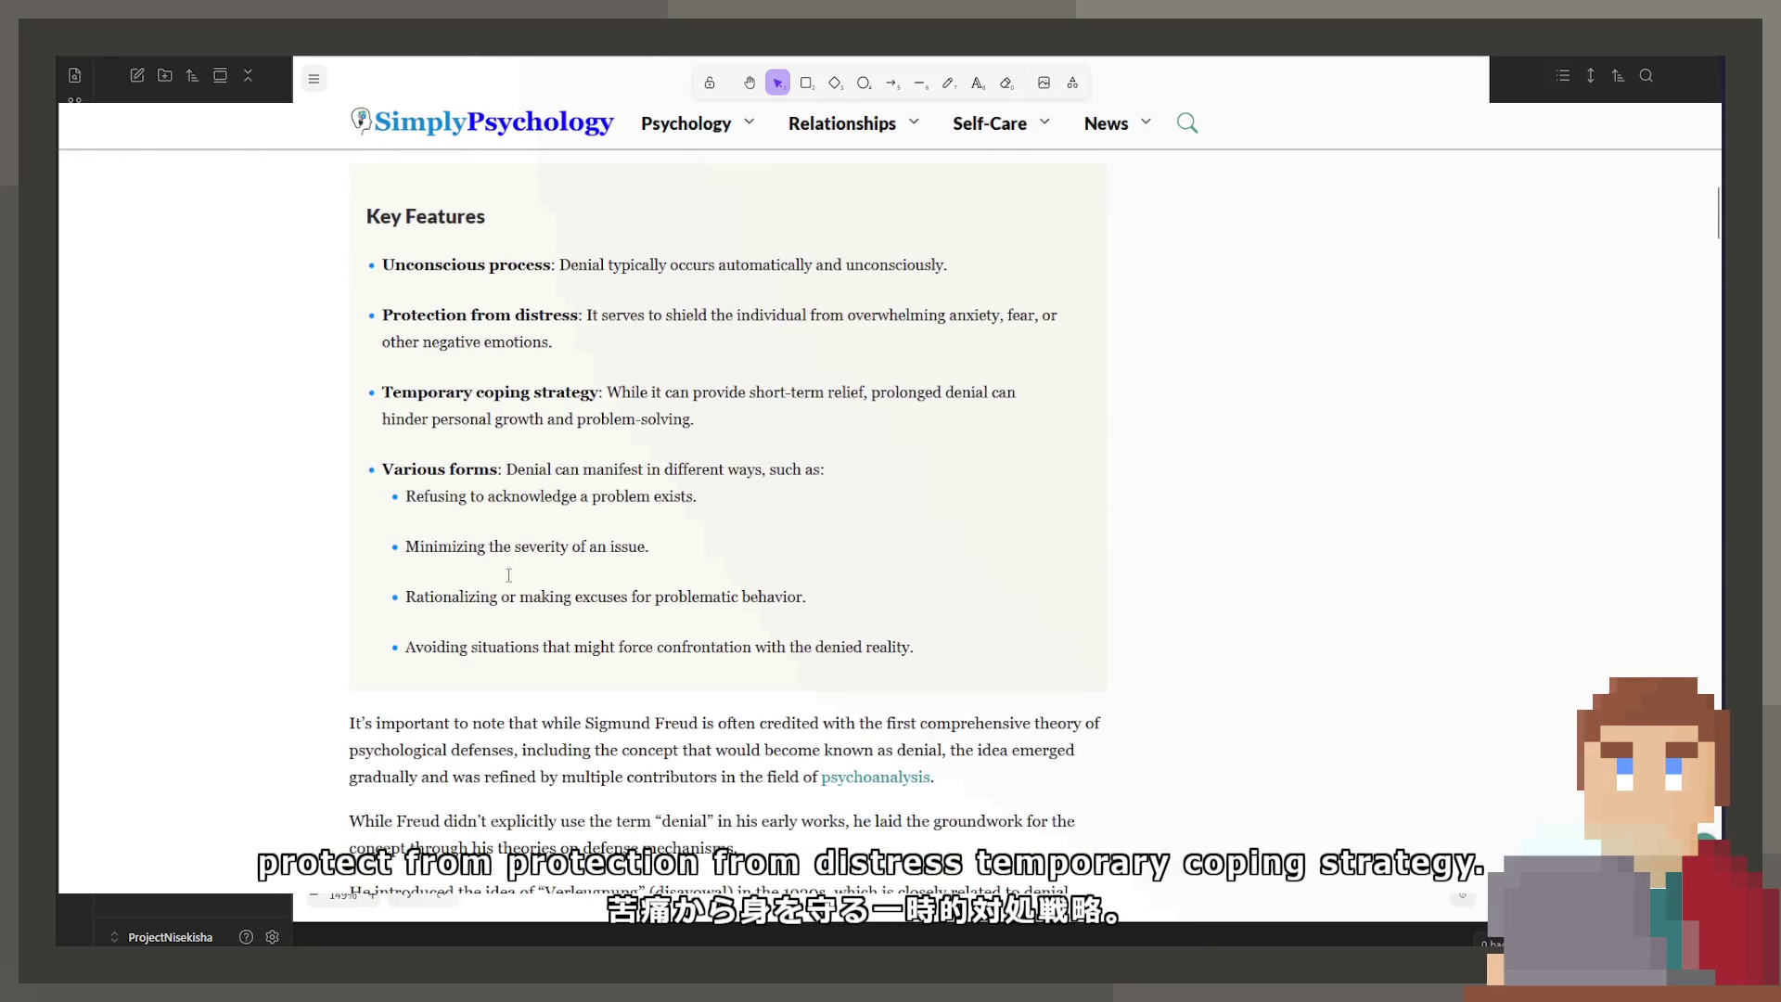
{"action": "left_click_drag", "start_coordinate": [517, 464], "coordinate": [785, 464]}
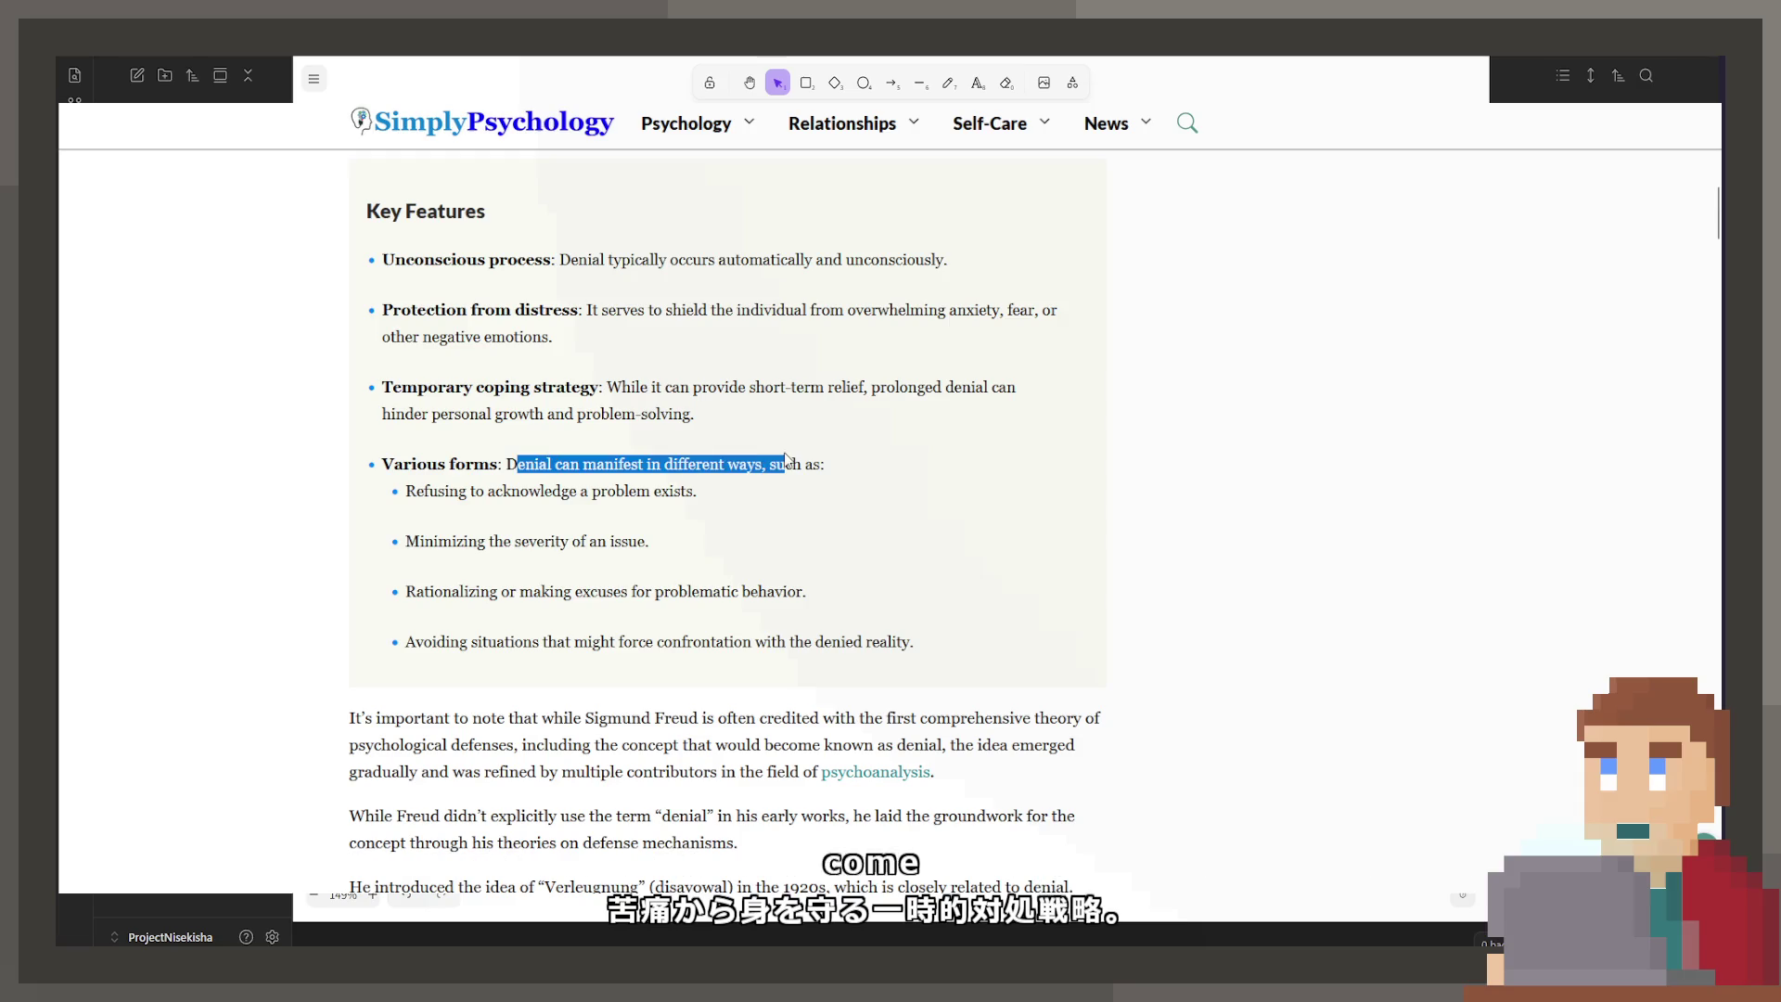
{"action": "left_click_drag", "start_coordinate": [406, 491], "coordinate": [697, 491]}
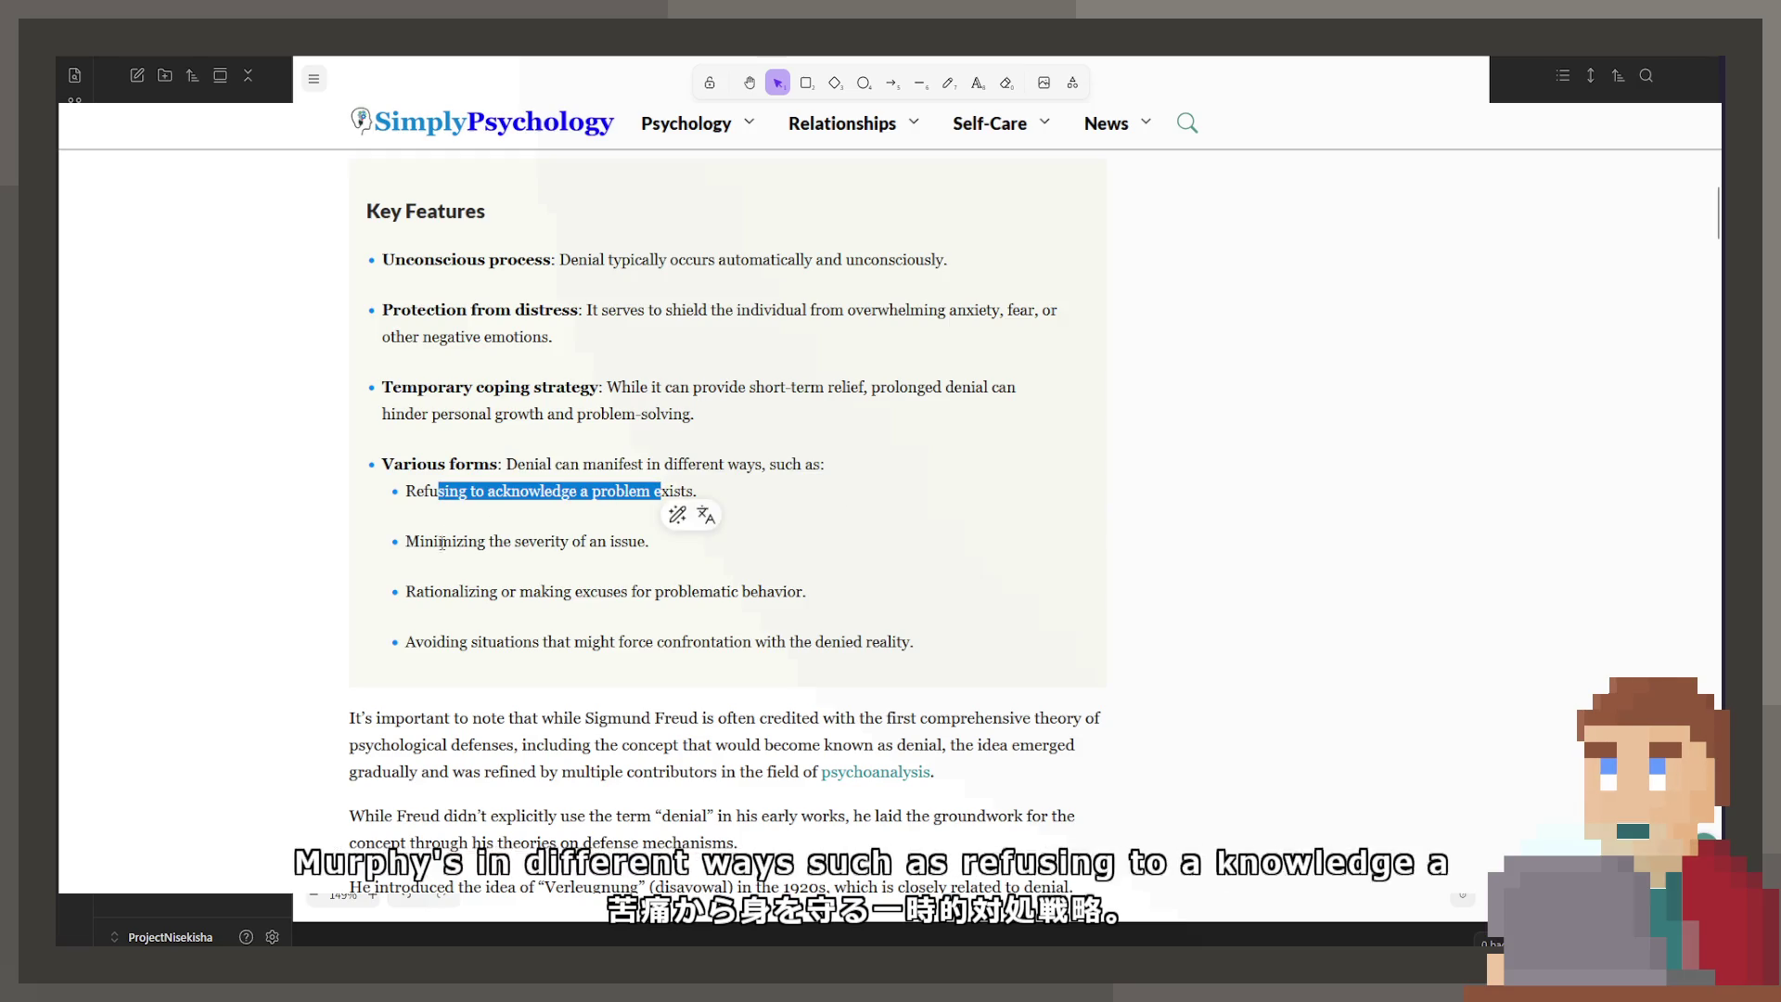
{"action": "left_click", "coordinate": [652, 550]}
Step: Highlight the Rationalizing item, read on to How Does Denial Work?, and return to the diagram
{"action": "mouse_move", "coordinate": [651, 548]}
{"action": "left_mouse_down"}
{"action": "mouse_move", "coordinate": [413, 548]}
{"action": "mouse_move", "coordinate": [413, 591]}
{"action": "mouse_move", "coordinate": [807, 592]}
{"action": "left_mouse_up"}
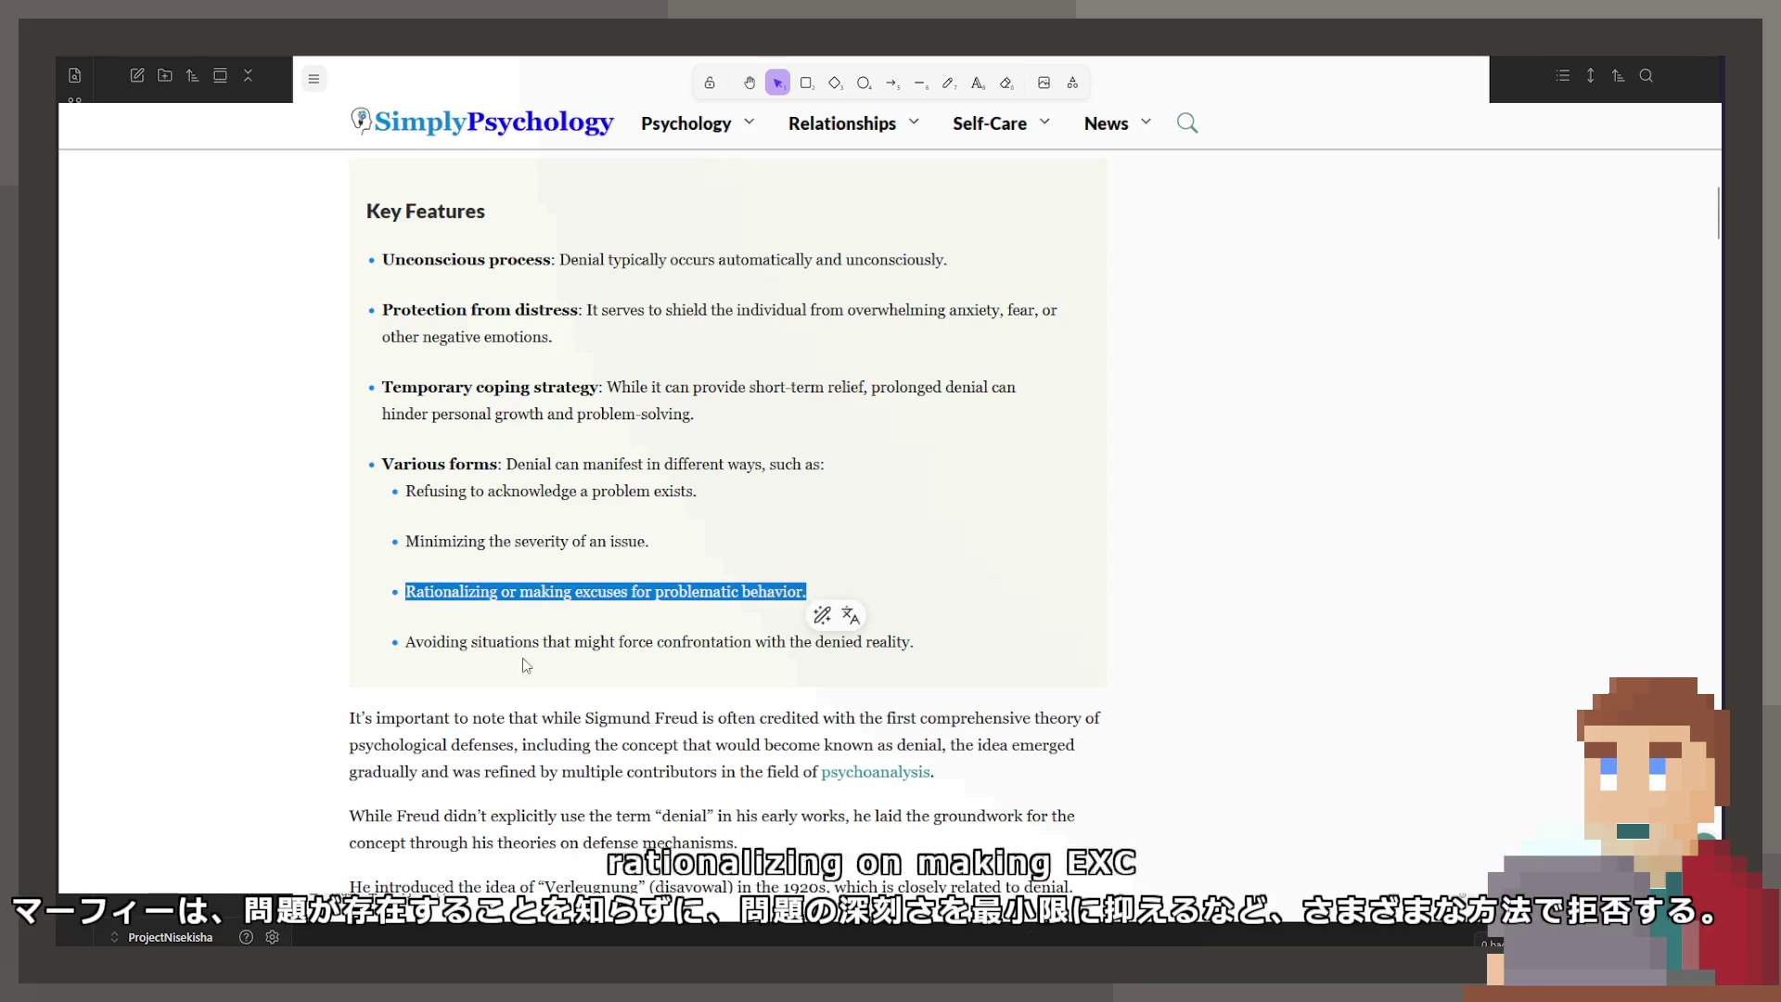
{"action": "left_click_drag", "start_coordinate": [406, 641], "coordinate": [932, 639]}
{"action": "left_click", "coordinate": [883, 596]}
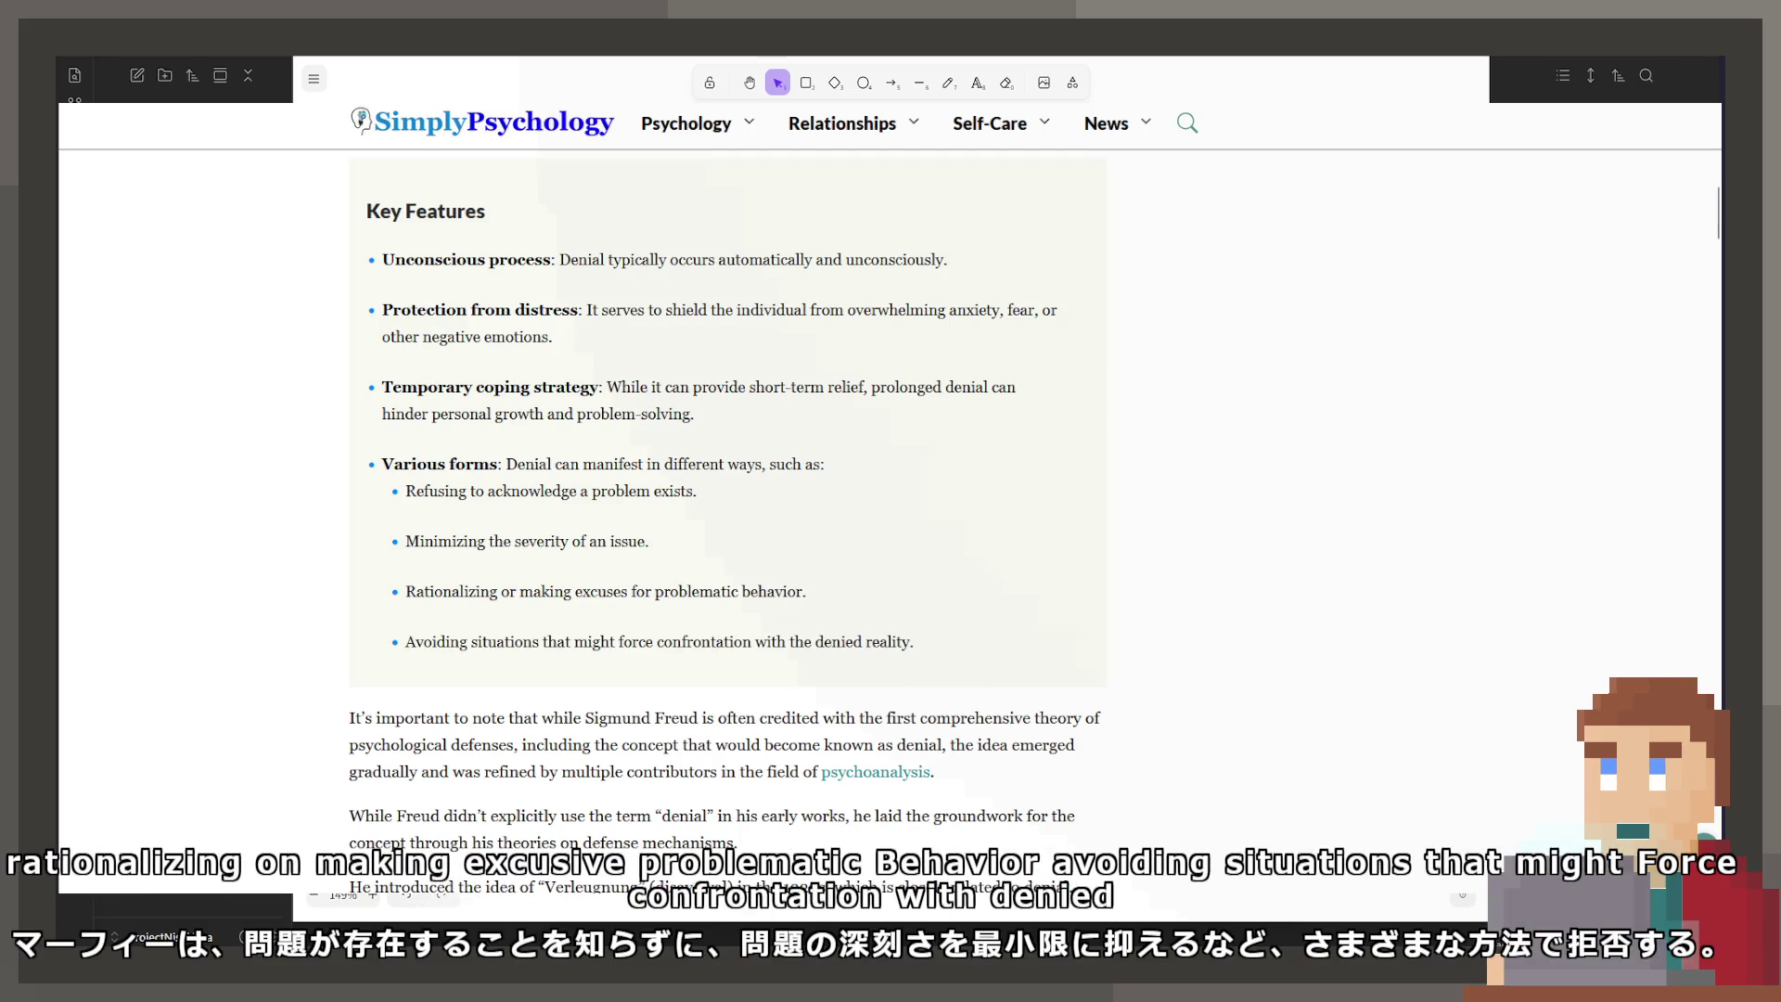
{"action": "scroll", "coordinate": [1109, 583], "scroll_direction": "down", "scroll_amount": 1}
{"action": "scroll", "coordinate": [1108, 583], "scroll_direction": "down", "scroll_amount": 7}
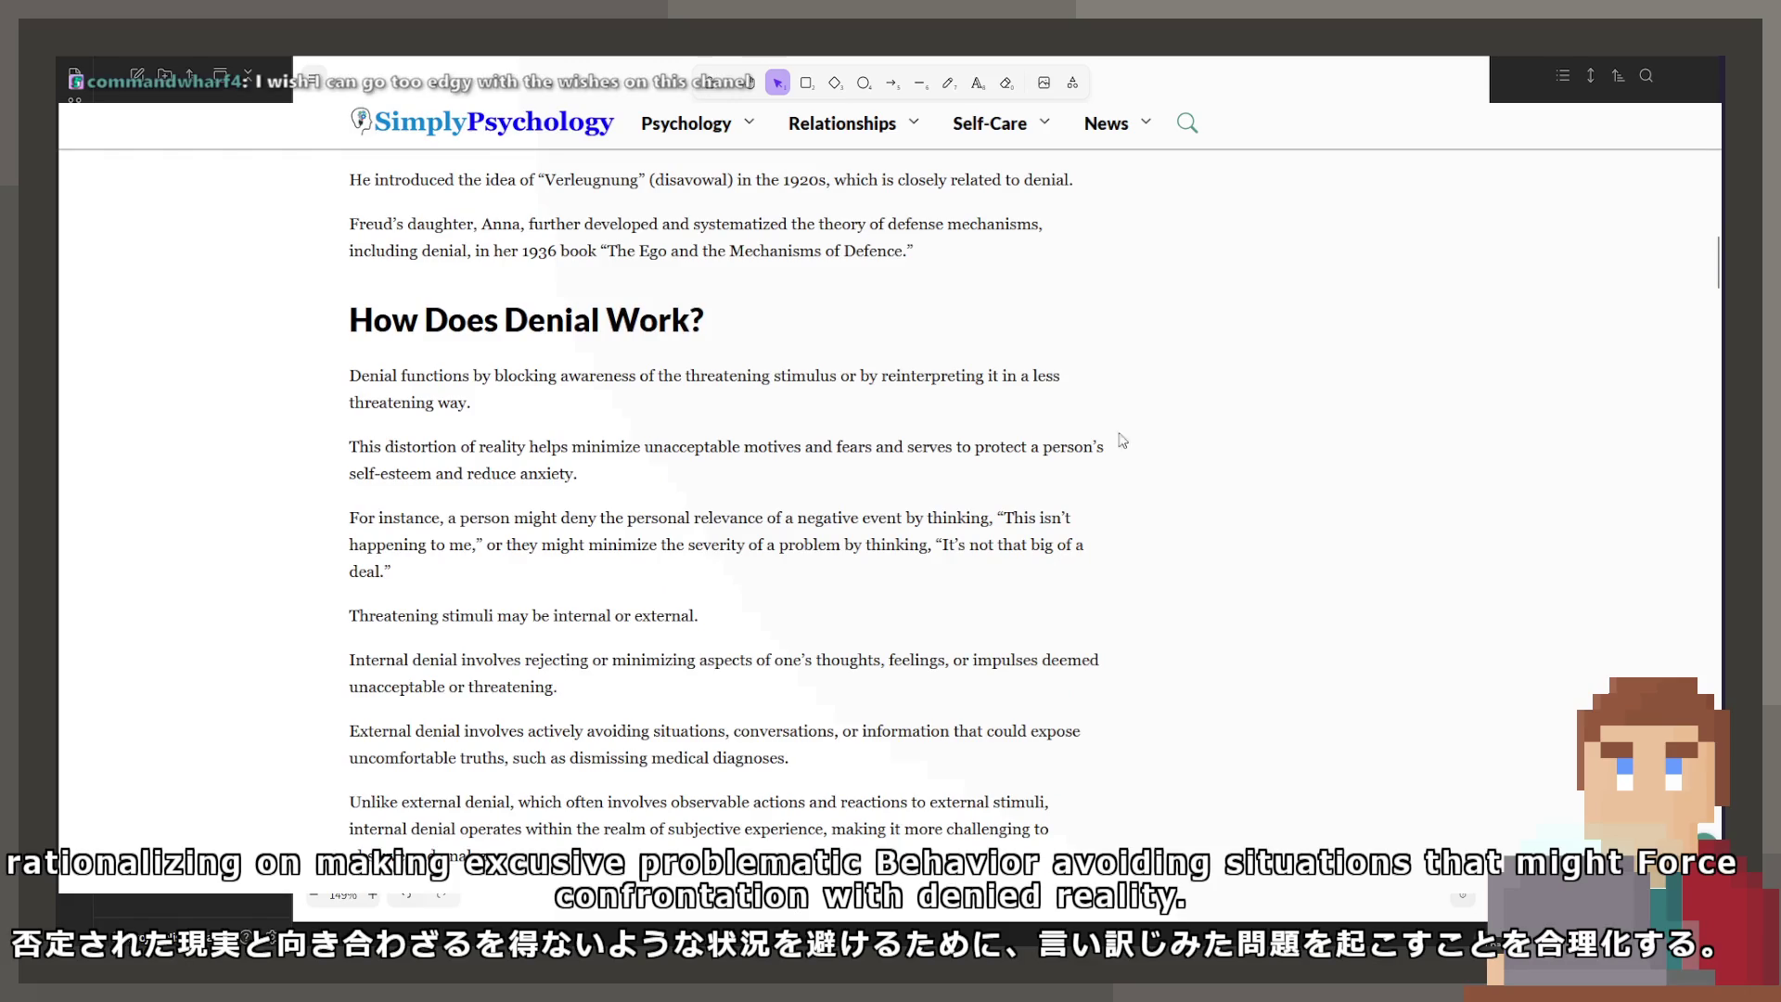
{"action": "key", "text": "alt+Tab"}
Step: Replace 'The diagnosis?' with 'Follow-up appointment' in the Thrown away letter and pills line
{"action": "double_click", "coordinate": [961, 608]}
{"action": "key", "text": "ctrl+a"}
{"action": "left_click", "coordinate": [961, 609]}
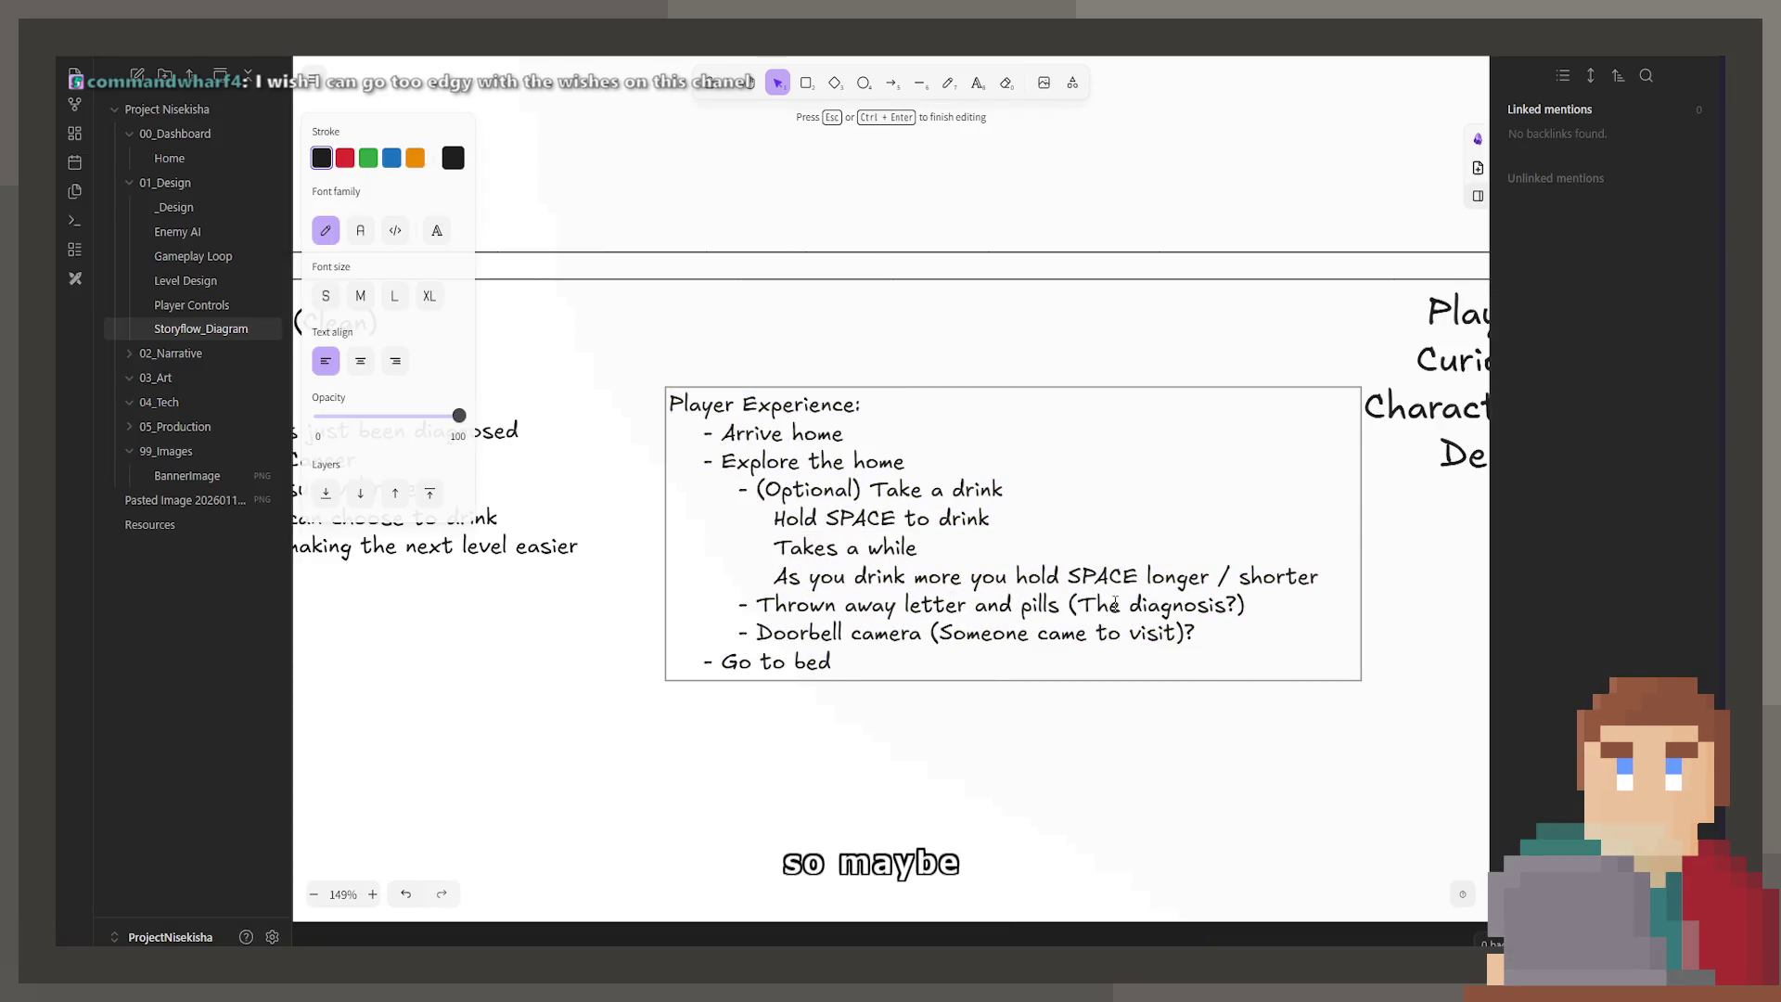
{"action": "left_click_drag", "start_coordinate": [1074, 606], "coordinate": [1243, 609]}
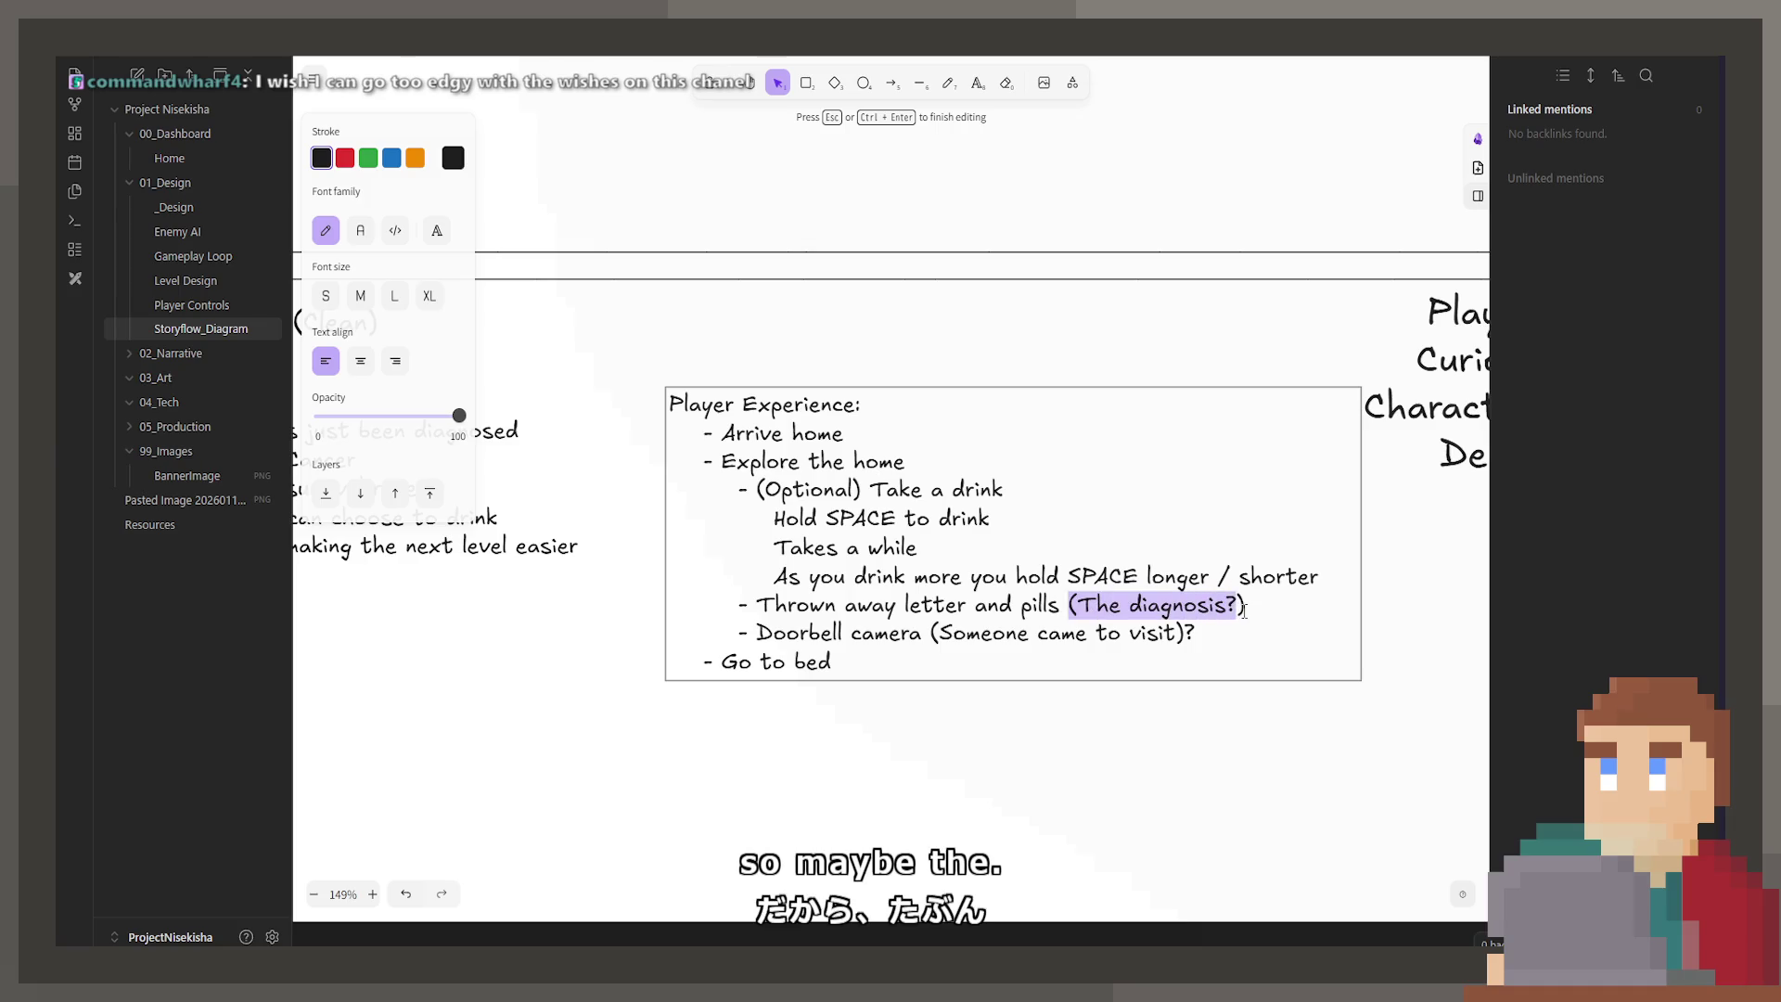
{"action": "type", "text": "Follow-up"}
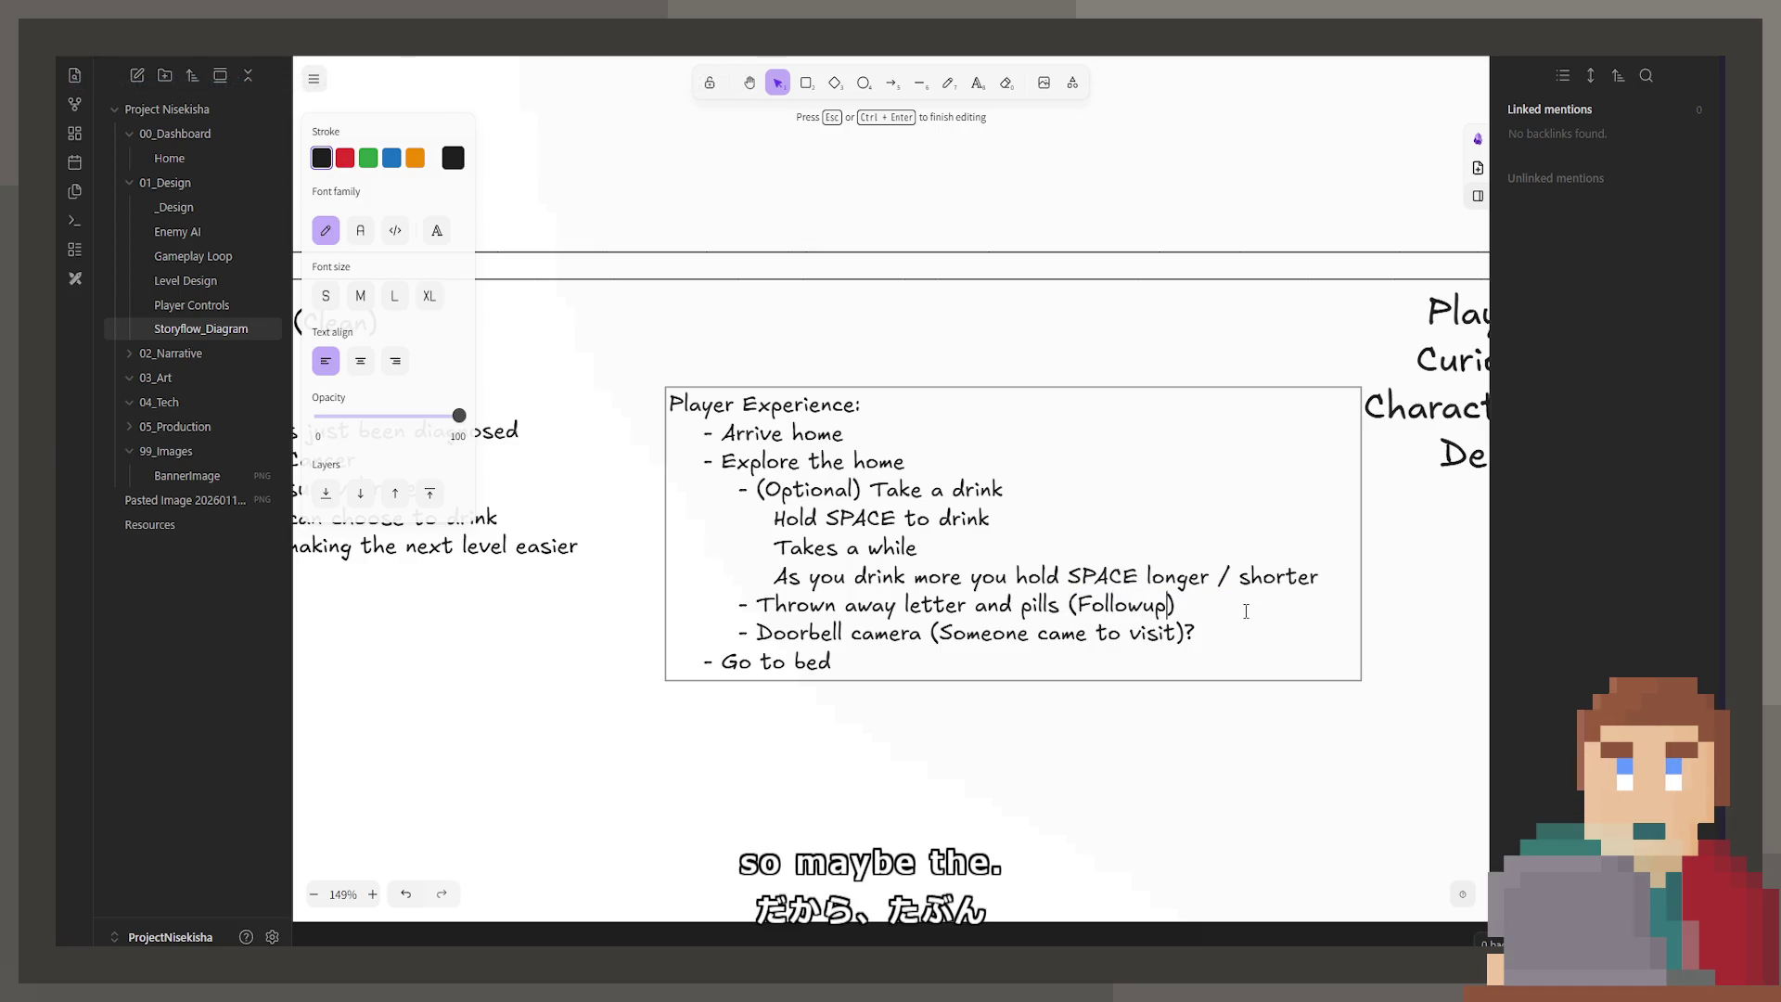
{"action": "type", "text": " appointment"}
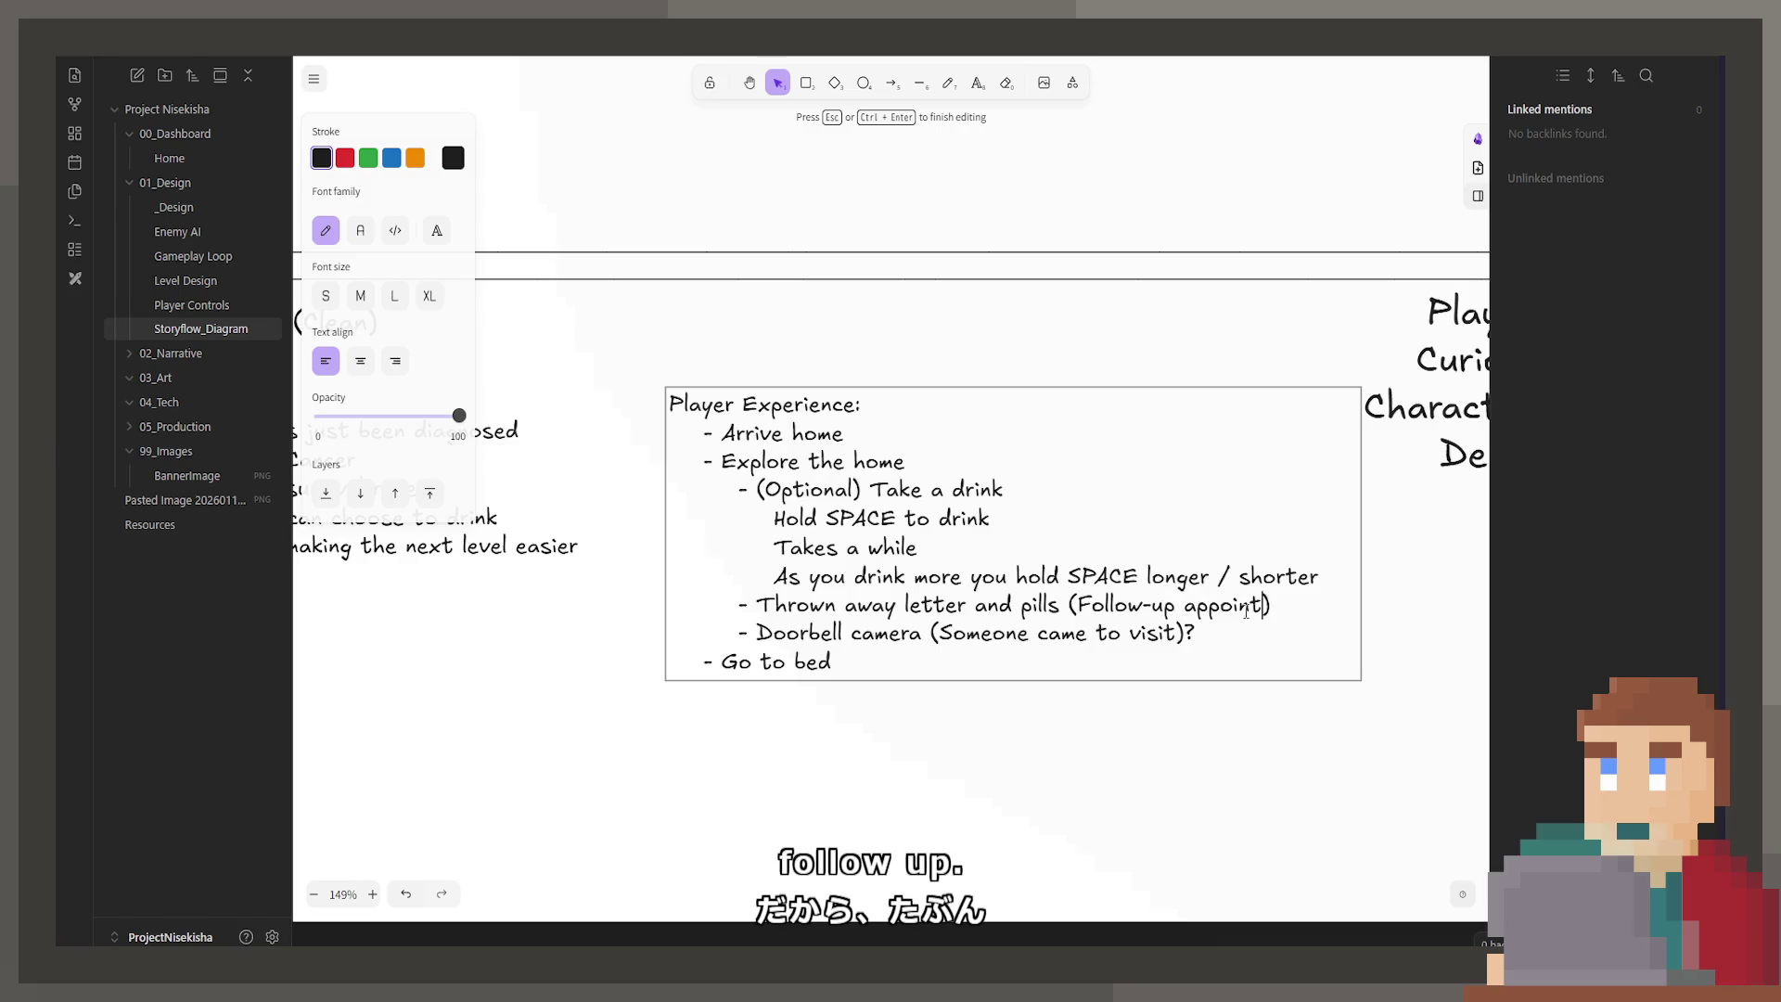
{"action": "left_click", "coordinate": [1155, 707]}
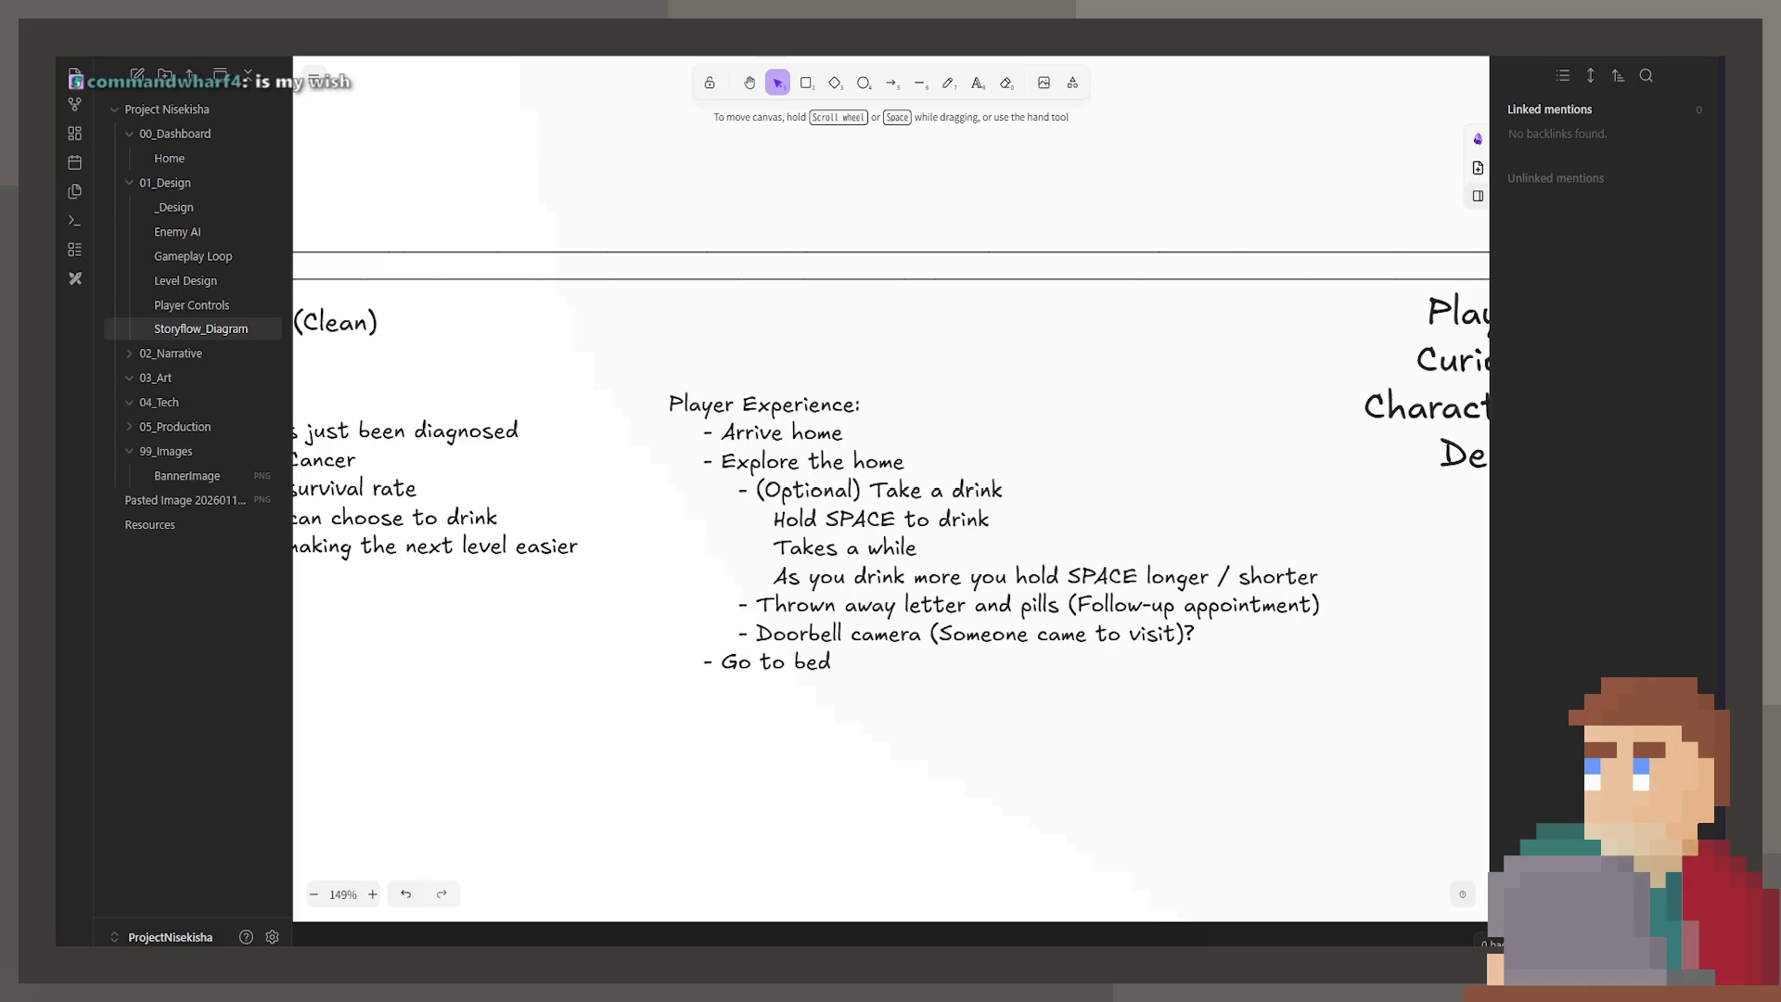
{"action": "left_click", "coordinate": [1002, 655]}
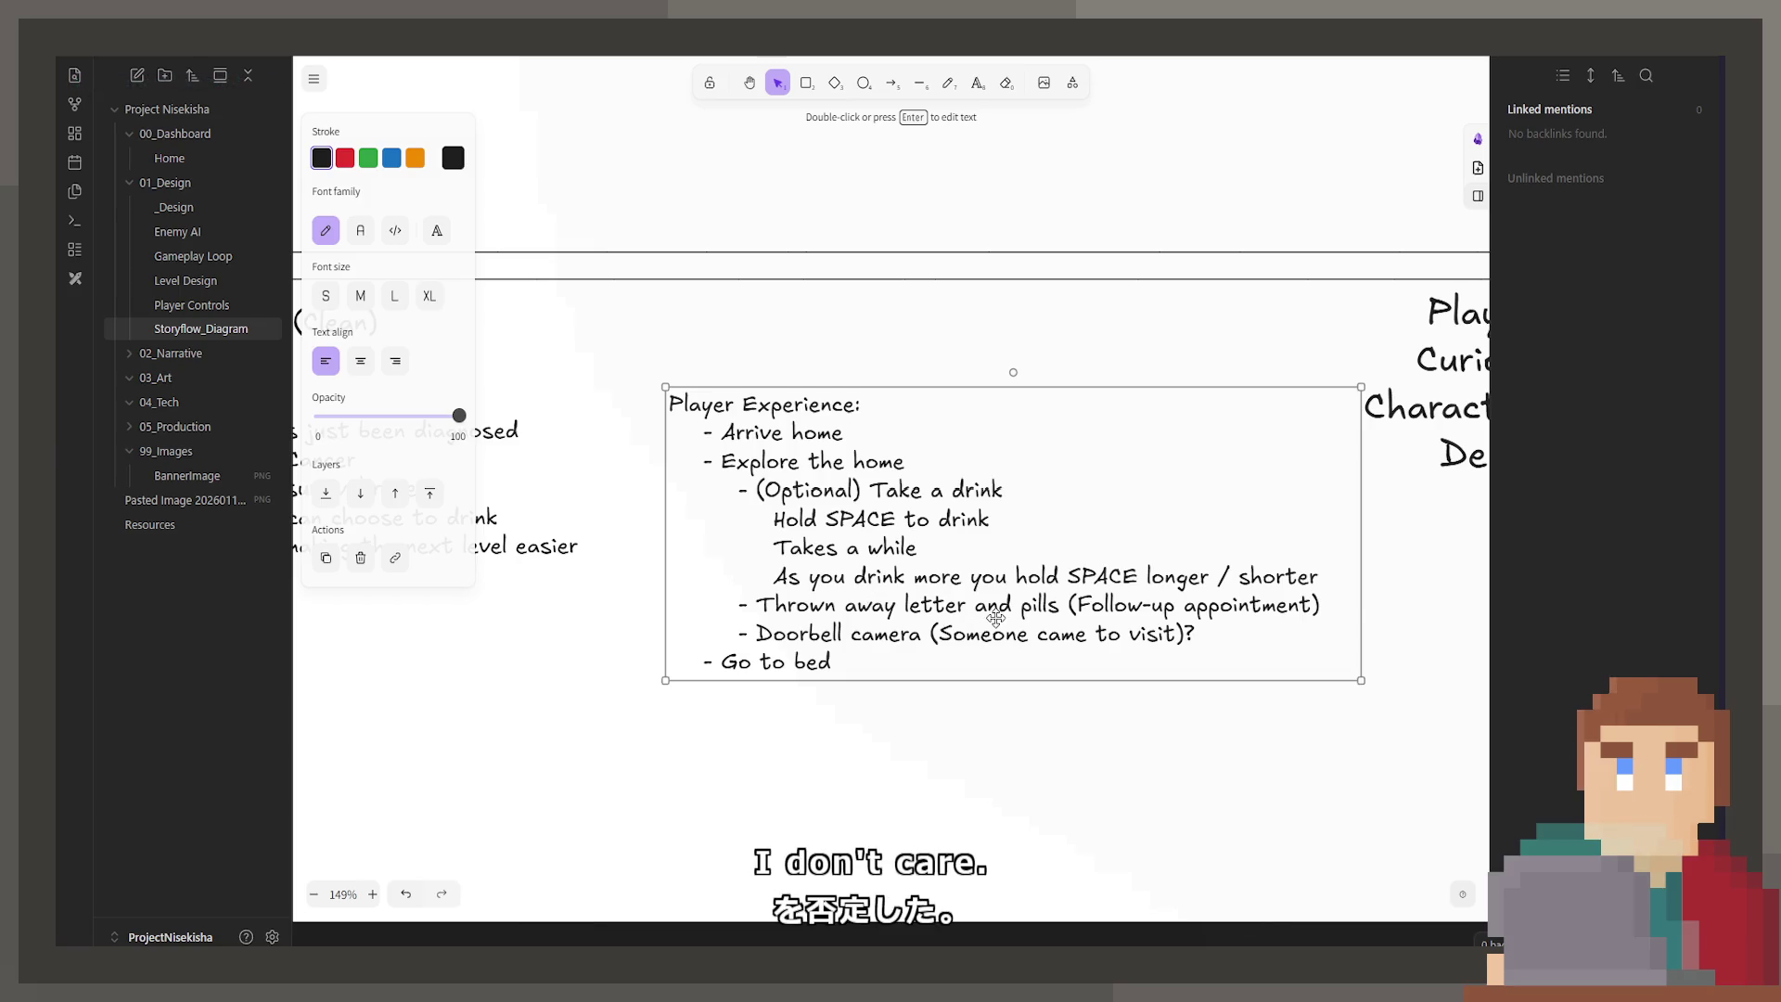
{"action": "key", "text": "Return"}
{"action": "left_click", "coordinate": [1091, 610]}
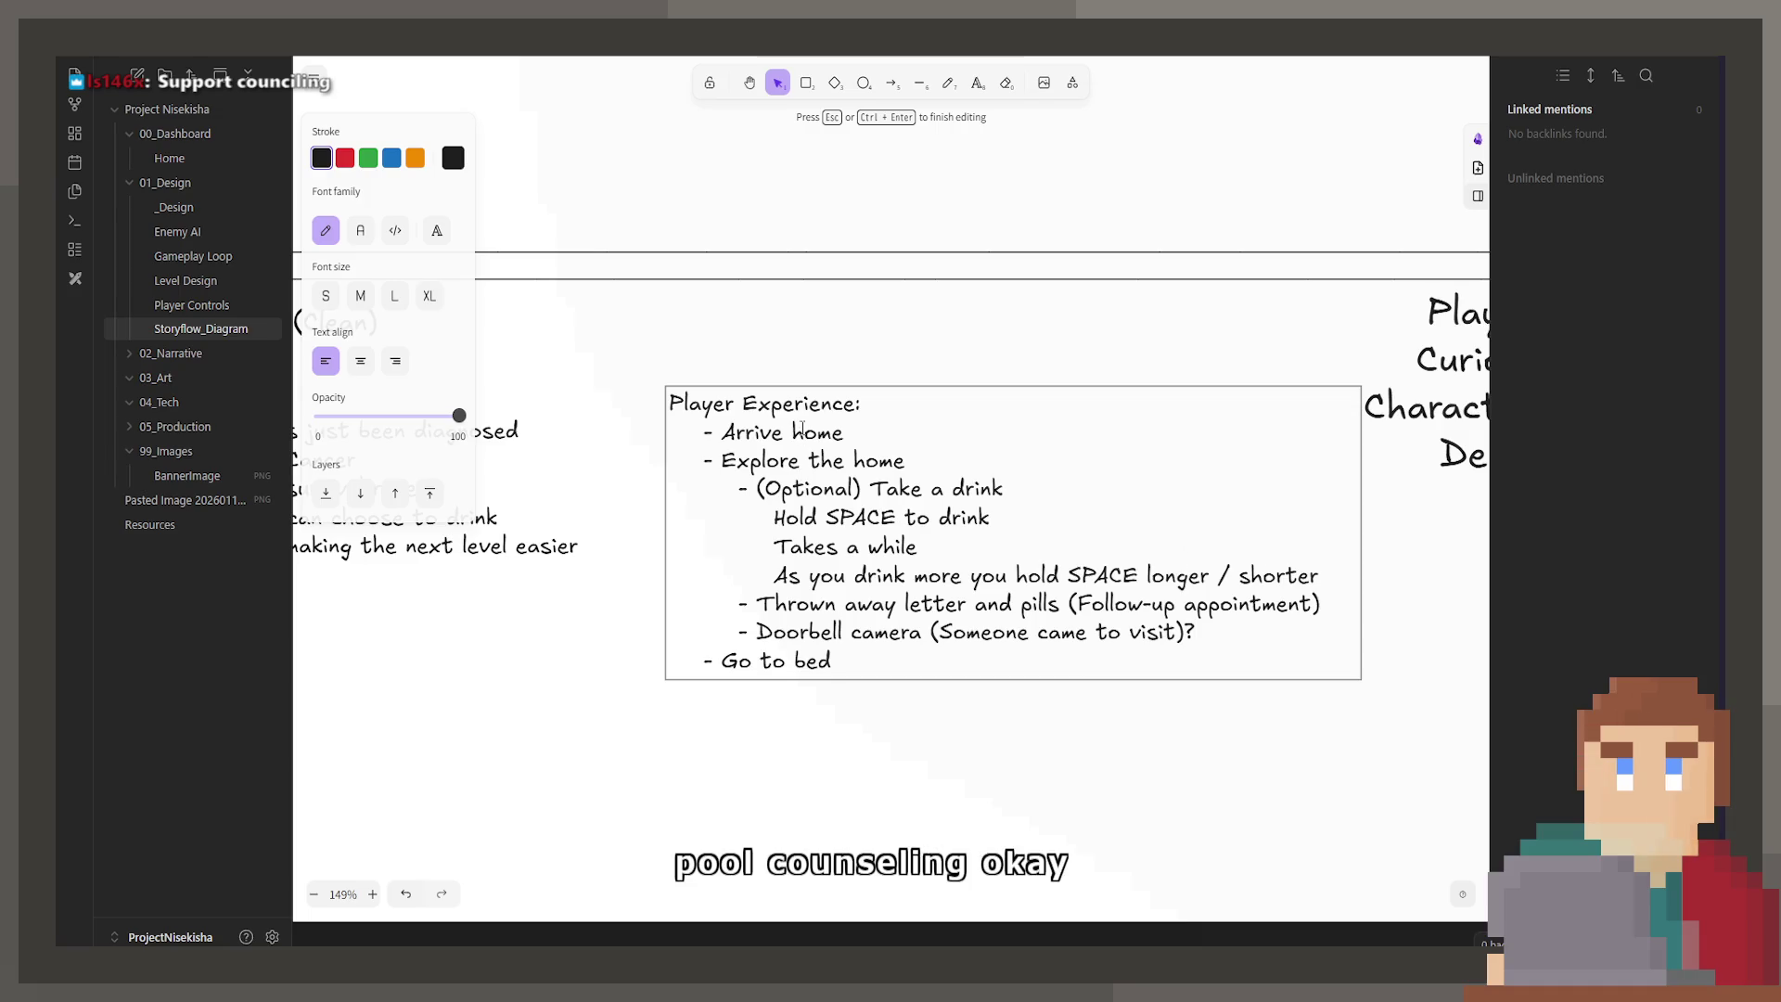
{"action": "key", "text": "Escape"}
{"action": "scroll", "coordinate": [782, 464], "scroll_direction": "down", "scroll_amount": 10}
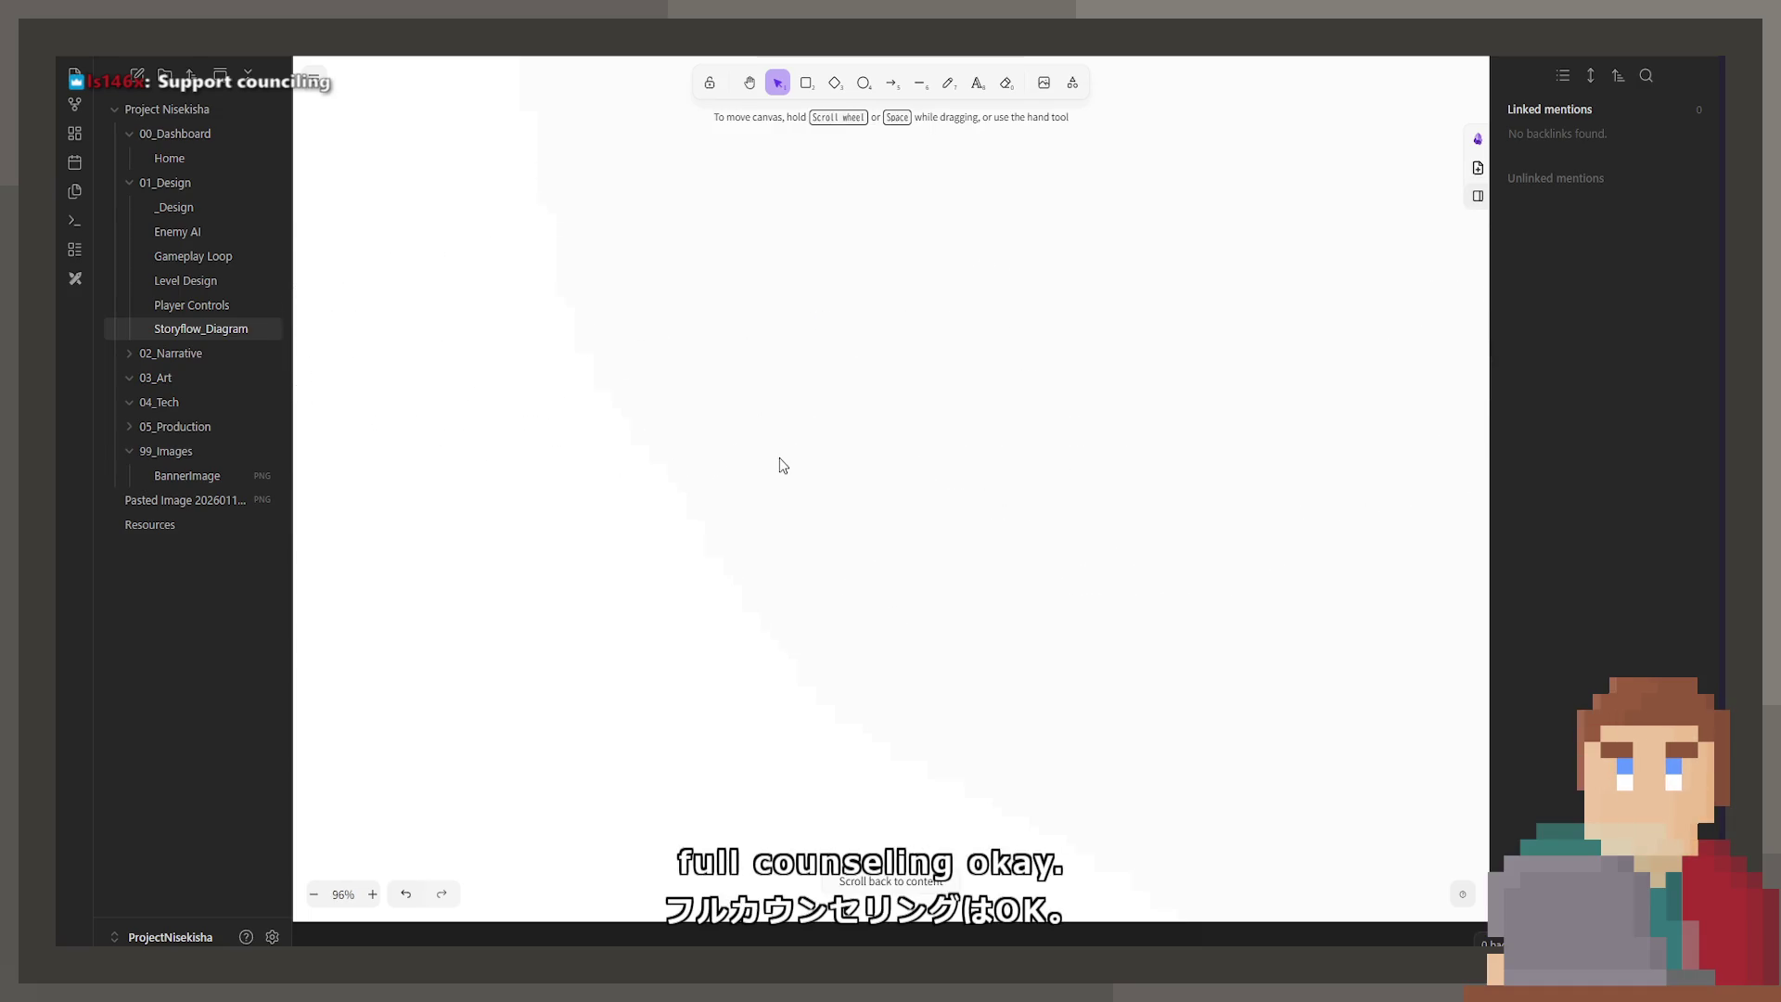
{"action": "left_click", "coordinate": [878, 882]}
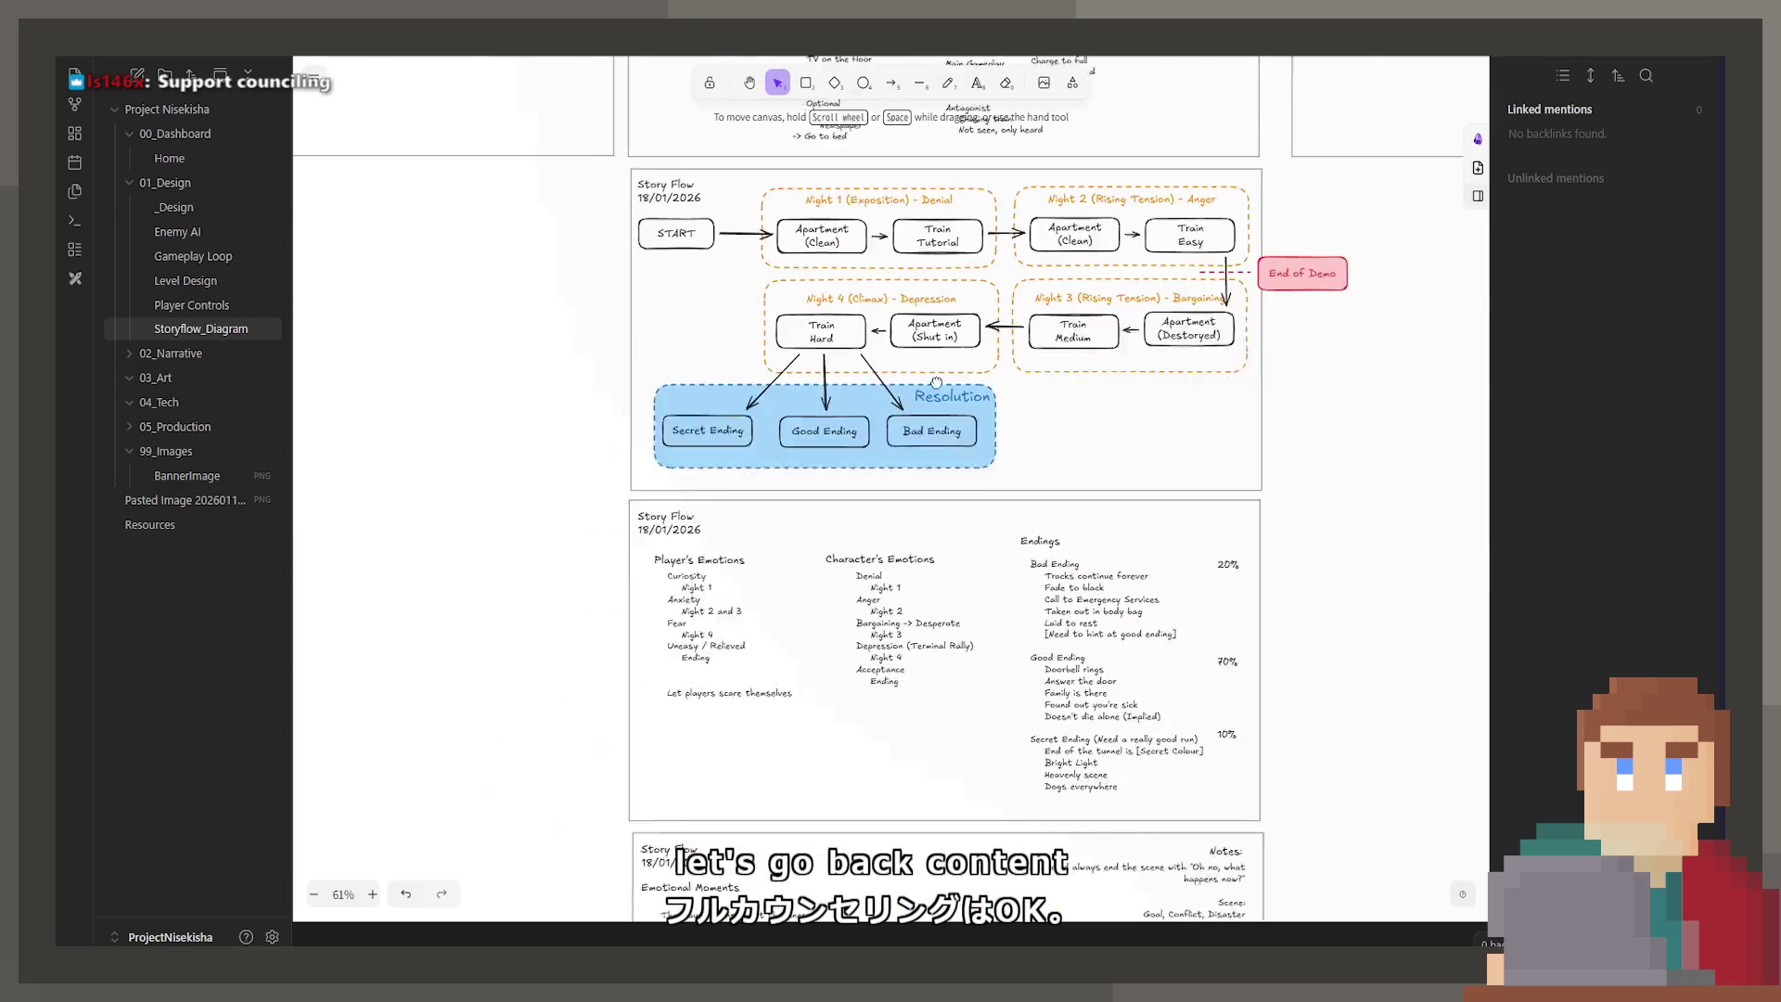
Step: Add the line 'Offered support councilling' at the end of the True Details list
{"action": "scroll", "coordinate": [928, 286], "scroll_direction": "down", "scroll_amount": 5}
{"action": "scroll", "coordinate": [1093, 456], "scroll_direction": "up", "scroll_amount": 5}
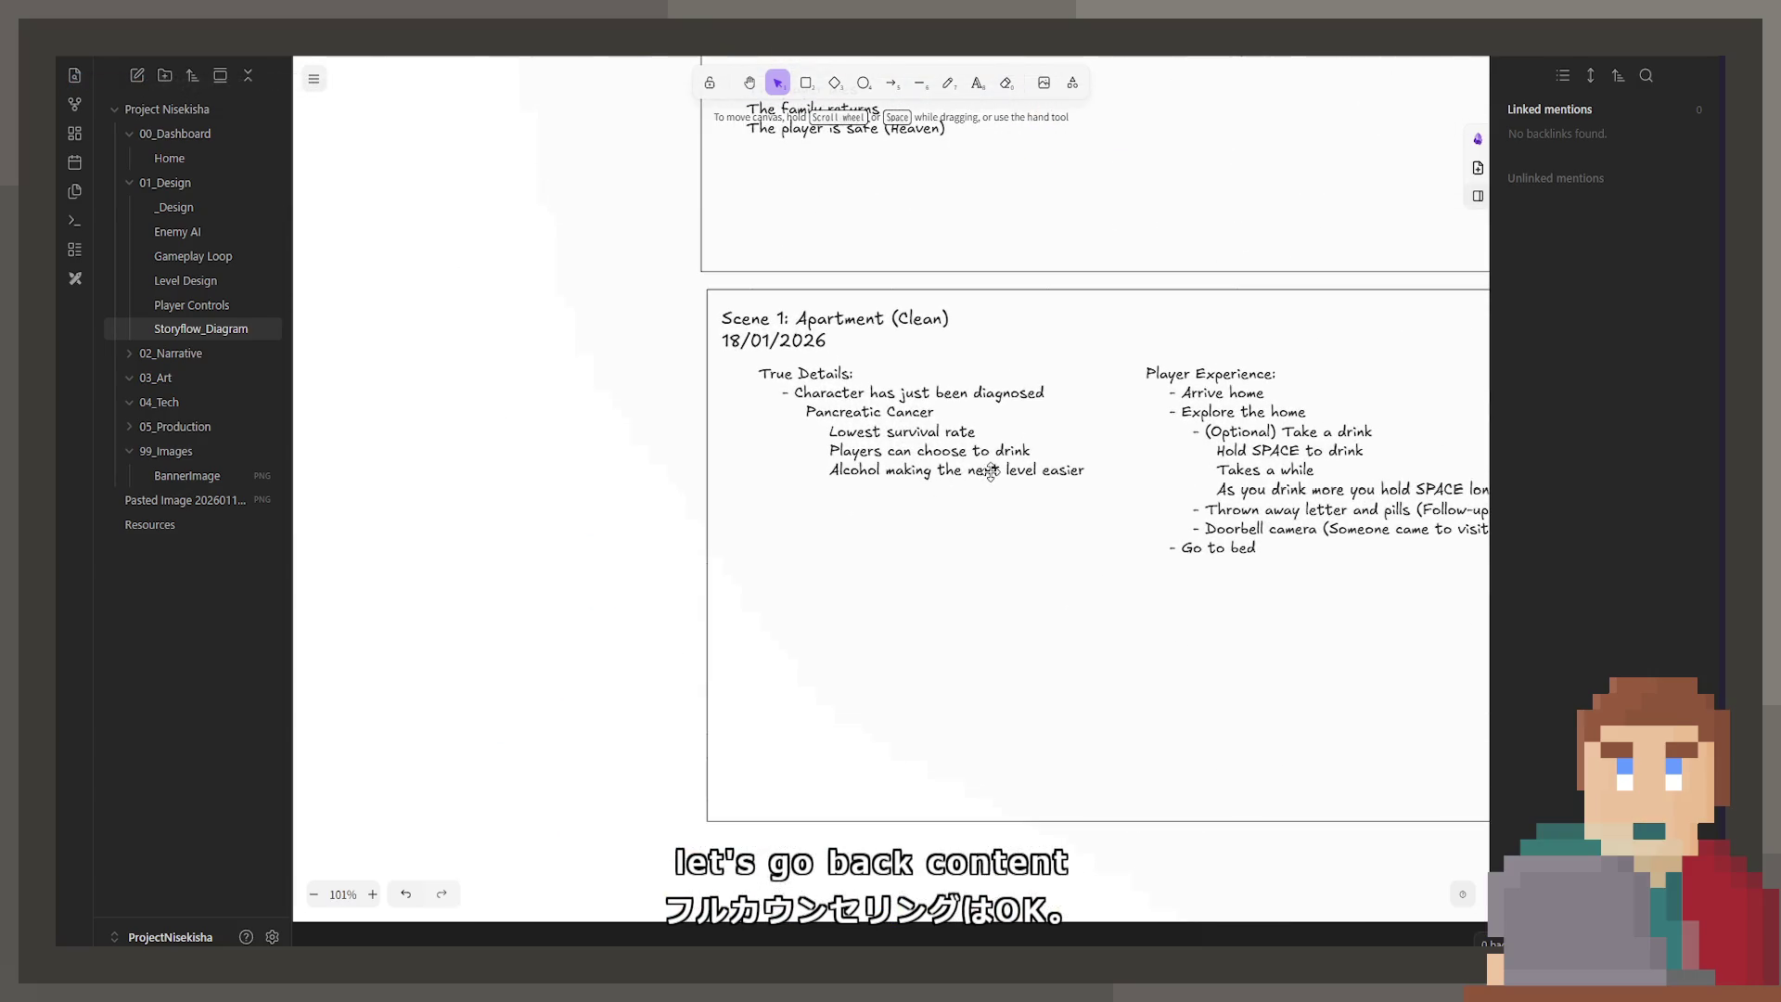
{"action": "double_click", "coordinate": [1093, 456]}
{"action": "left_click", "coordinate": [1103, 472]}
{"action": "key", "text": "Return"}
{"action": "key", "text": "Return"}
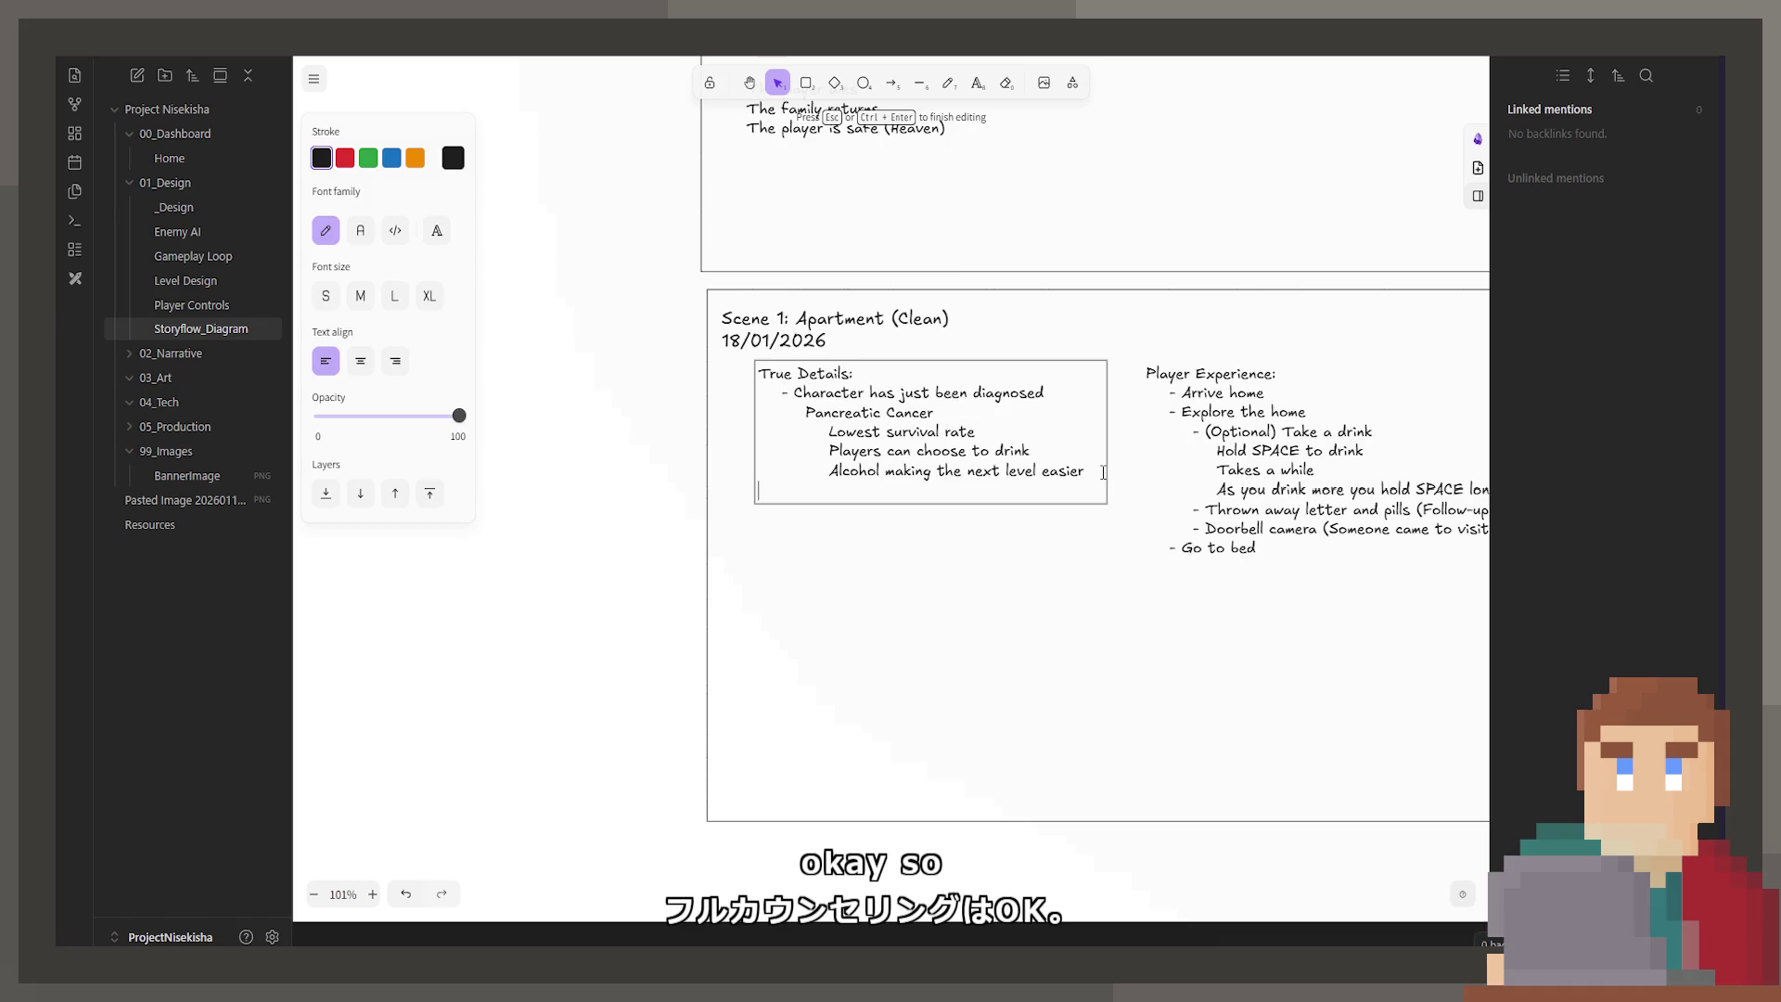
{"action": "type", "text": "Offer"}
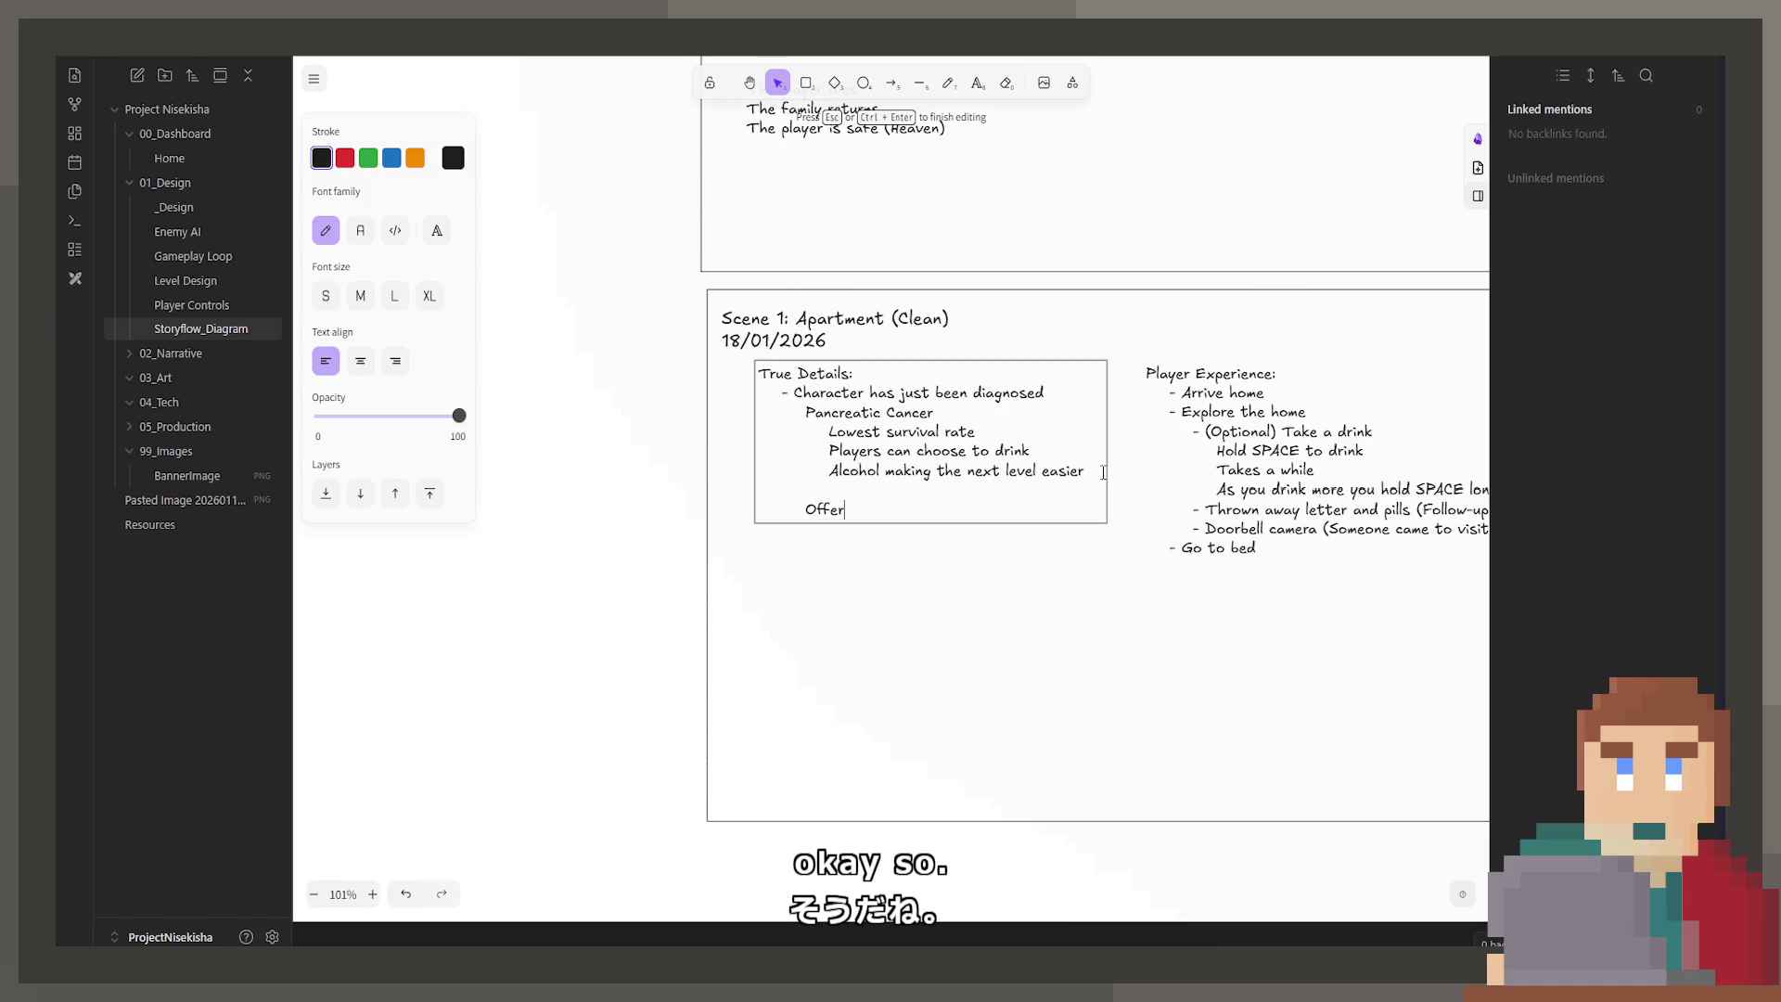
{"action": "type", "text": "ed support c"}
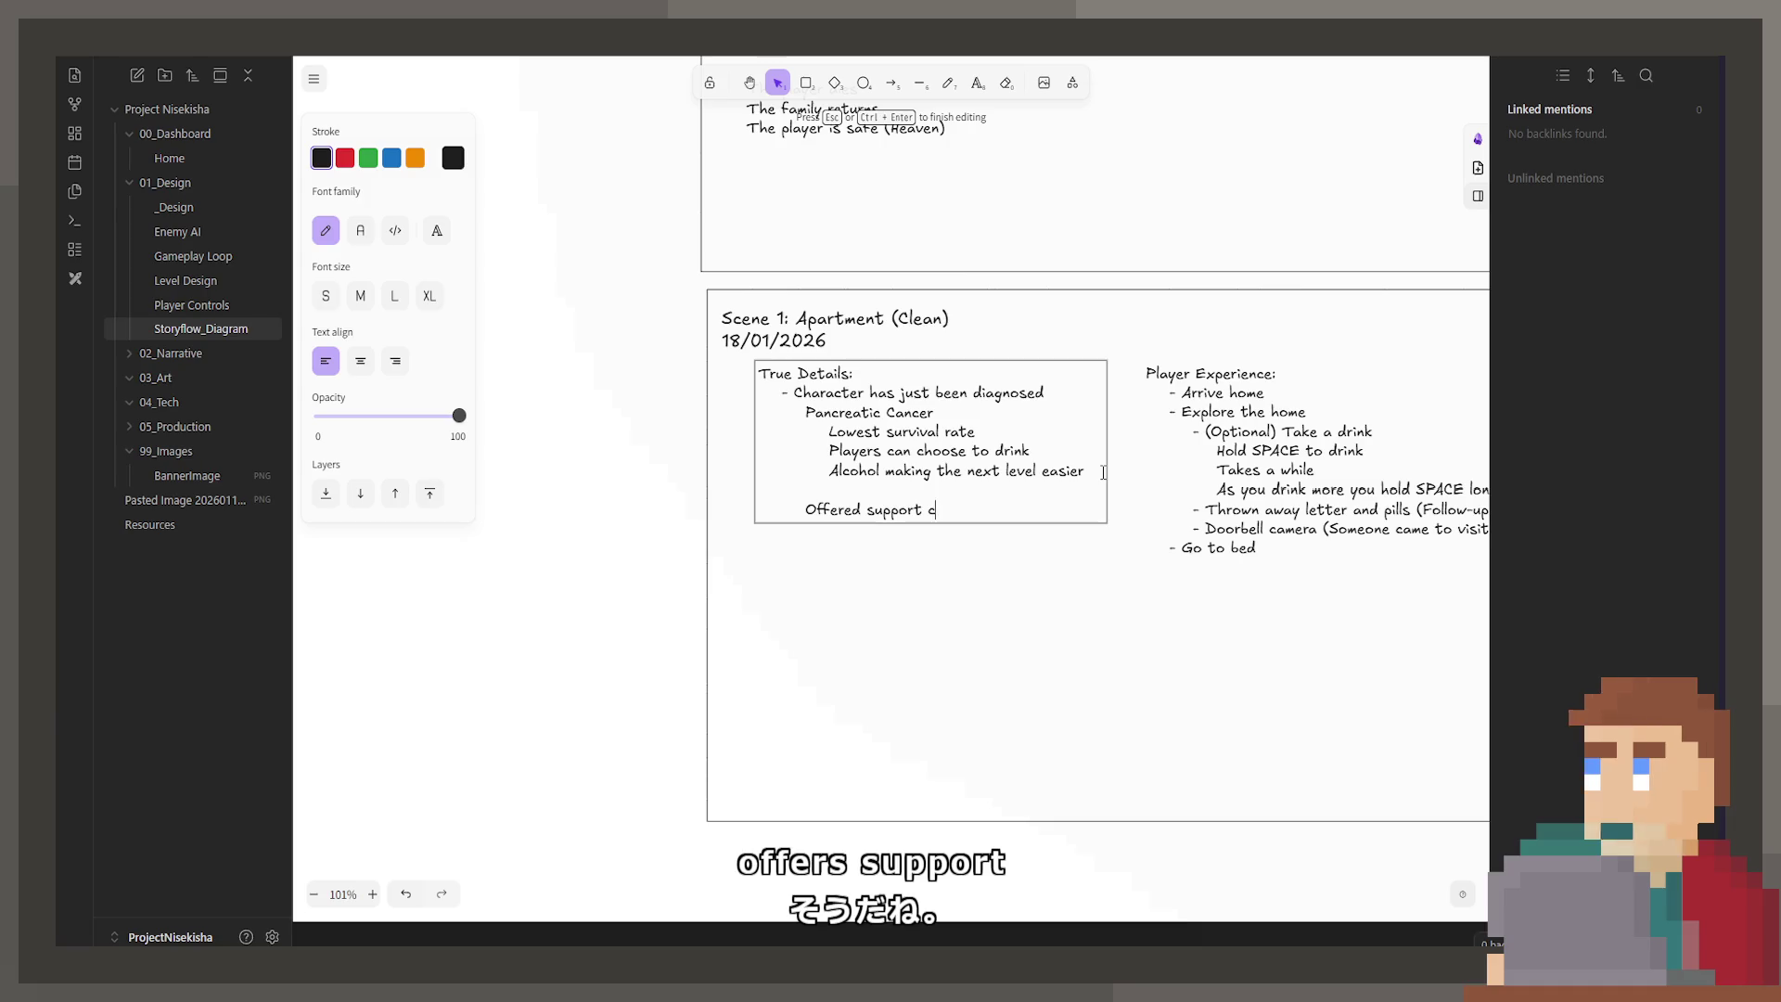
{"action": "type", "text": "ounciling"}
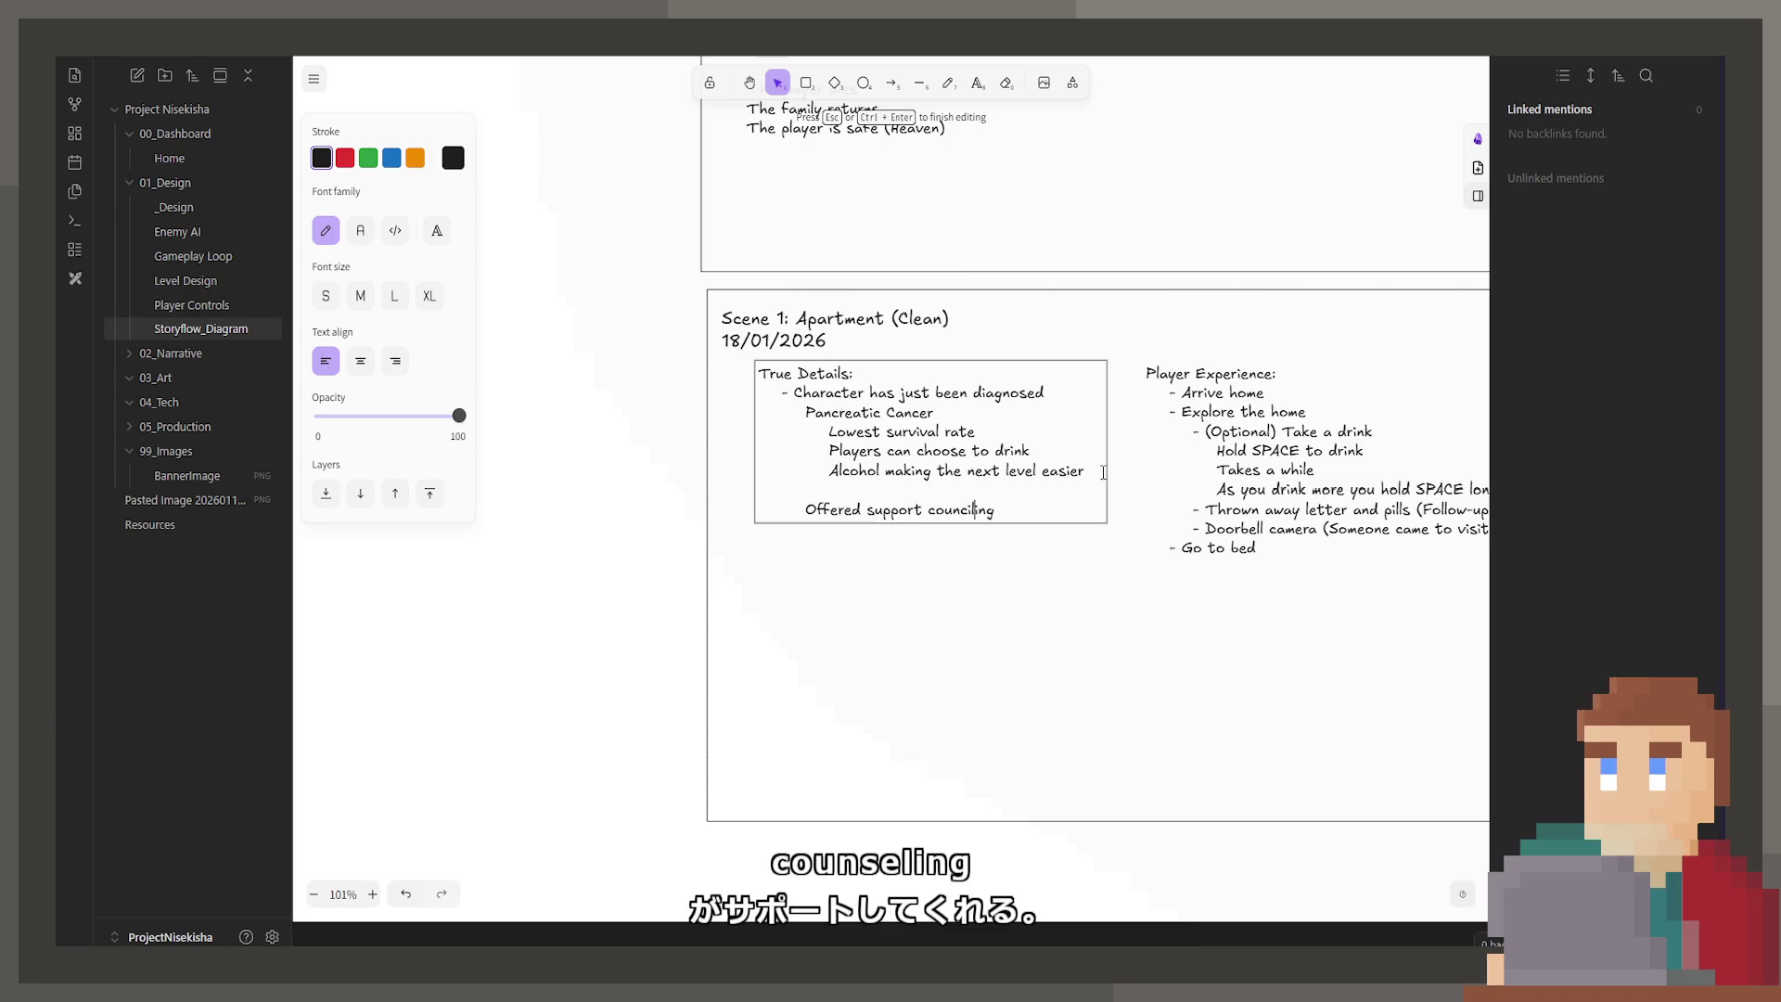
{"action": "type", "text": "l"}
{"action": "key", "text": "End"}
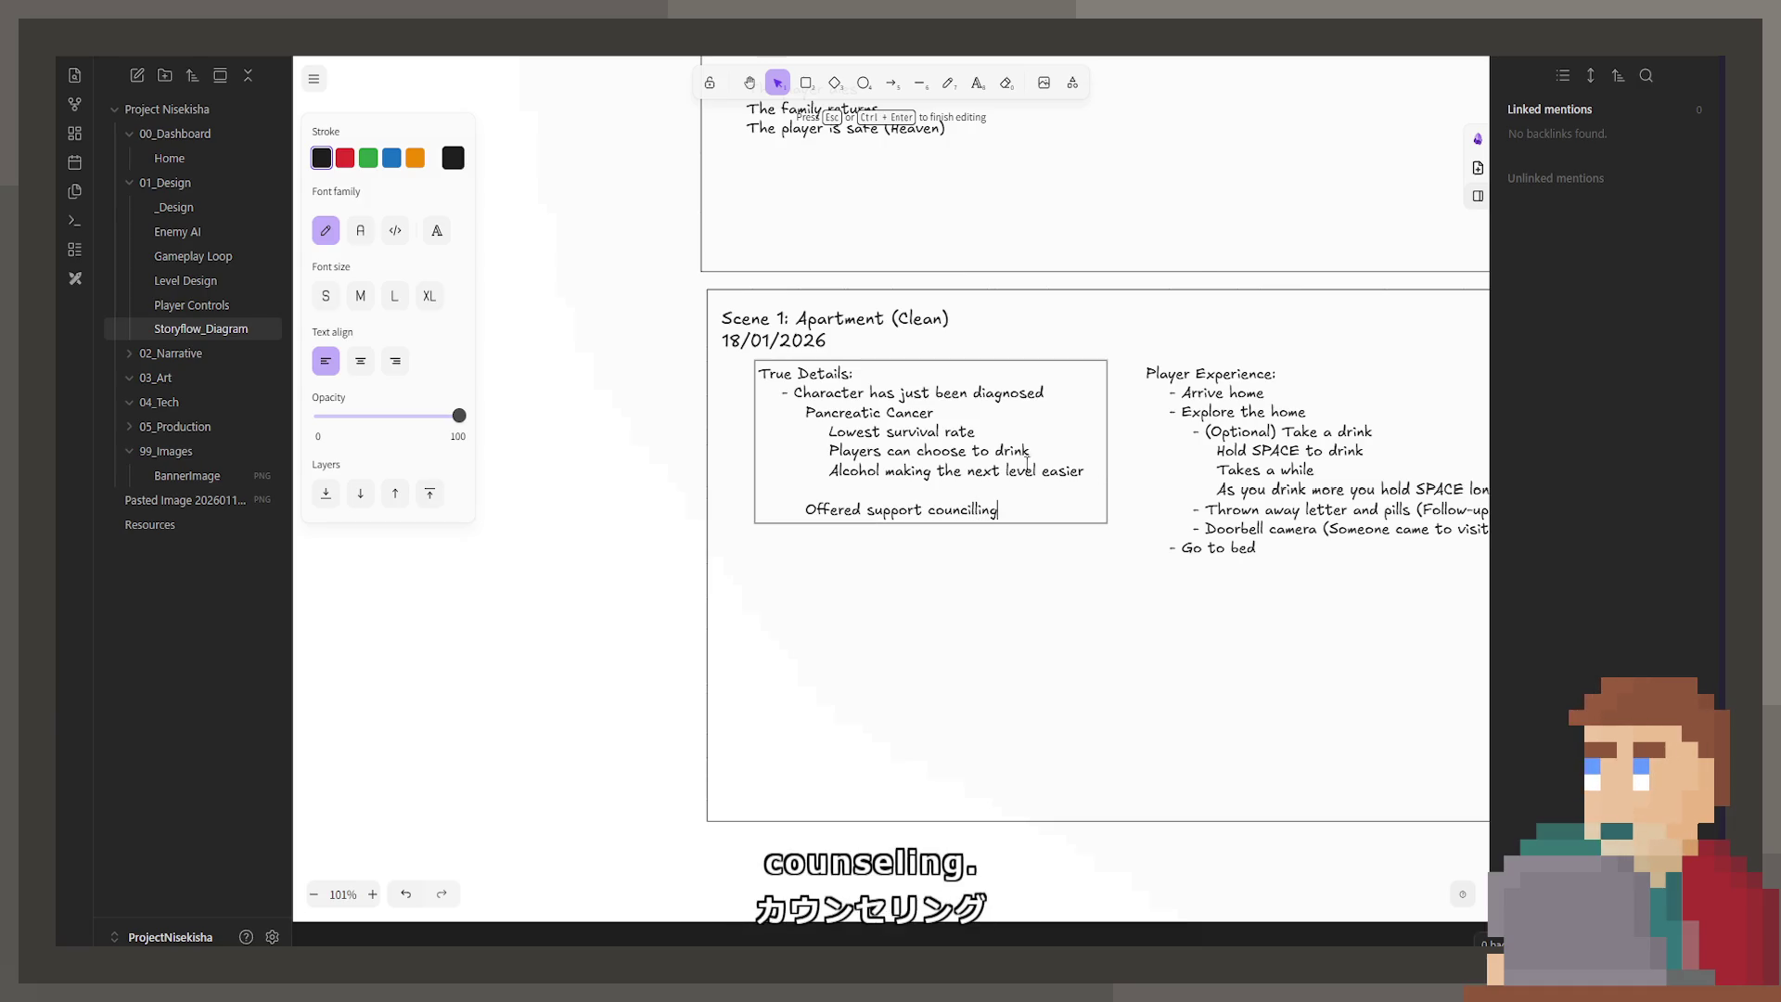
Step: Open the Player Experience text and select the word pills
{"action": "scroll", "coordinate": [1027, 464], "scroll_direction": "right", "scroll_amount": 3}
{"action": "left_click", "coordinate": [1192, 538]}
{"action": "double_click", "coordinate": [1192, 538]}
{"action": "double_click", "coordinate": [1188, 522]}
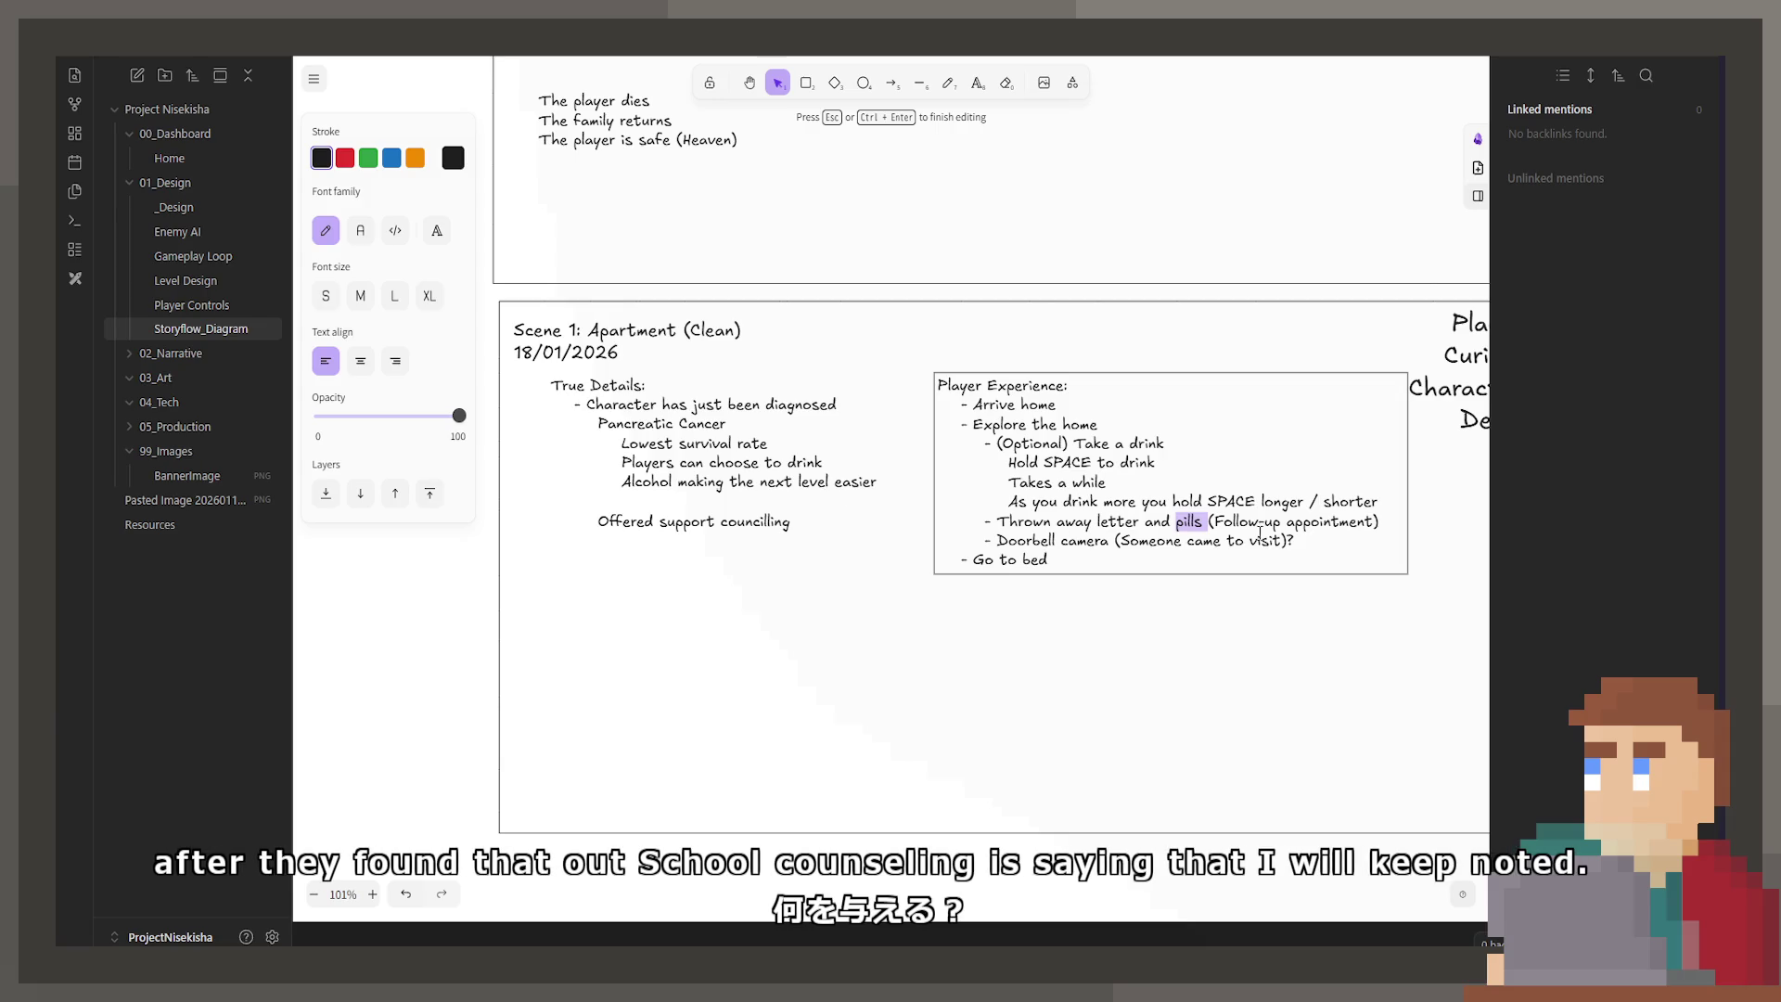
Step: Select 'Follow-up appointment', then remove a stray extra line below Offered support councilling in True Details
{"action": "double_click", "coordinate": [1329, 522]}
{"action": "left_click_drag", "start_coordinate": [1216, 523], "coordinate": [1385, 523]}
{"action": "double_click", "coordinate": [840, 520]}
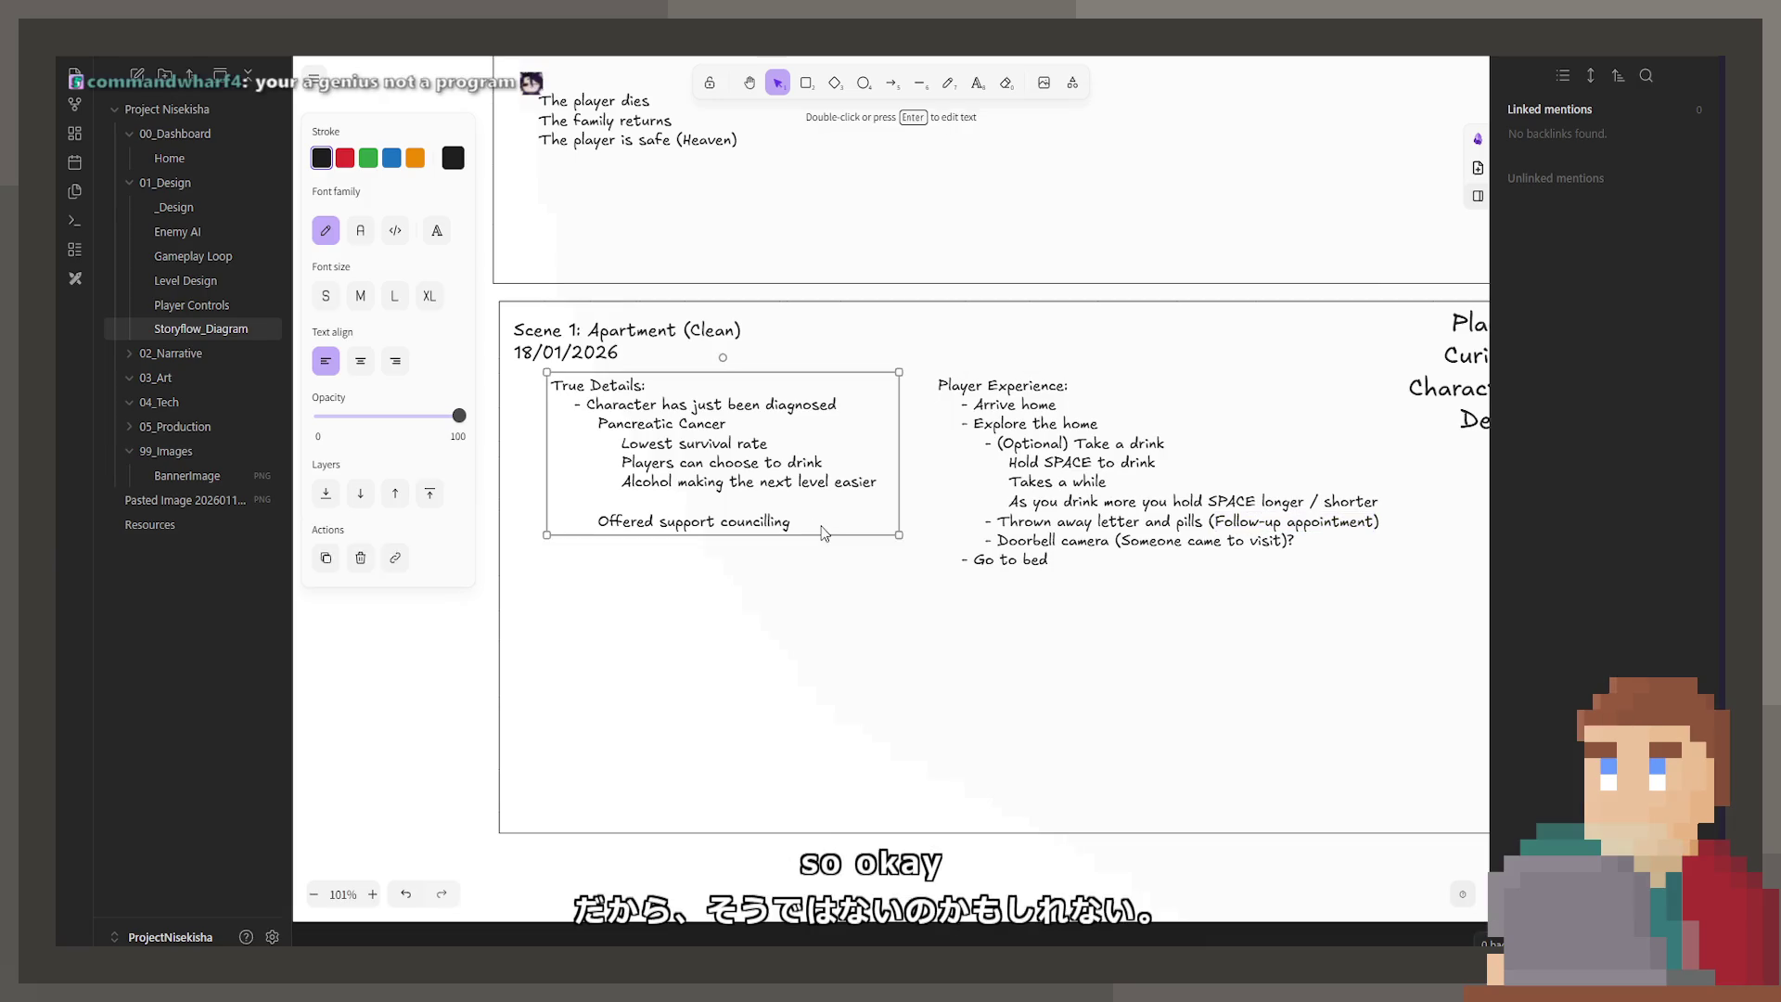
{"action": "left_click", "coordinate": [817, 527]}
{"action": "key", "text": "Return"}
{"action": "type", "text": "Off"}
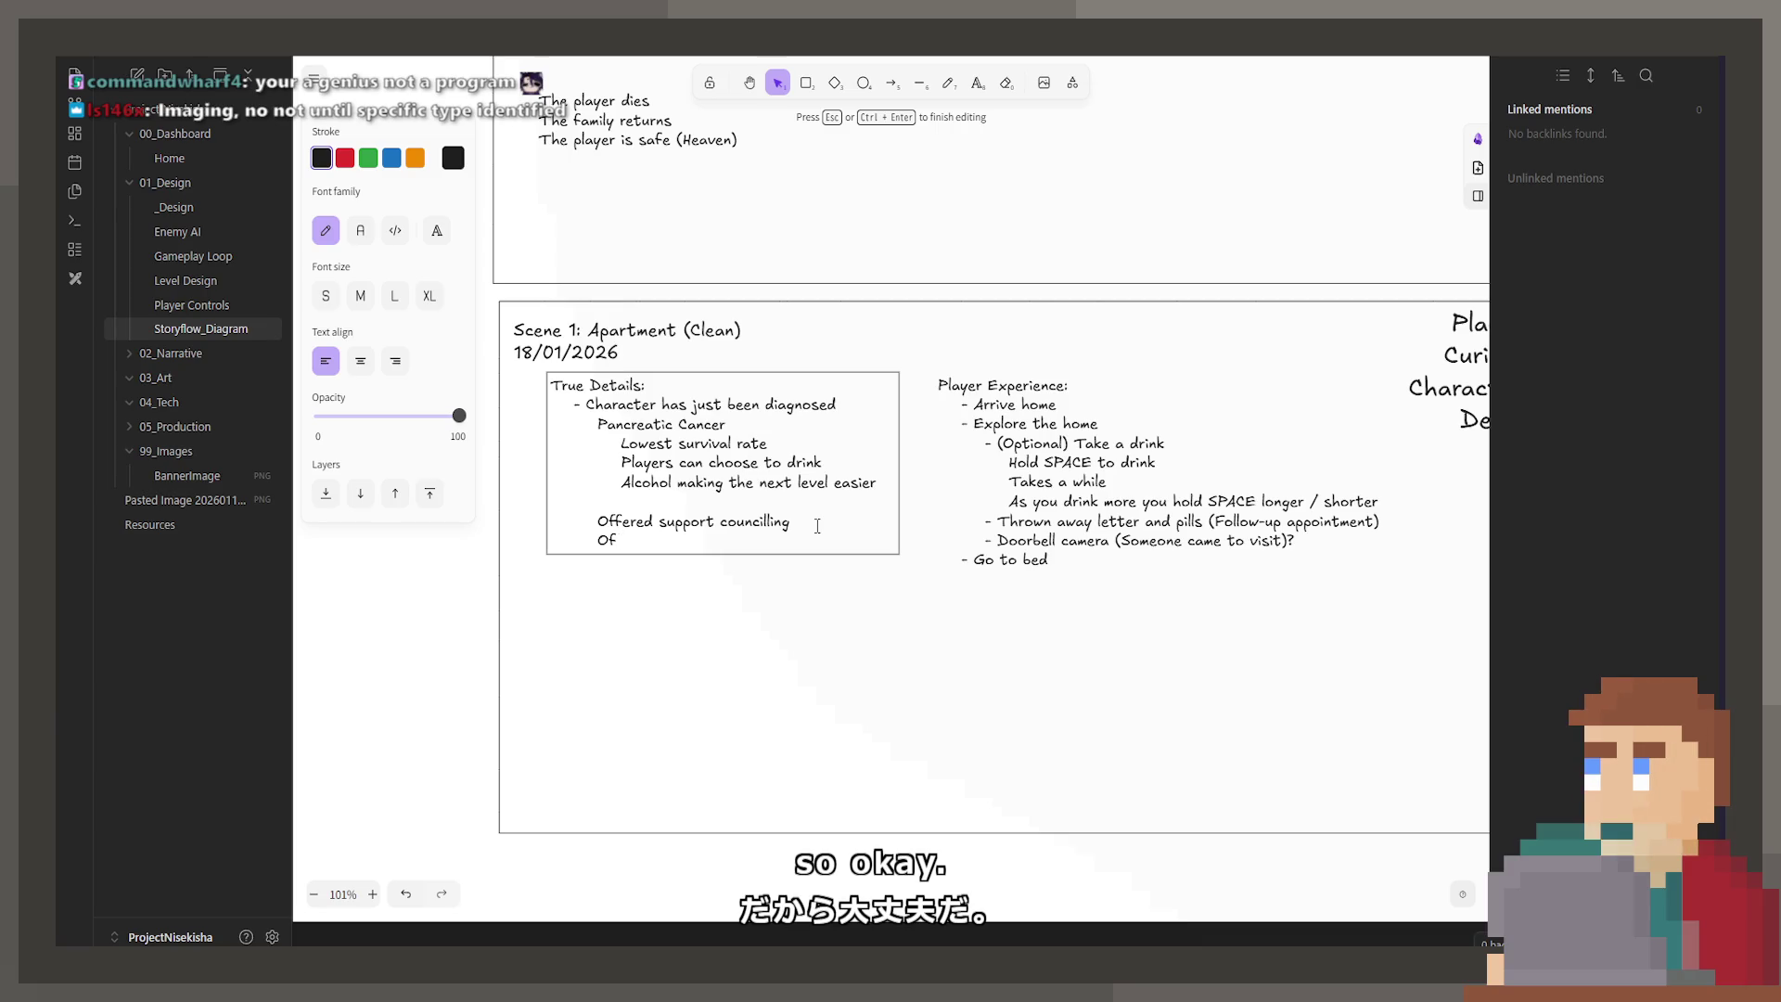
{"action": "key", "text": "BackSpace"}
{"action": "key", "text": "BackSpace"}
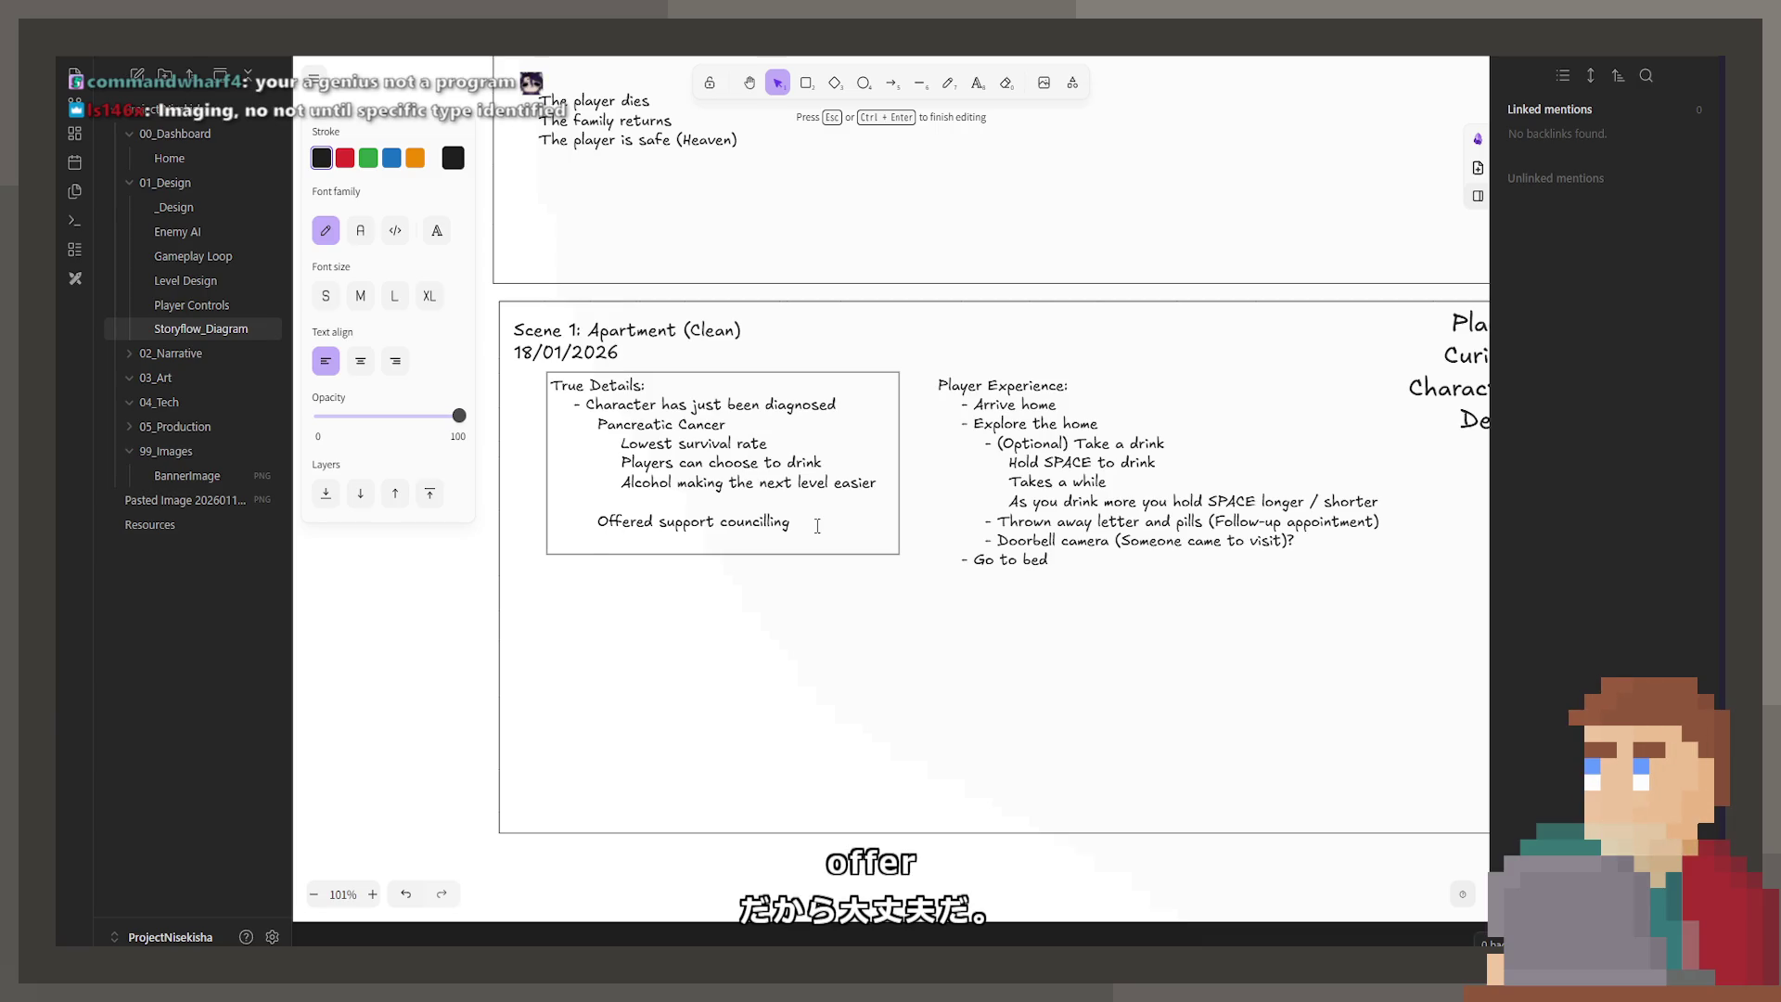
{"action": "key", "text": "BackSpace"}
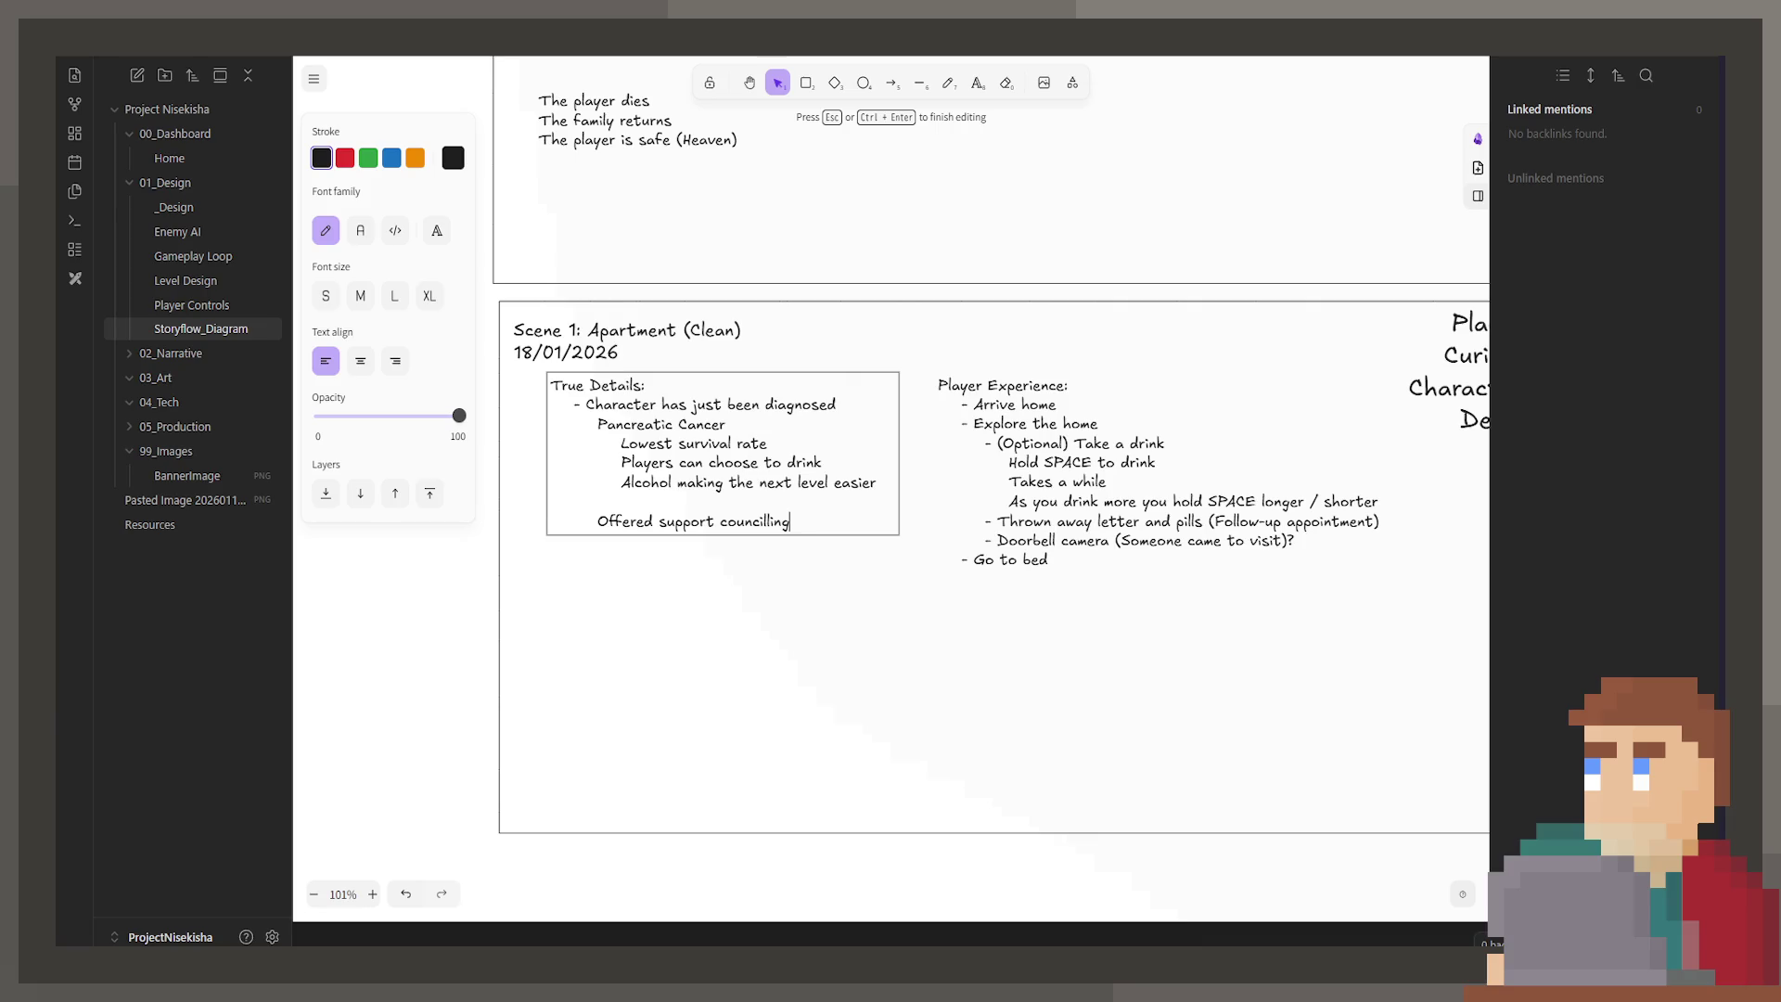
{"action": "key", "text": "Escape"}
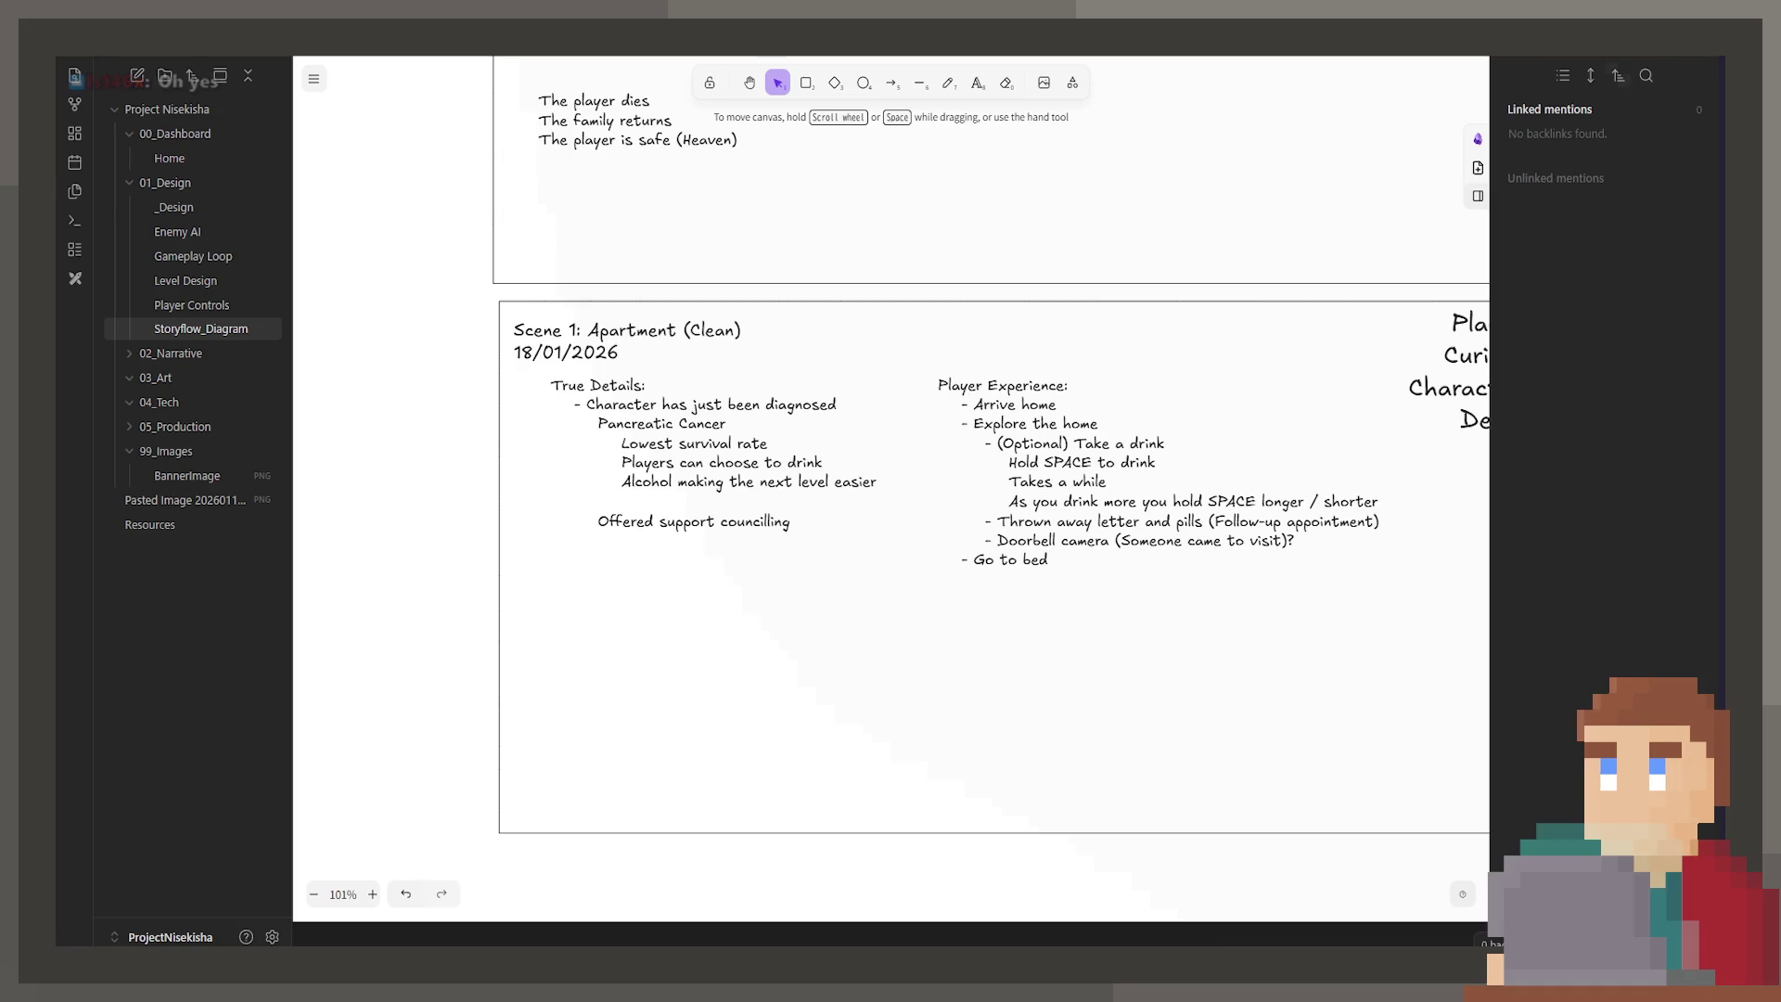
Step: Deselect the Scene 1 frame and select the True Details text block
{"action": "left_click", "coordinate": [794, 510]}
{"action": "key", "text": "Escape"}
{"action": "left_click", "coordinate": [794, 509]}
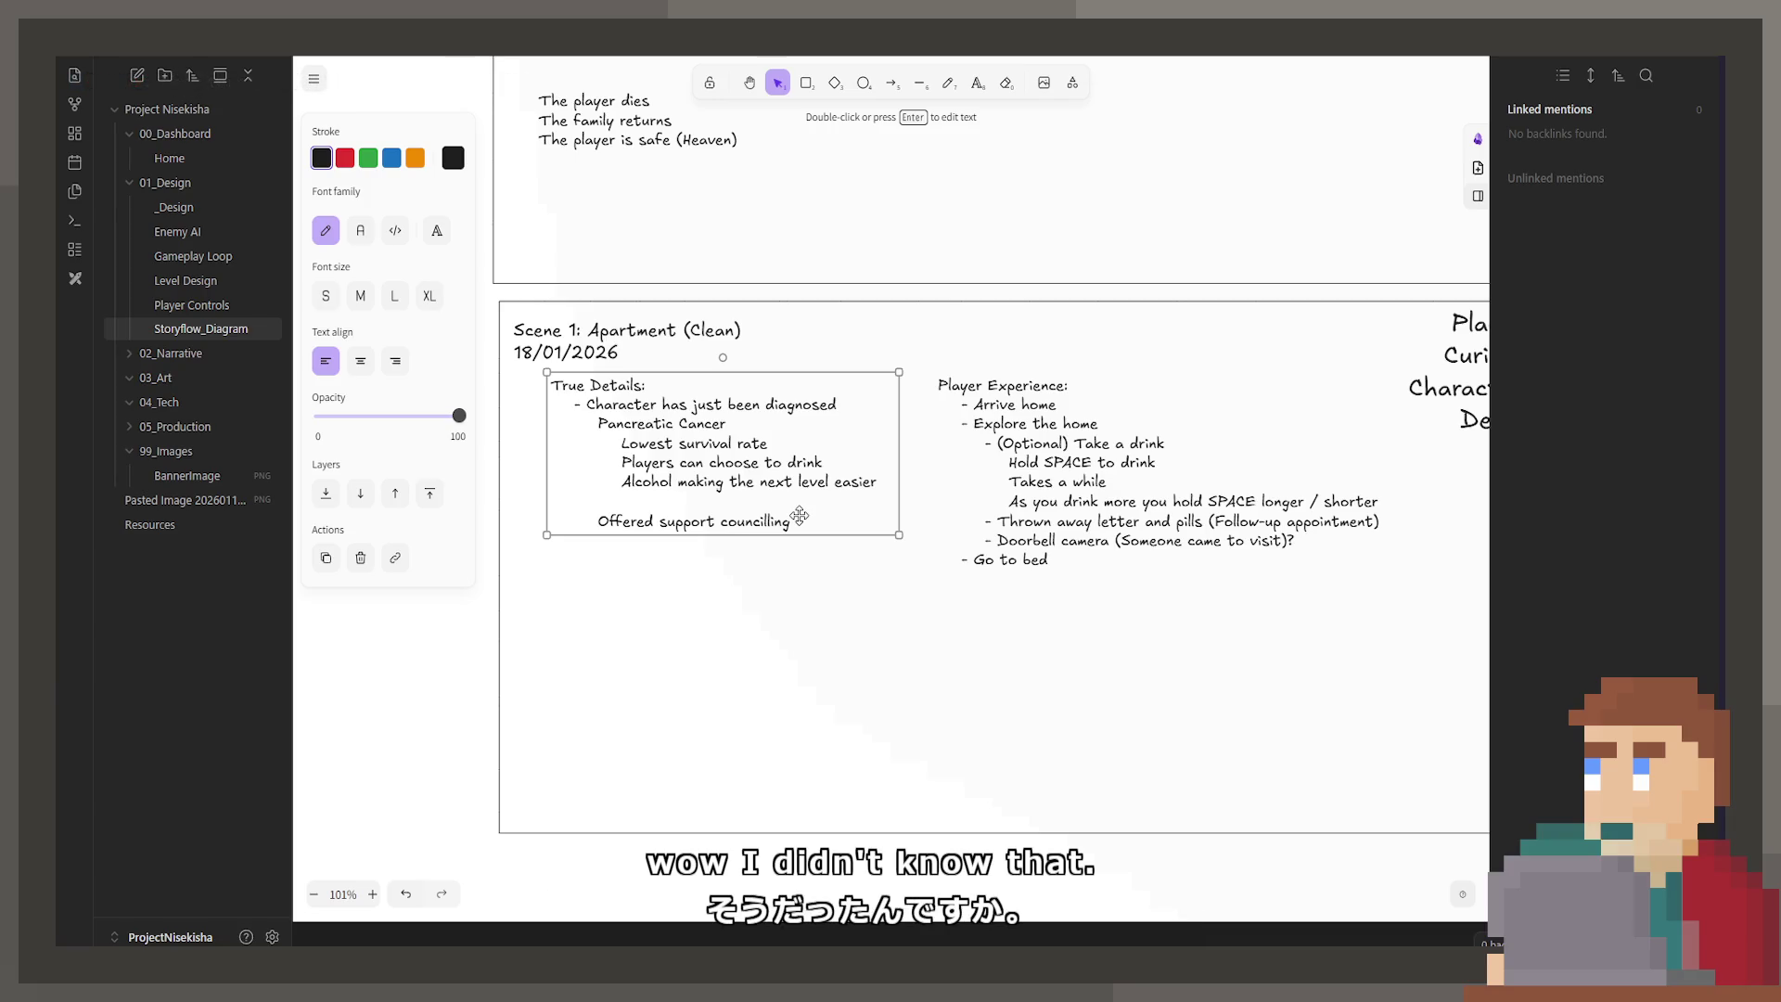
Step: Add an indented 'Female Hormone Treatment' line below Offered support councilling
{"action": "double_click", "coordinate": [804, 523]}
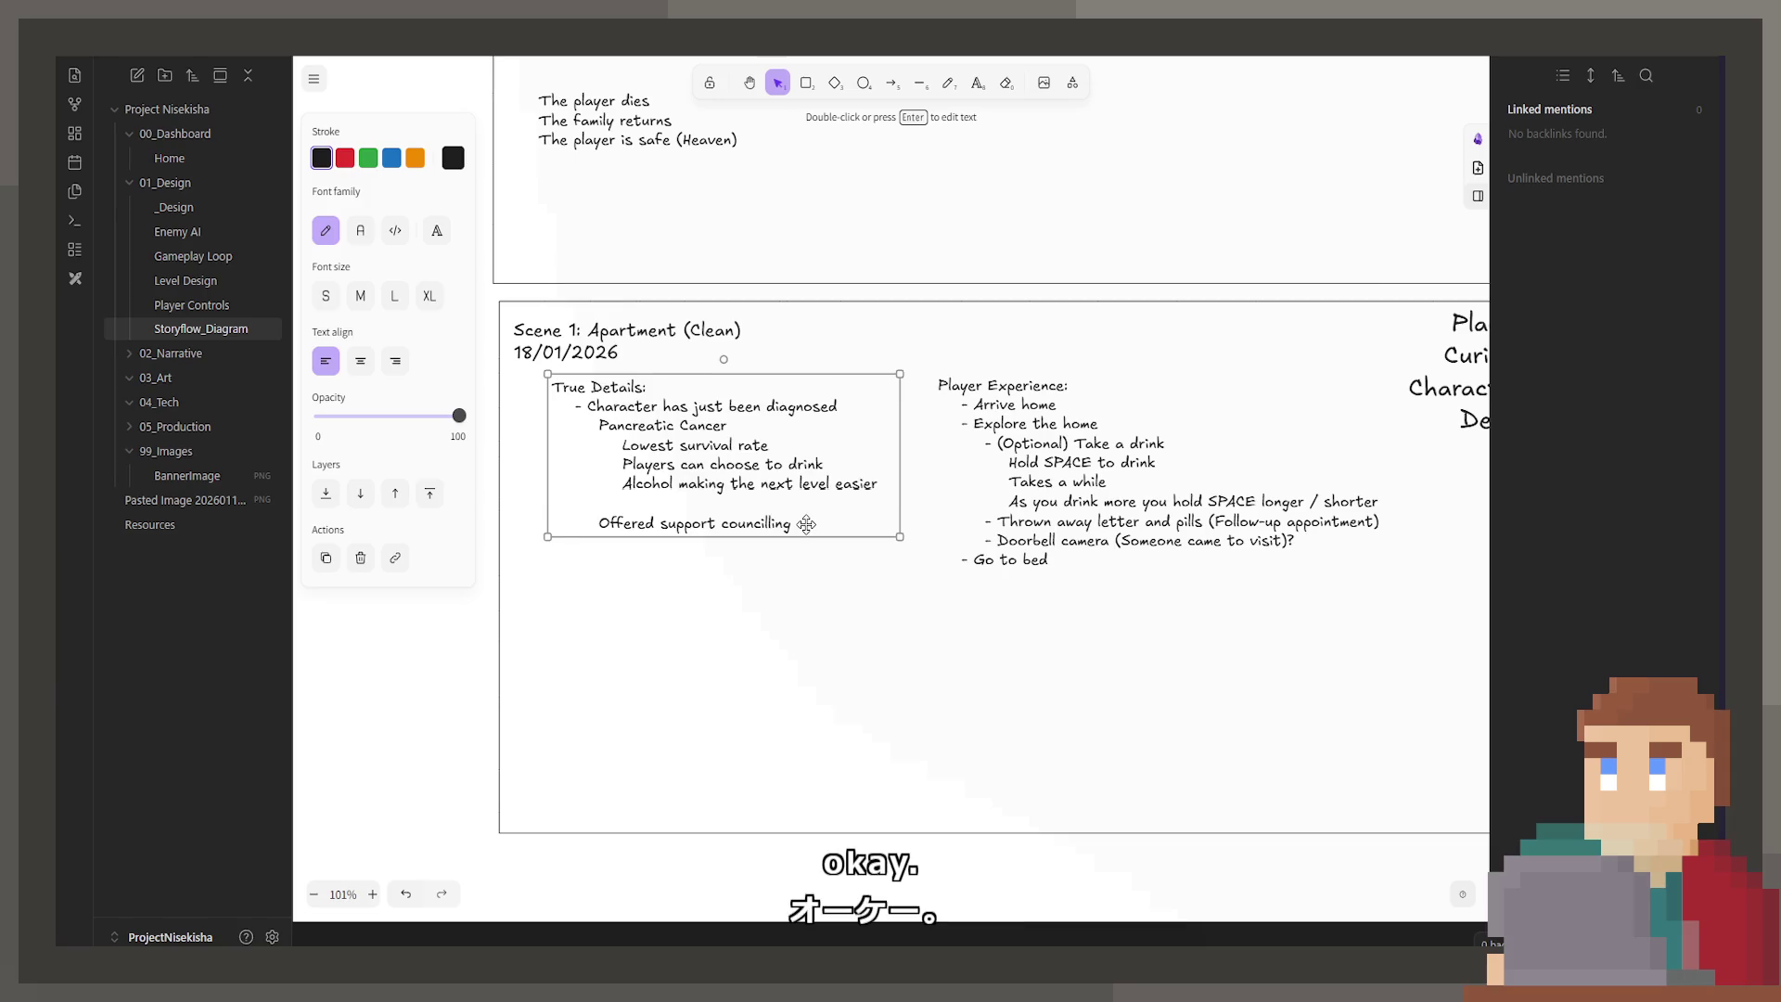
{"action": "key", "text": "Return"}
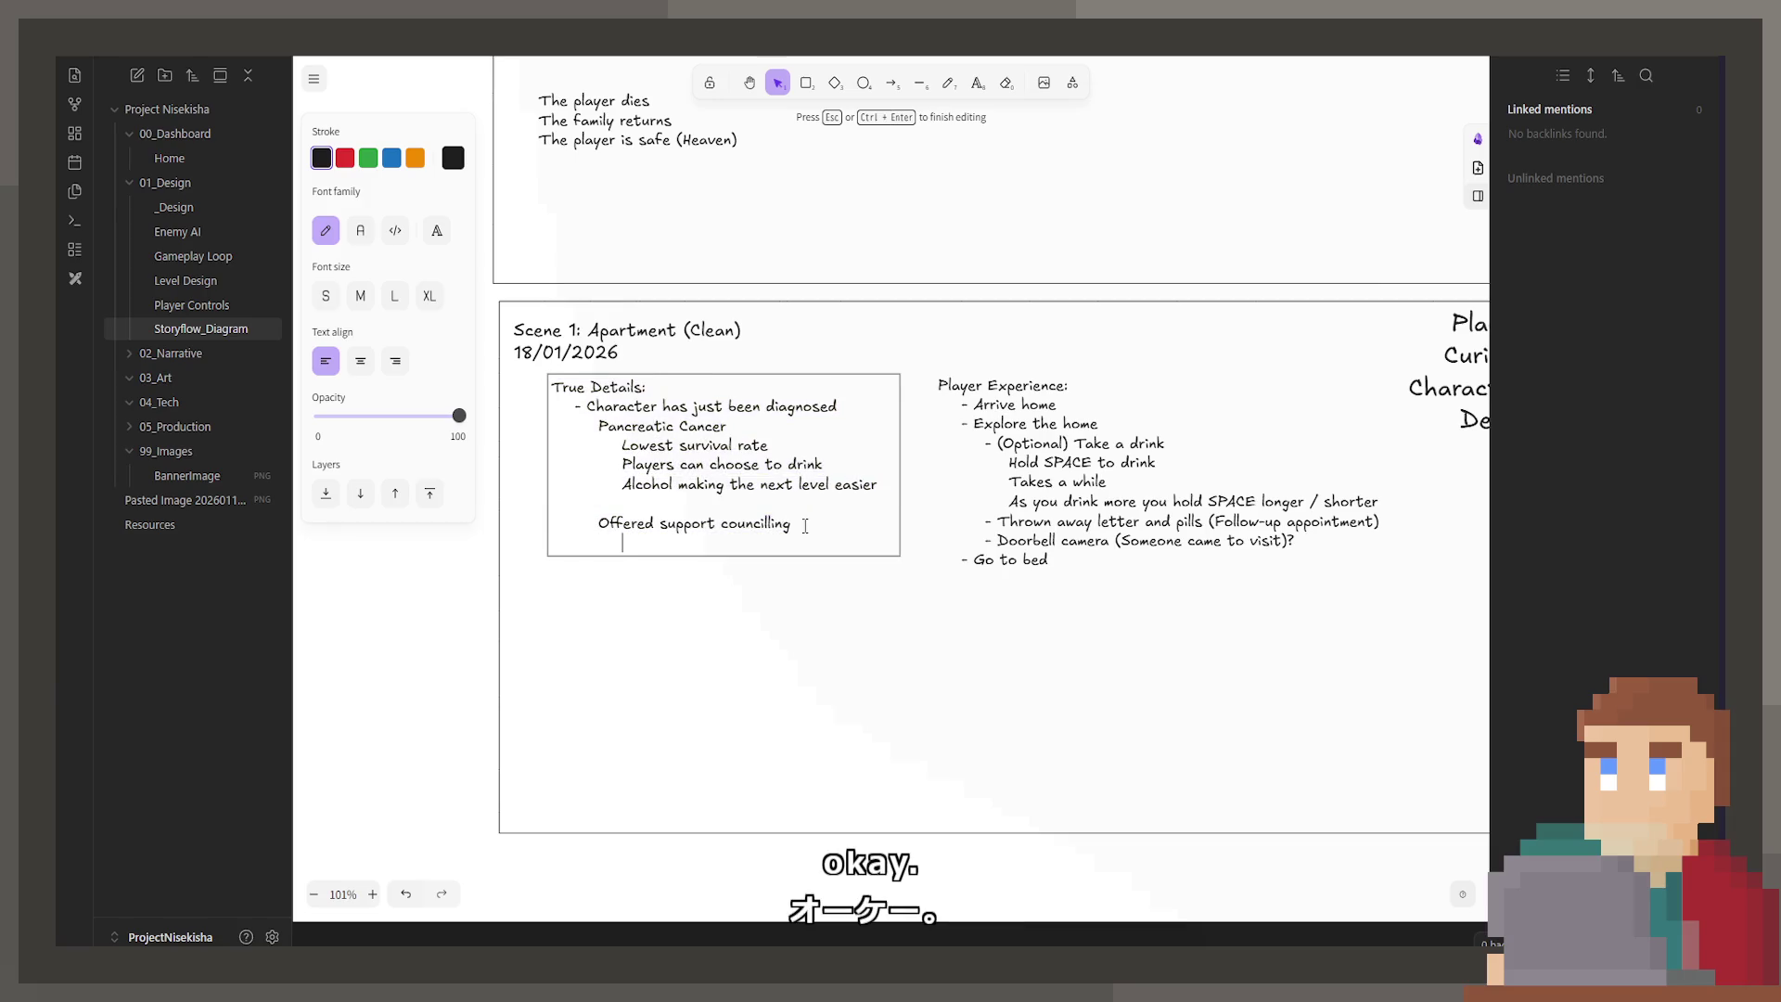
{"action": "key", "text": "Tab"}
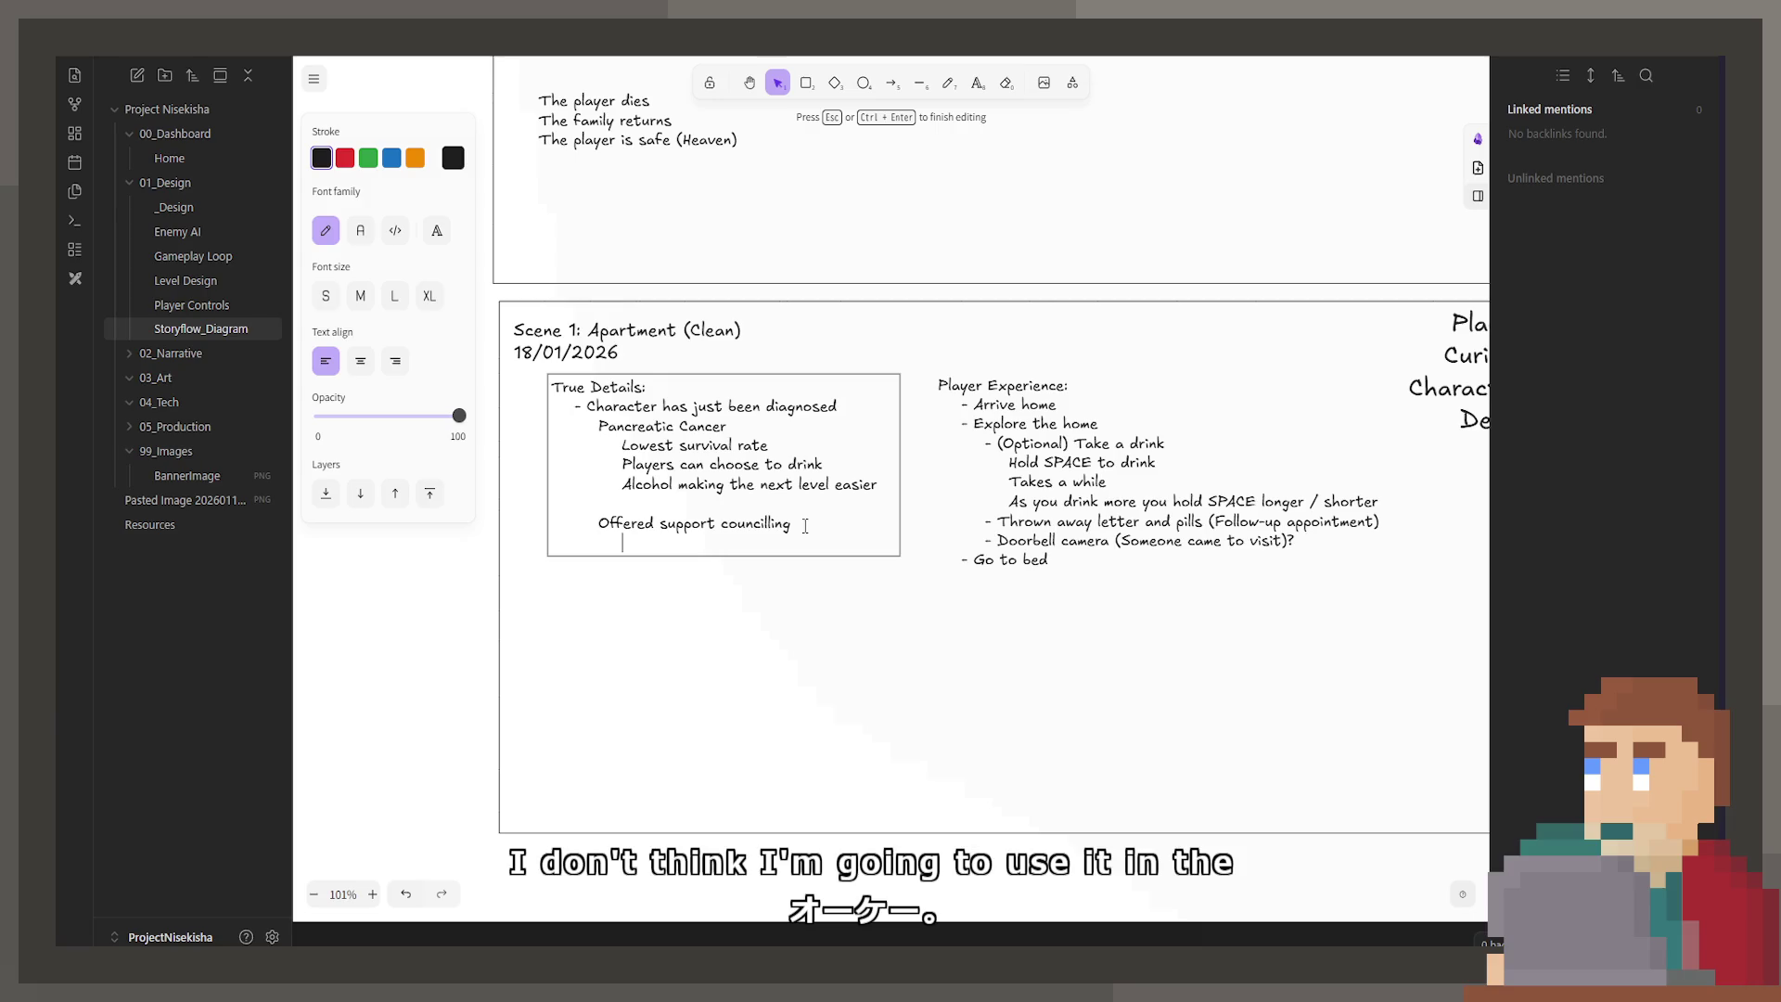
{"action": "type", "text": "Female Horo"}
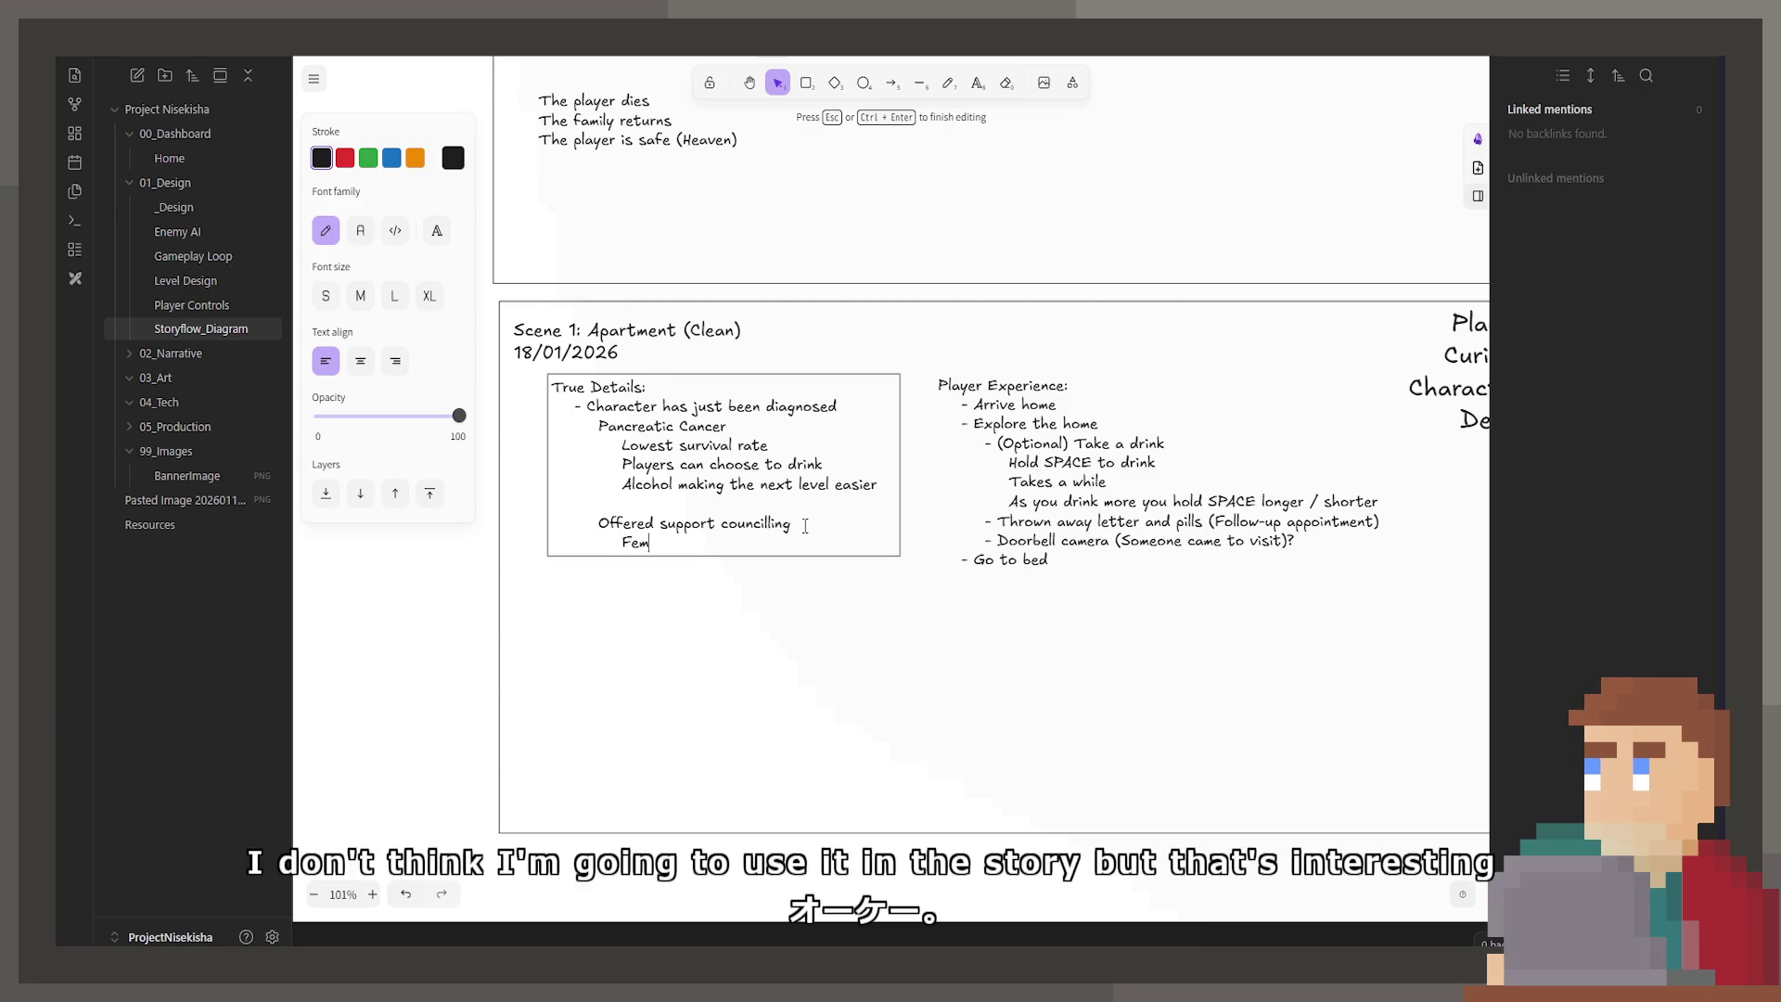
{"action": "key", "text": "BackSpace"}
{"action": "type", "text": "mo"}
{"action": "key", "text": "BackSpace"}
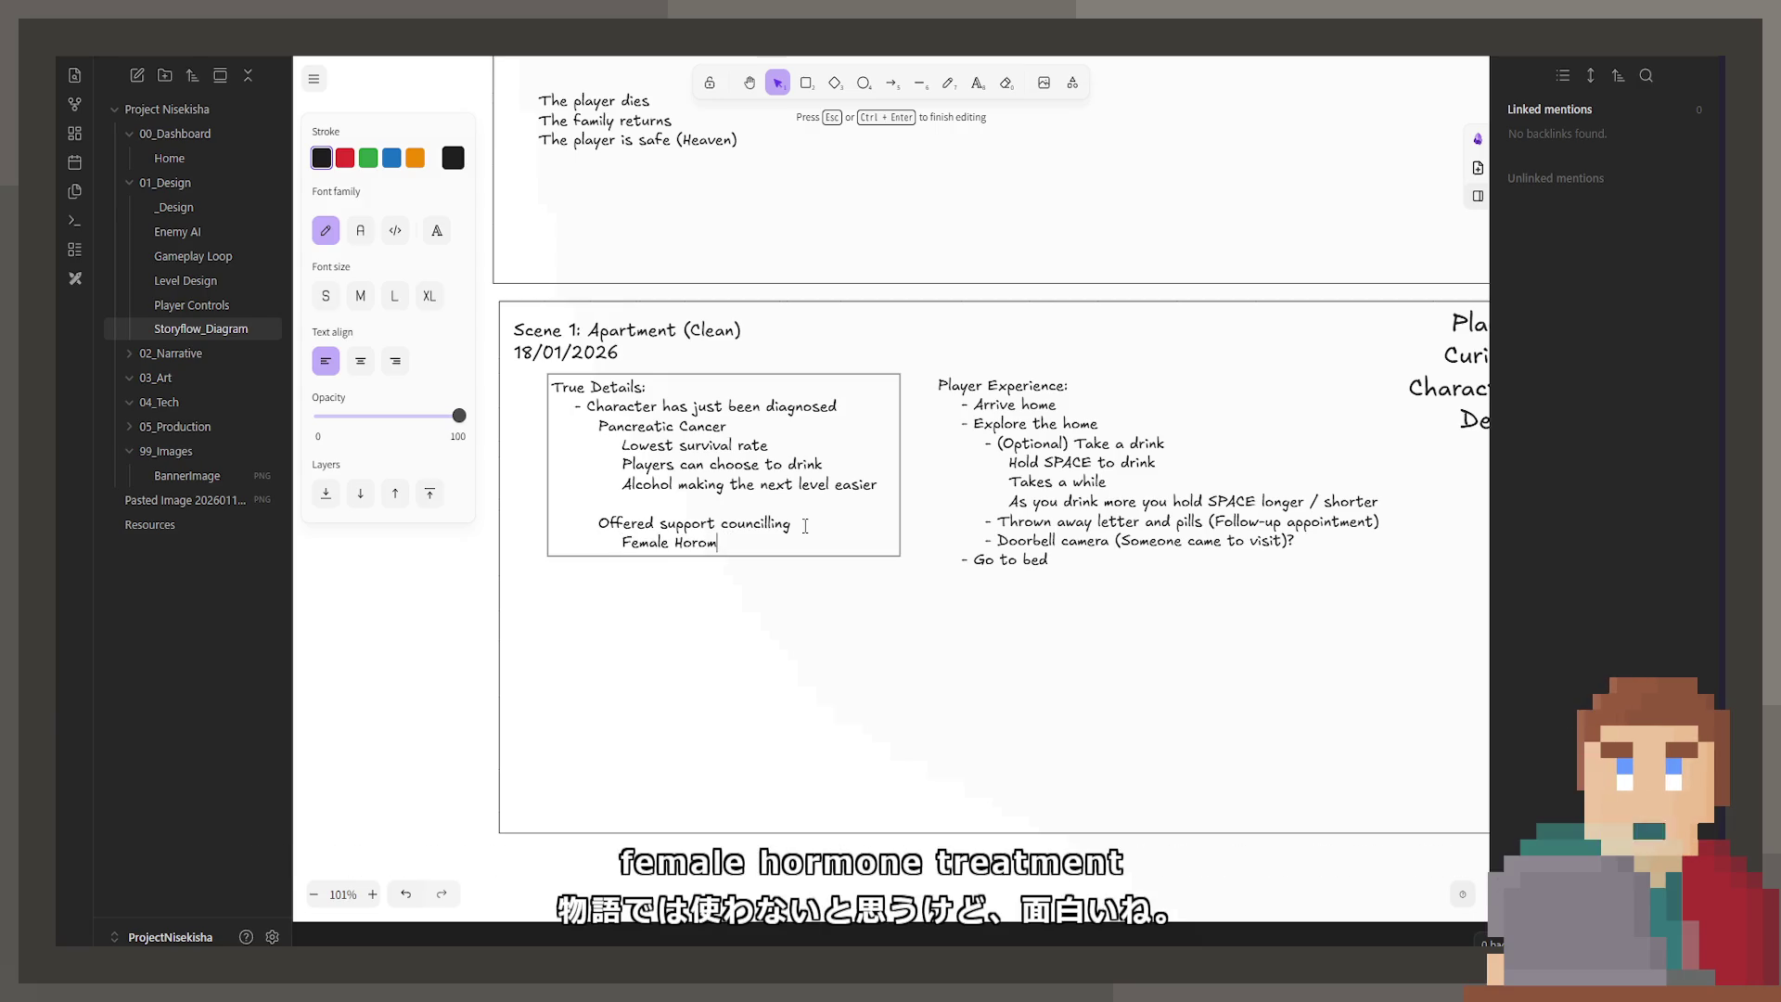
{"action": "key", "text": "BackSpace"}
{"action": "key", "text": "BackSpace"}
{"action": "type", "text": "rmone Treatmen"}
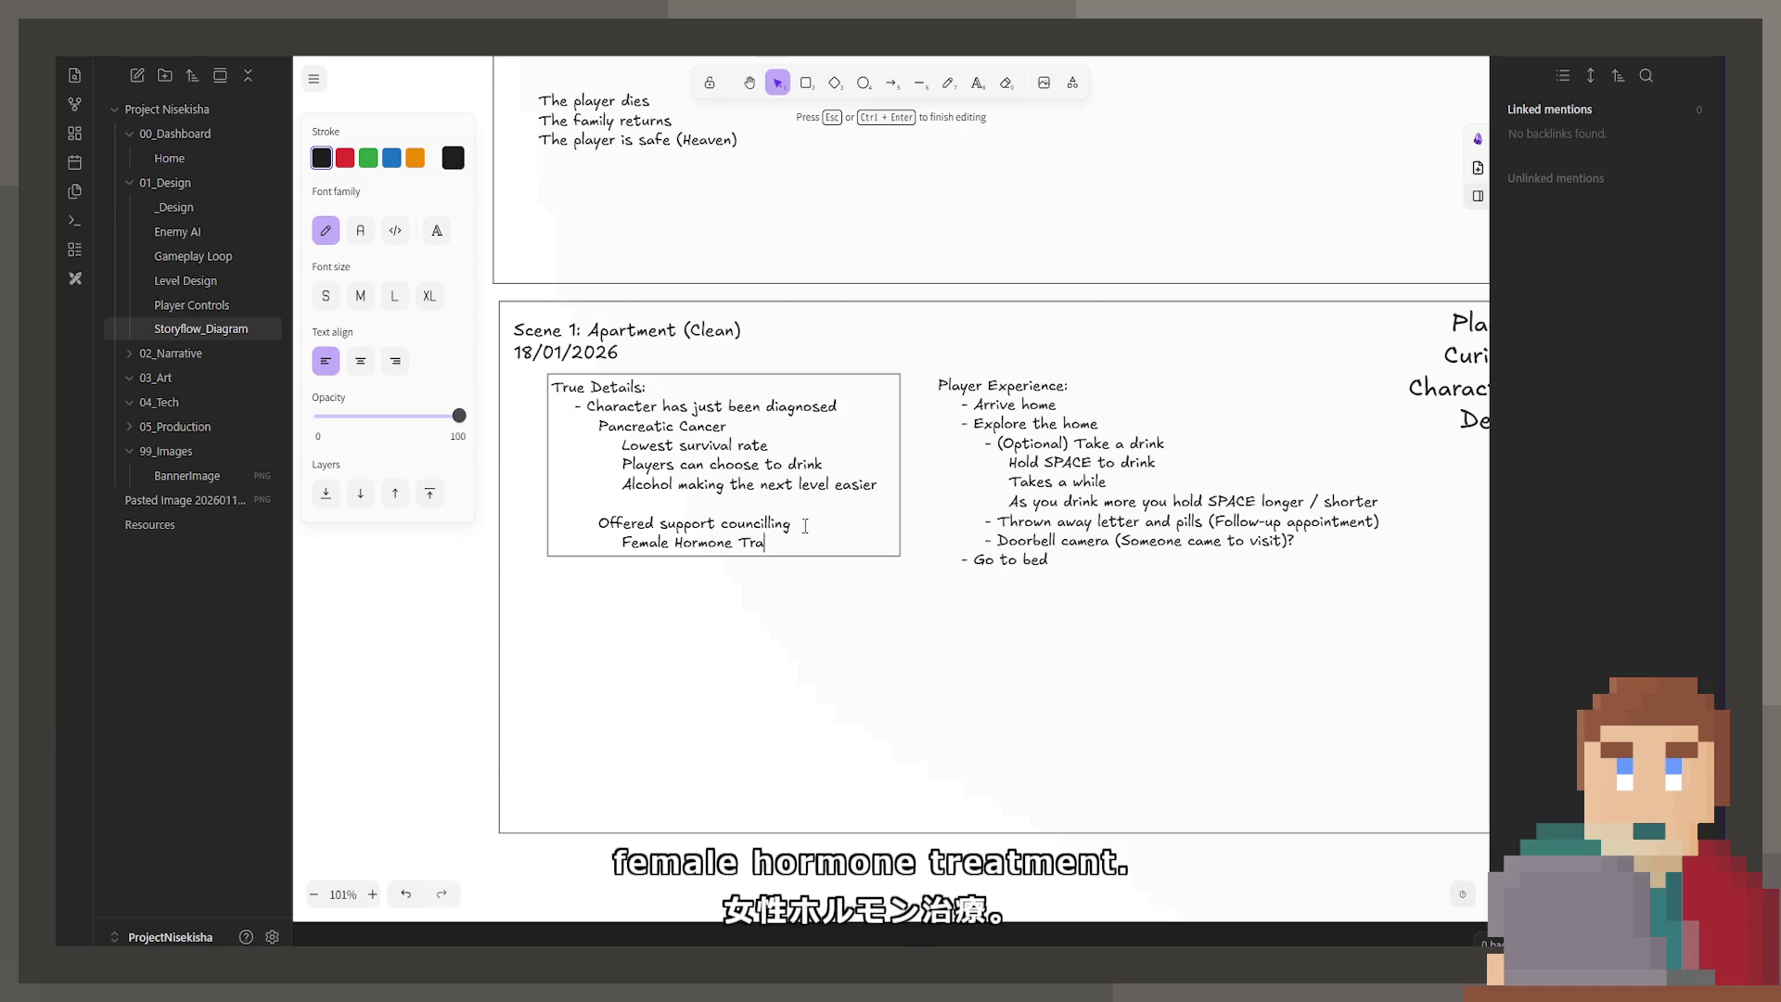
{"action": "type", "text": "t"}
Step: Add a deeper indented 'Shrinks the' line, then select both hormone lines
{"action": "key", "text": "Return"}
{"action": "key", "text": "Tab"}
{"action": "key", "text": "Tab"}
{"action": "key", "text": "Tab"}
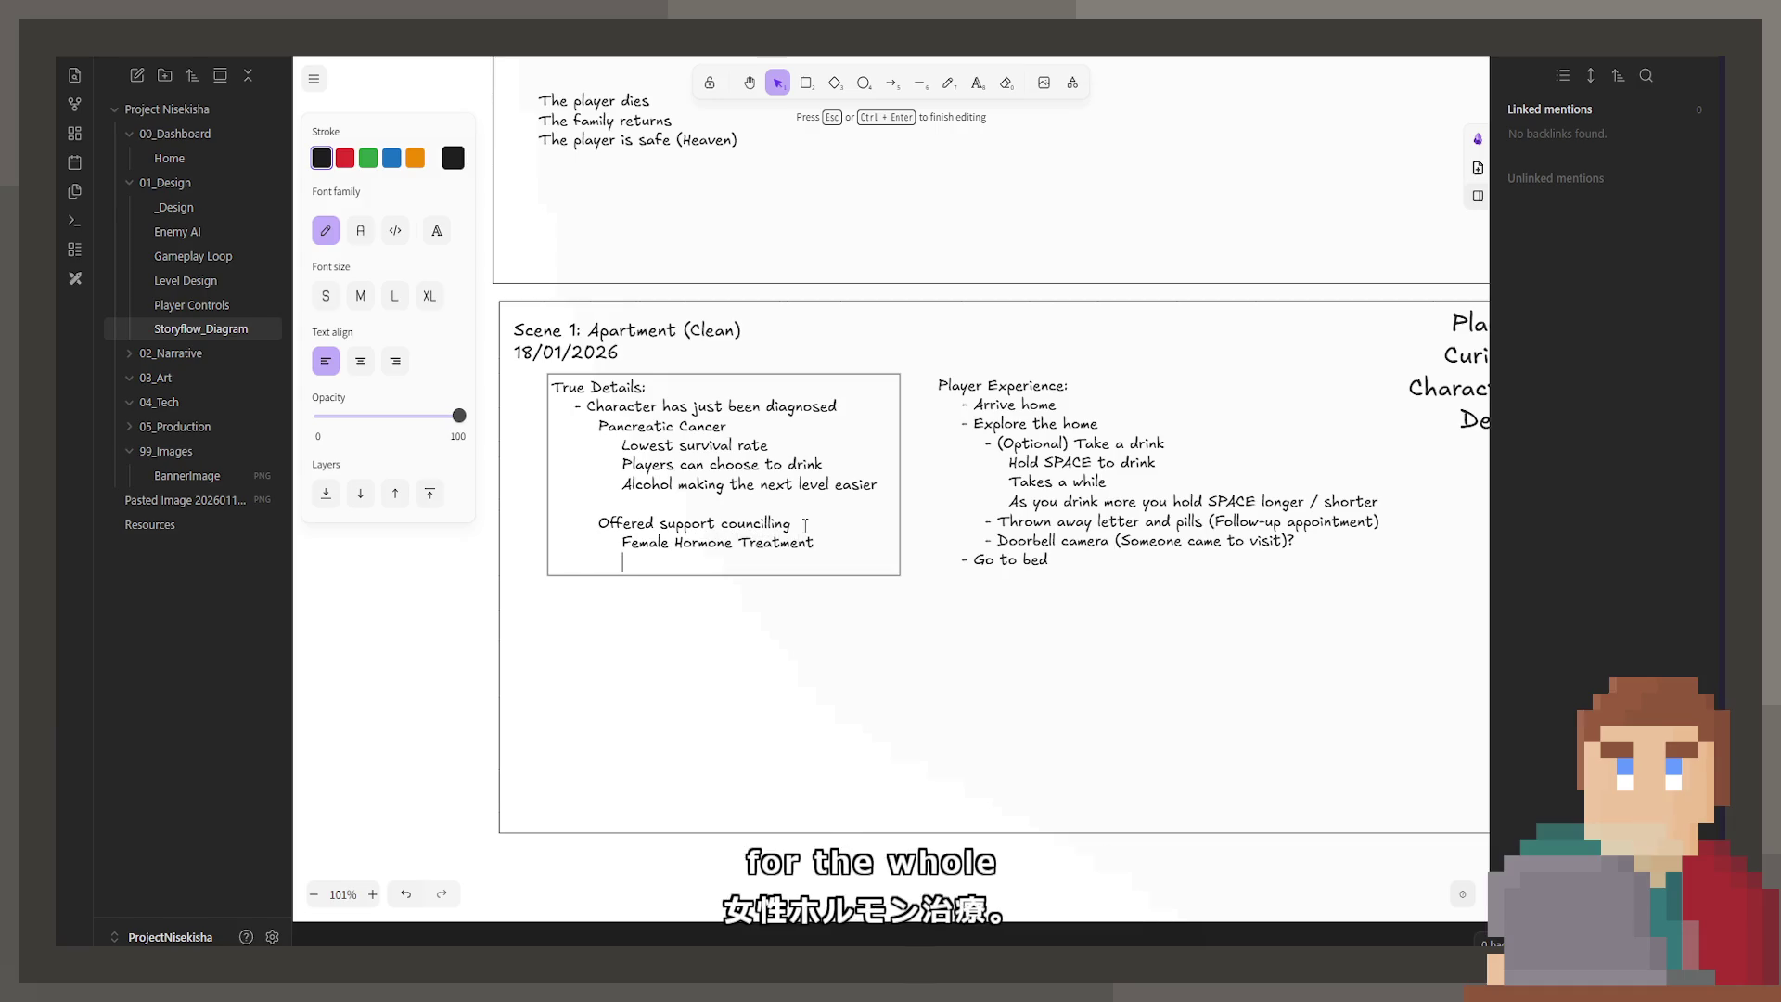
{"action": "type", "text": "Shrinks th"}
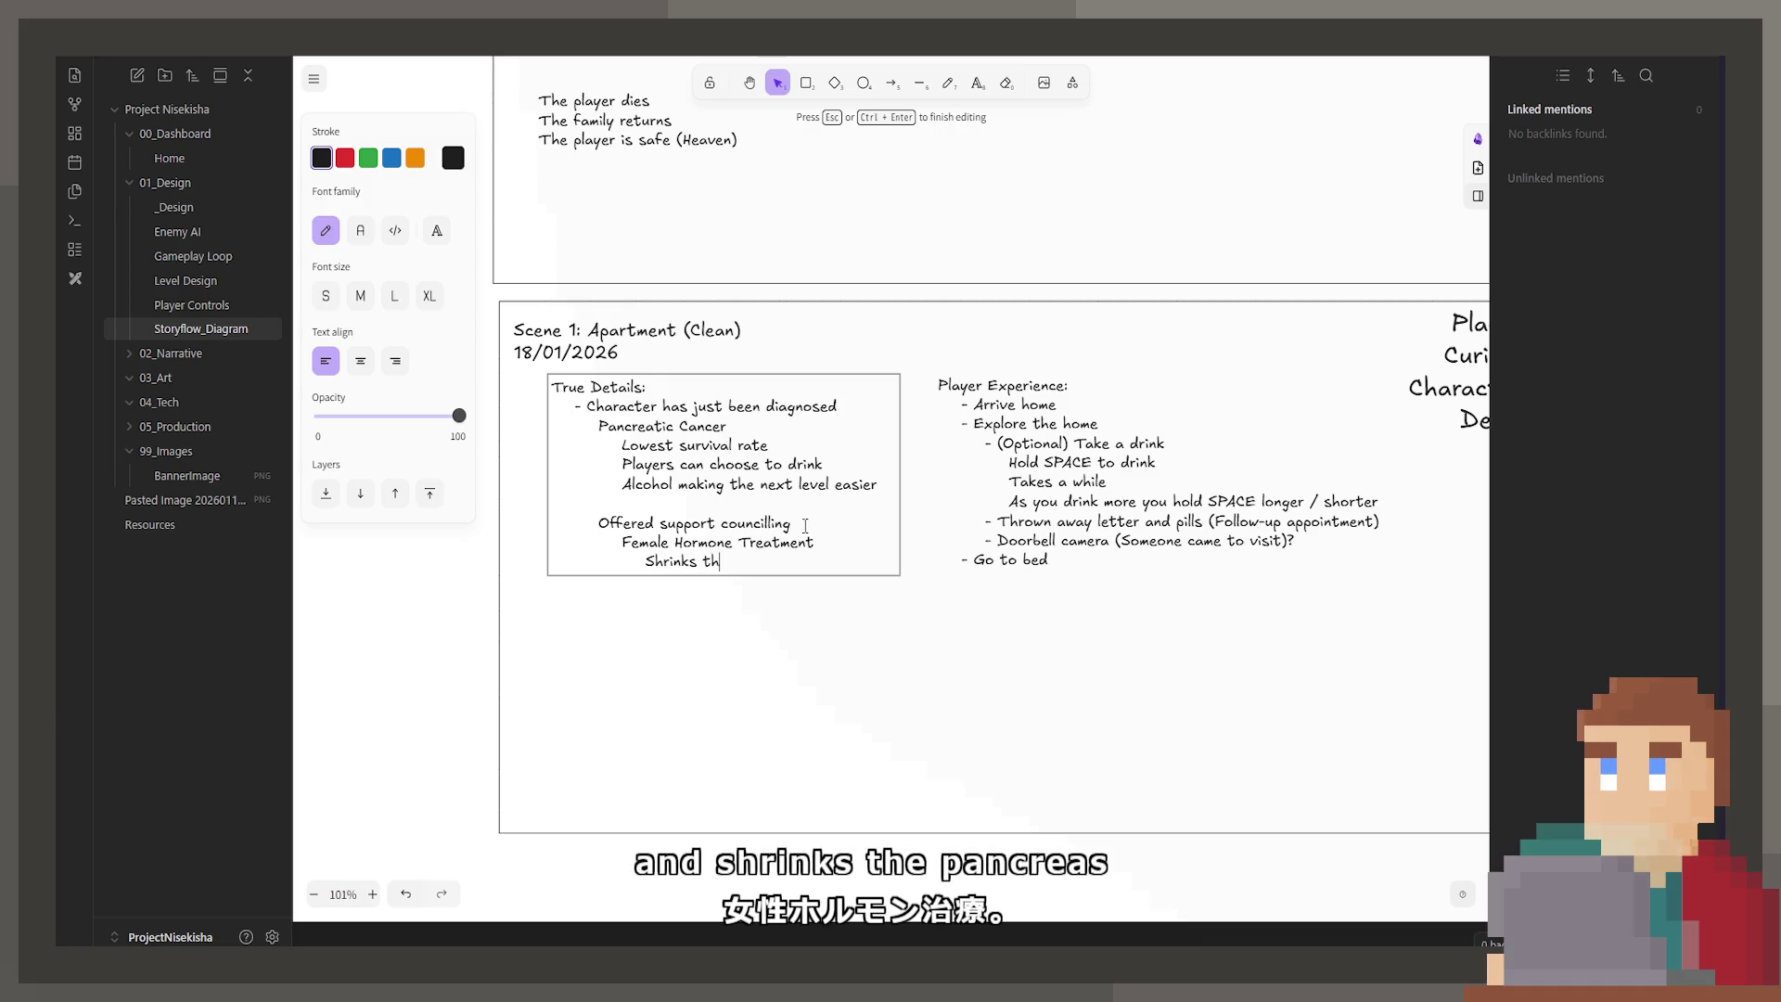
{"action": "type", "text": "e Pancreas"}
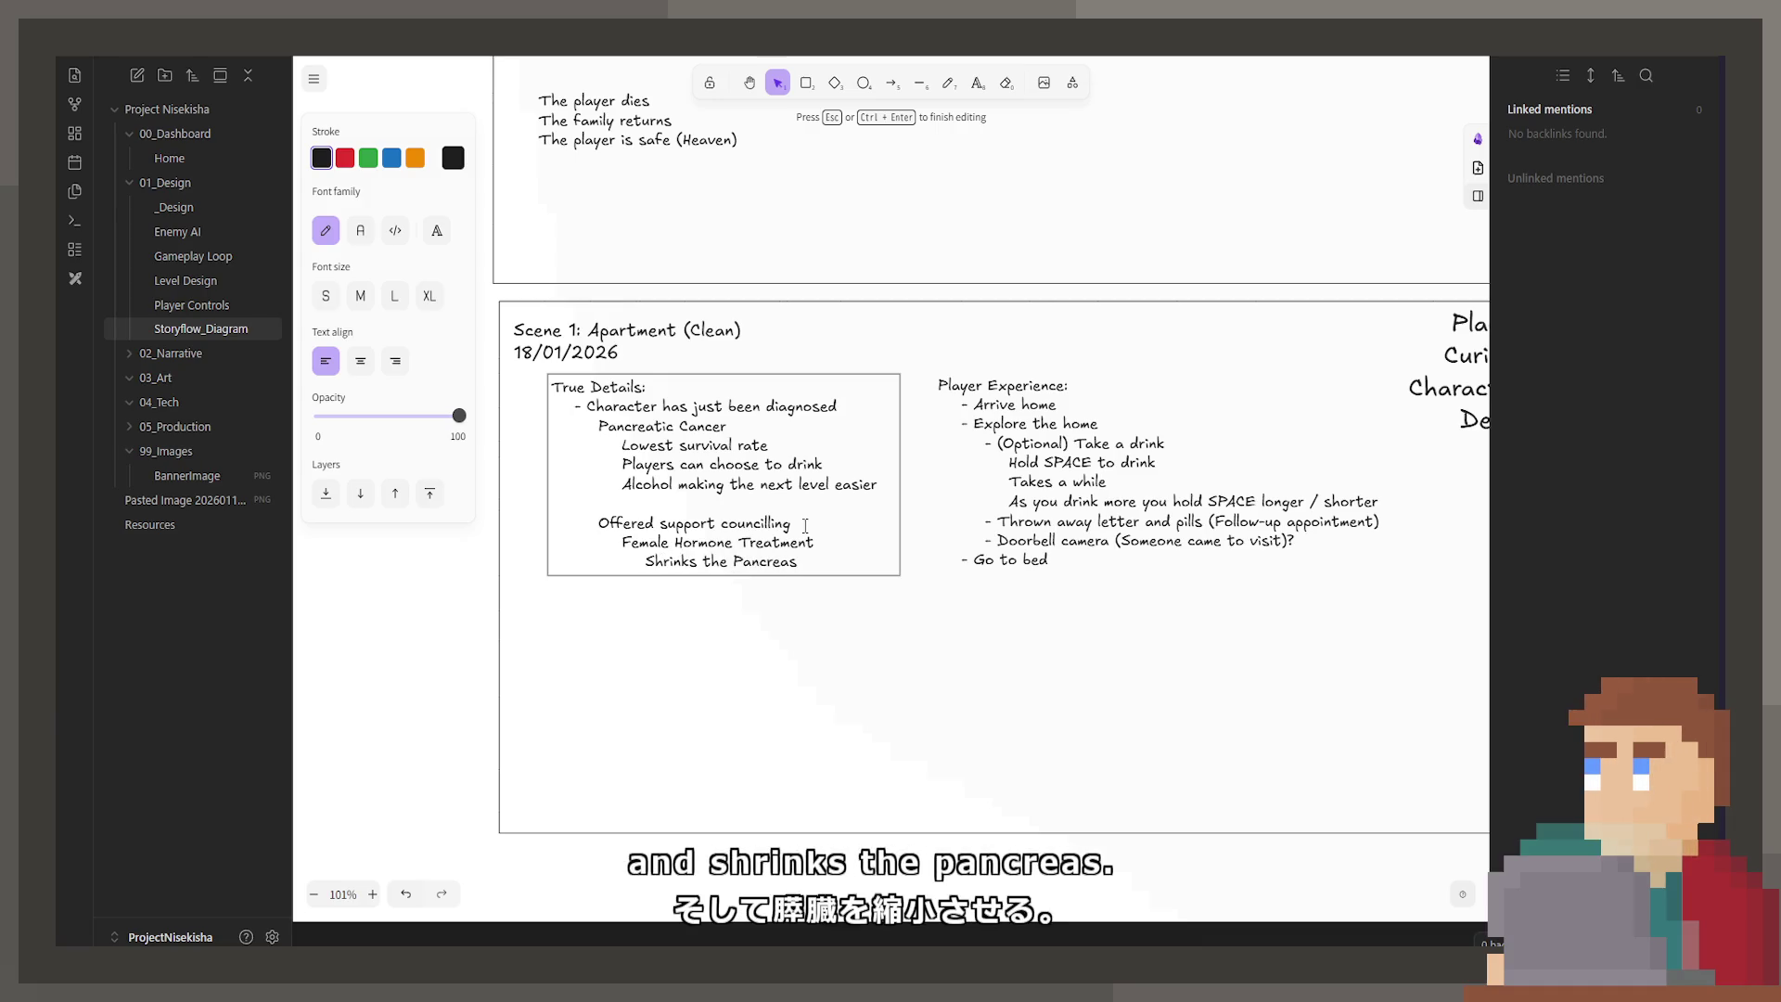
{"action": "key", "text": "BackSpace"}
{"action": "key", "text": "BackSpace"}
{"action": "key", "text": "BackSpace"}
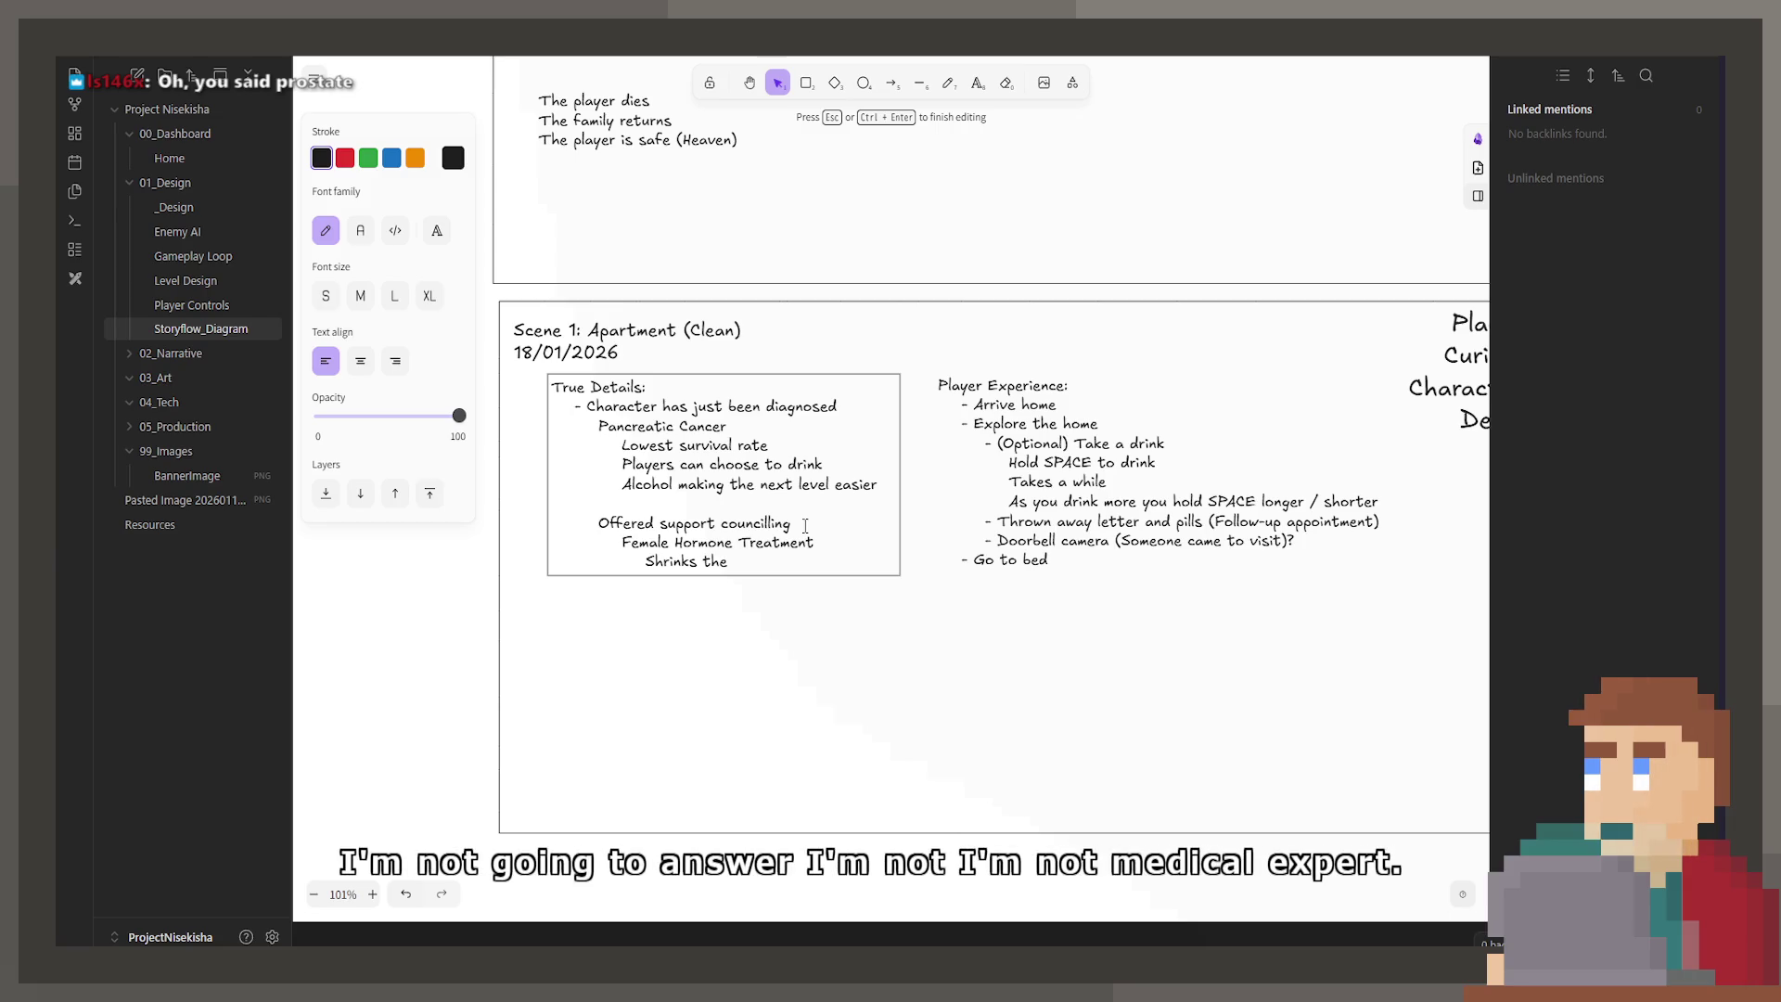
{"action": "mouse_move", "coordinate": [780, 560]}
{"action": "left_mouse_down"}
{"action": "mouse_move", "coordinate": [556, 521]}
{"action": "mouse_move", "coordinate": [558, 540]}
{"action": "left_mouse_up"}
Step: Replace the hormone treatment lines with an indented 'Refused' line and exit editing
{"action": "key", "text": "BackSpace"}
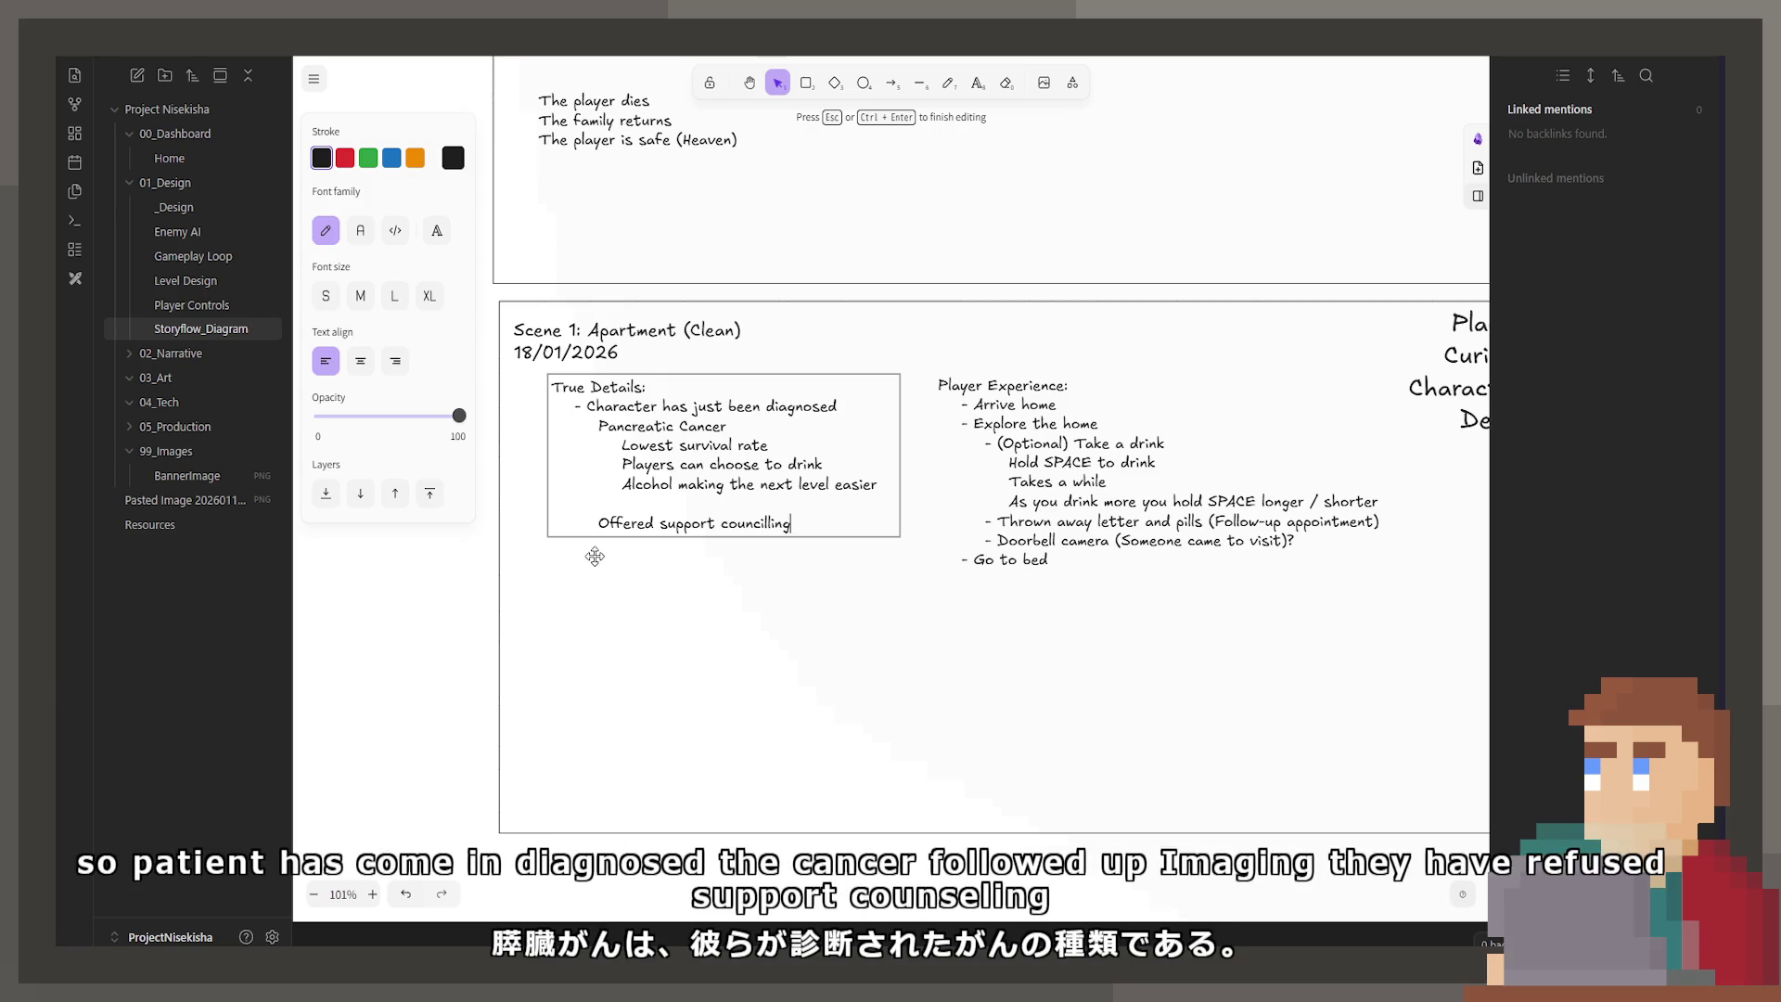
{"action": "key", "text": "Return"}
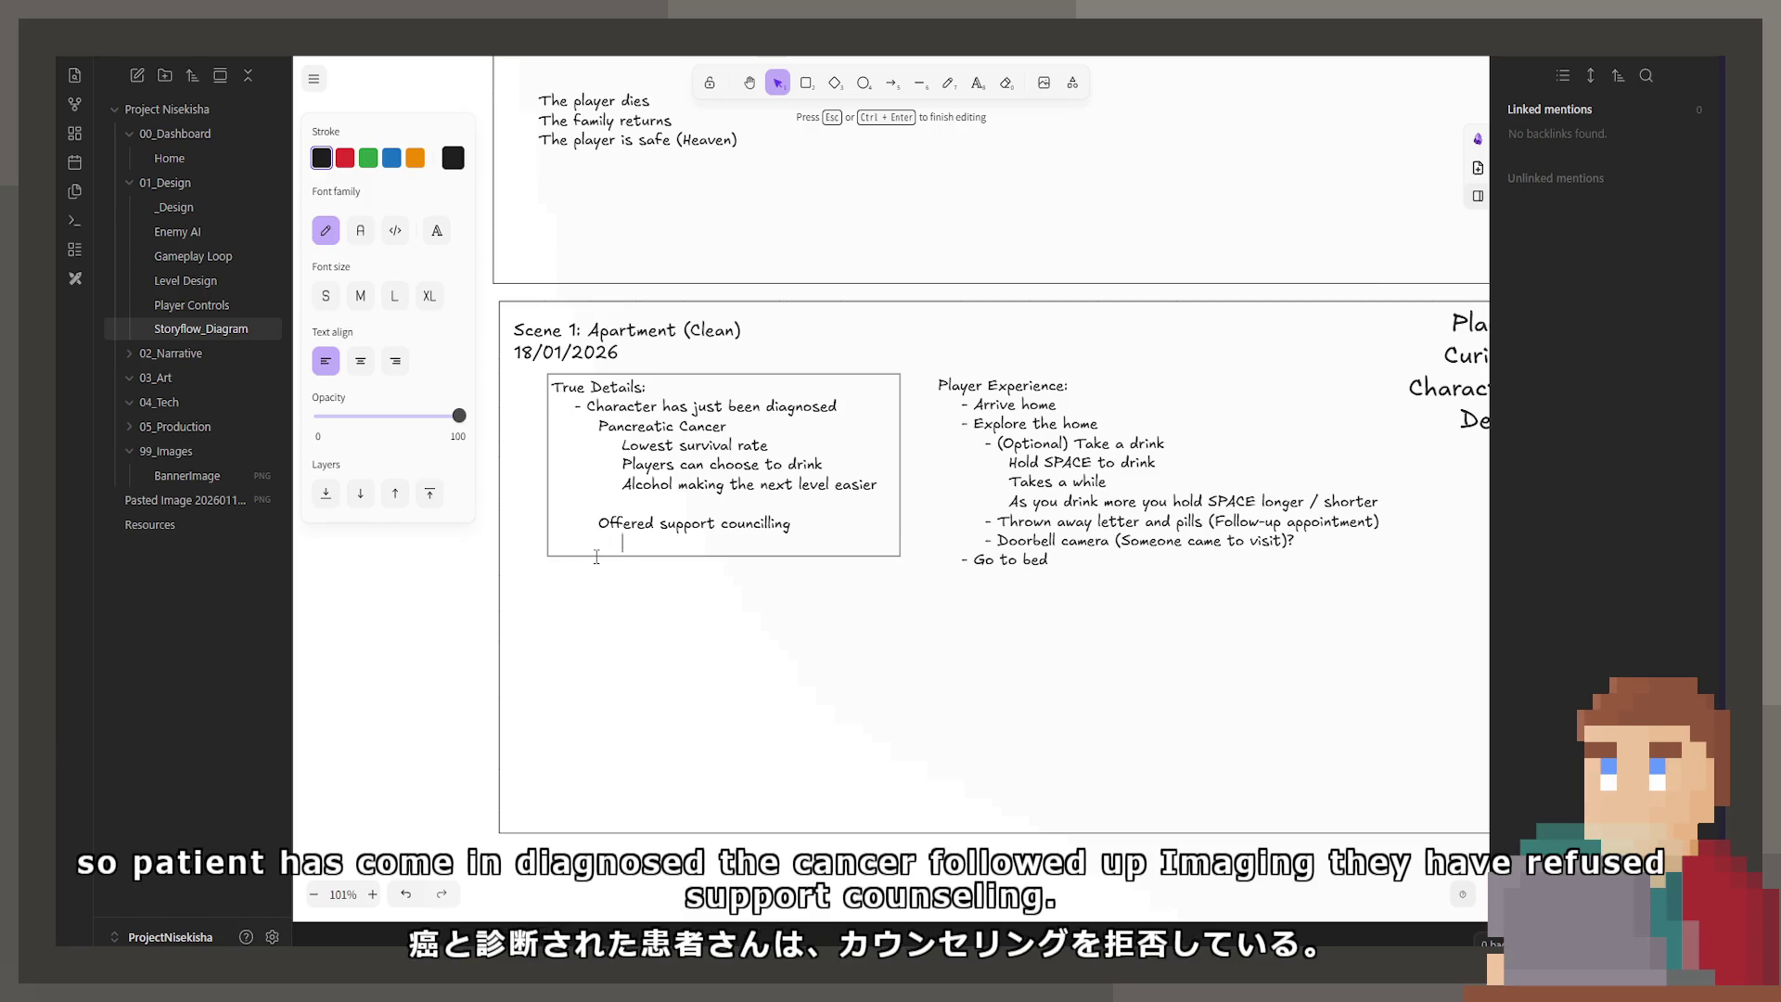
{"action": "type", "text": "Refused"}
{"action": "key", "text": "Return"}
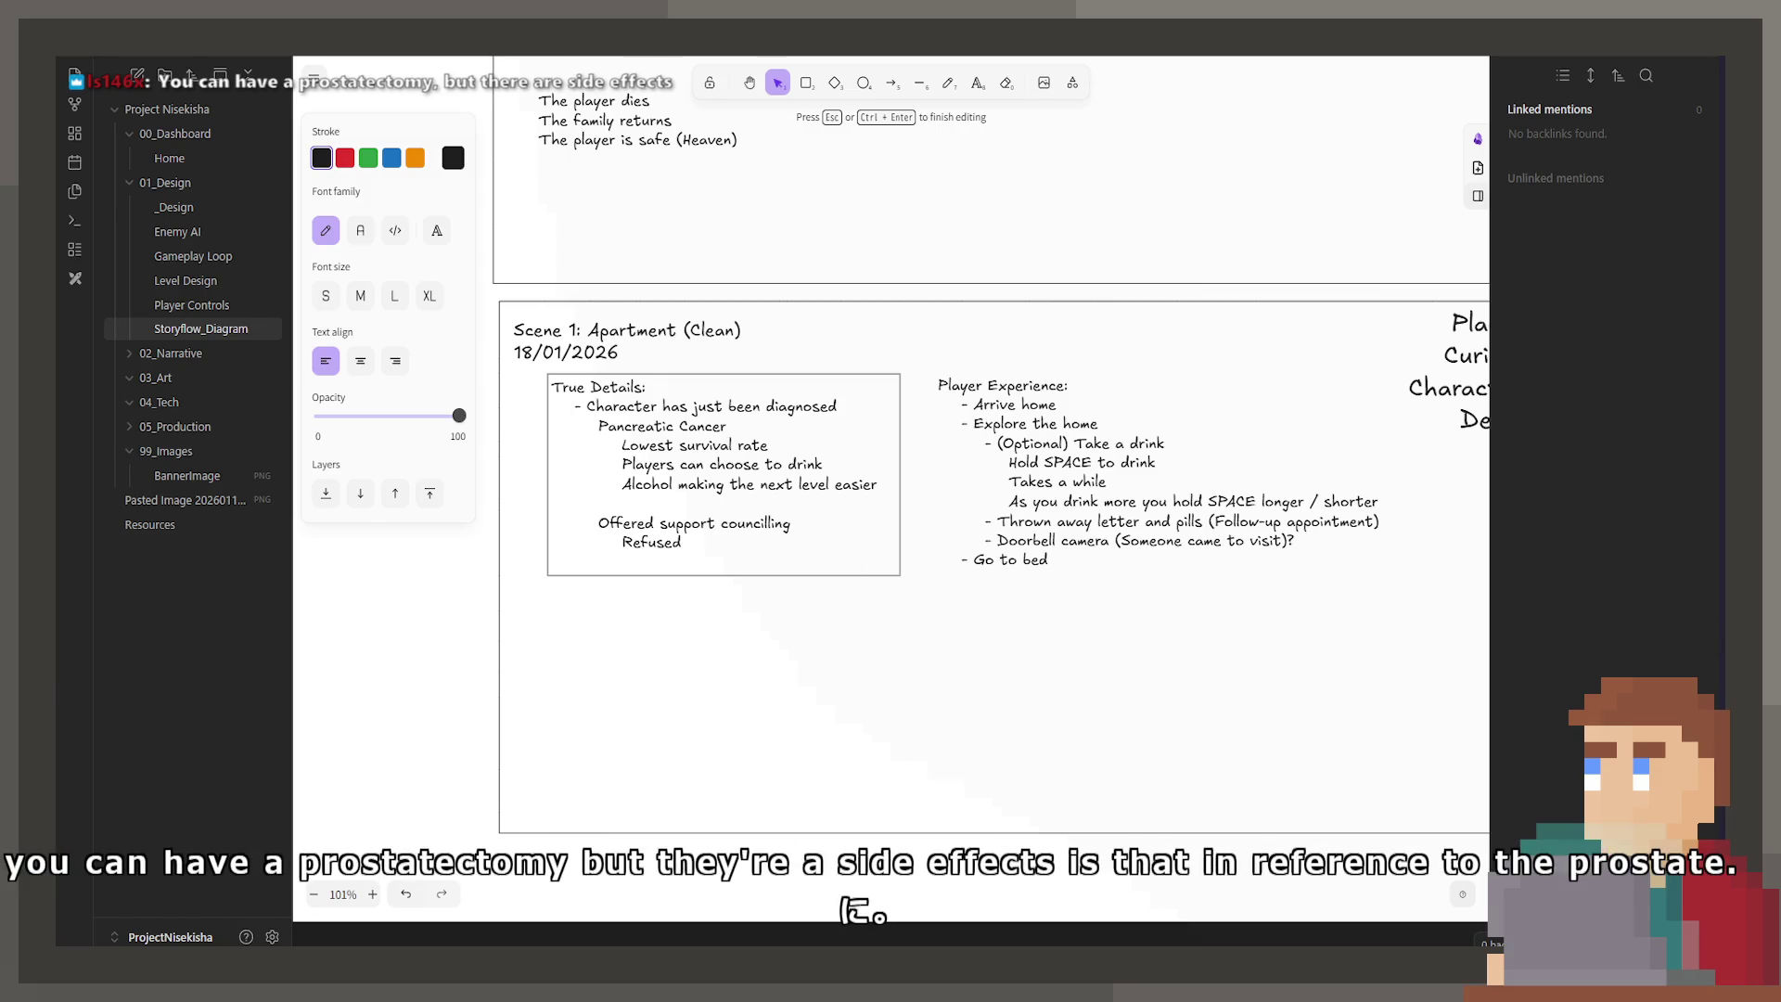
{"action": "key", "text": "Escape"}
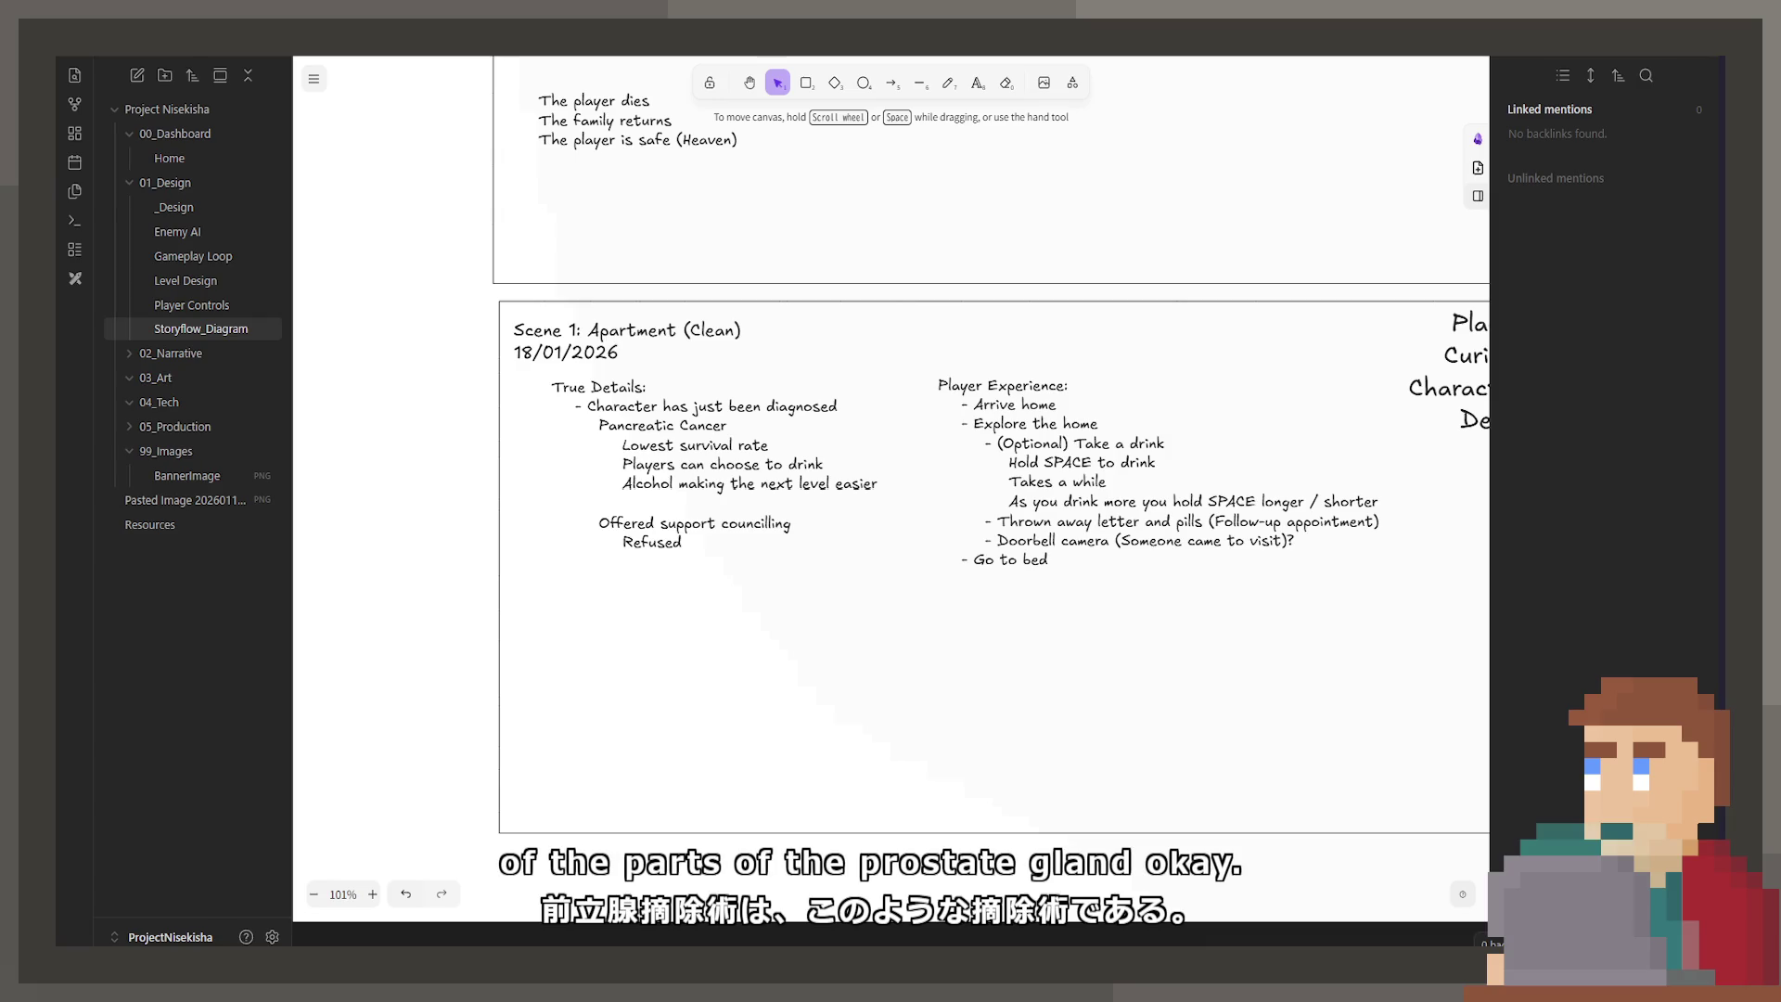
{"action": "left_click", "coordinate": [807, 524]}
Step: Reopen the True Details text with the caret placed to continue below Refused
{"action": "double_click", "coordinate": [766, 564]}
{"action": "left_click", "coordinate": [767, 564]}
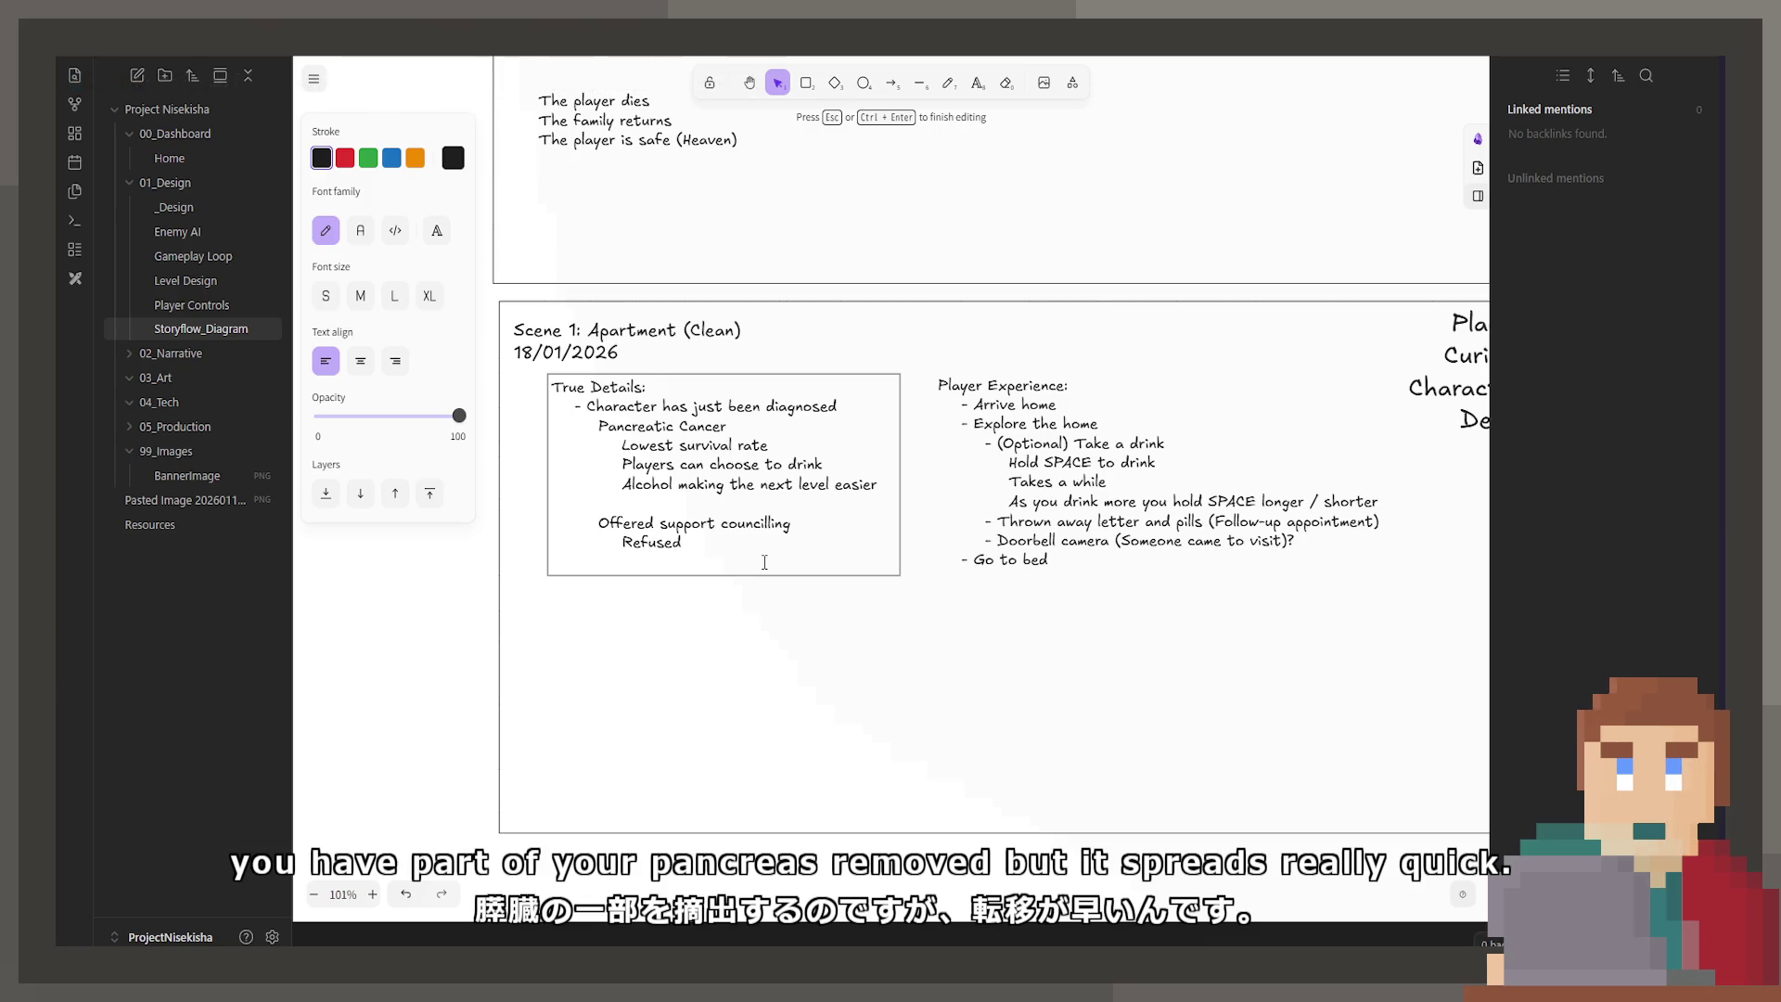
Step: Add 'Offered surgery for removal' and 'Accepted' lines, plus a bracketed note after Refused
{"action": "type", "text": "Offered surgery for rem"}
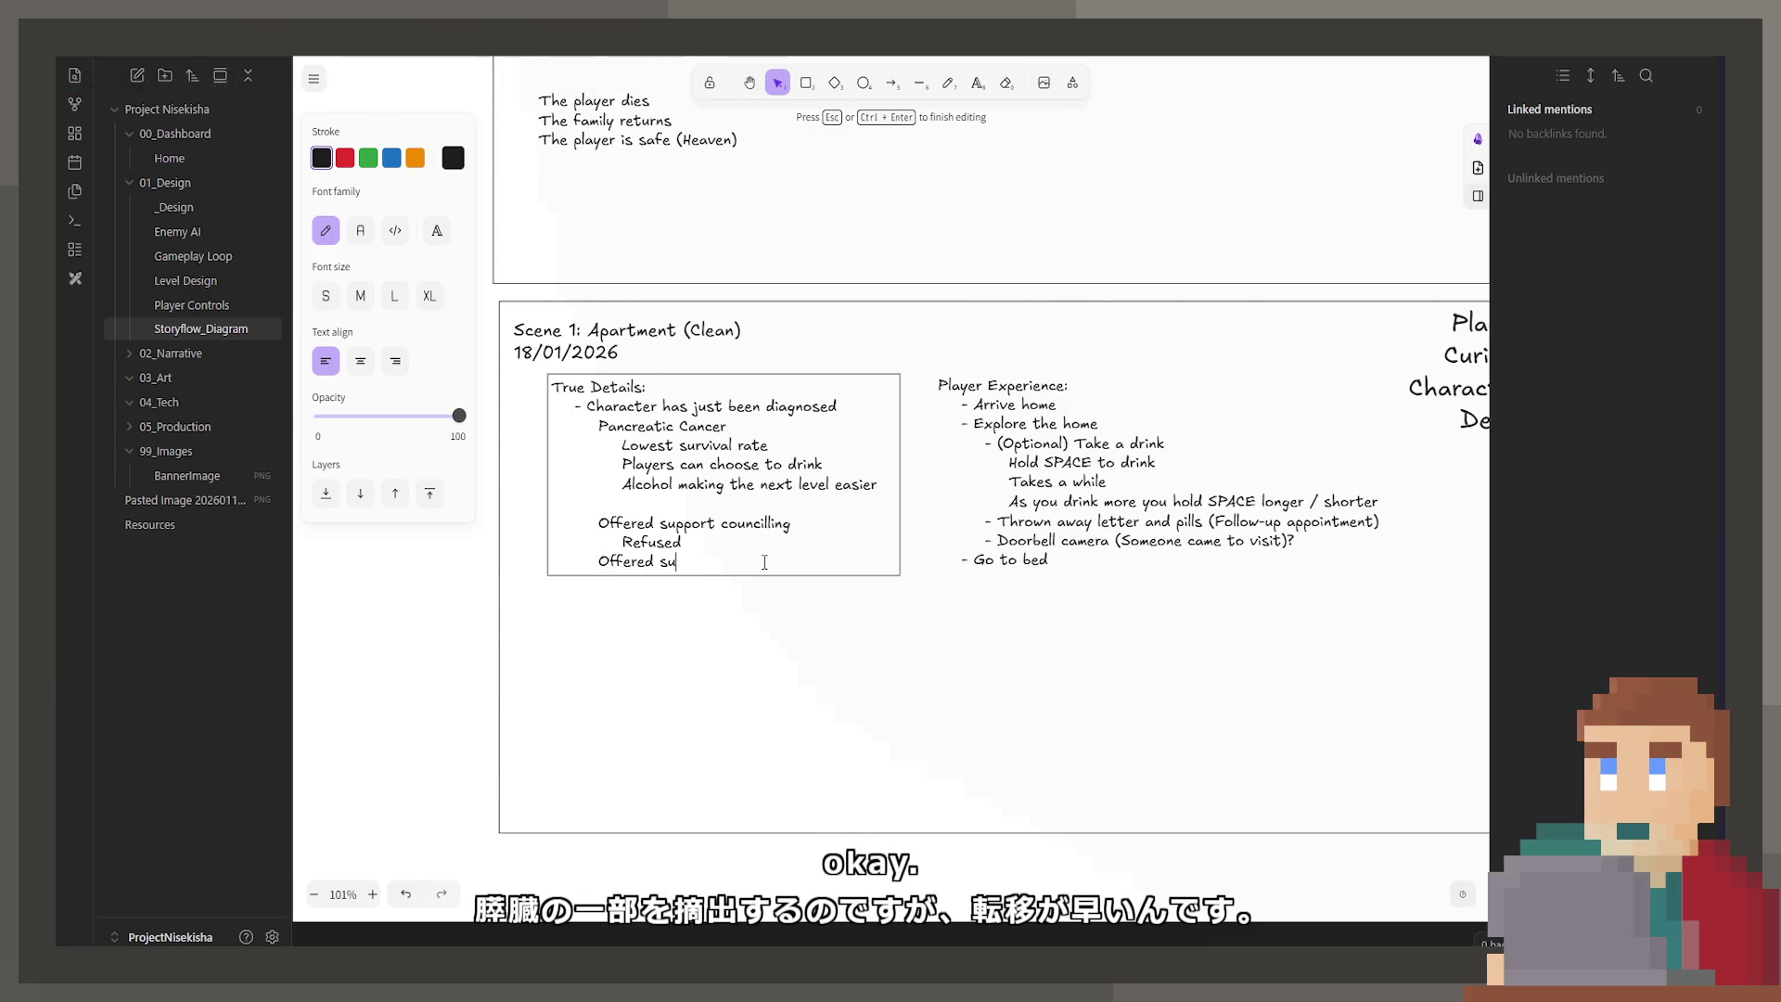
{"action": "type", "text": "oval"}
{"action": "key", "text": "Return"}
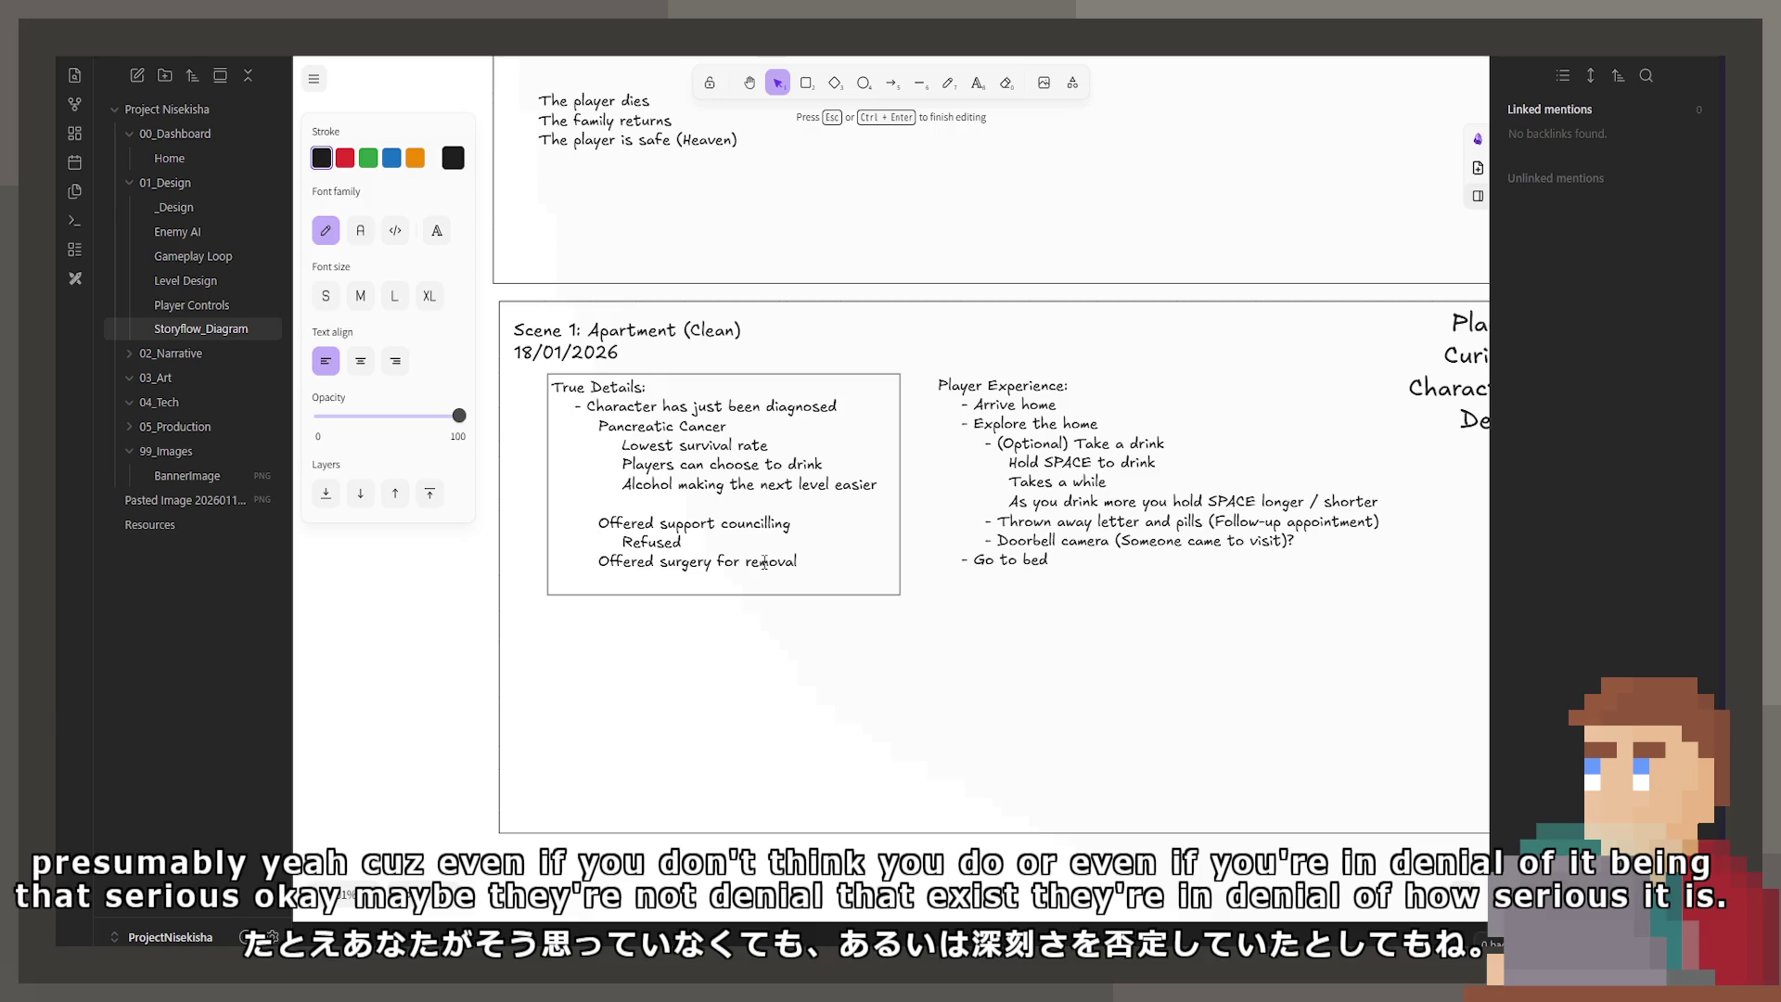
{"action": "type", "text": "Accepted"}
{"action": "key", "text": "Up"}
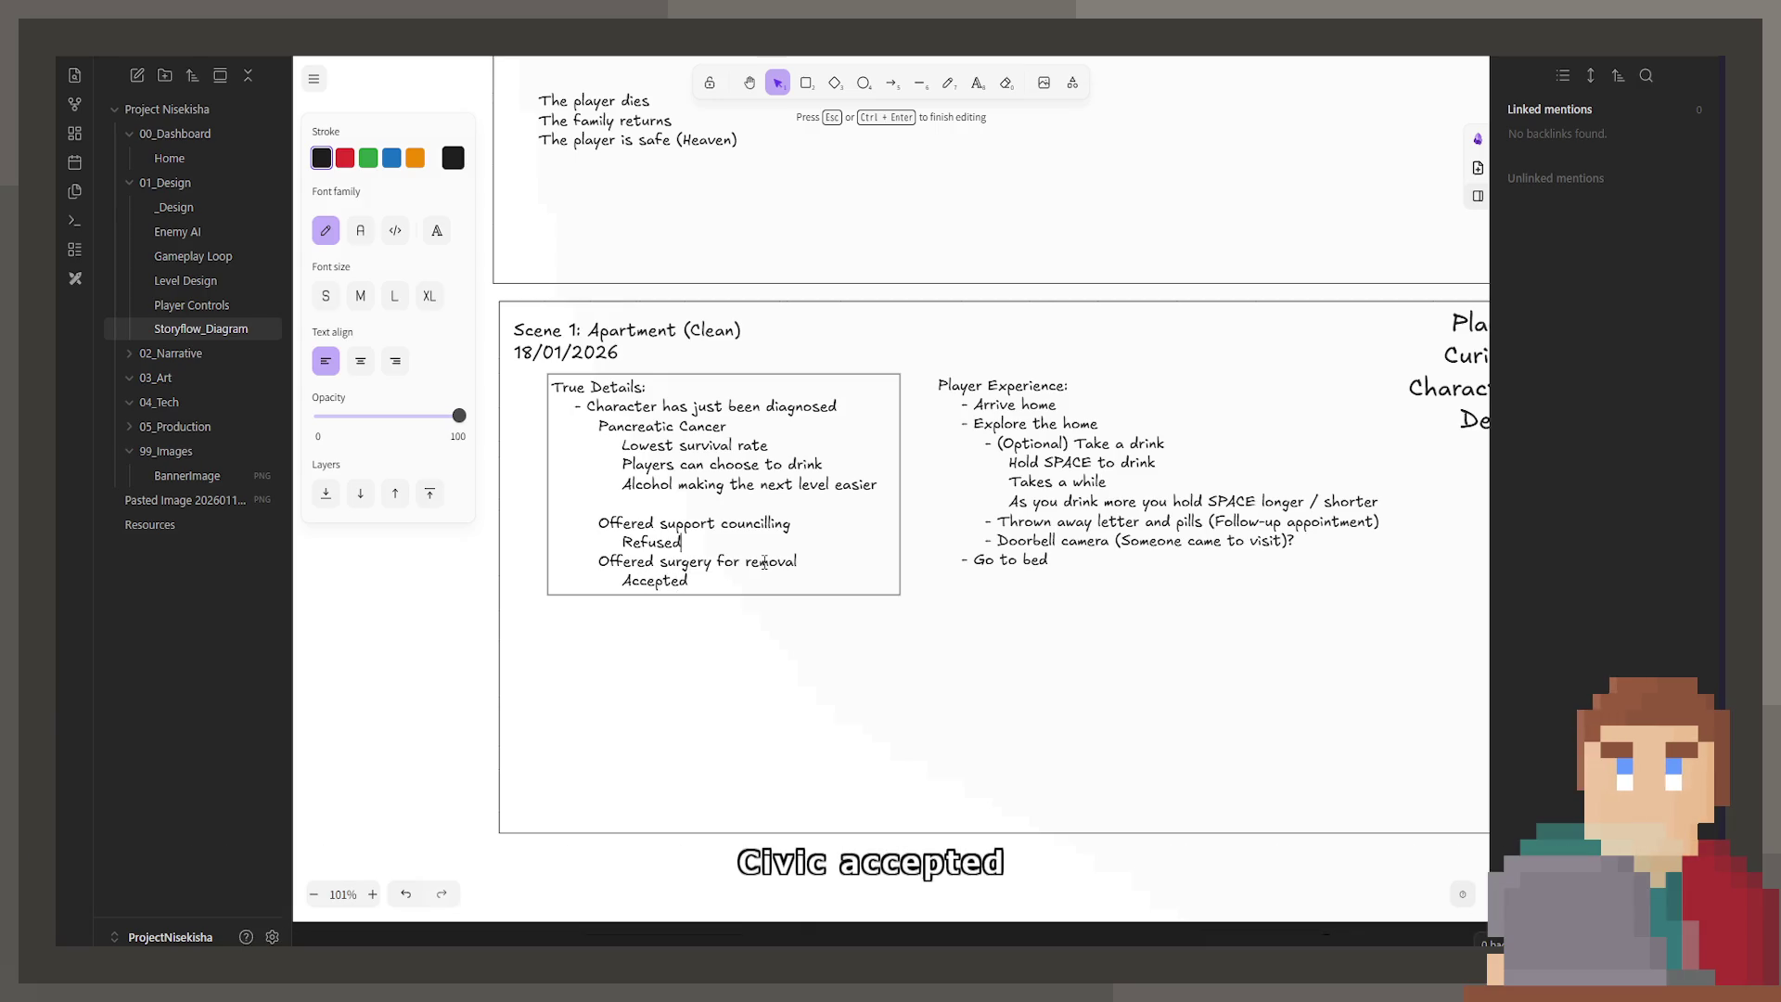
{"action": "type", "text": " (To"}
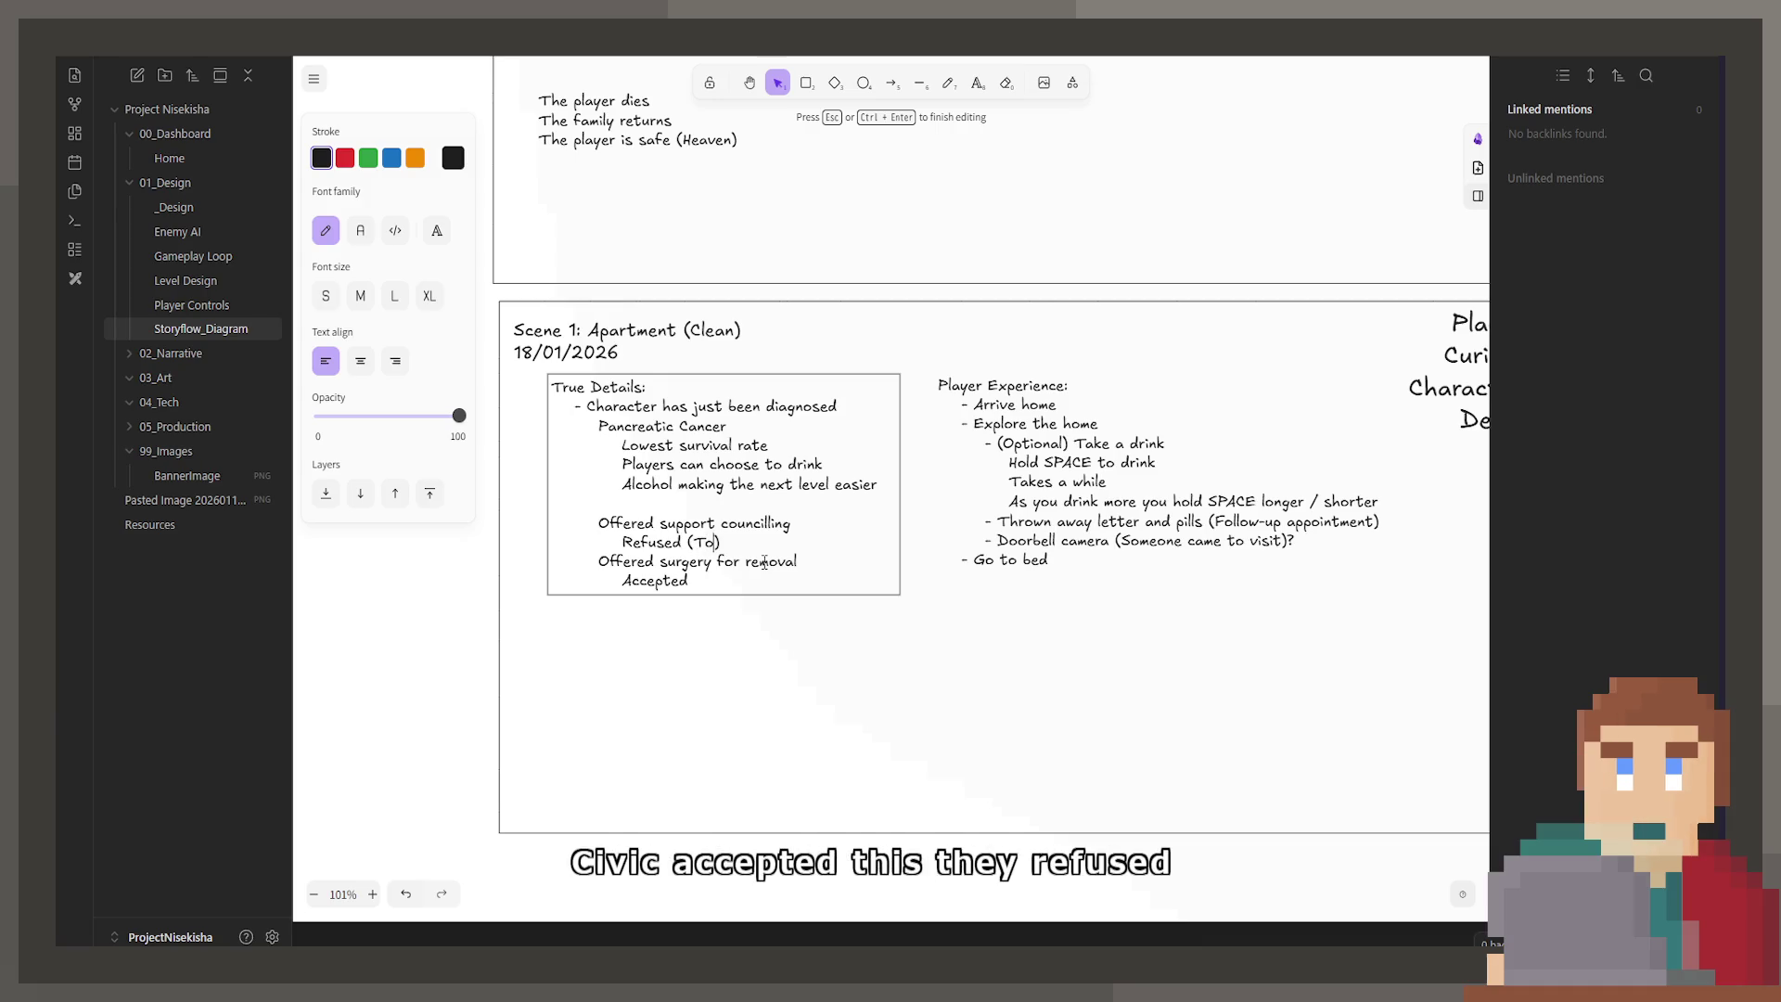
{"action": "key", "text": "BackSpace"}
{"action": "key", "text": "BackSpace"}
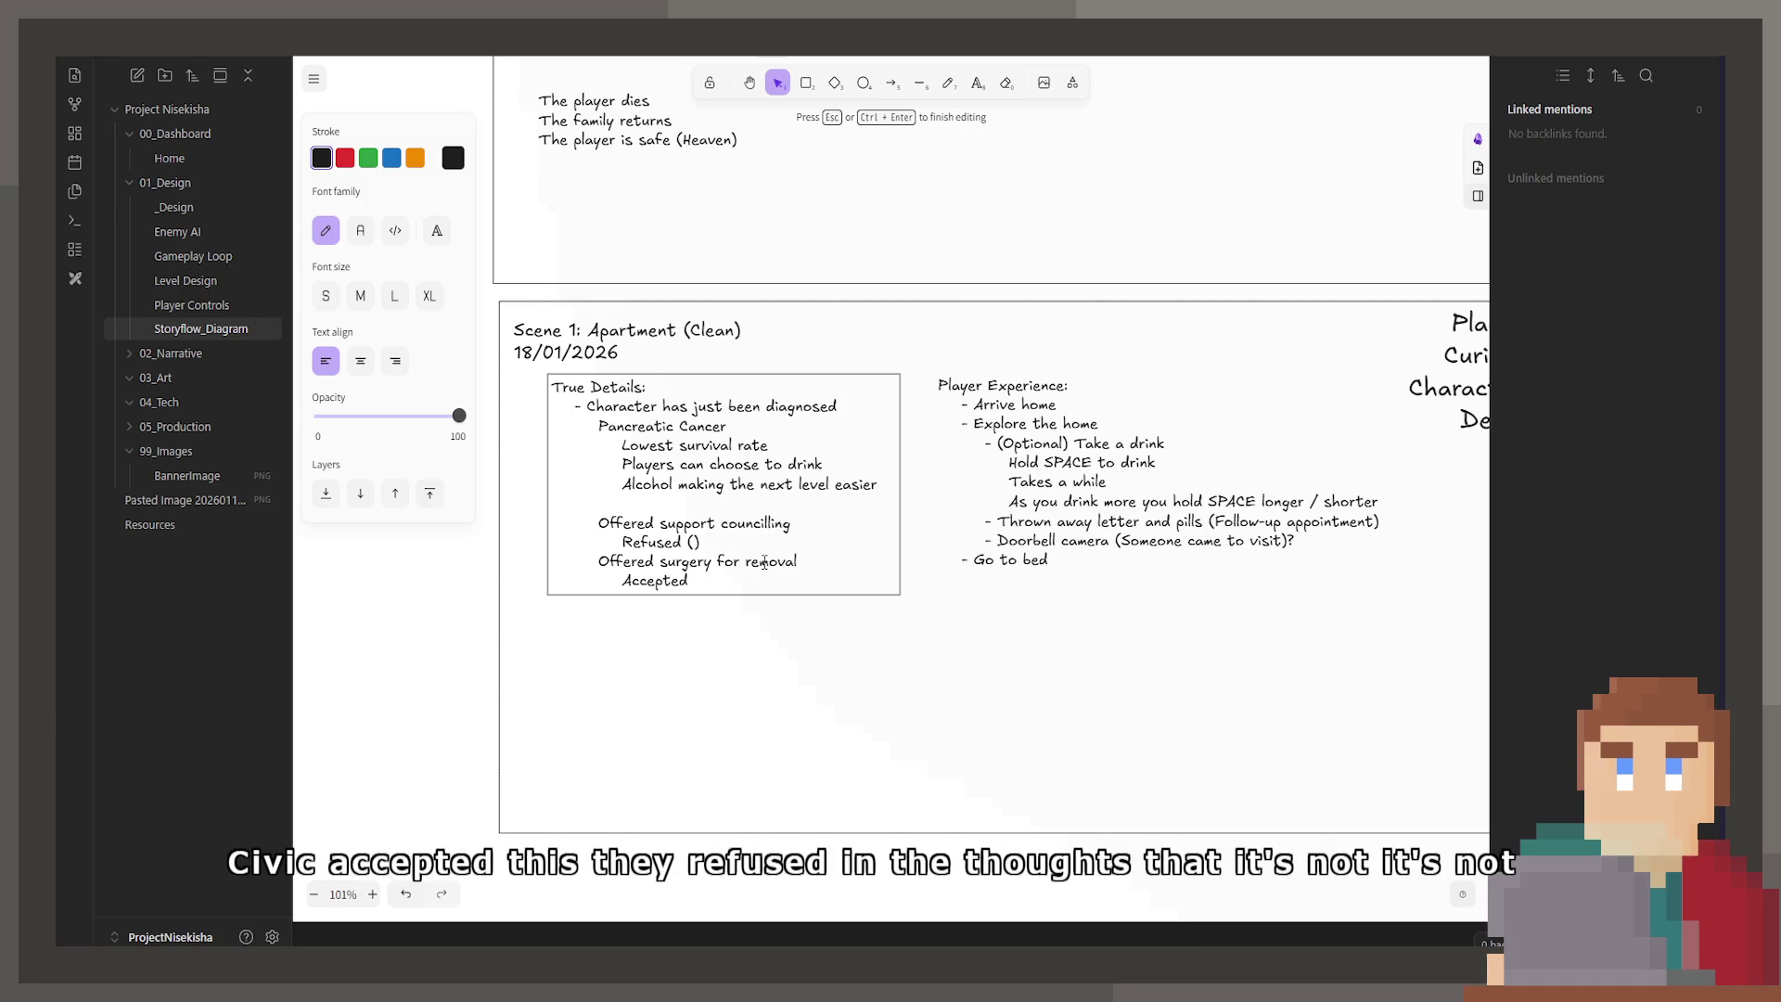
{"action": "type", "text": "\"I"}
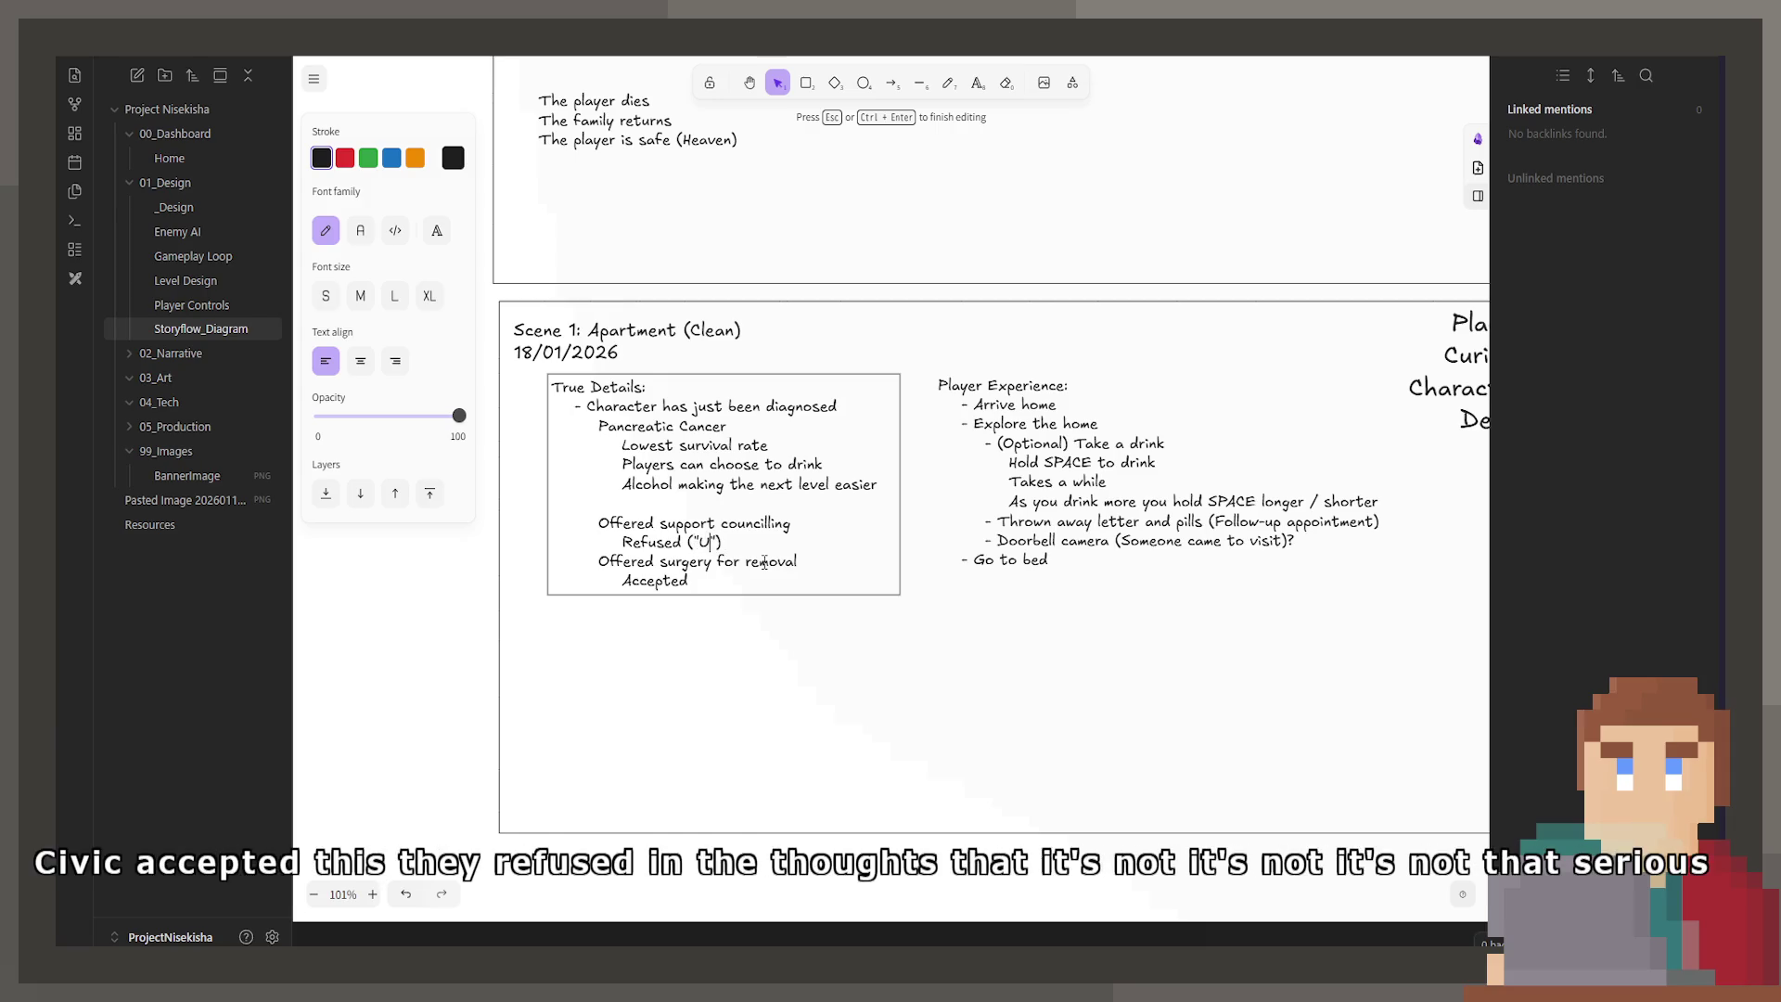
{"action": "type", "text": "t's not that serious"}
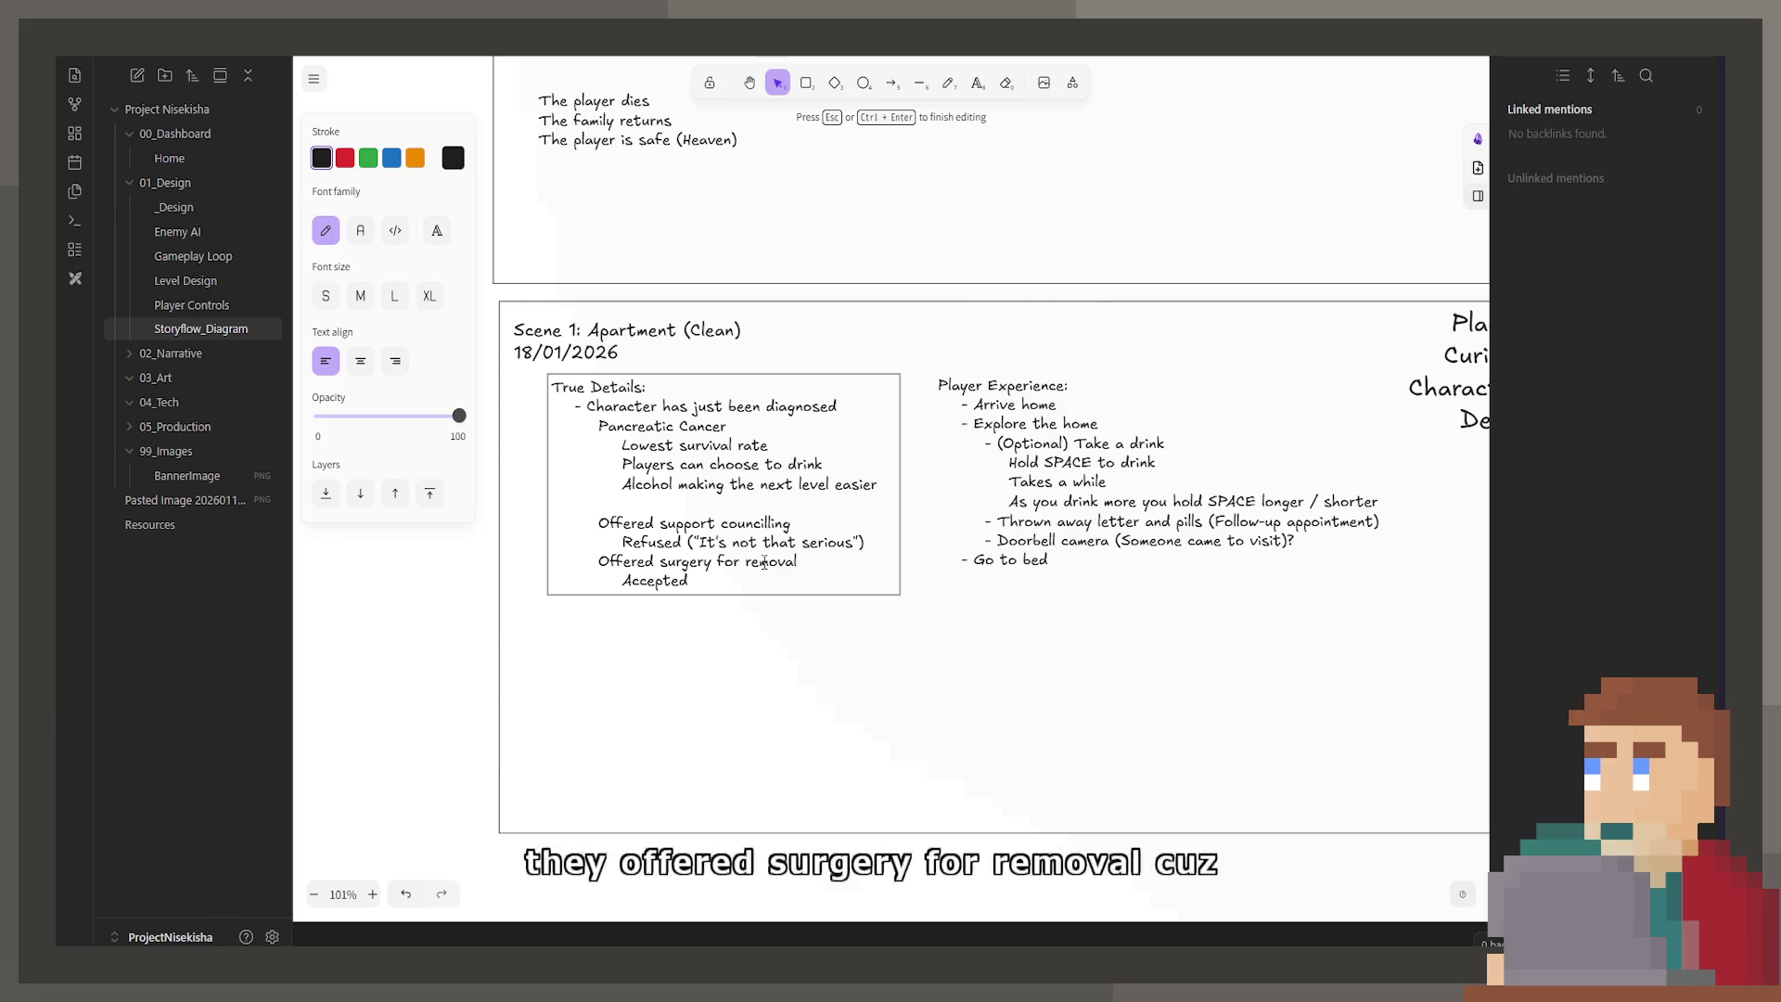
Step: Add '(Take it out, and I'm okay)' after Accepted and trim the entry to 'Offered surgery'
{"action": "type", "text": "()"}
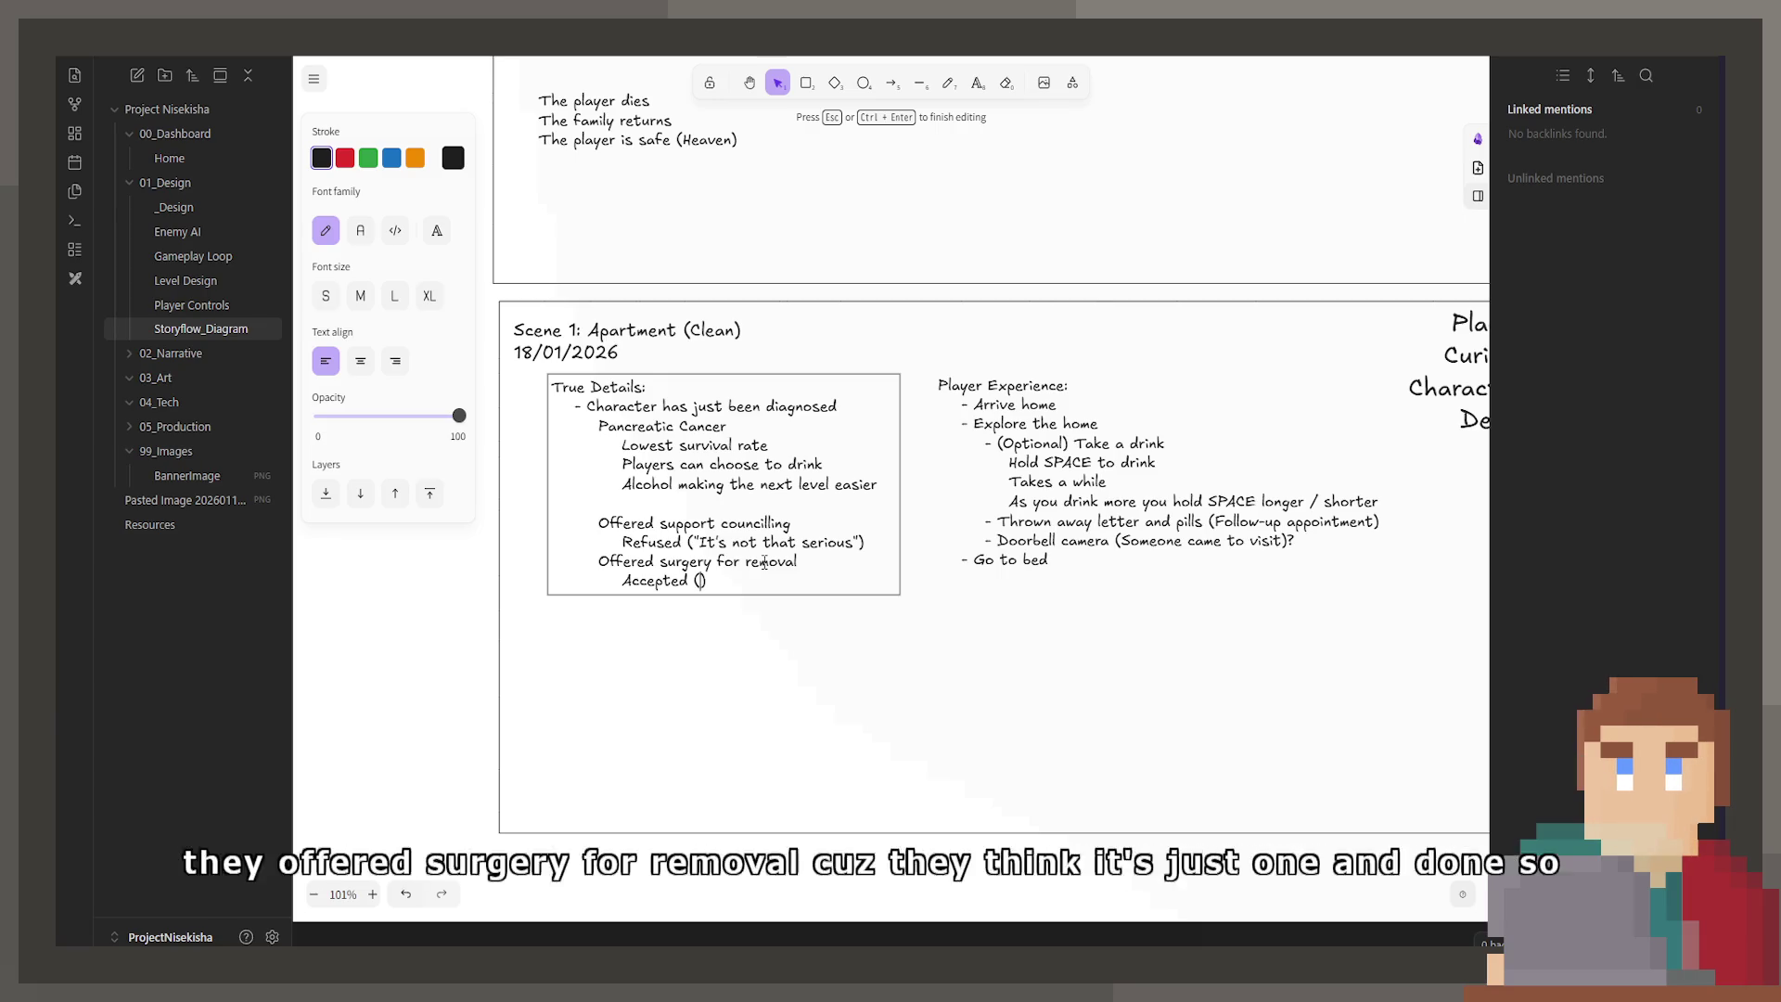
{"action": "type", "text": "Take it ouit"}
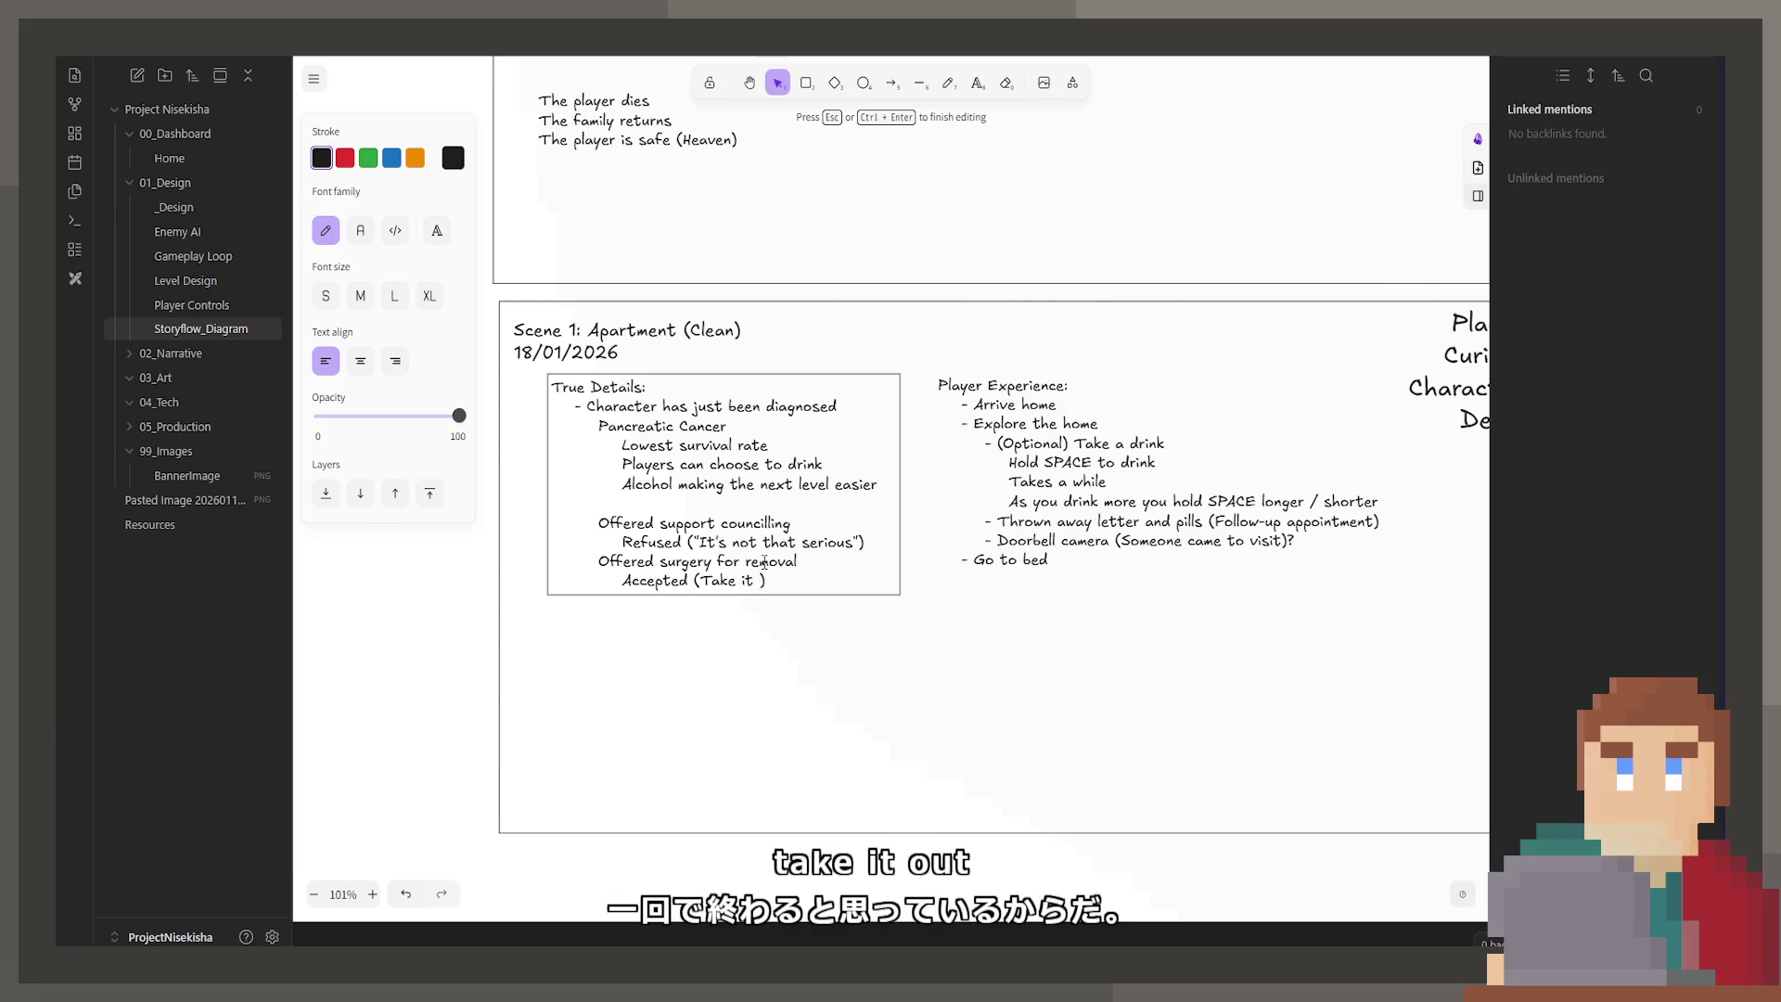
{"action": "key", "text": "BackSpace"}
{"action": "key", "text": "BackSpace"}
{"action": "type", "text": "t, and "}
{"action": "type", "text": "I'm"}
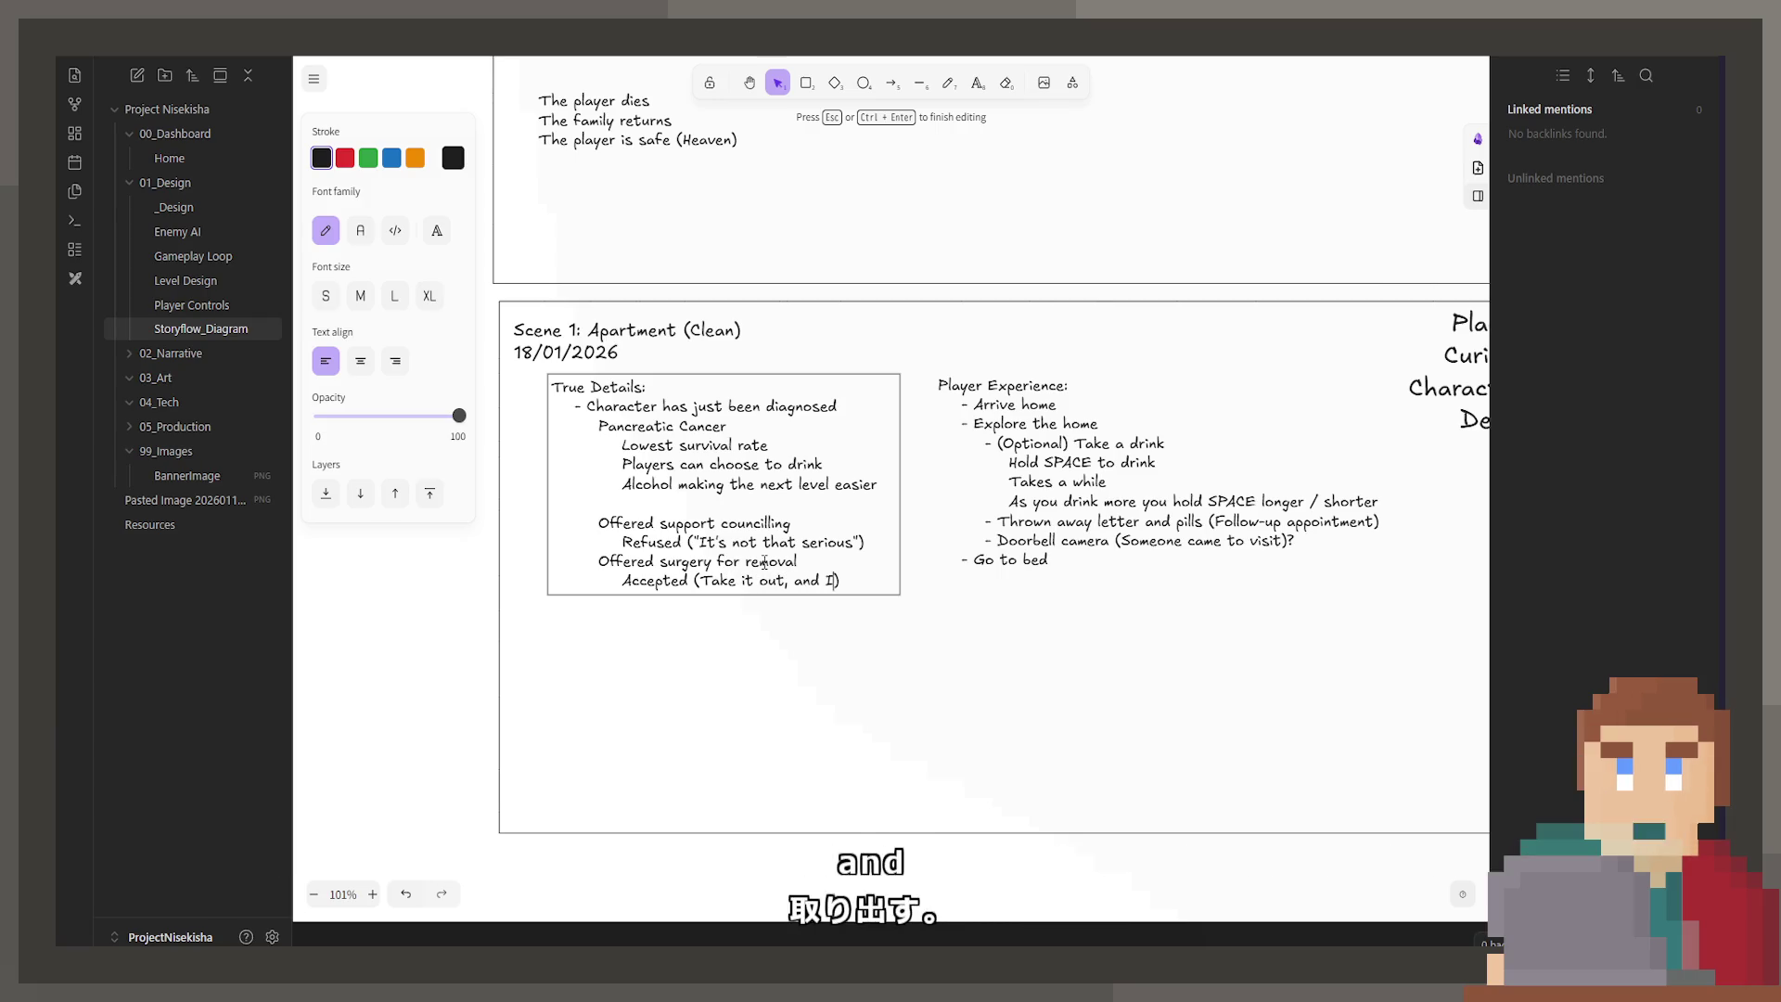
{"action": "type", "text": " okay?"}
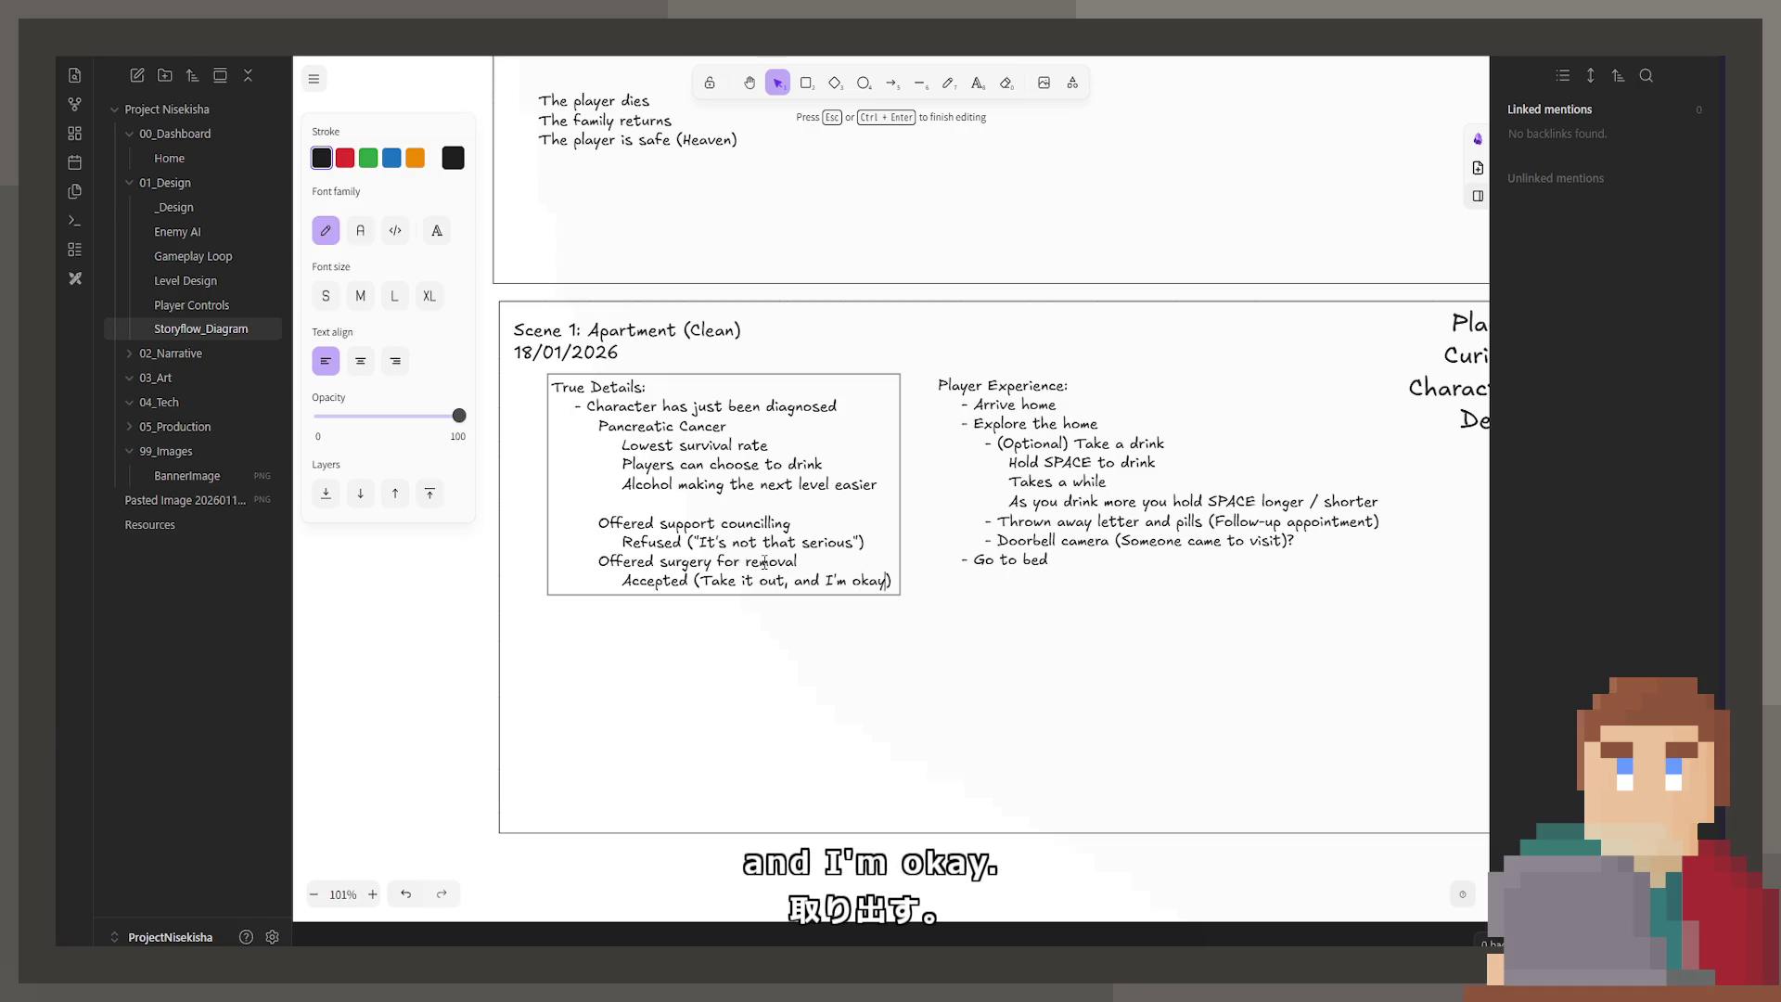
{"action": "key", "text": "BackSpace"}
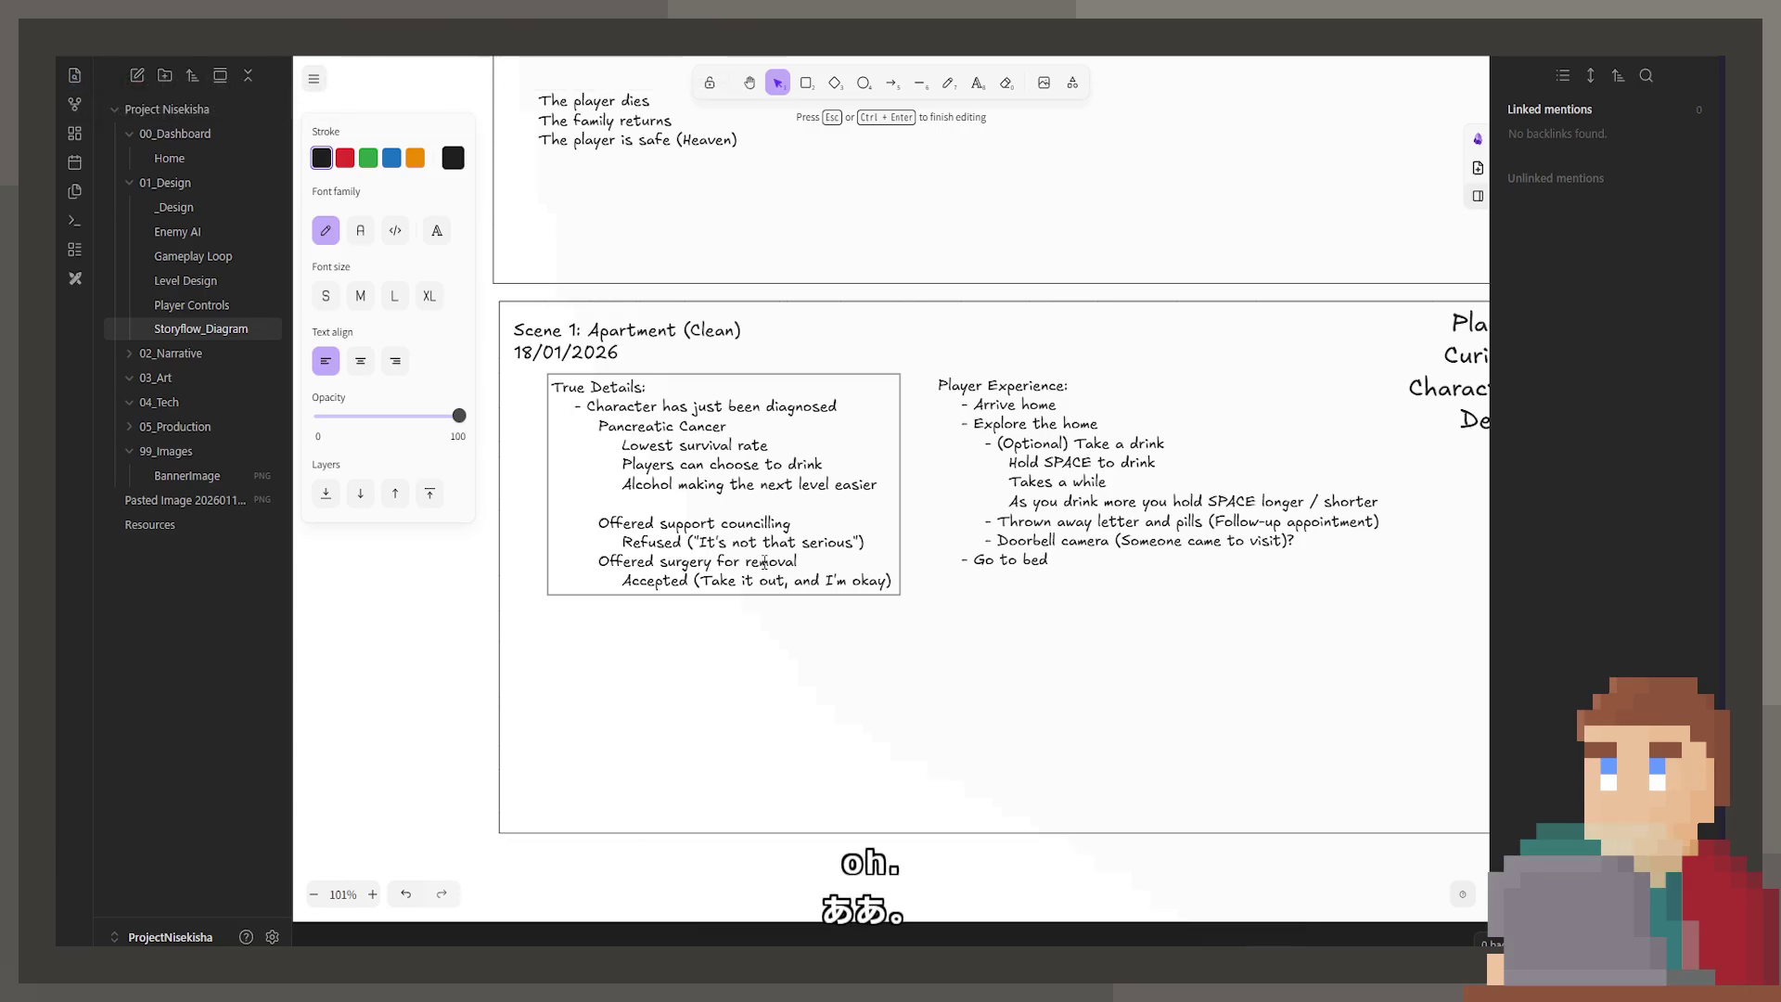
{"action": "key", "text": "BackSpace"}
{"action": "key", "text": "BackSpace"}
{"action": "key", "text": "BackSpace"}
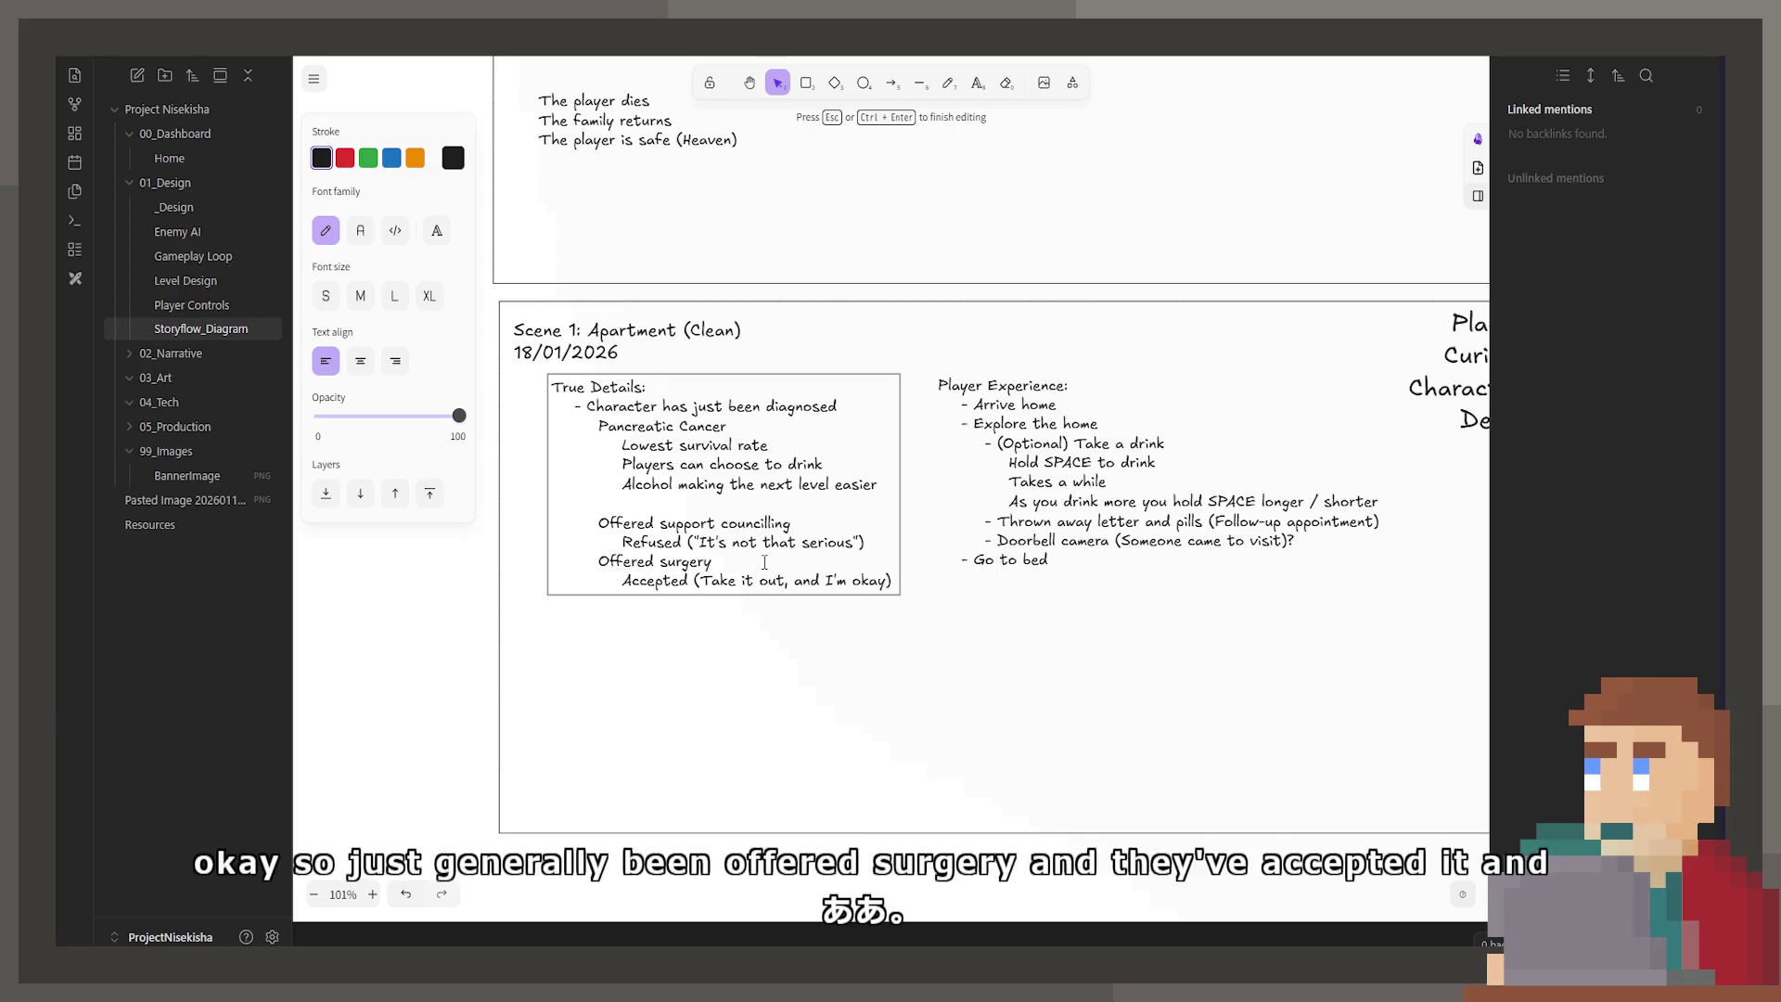
Step: Replace the thrown-away letter and pills line with 'Letter on counter (Scheduled surgery)'
{"action": "double_click", "coordinate": [1324, 530]}
{"action": "triple_click", "coordinate": [1324, 531]}
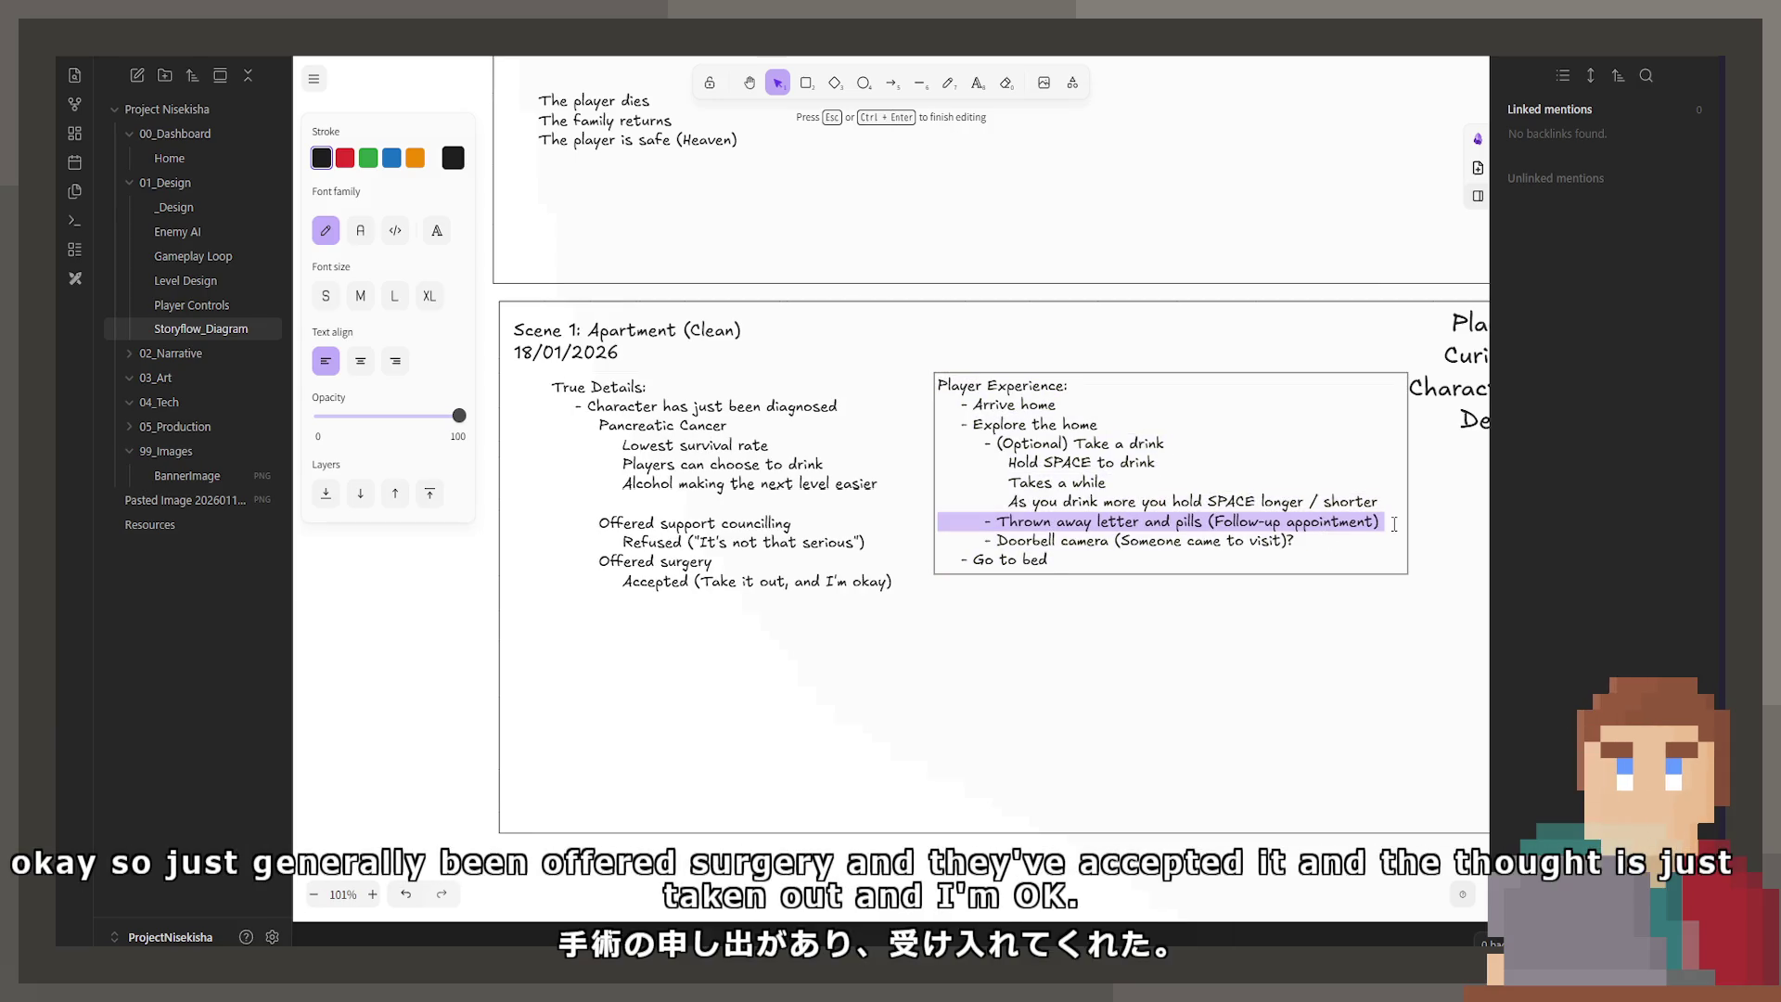
{"action": "left_click_drag", "start_coordinate": [1380, 524], "coordinate": [1002, 529]}
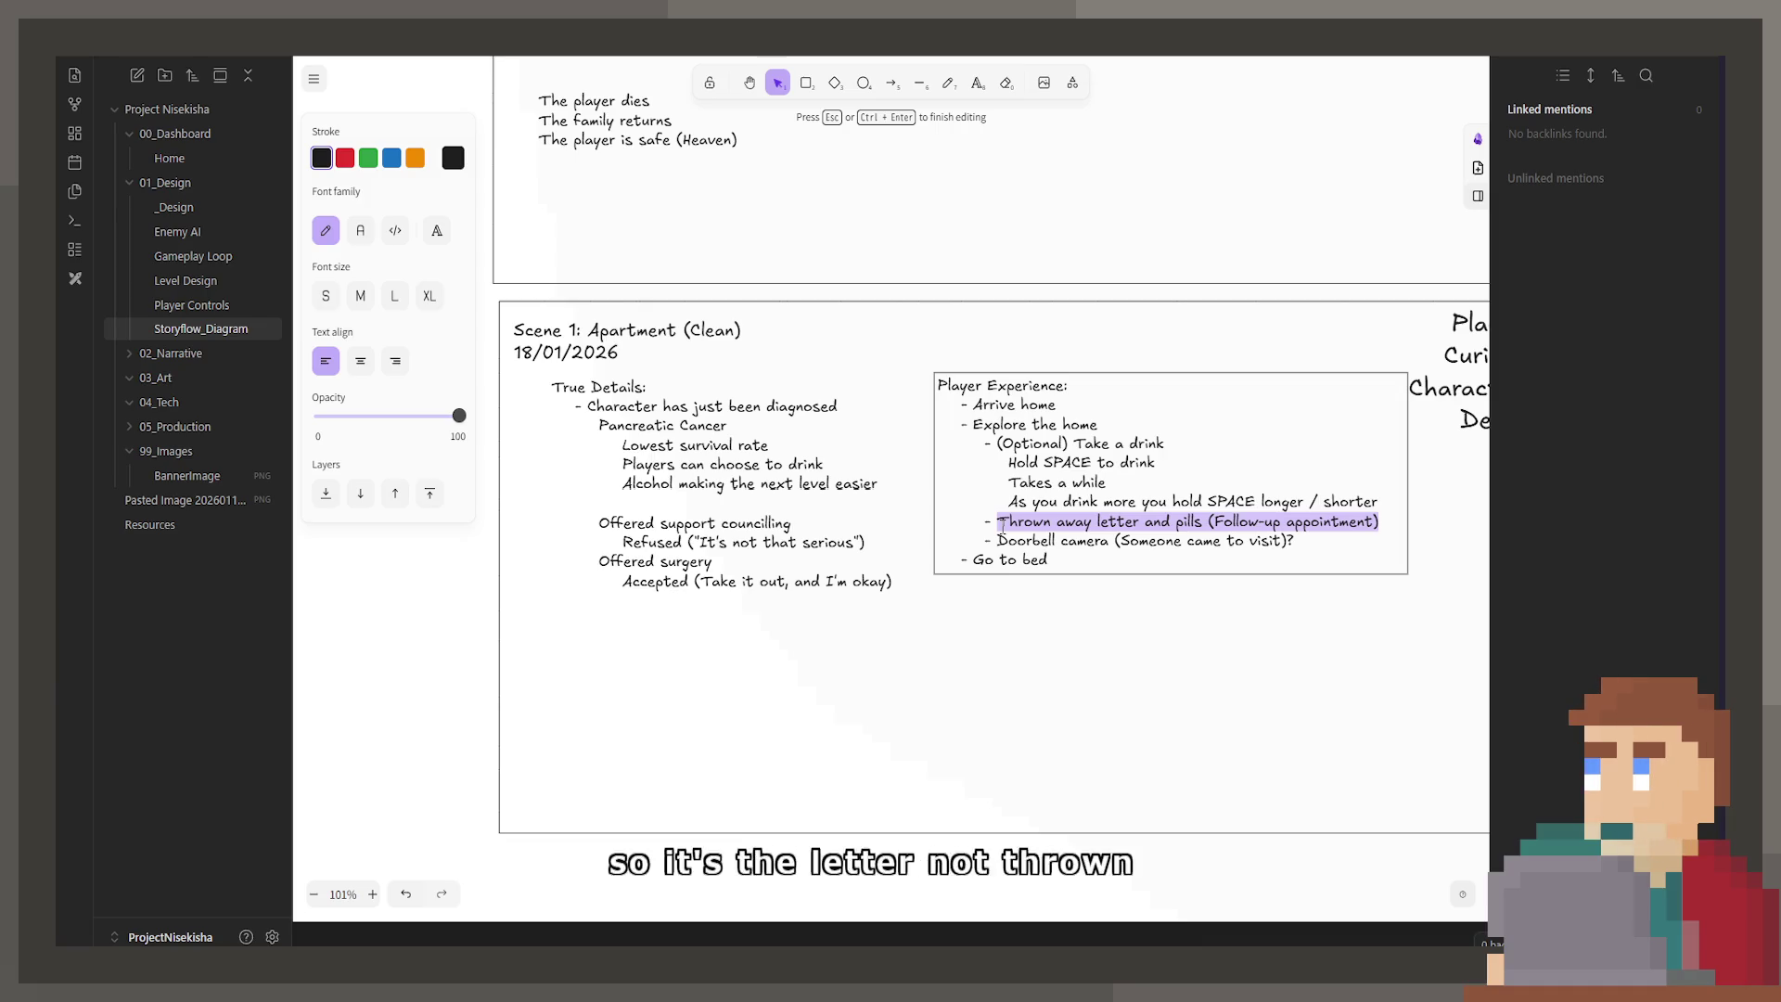
{"action": "key", "text": "BackSpace"}
{"action": "type", "text": "Letter on cou"}
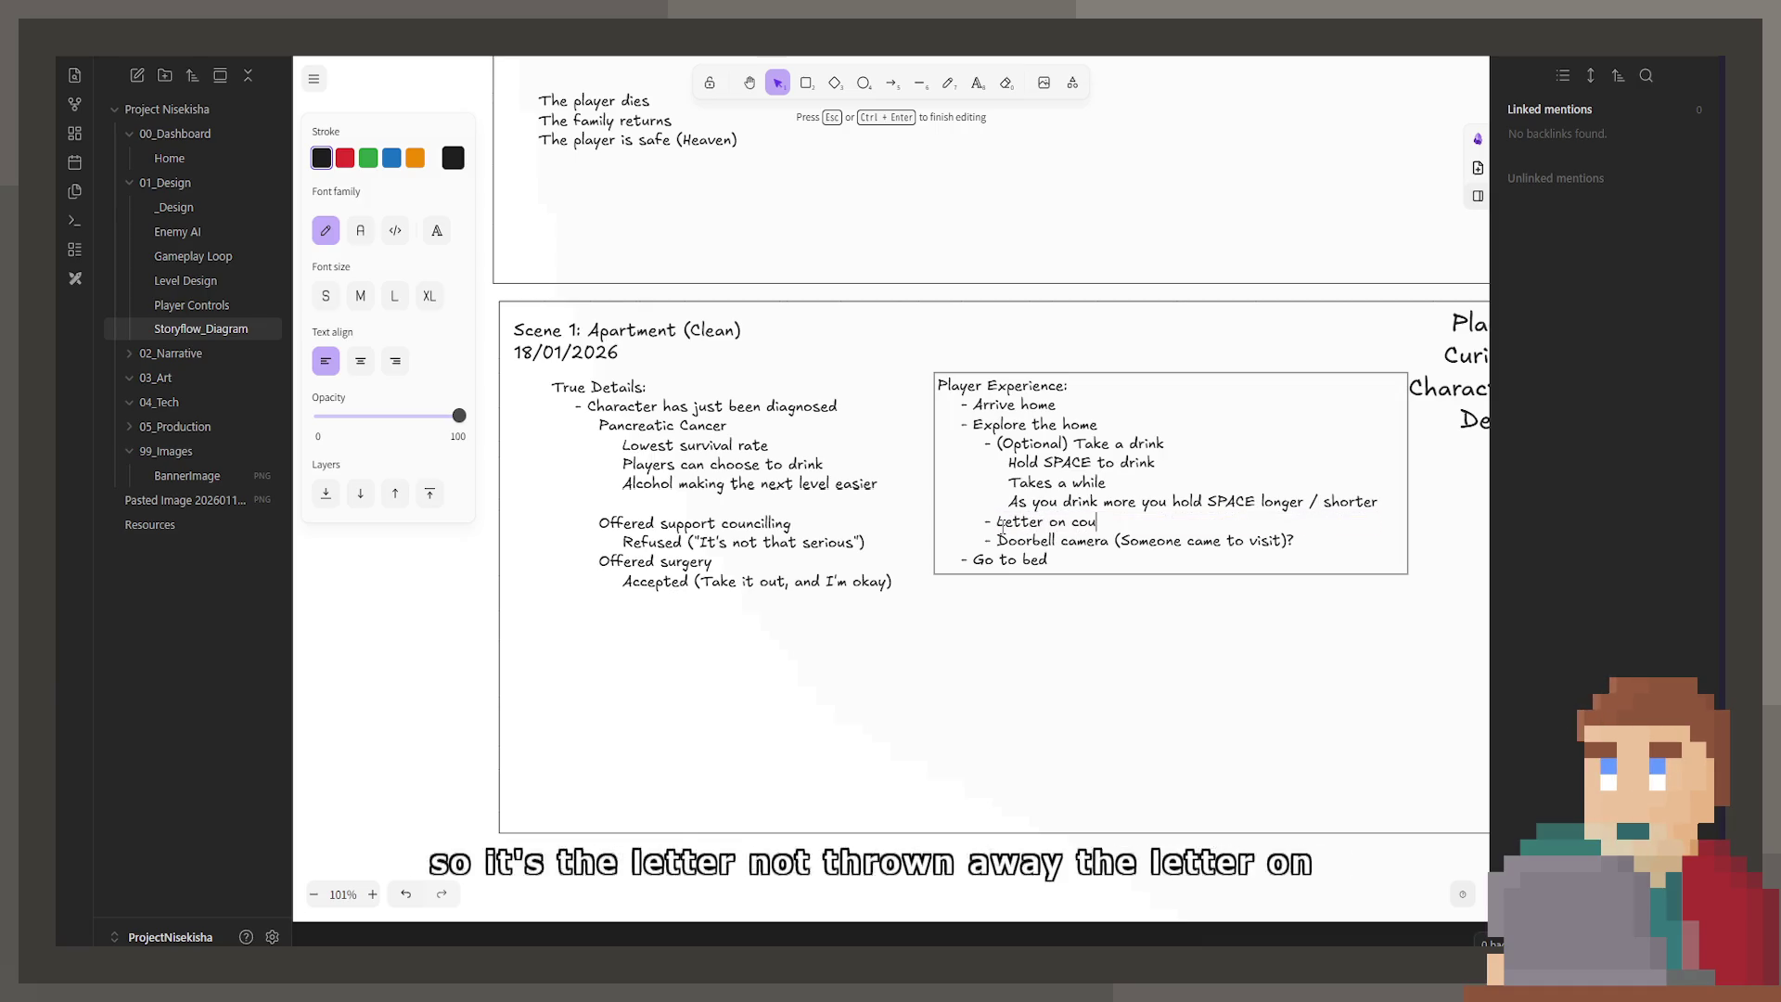
{"action": "type", "text": "nter ()"}
{"action": "key", "text": "Left"}
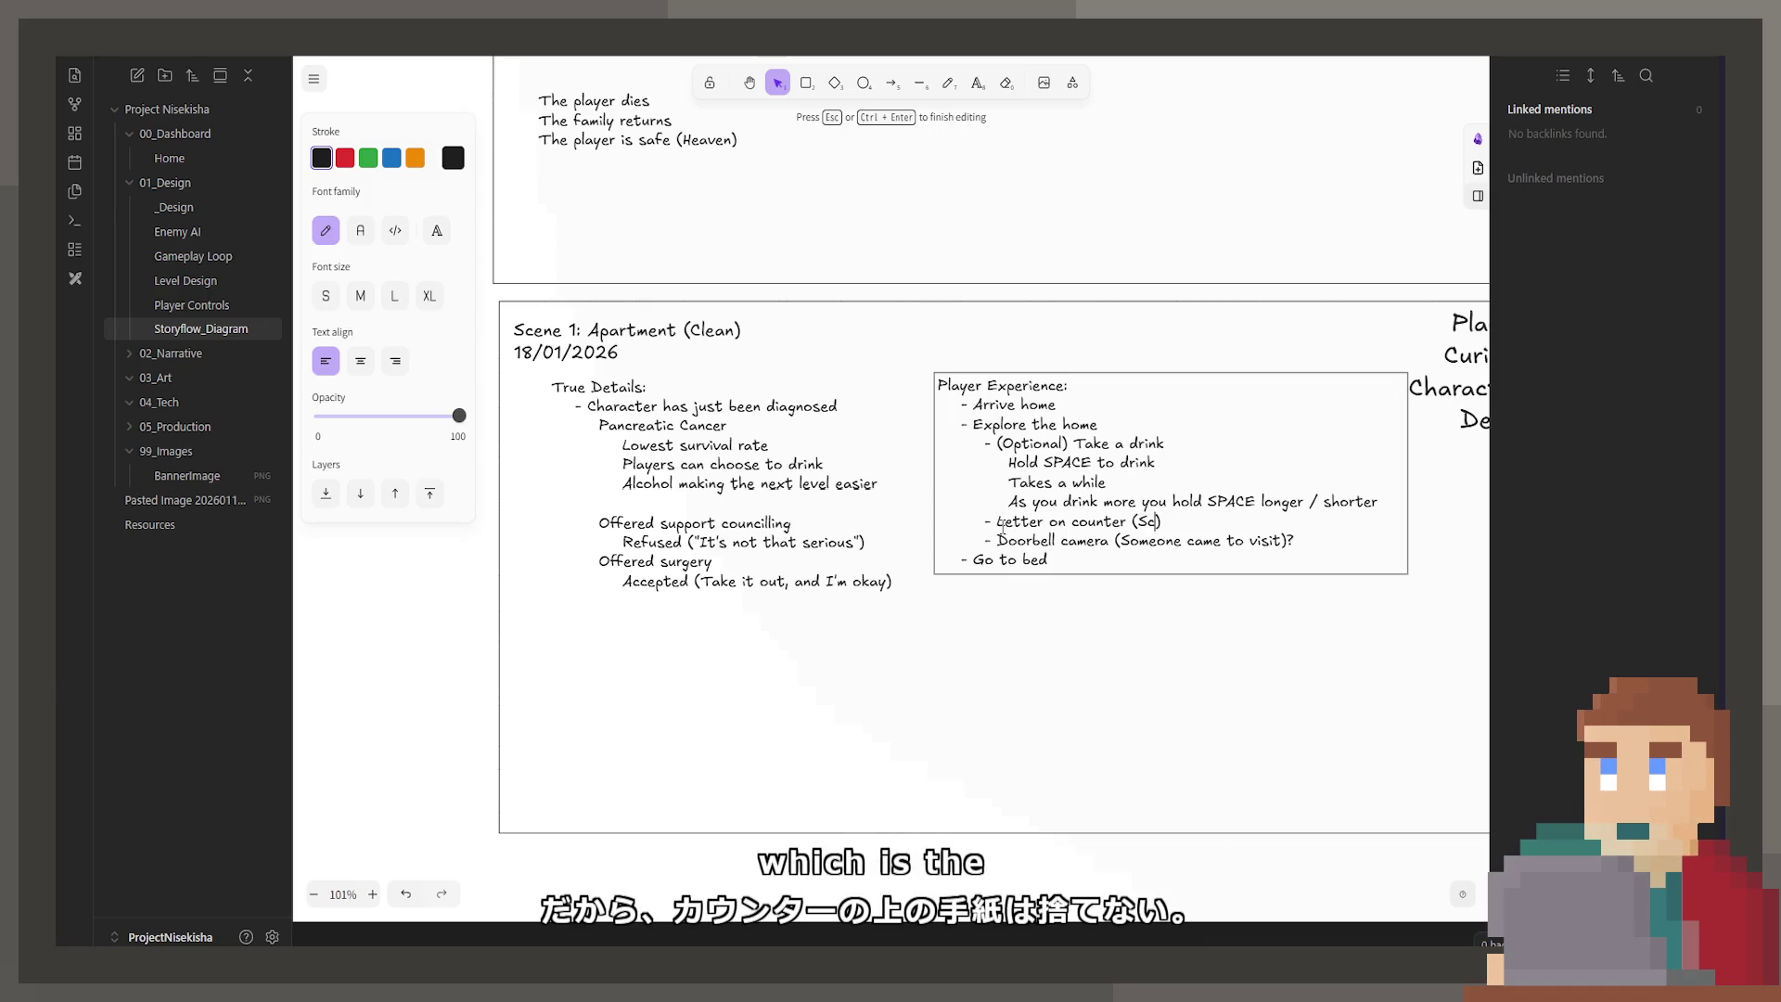
{"action": "type", "text": "led surgery"}
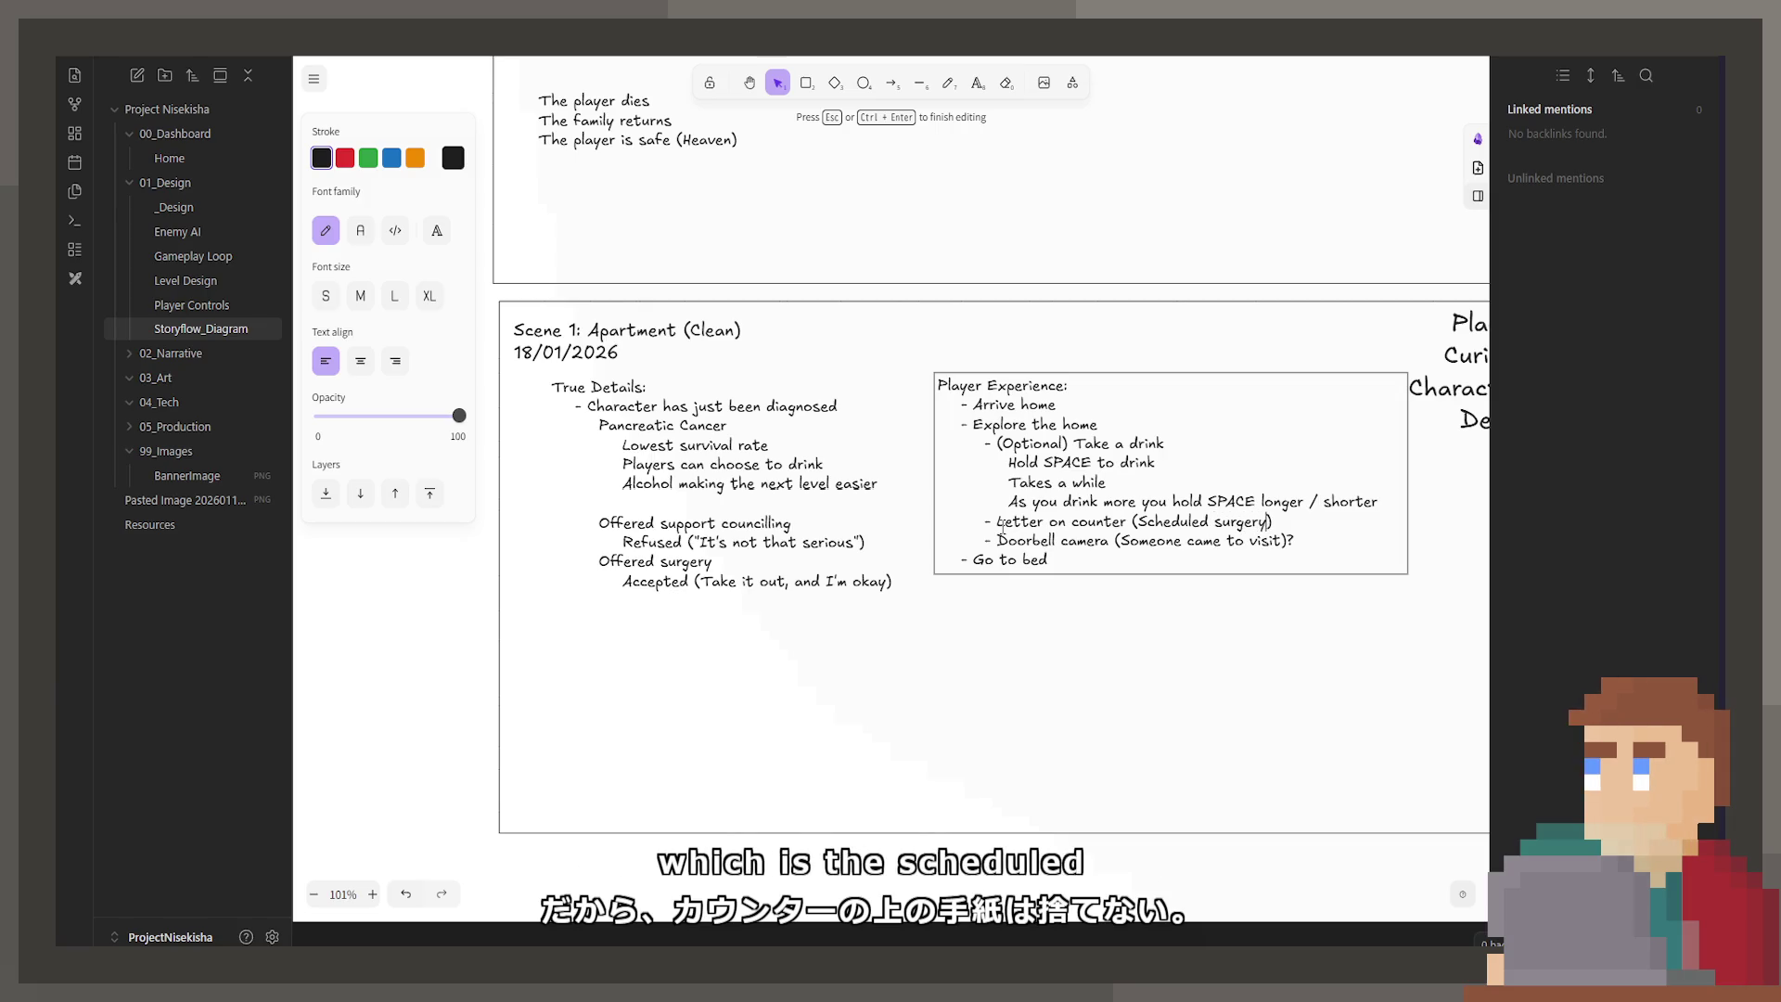
{"action": "key", "text": "Down"}
{"action": "key", "text": "BackSpace"}
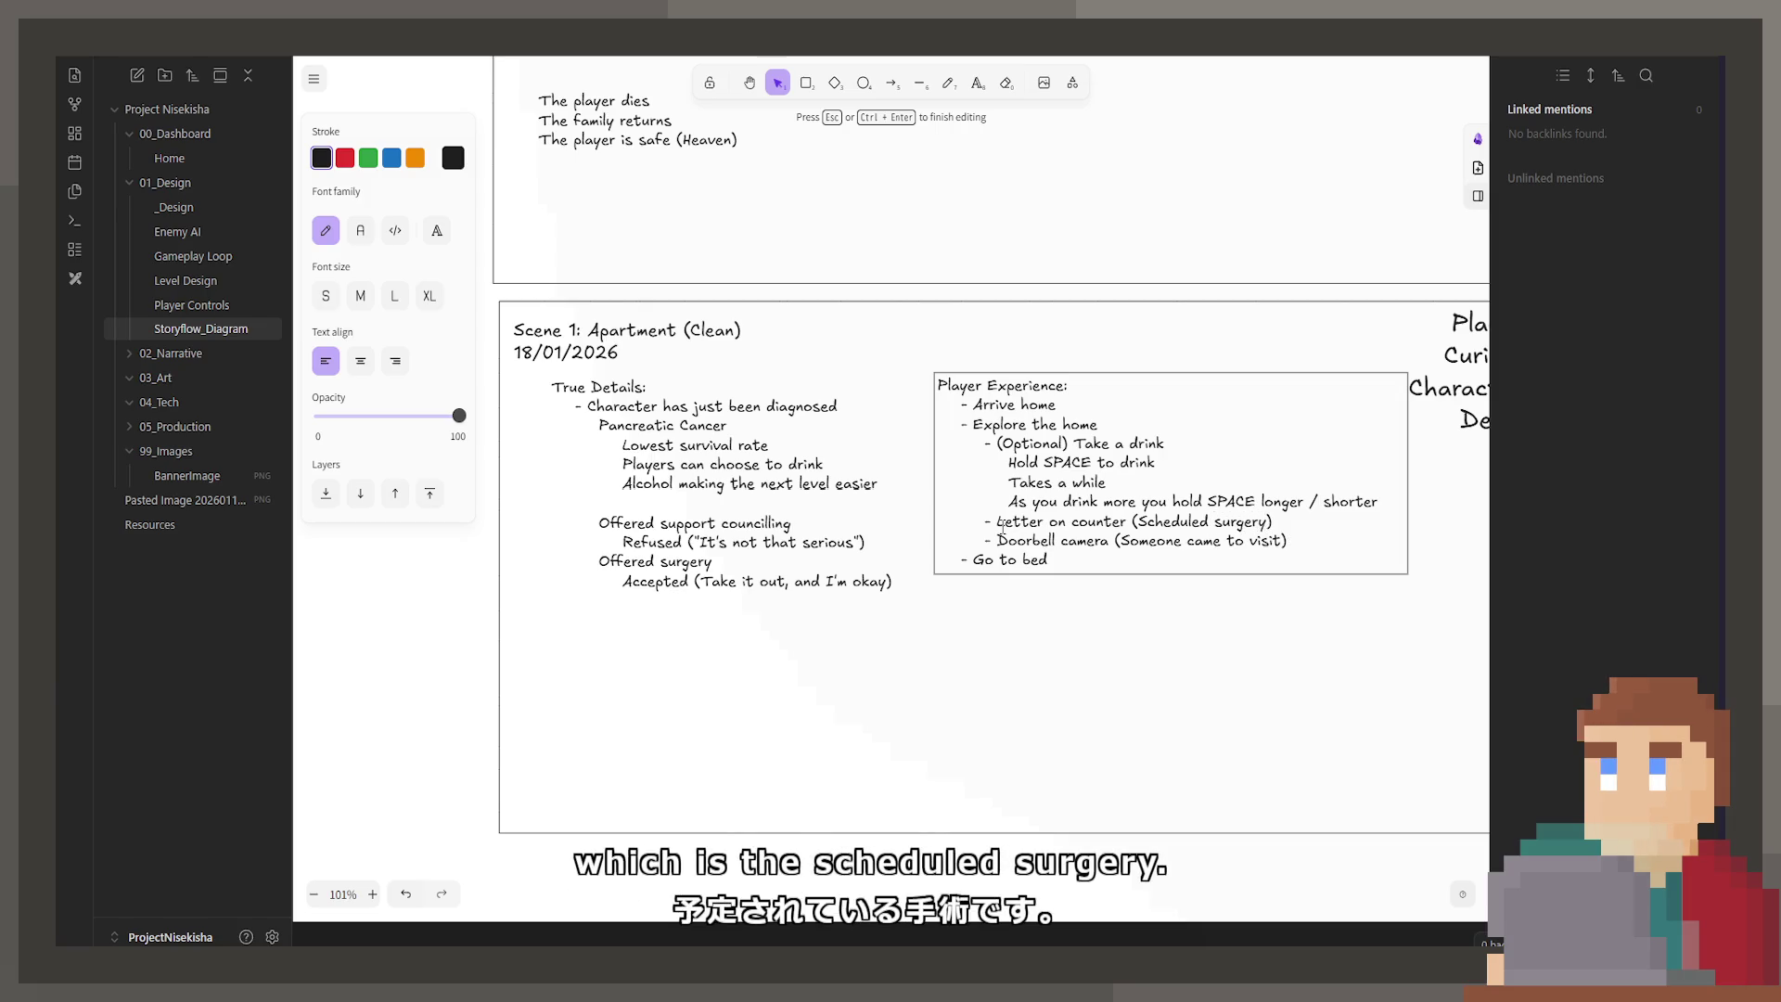
{"action": "type", "text": "?"}
{"action": "key", "text": "Up"}
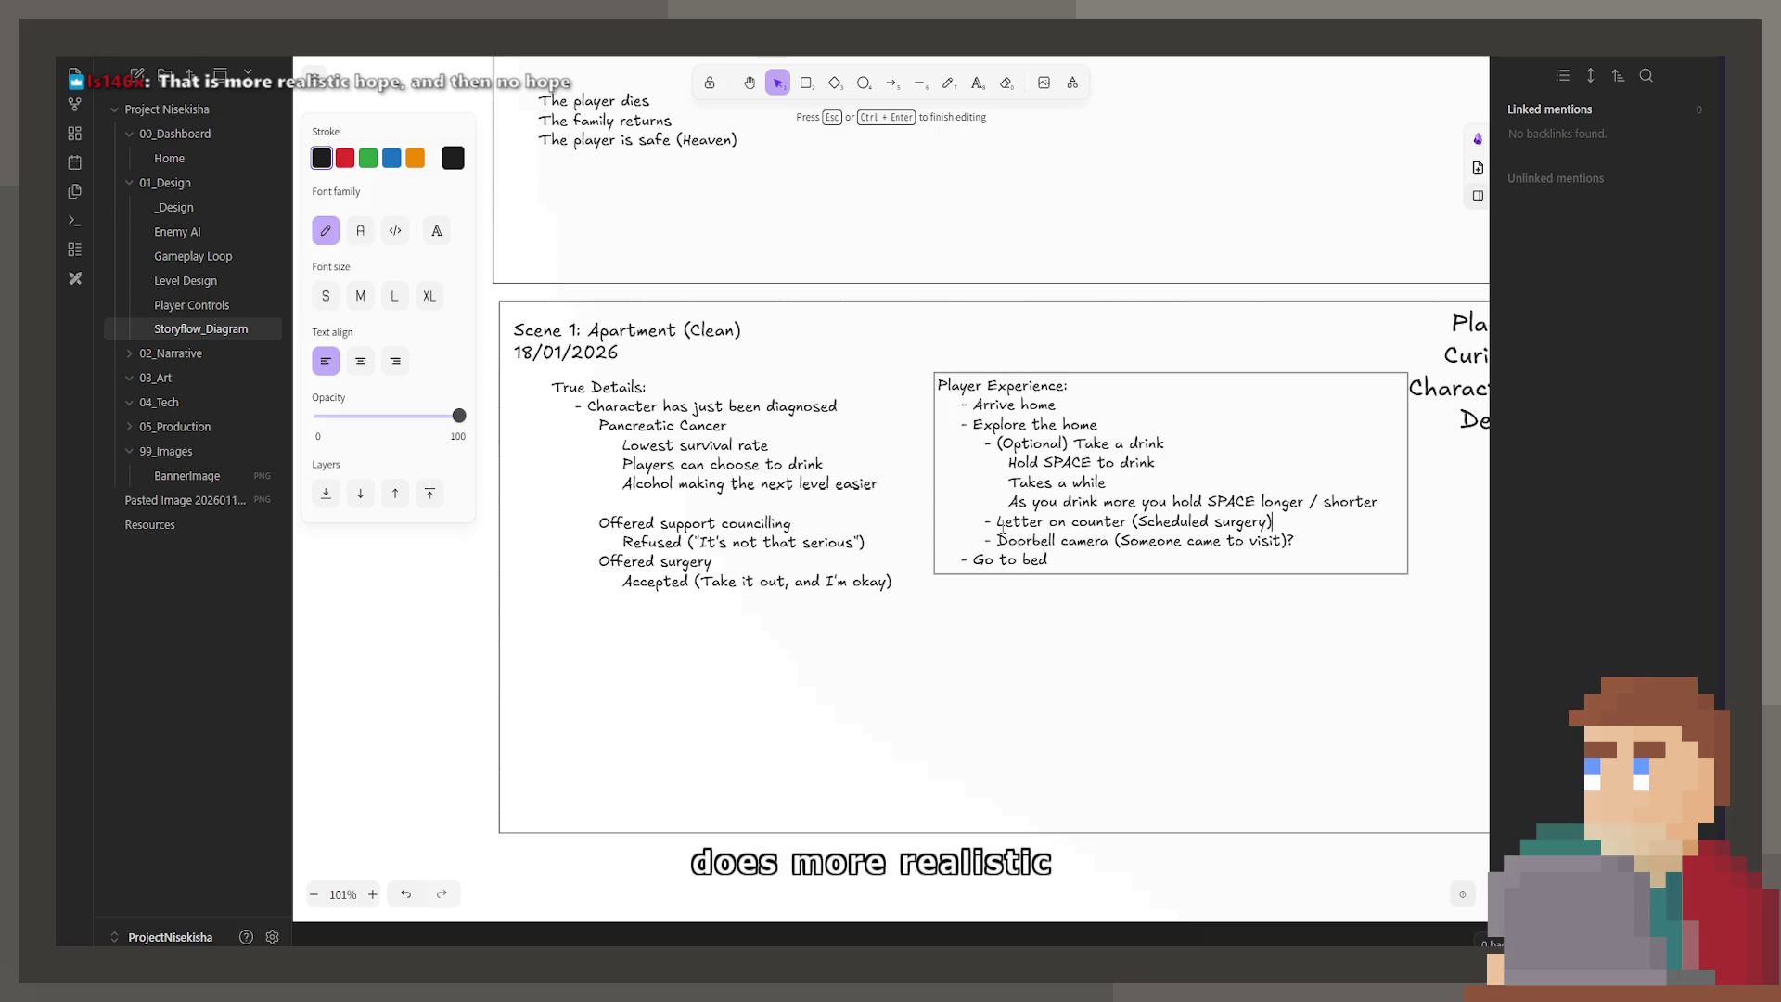
Step: Change Denial to 'Denial (Hopeful)' in the Character's Emotions list
{"action": "scroll", "coordinate": [1002, 524], "scroll_direction": "down", "scroll_amount": 2, "text": "ctrl"}
{"action": "scroll", "coordinate": [928, 650], "scroll_direction": "up", "scroll_amount": 10}
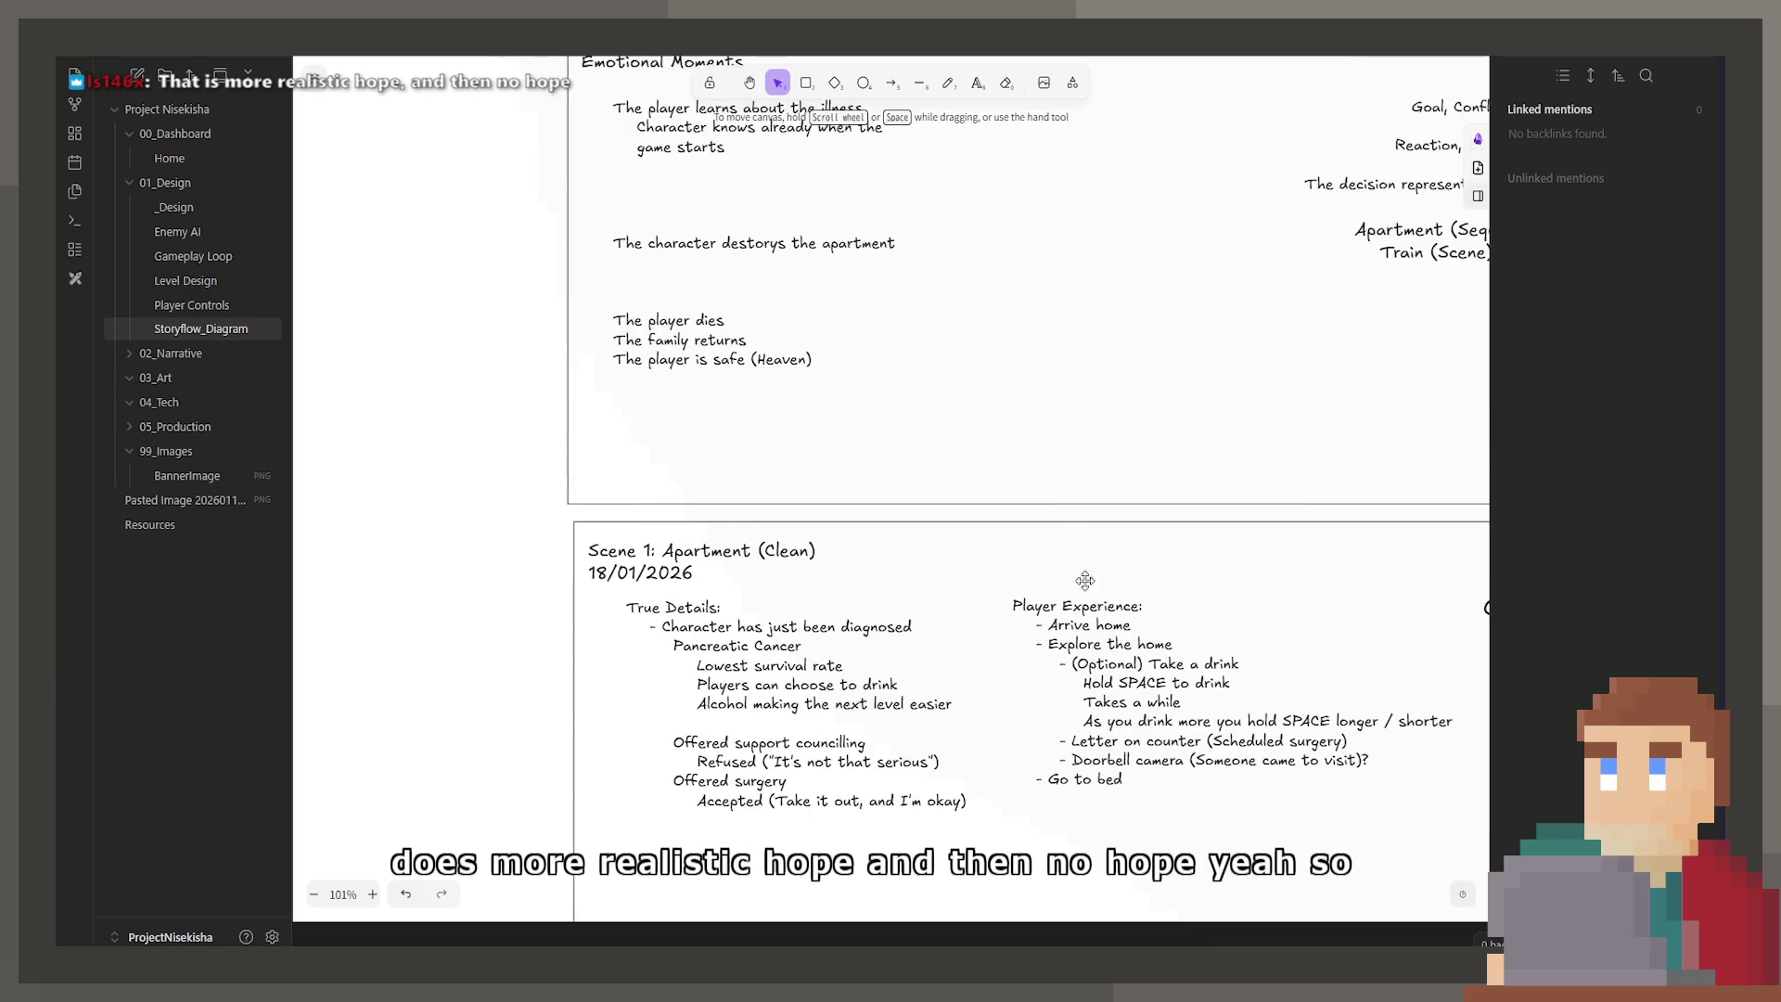
{"action": "scroll", "coordinate": [1098, 700], "scroll_direction": "up", "scroll_amount": 3}
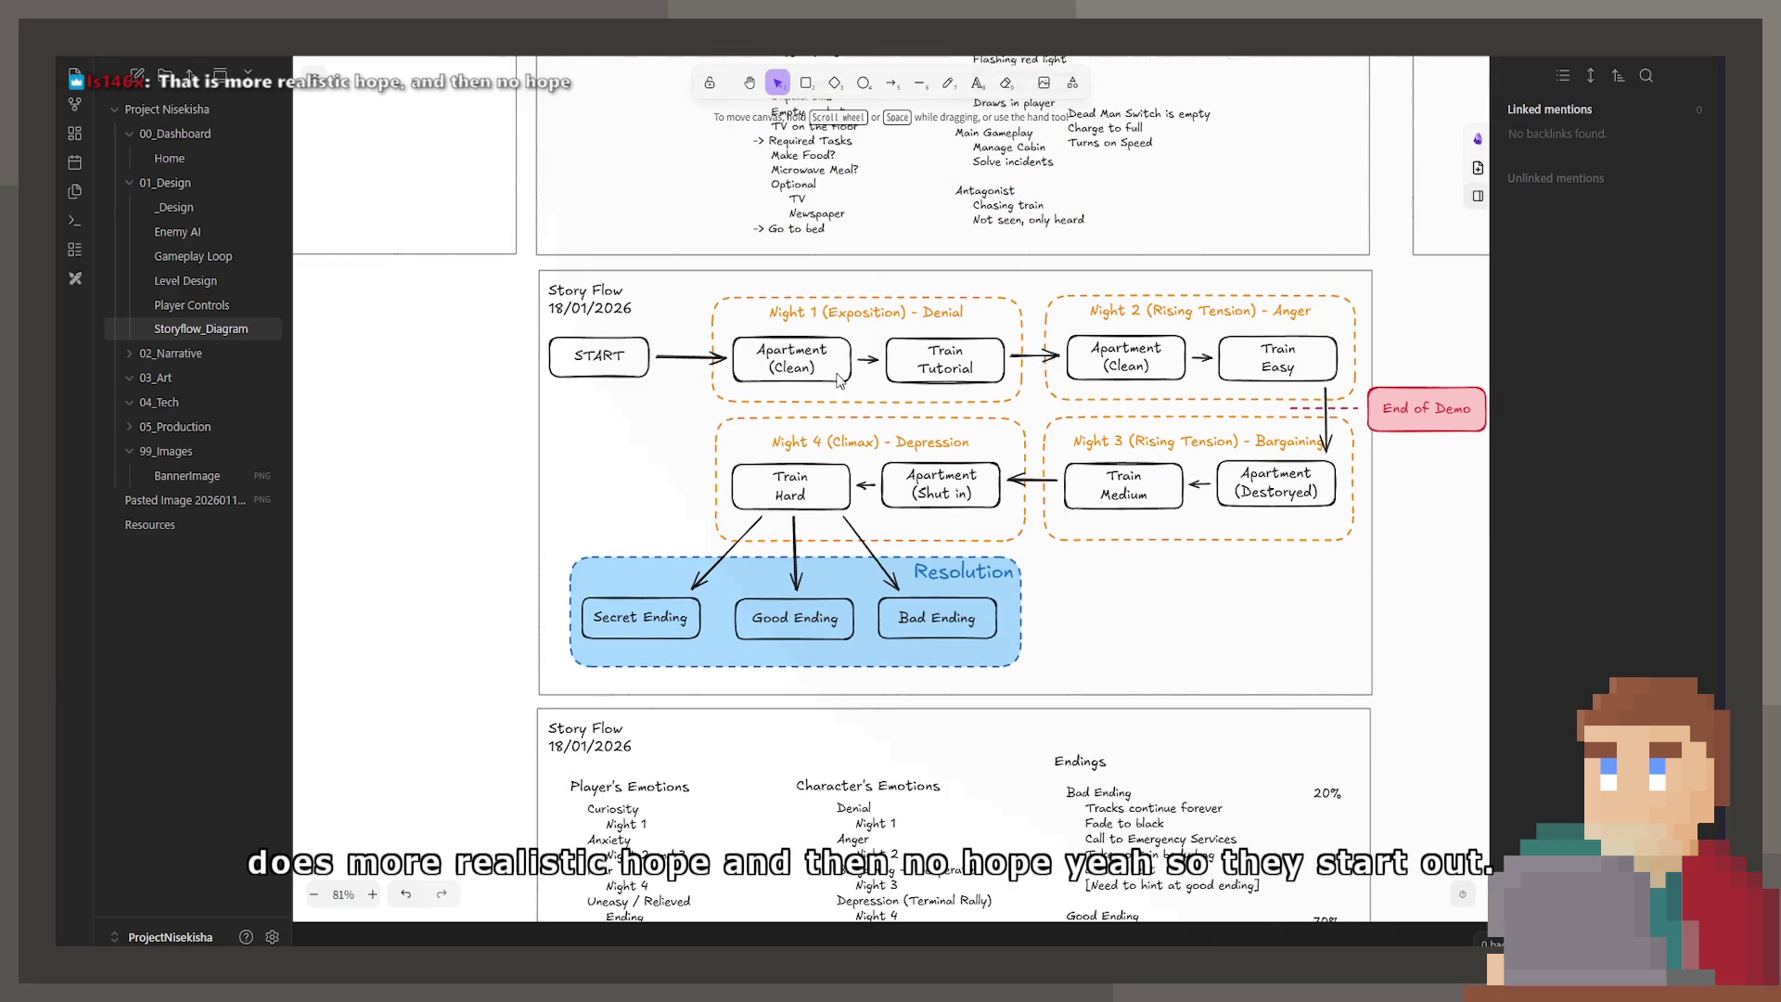
{"action": "scroll", "coordinate": [1097, 700], "scroll_direction": "up", "scroll_amount": 5}
{"action": "scroll", "coordinate": [1098, 700], "scroll_direction": "left", "scroll_amount": 4}
{"action": "scroll", "coordinate": [1098, 699], "scroll_direction": "down", "scroll_amount": 7}
{"action": "scroll", "coordinate": [1067, 687], "scroll_direction": "right", "scroll_amount": 3}
{"action": "scroll", "coordinate": [1021, 668], "scroll_direction": "up", "scroll_amount": 1}
{"action": "scroll", "coordinate": [974, 649], "scroll_direction": "down", "scroll_amount": 2}
{"action": "scroll", "coordinate": [945, 640], "scroll_direction": "up", "scroll_amount": 3, "text": "ctrl"}
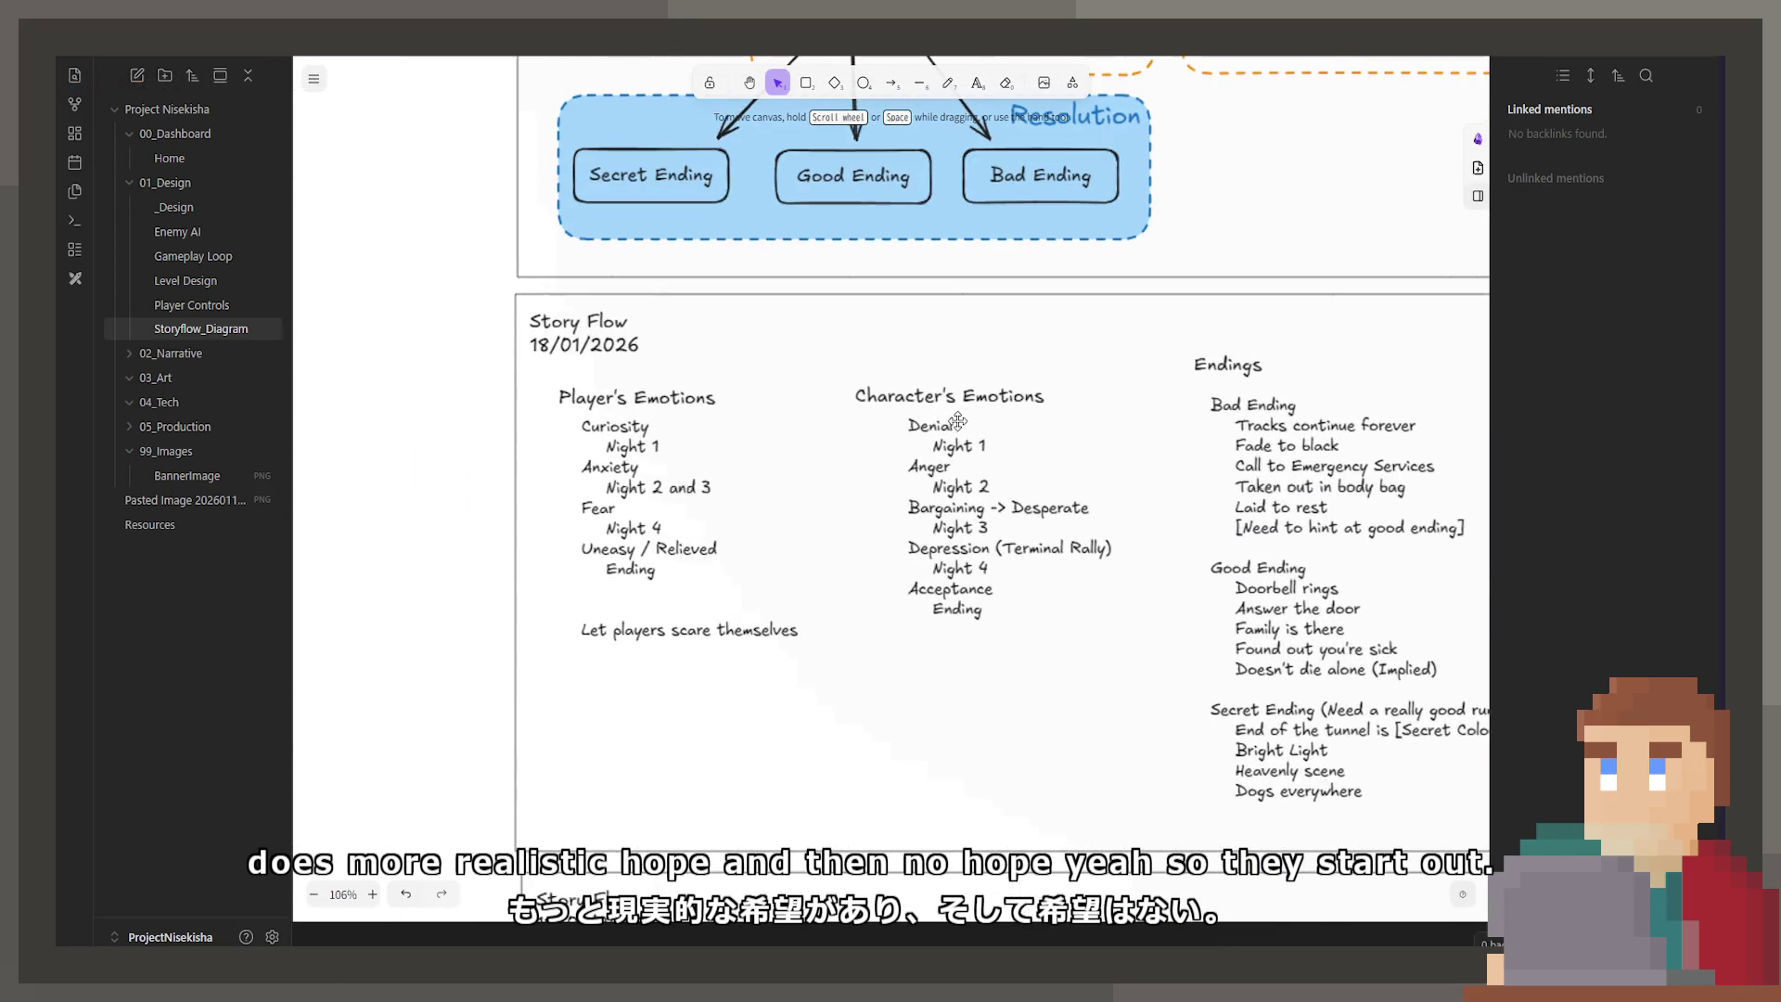
{"action": "double_click", "coordinate": [958, 425]}
{"action": "left_click", "coordinate": [957, 425]}
{"action": "type", "text": "(GH)"}
{"action": "key", "text": "BackSpace"}
{"action": "key", "text": "BackSpace"}
{"action": "type", "text": "Hopeful"}
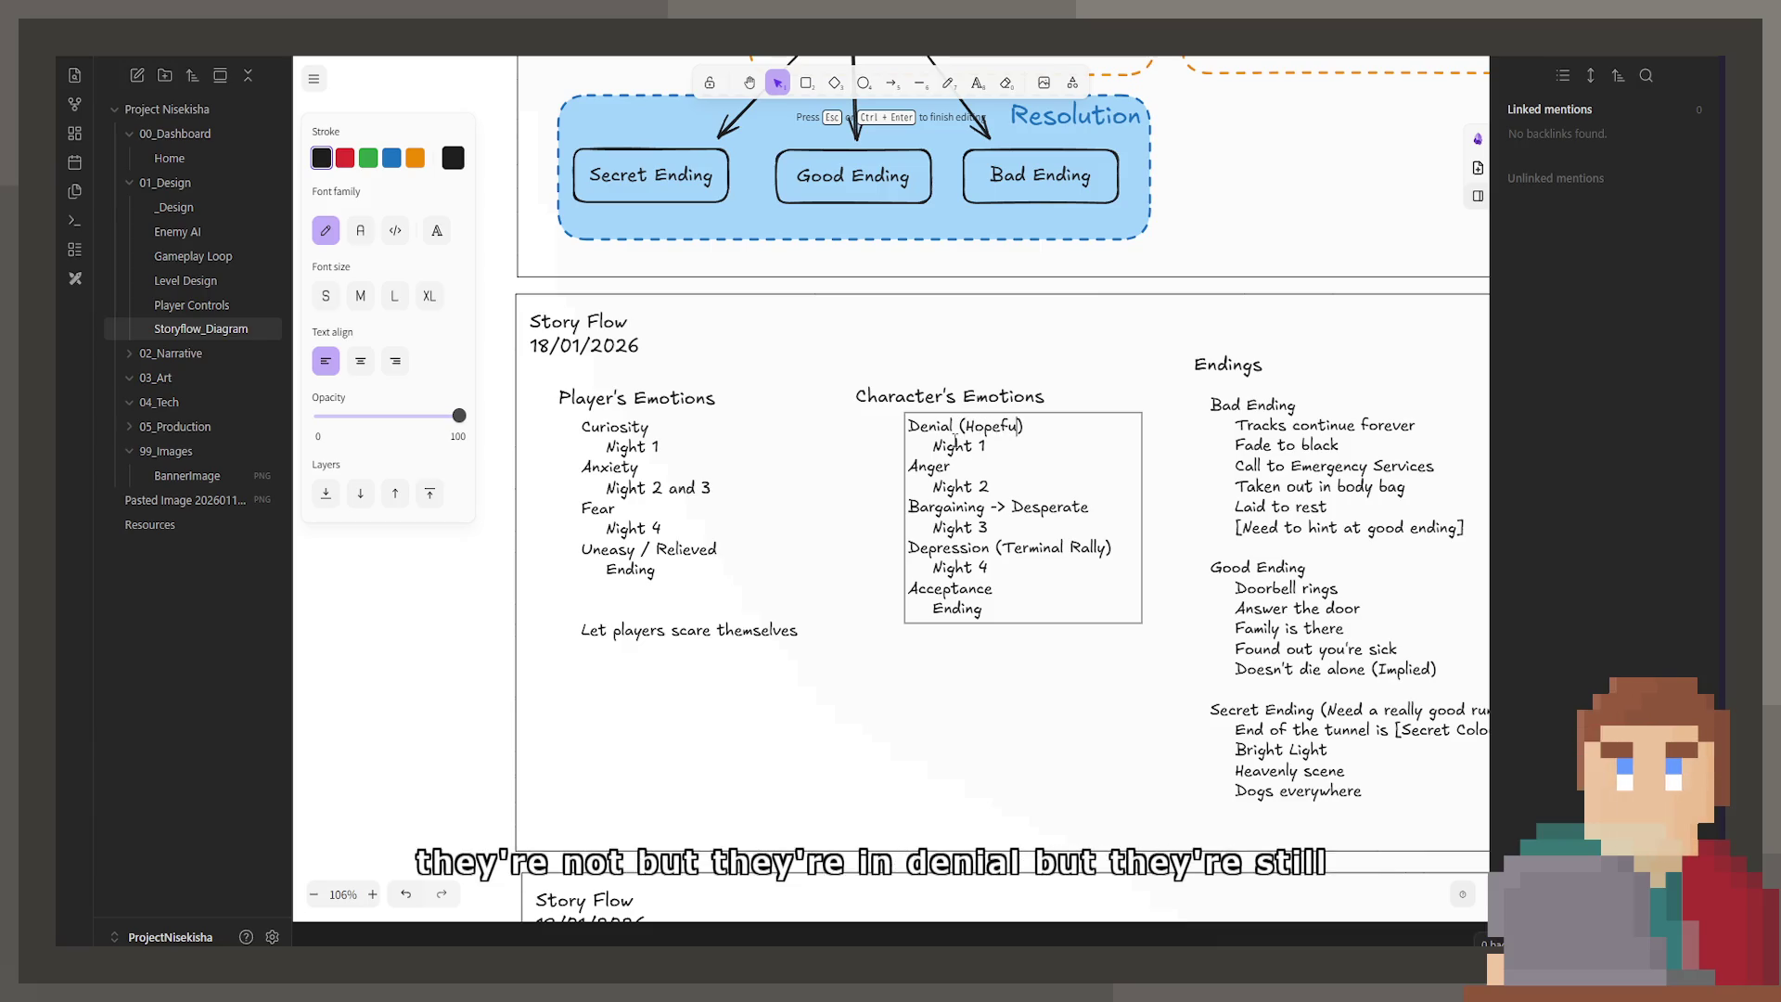
{"action": "key", "text": "Escape"}
Step: Change Denial to 'Denial (Hopeful)' in the Scene 1 Player/Character note
{"action": "scroll", "coordinate": [998, 776], "scroll_direction": "down", "scroll_amount": 3, "text": "ctrl"}
{"action": "scroll", "coordinate": [974, 557], "scroll_direction": "down", "scroll_amount": 10}
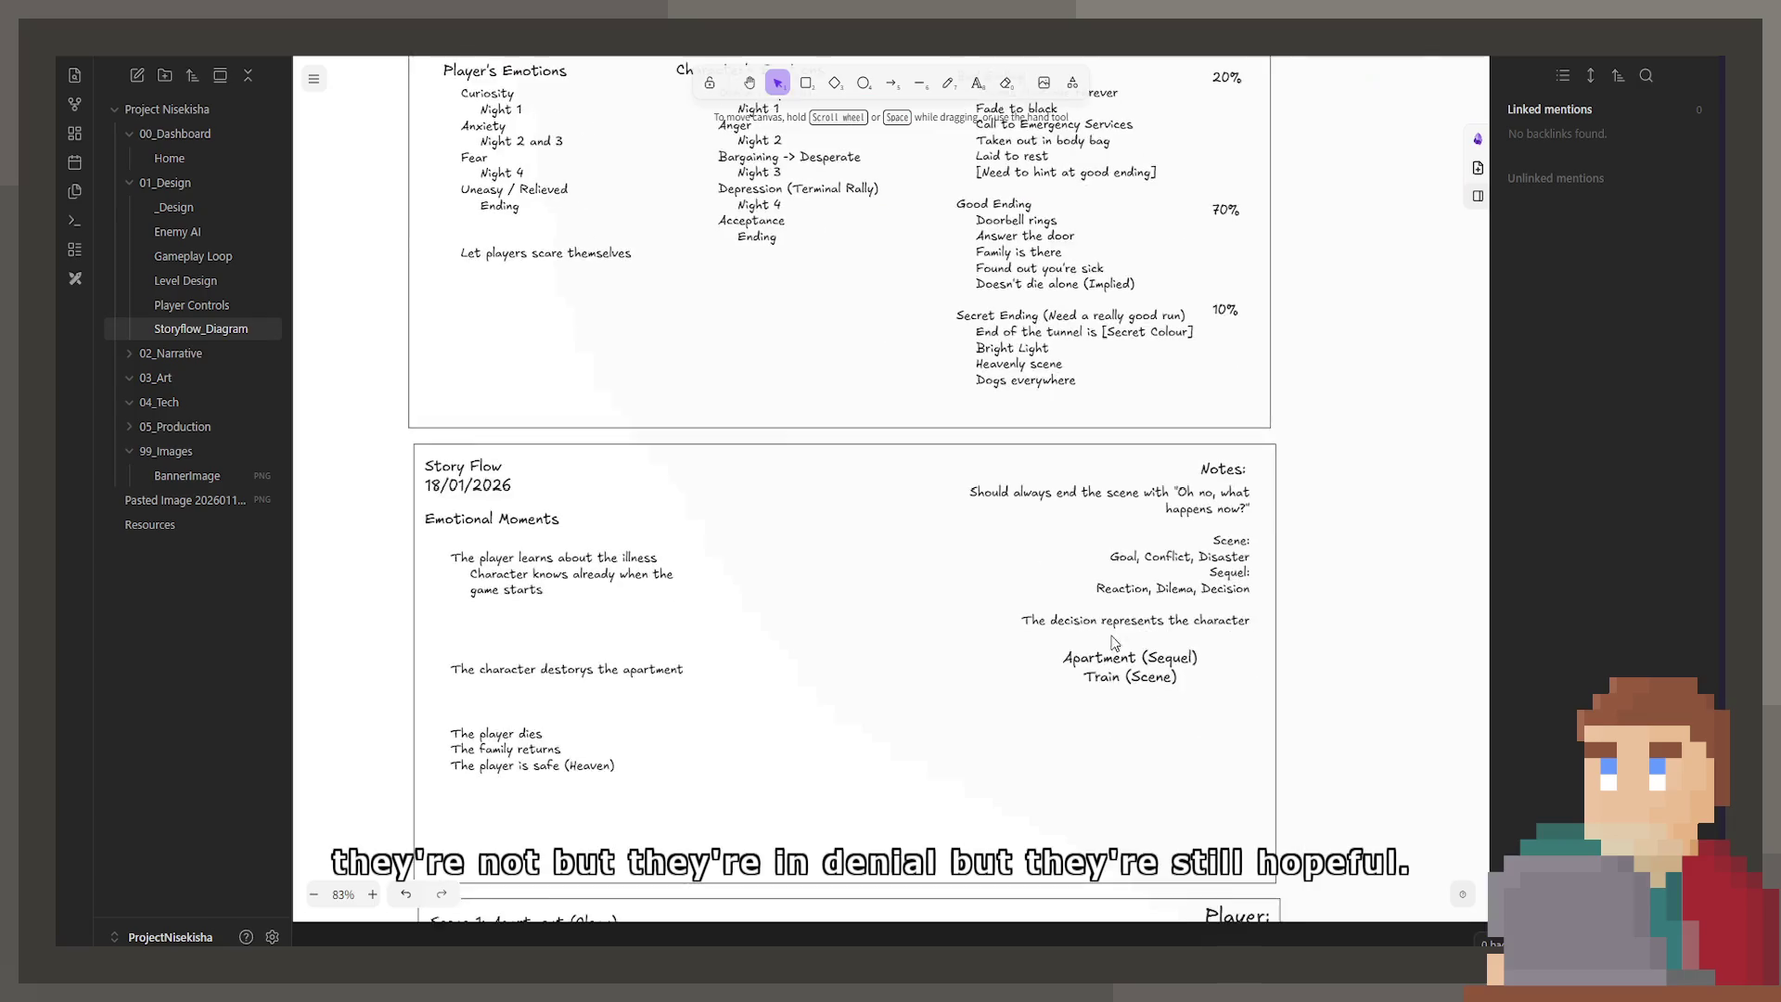
{"action": "scroll", "coordinate": [974, 448], "scroll_direction": "up", "scroll_amount": 3, "text": "ctrl"}
{"action": "double_click", "coordinate": [998, 494]}
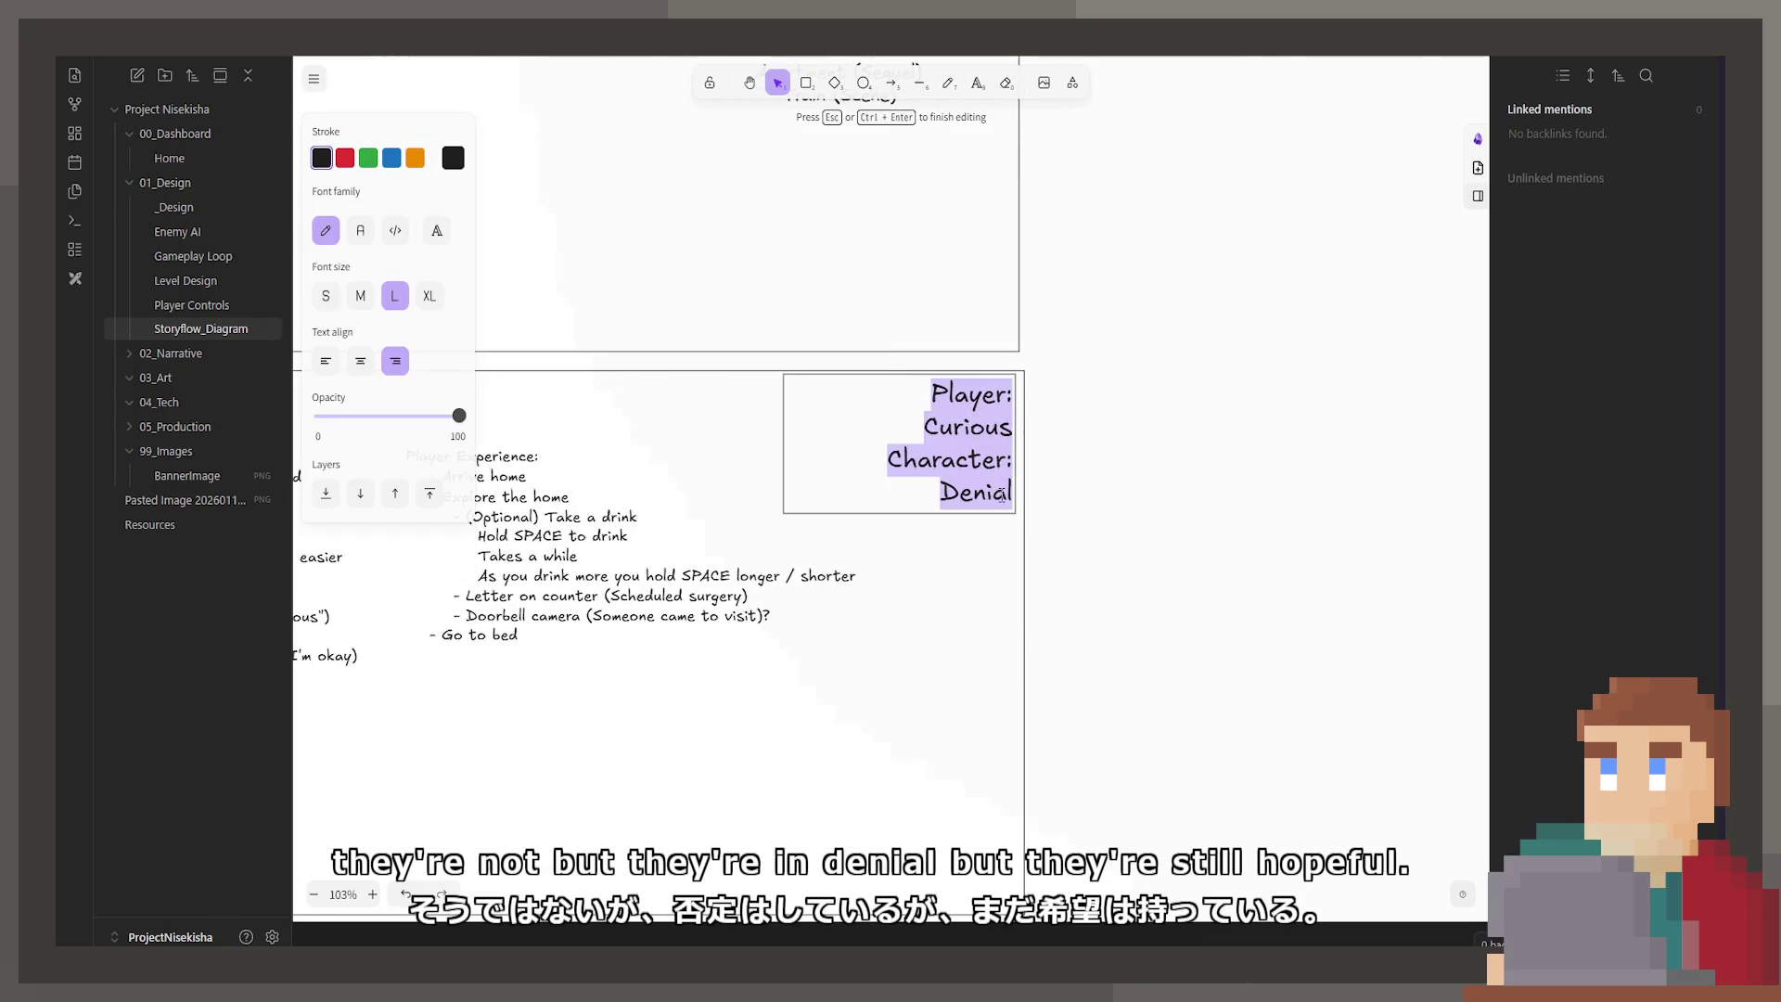
{"action": "left_click", "coordinate": [1008, 494]}
{"action": "type", "text": "(GH"}
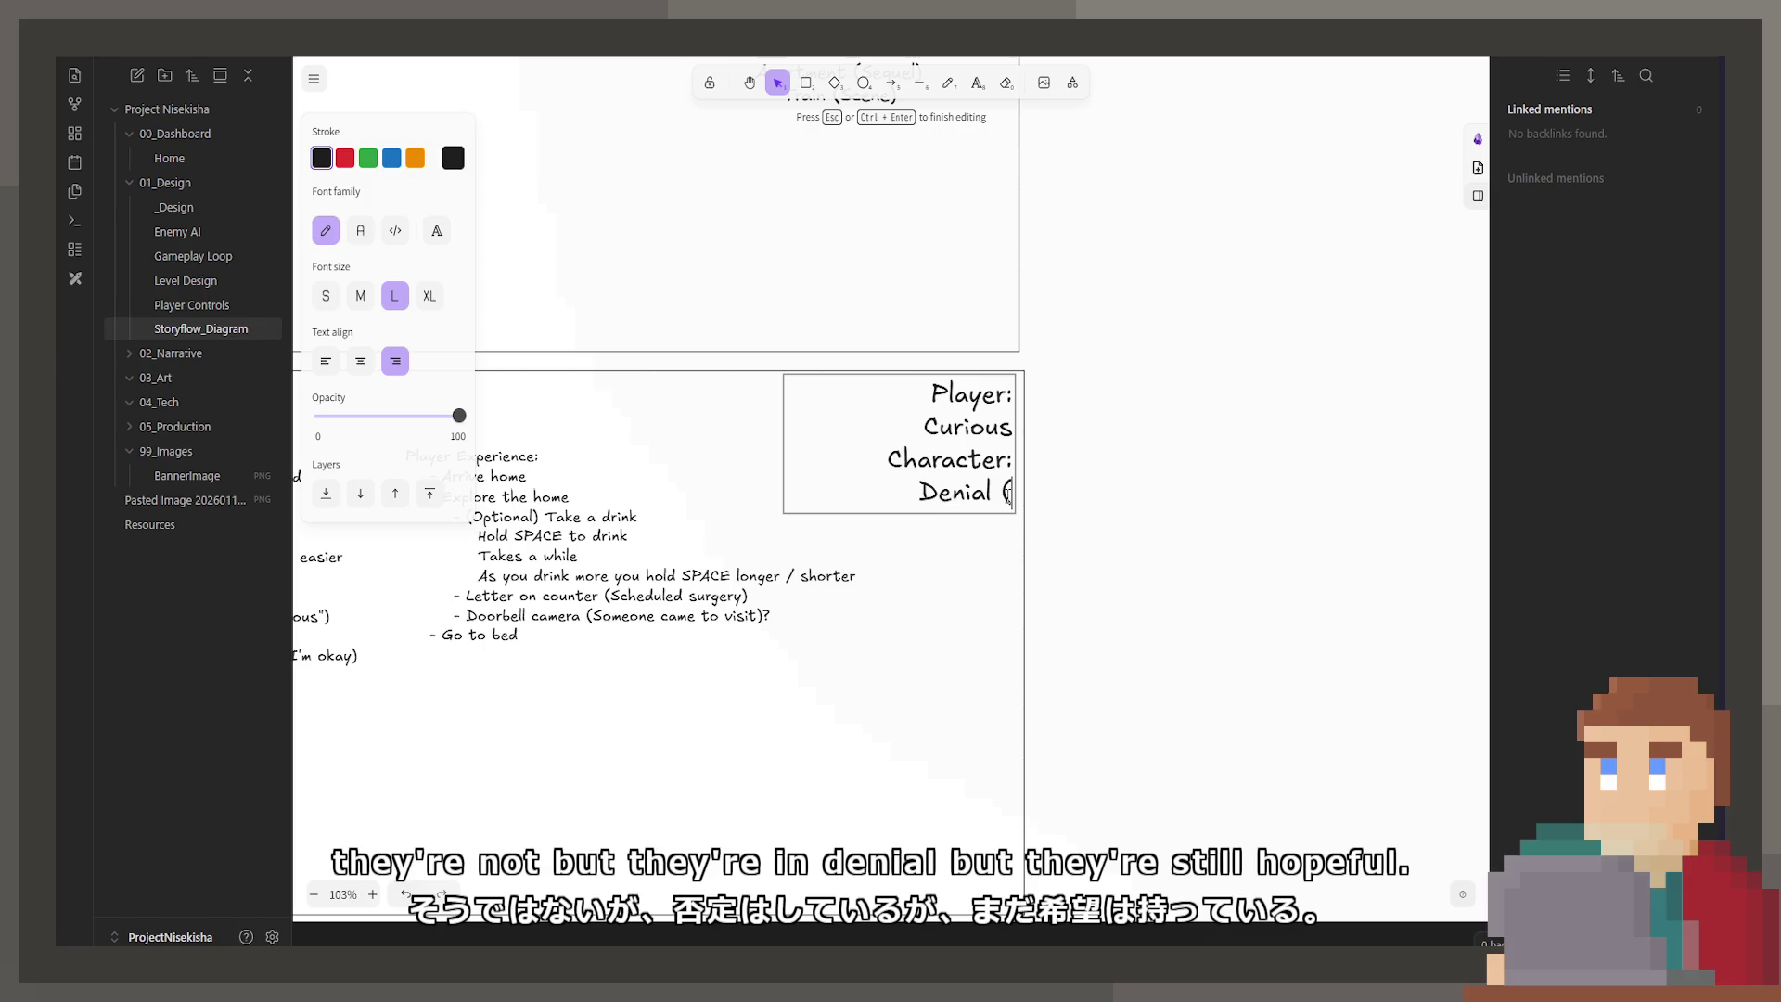
{"action": "key", "text": "BackSpace"}
{"action": "key", "text": "BackSpace"}
{"action": "type", "text": "Hopeful)"}
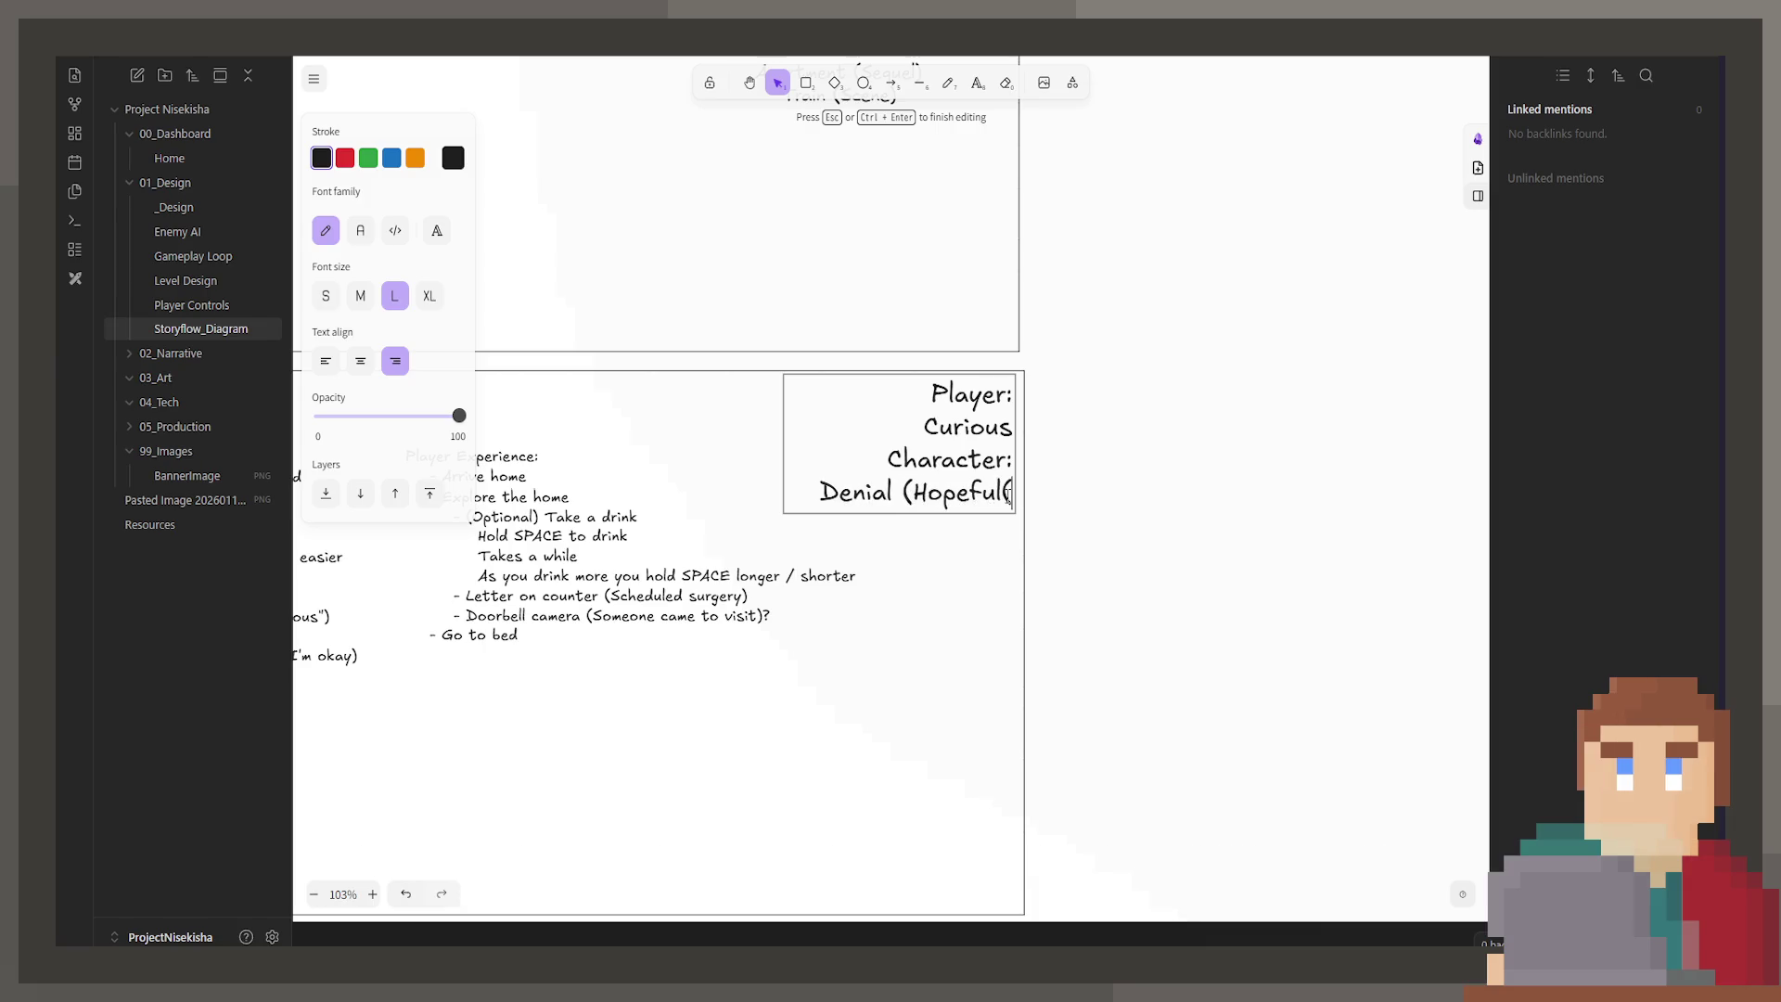
{"action": "left_click", "coordinate": [934, 544]}
Step: Bring the Player Experience list into view and start editing it
{"action": "scroll", "coordinate": [935, 545], "scroll_direction": "left", "scroll_amount": 5}
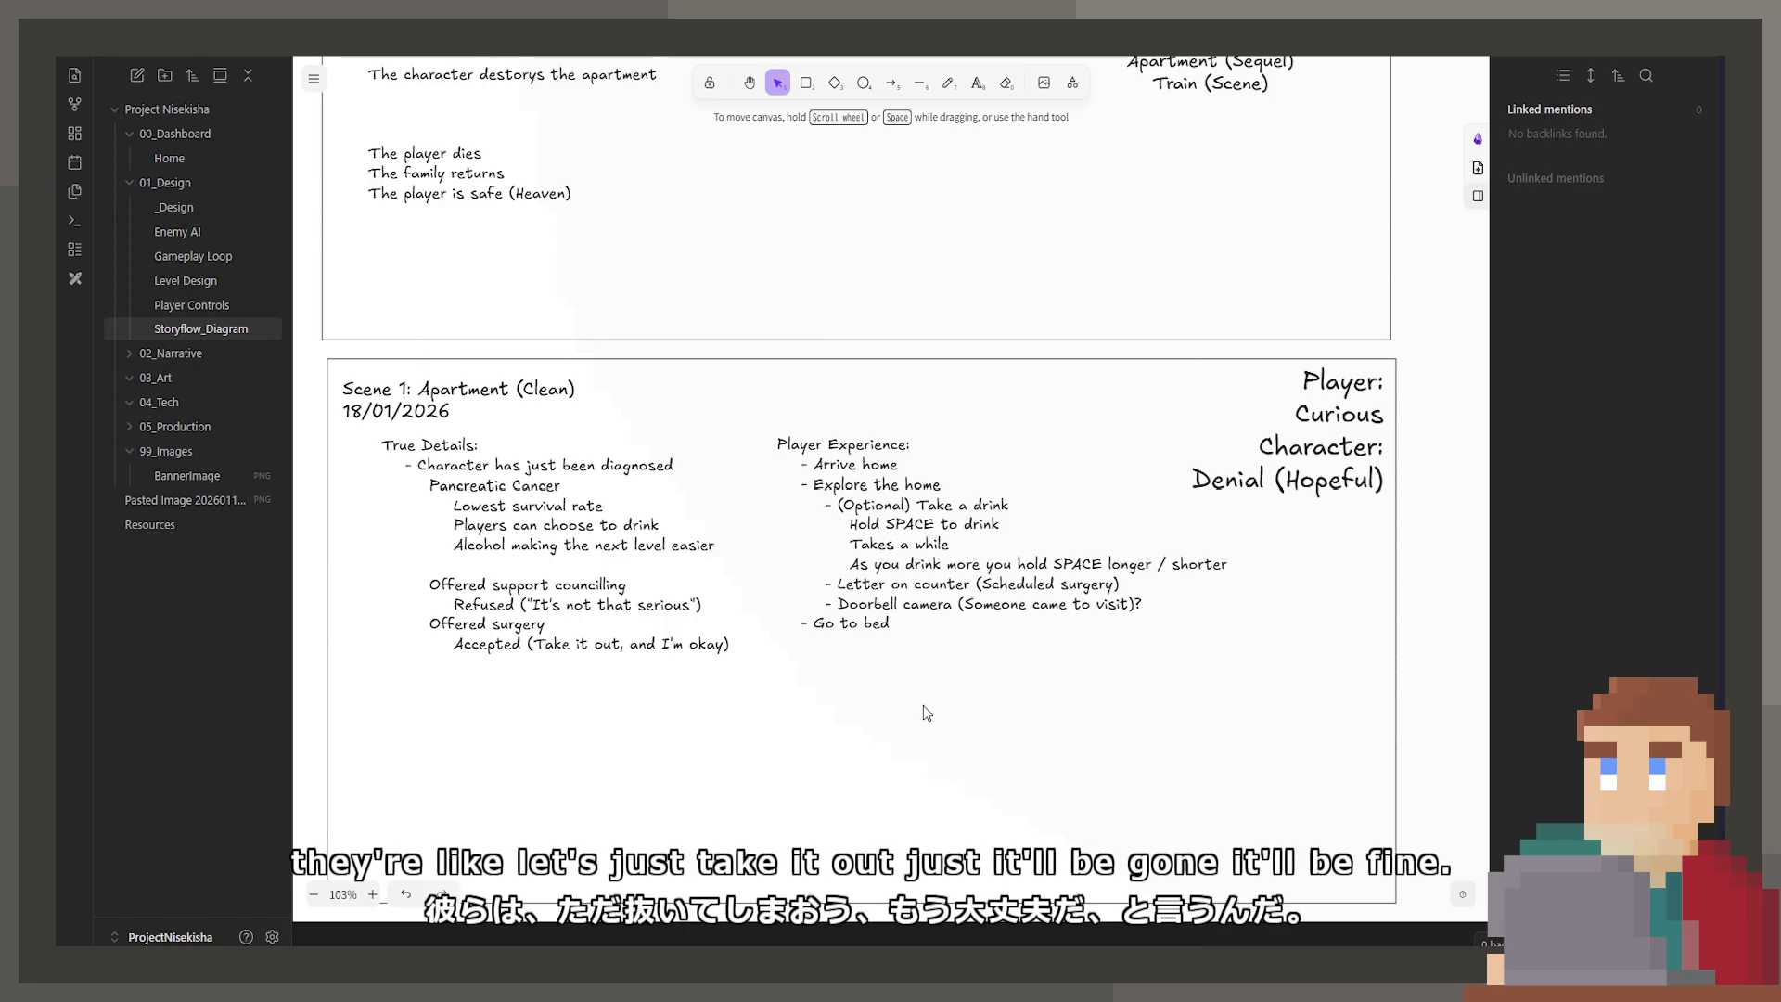
{"action": "scroll", "coordinate": [1164, 495], "scroll_direction": "down", "scroll_amount": 1}
{"action": "scroll", "coordinate": [1164, 496], "scroll_direction": "down", "scroll_amount": 2}
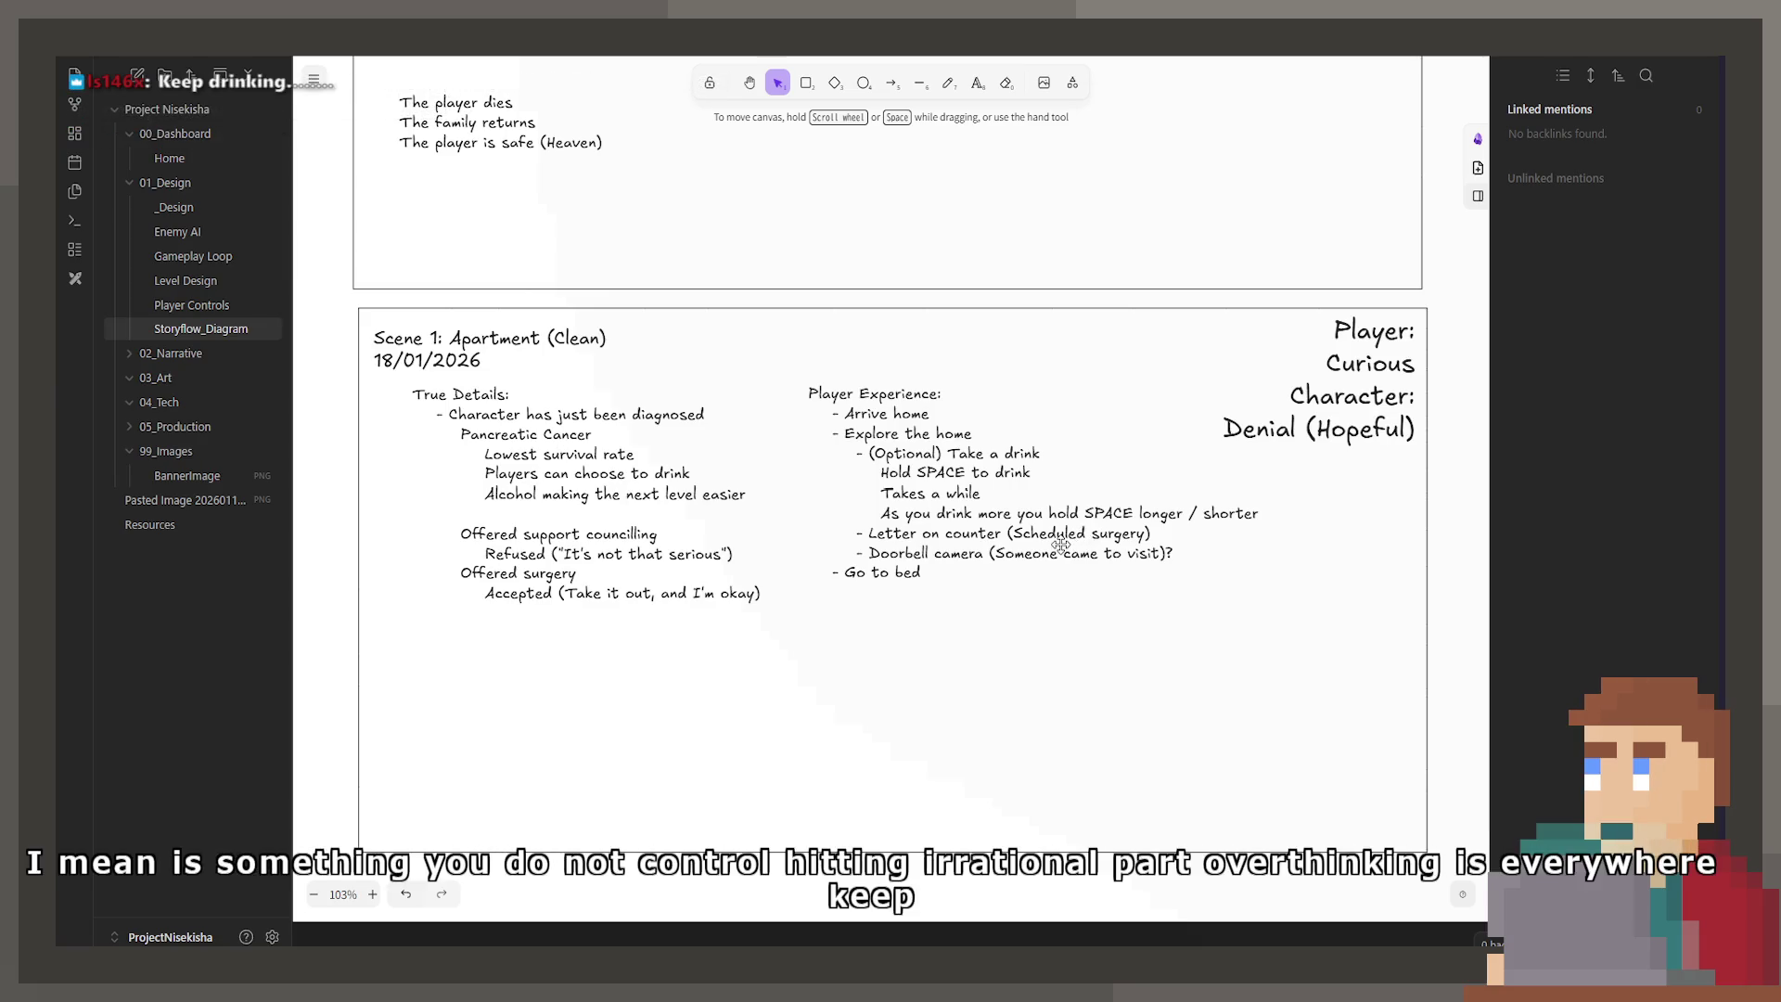
{"action": "double_click", "coordinate": [1060, 544]}
{"action": "left_click_drag", "start_coordinate": [1279, 515], "coordinate": [788, 459]}
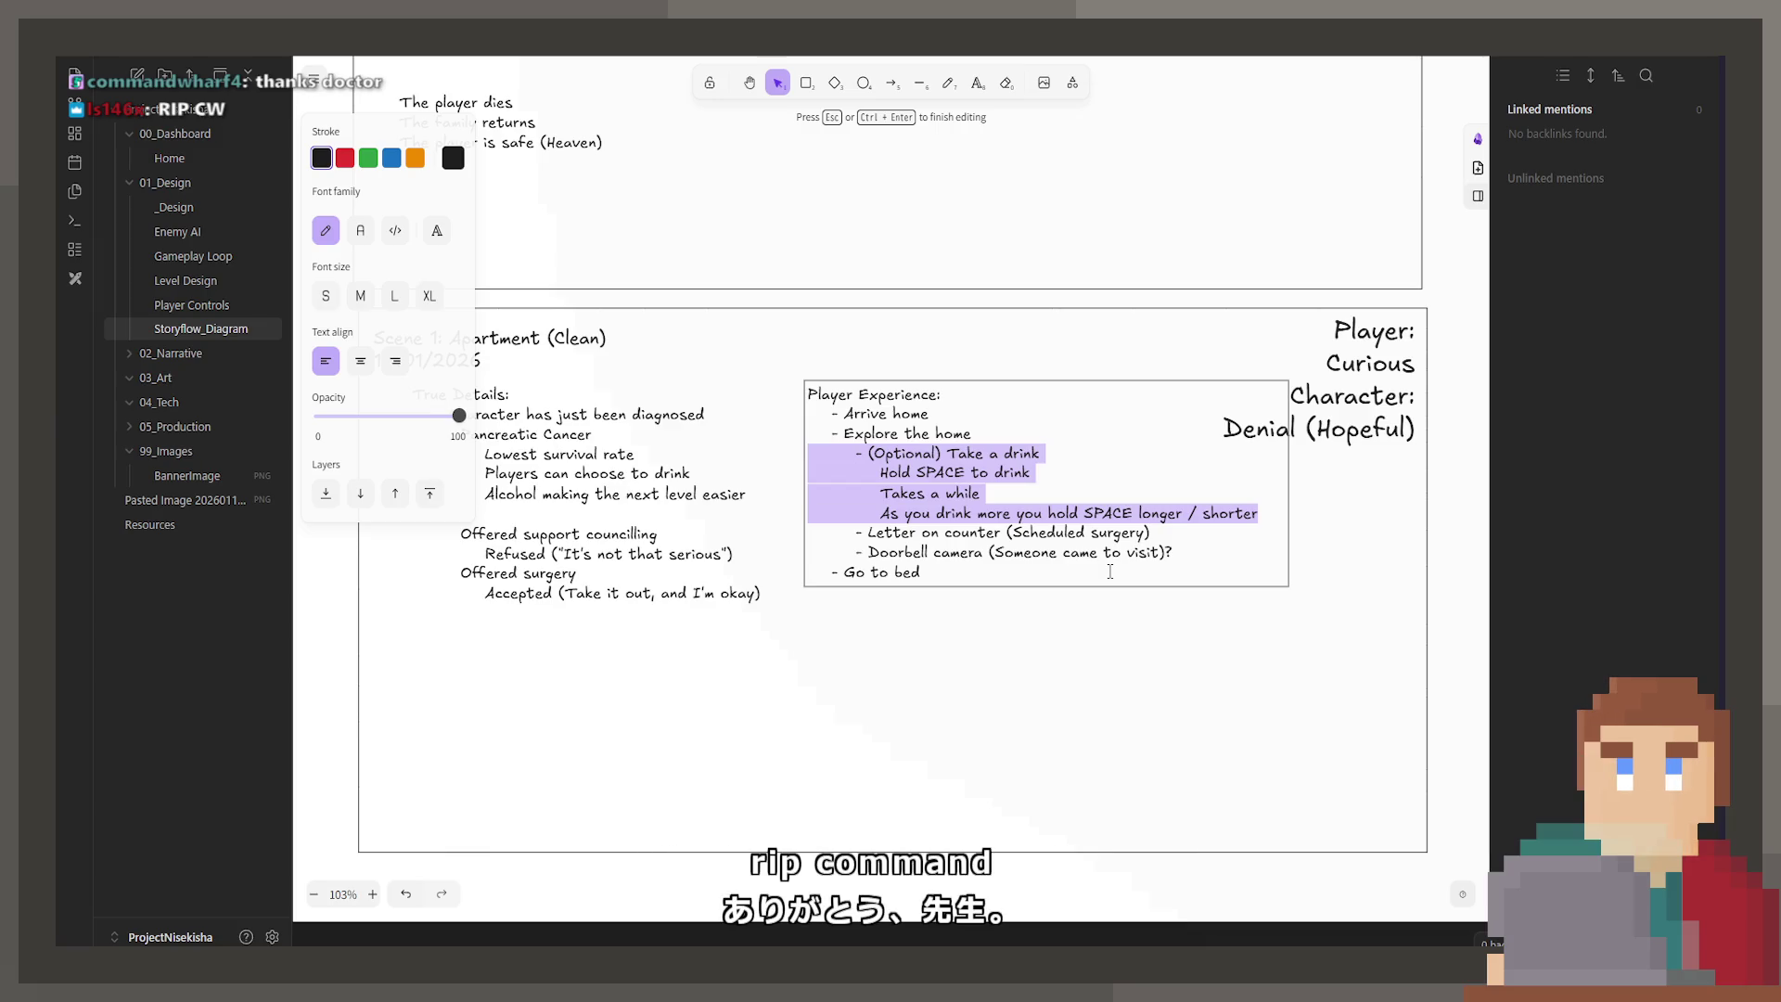
{"action": "key", "text": "Escape"}
{"action": "left_click_drag", "start_coordinate": [1074, 566], "coordinate": [1159, 601]}
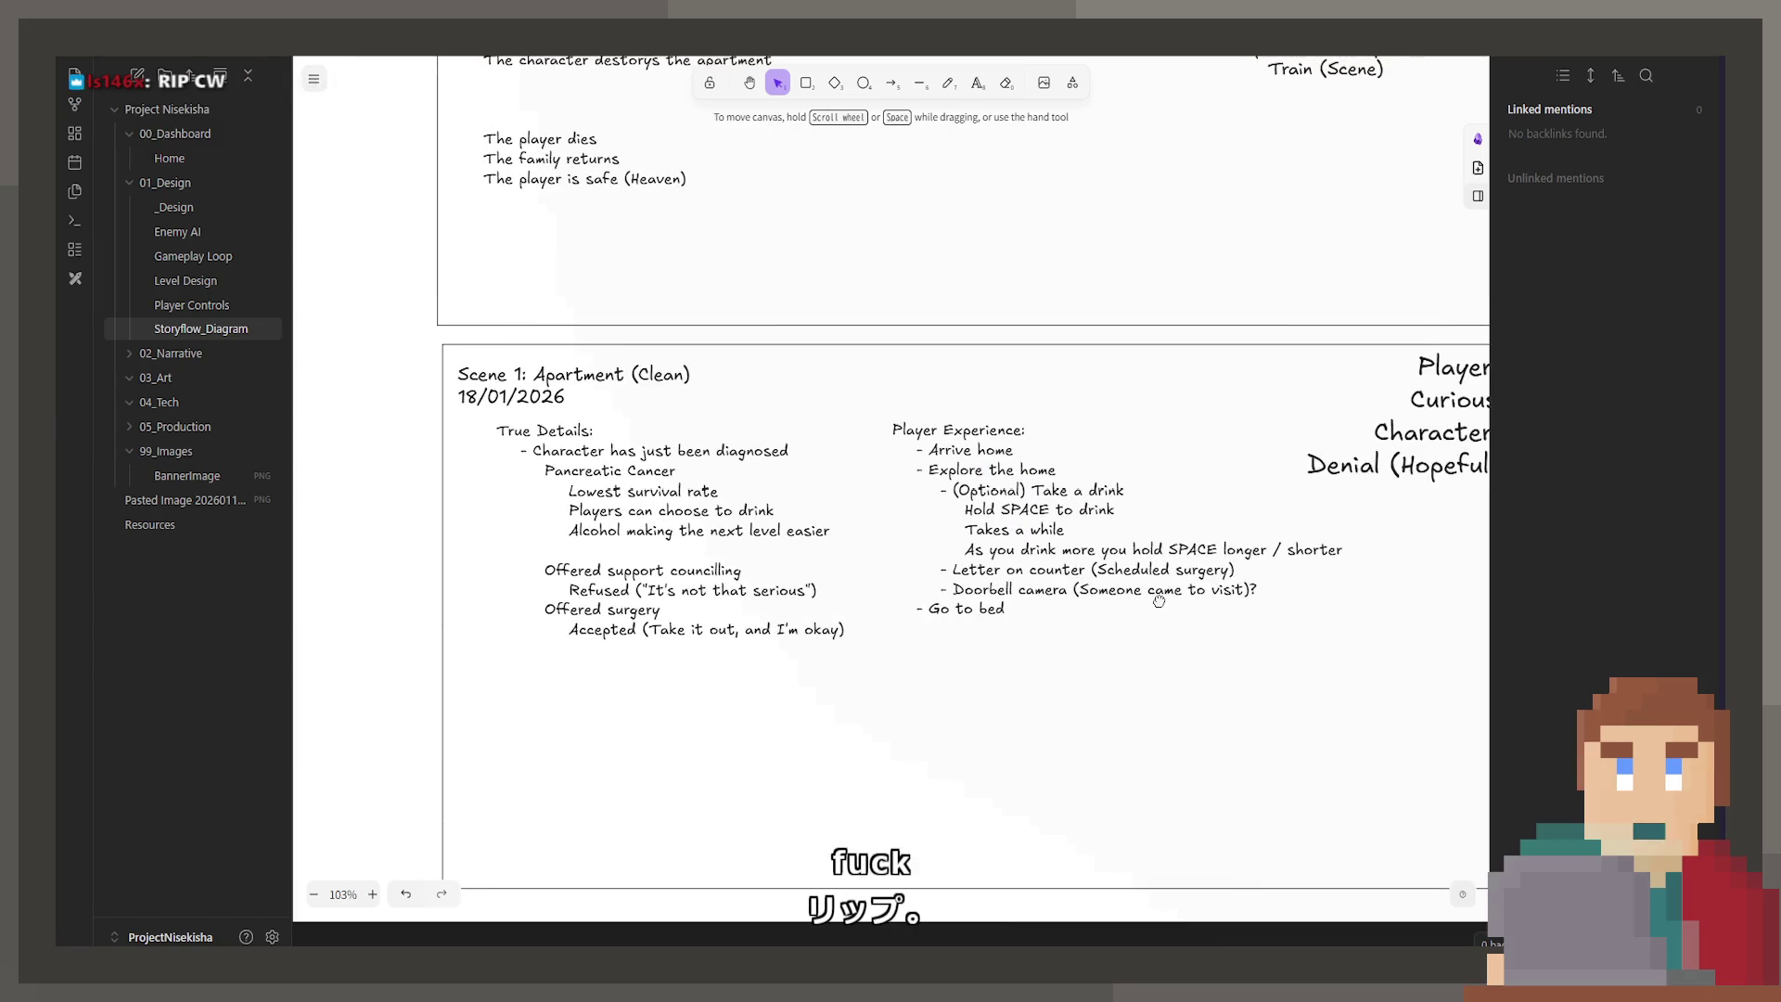
{"action": "double_click", "coordinate": [1053, 551]}
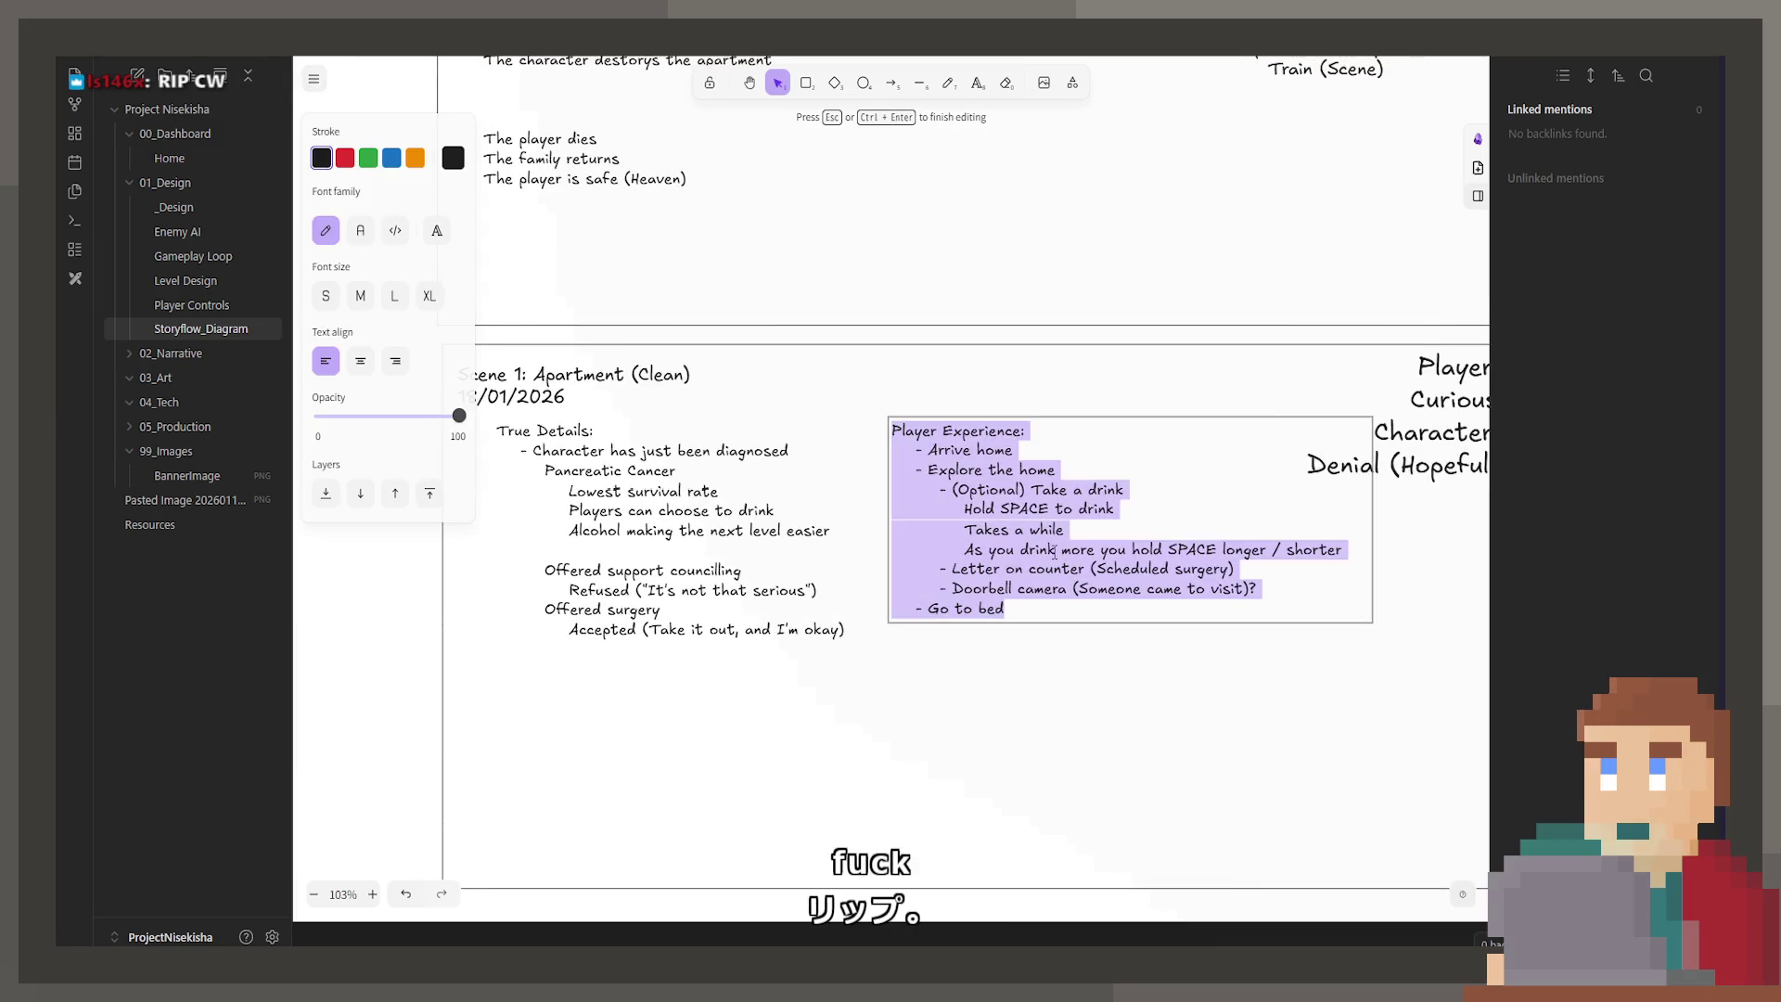
{"action": "left_click_drag", "start_coordinate": [1344, 551], "coordinate": [854, 498]}
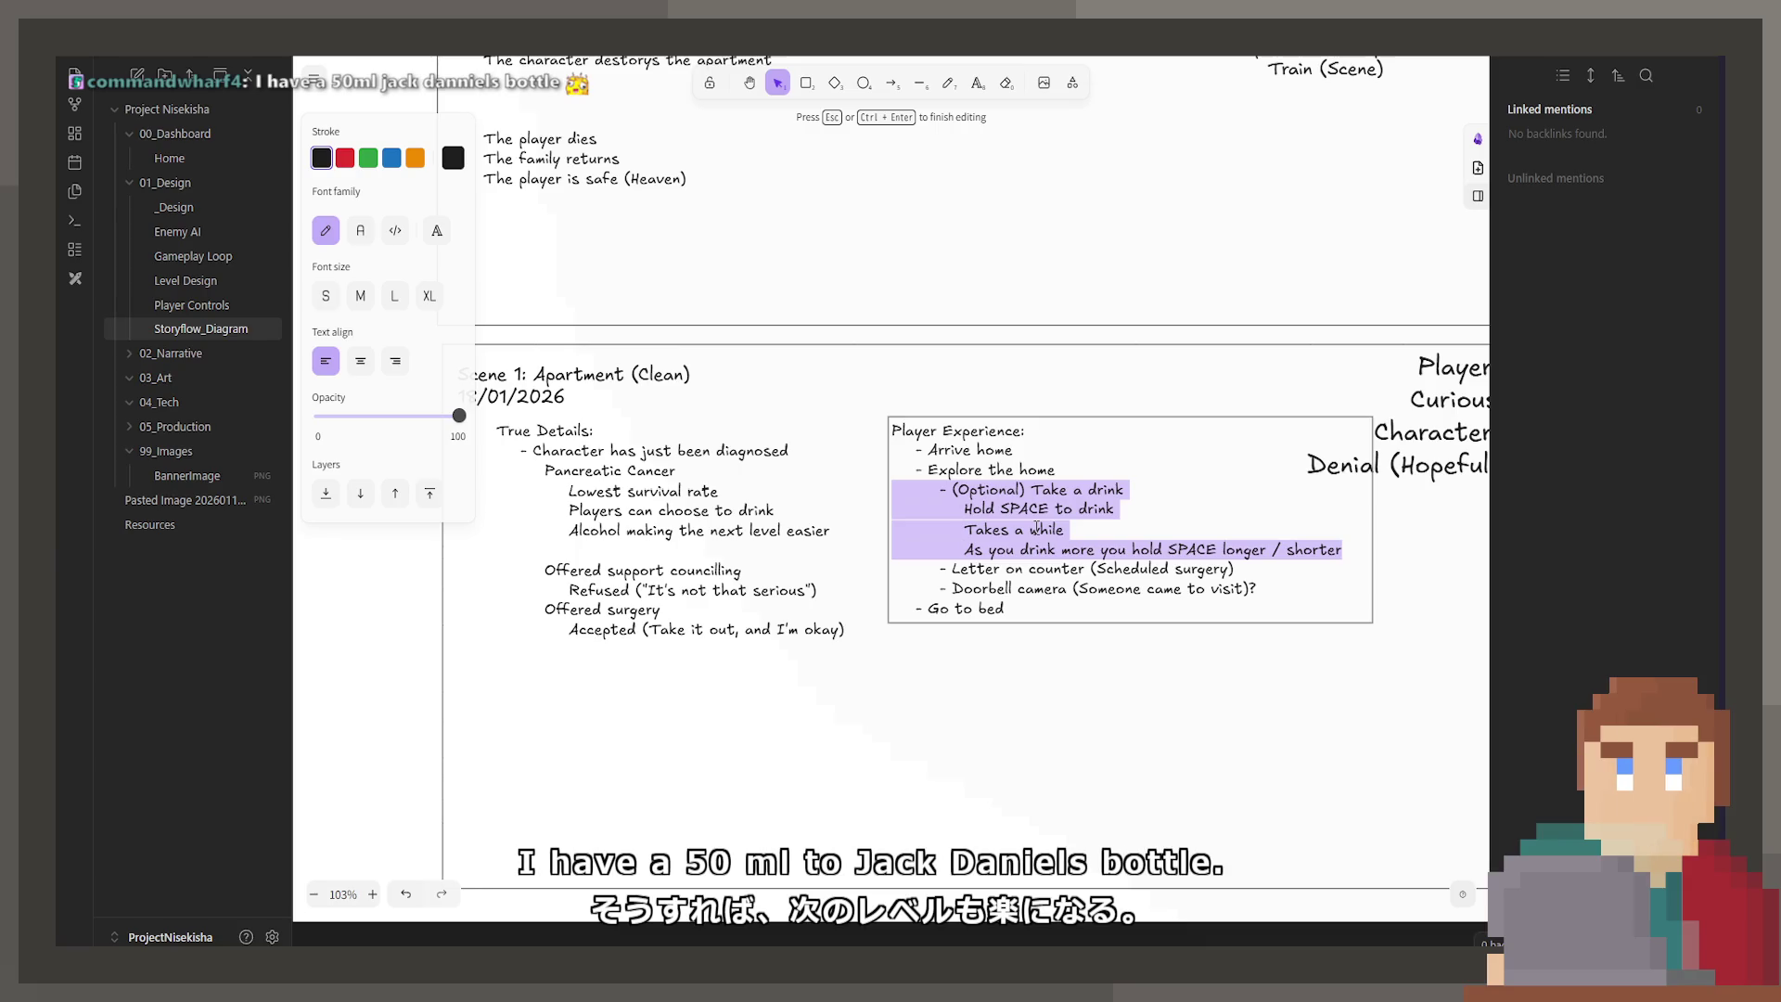
{"action": "key", "text": "Escape"}
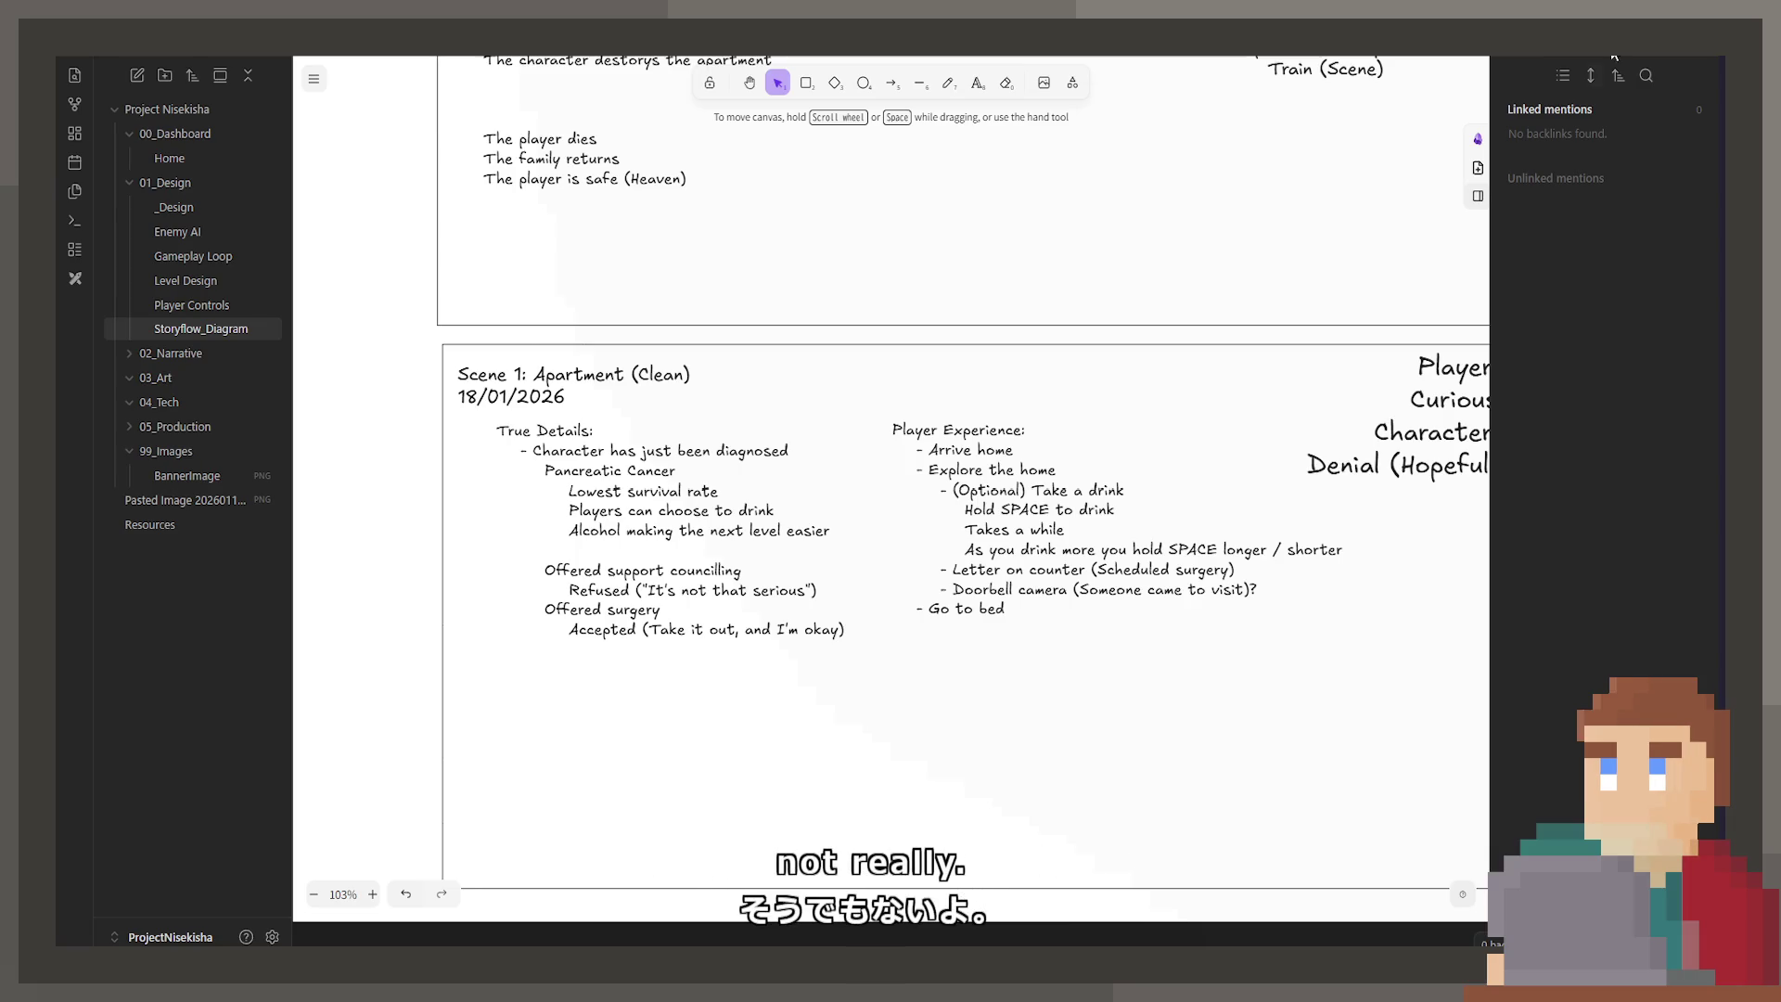
Step: Put quotes around the phrase so True Details reads Accepted ("Take it out, and I'm okay")
{"action": "left_click", "coordinate": [1038, 621]}
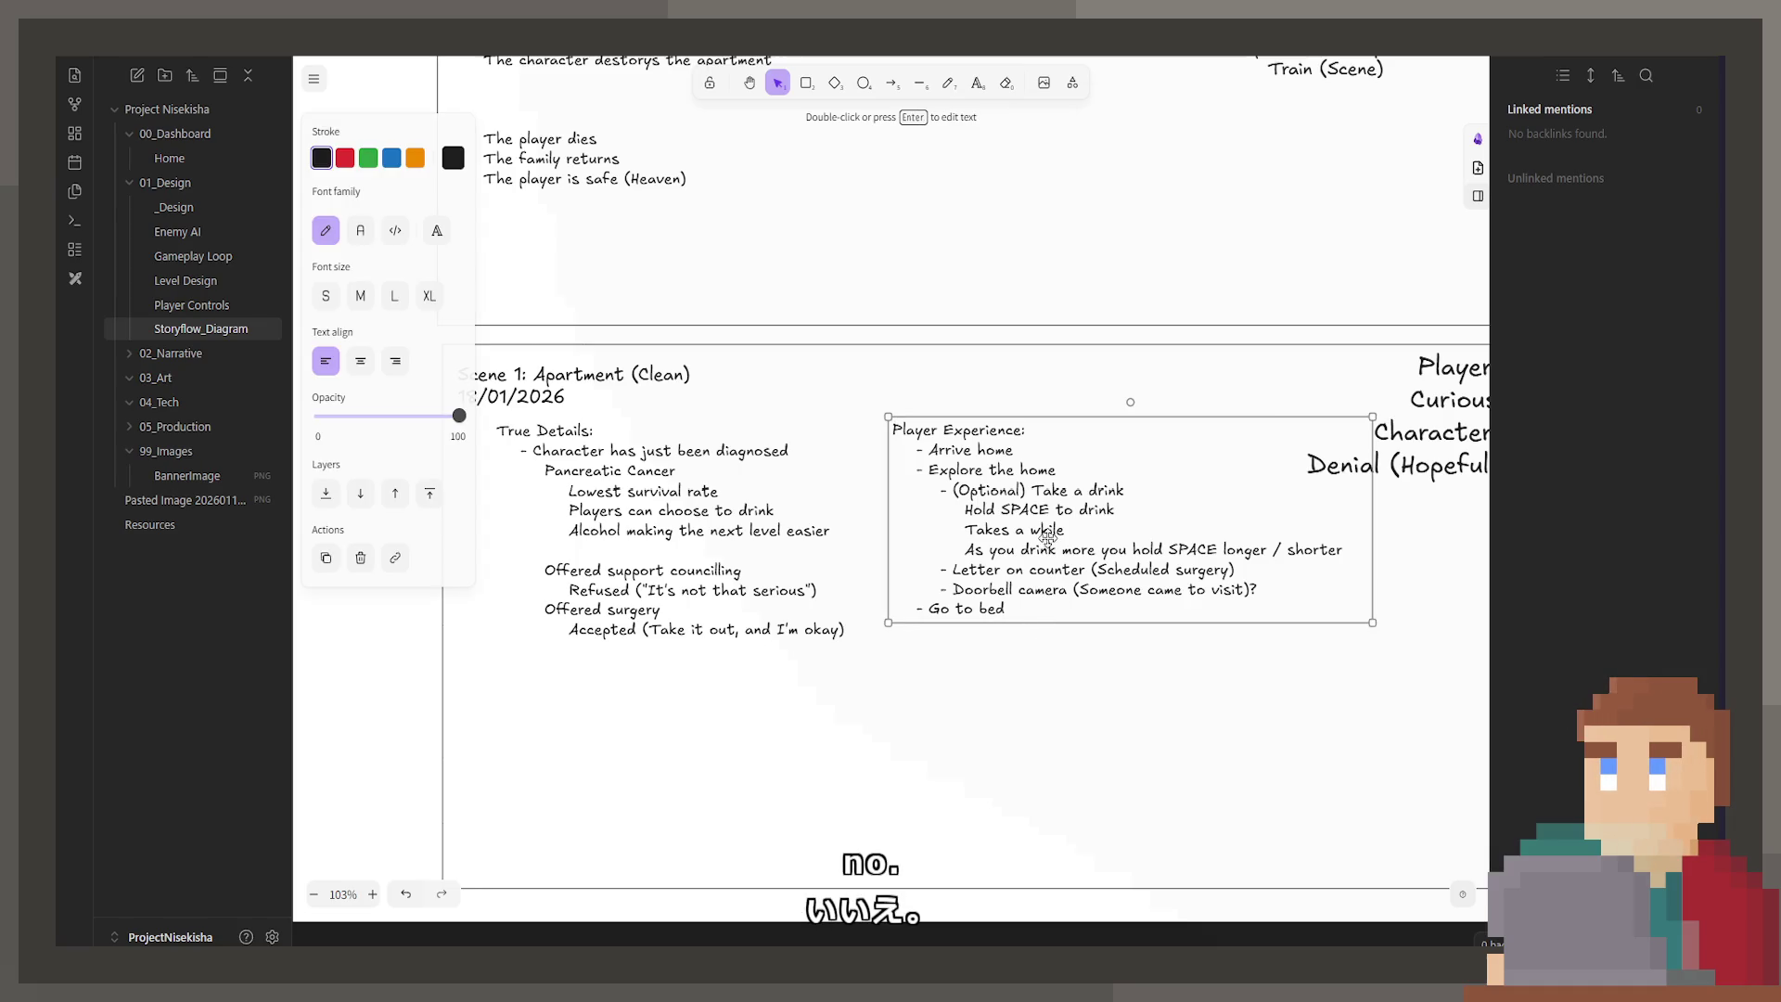
{"action": "key", "text": "Return"}
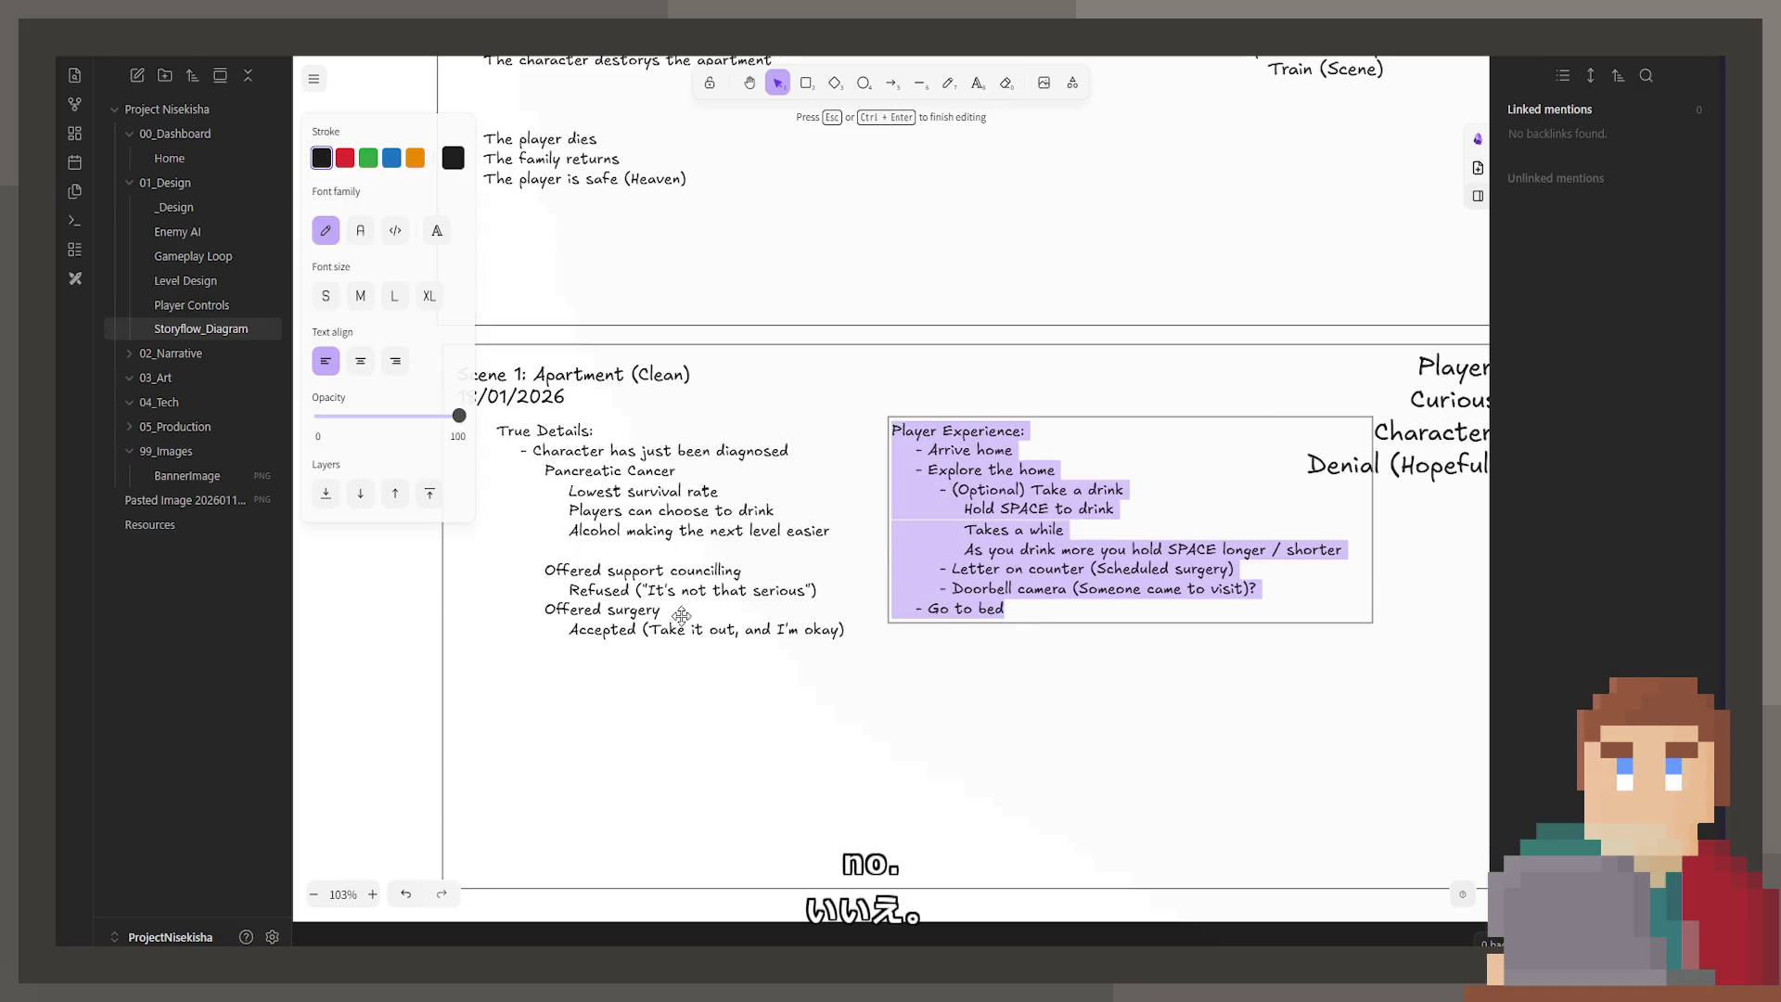
{"action": "left_click", "coordinate": [683, 615]}
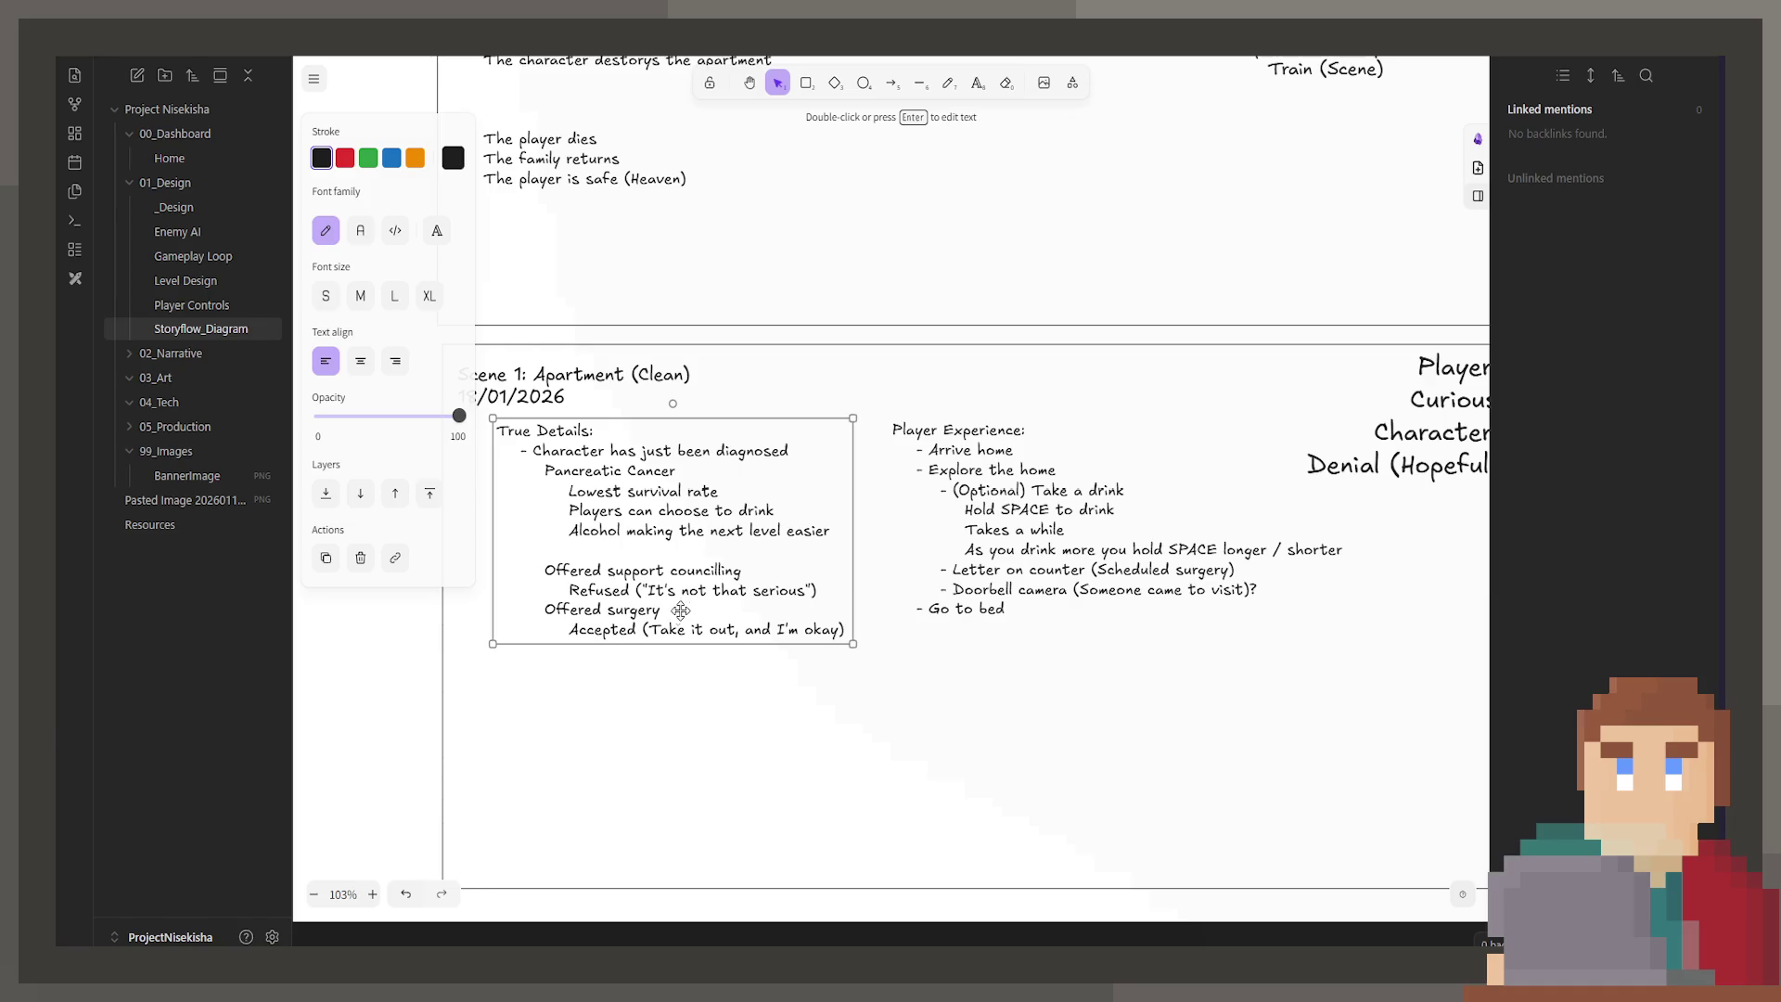
{"action": "key", "text": "Return"}
{"action": "left_click", "coordinate": [650, 630]}
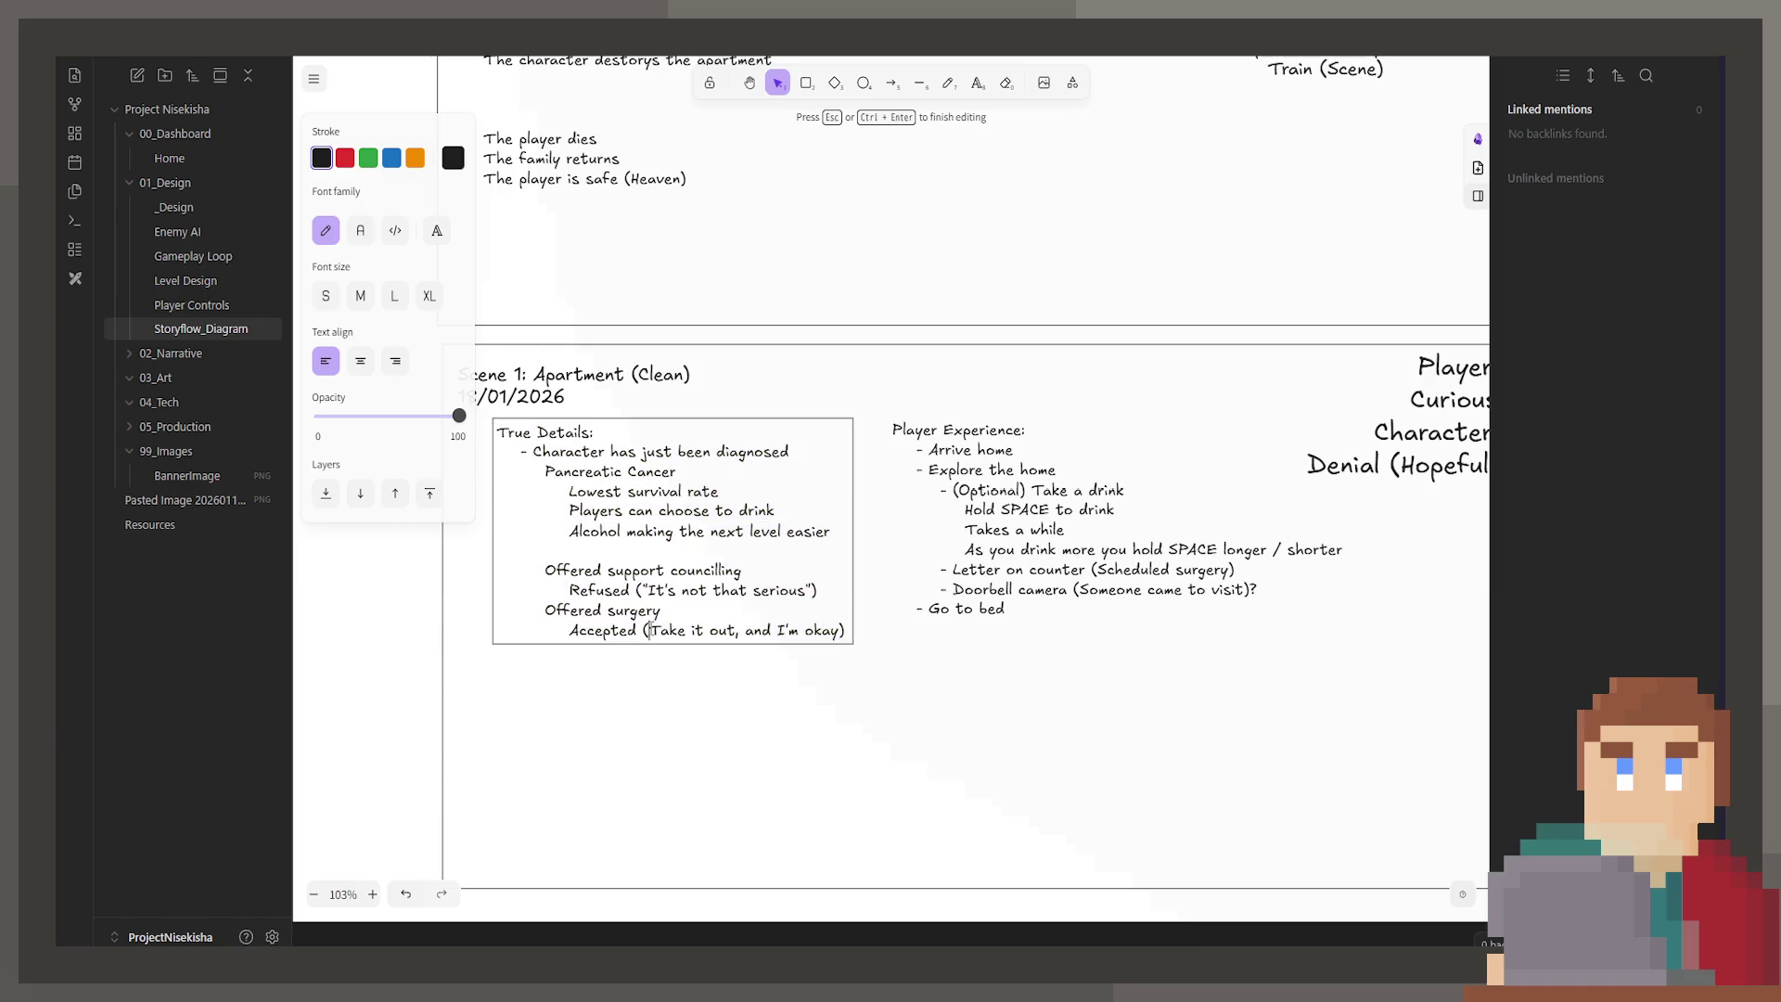
{"action": "type", "text": "\""}
{"action": "key", "text": "Right"}
{"action": "key", "text": "Right"}
{"action": "key", "text": "Right"}
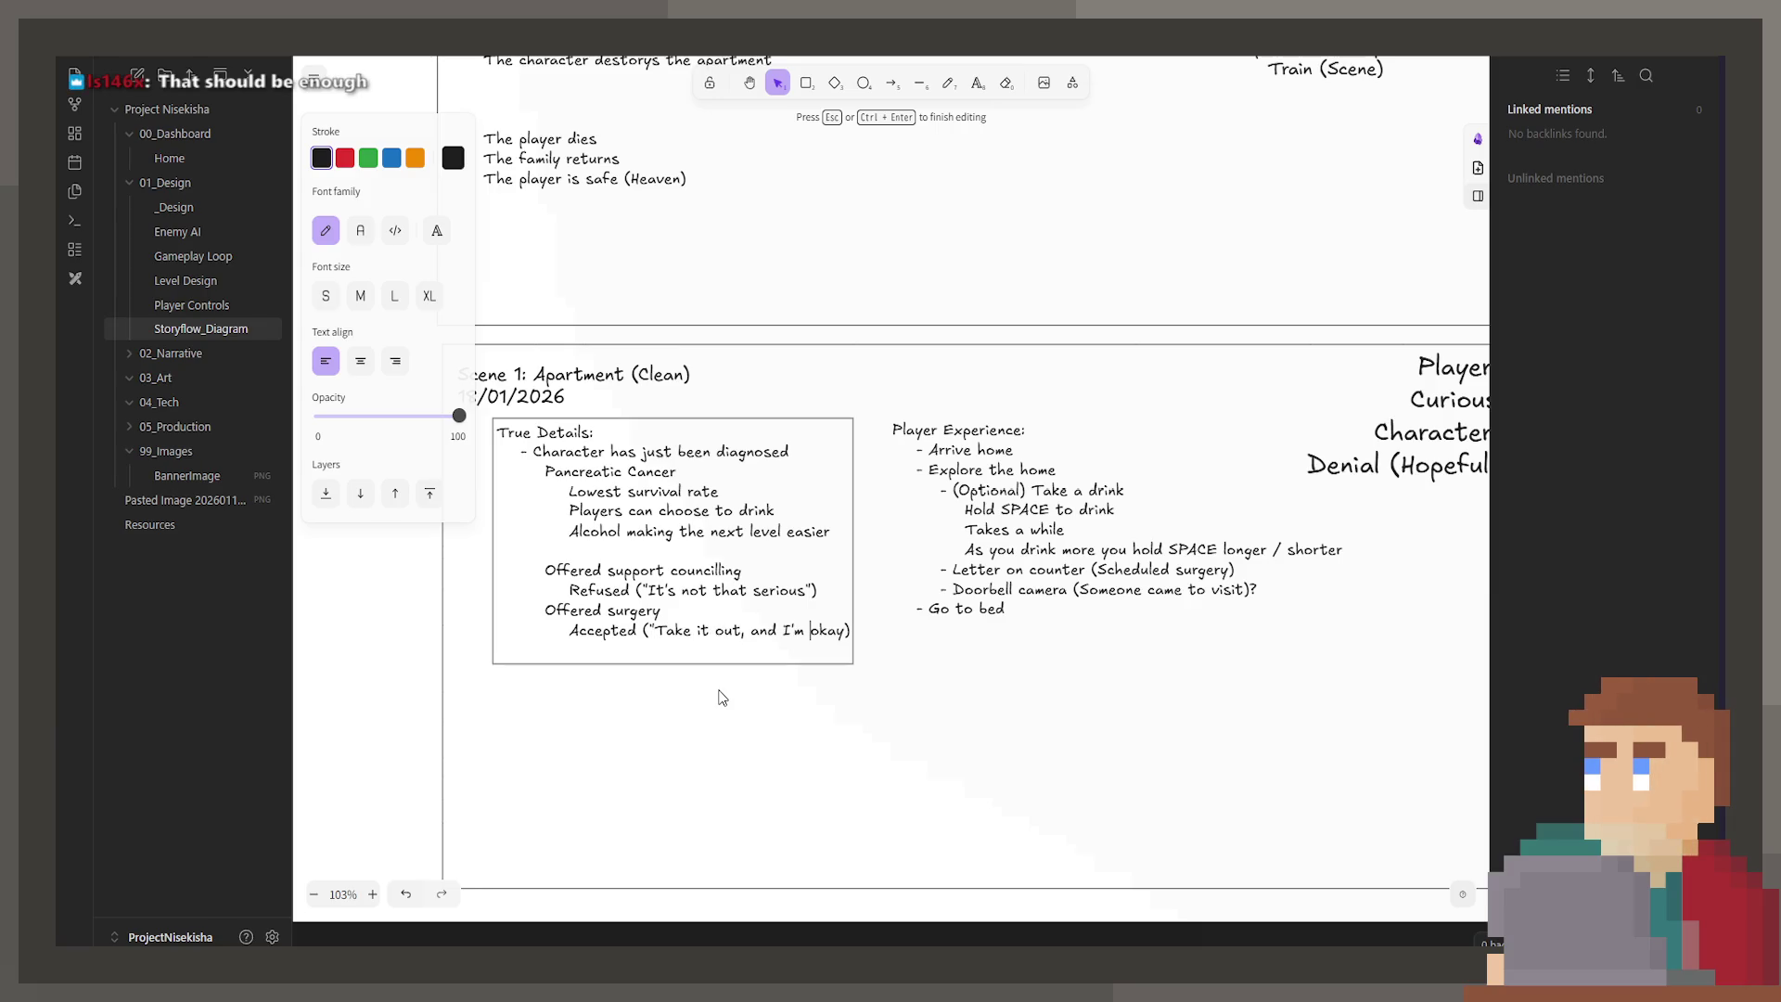
{"action": "key", "text": "Right"}
{"action": "key", "text": "Right"}
{"action": "type", "text": "\""}
{"action": "key", "text": "Escape"}
Step: Widen the True Details box so the Accepted line fits on one line
{"action": "left_click_drag", "start_coordinate": [851, 563], "coordinate": [867, 563]}
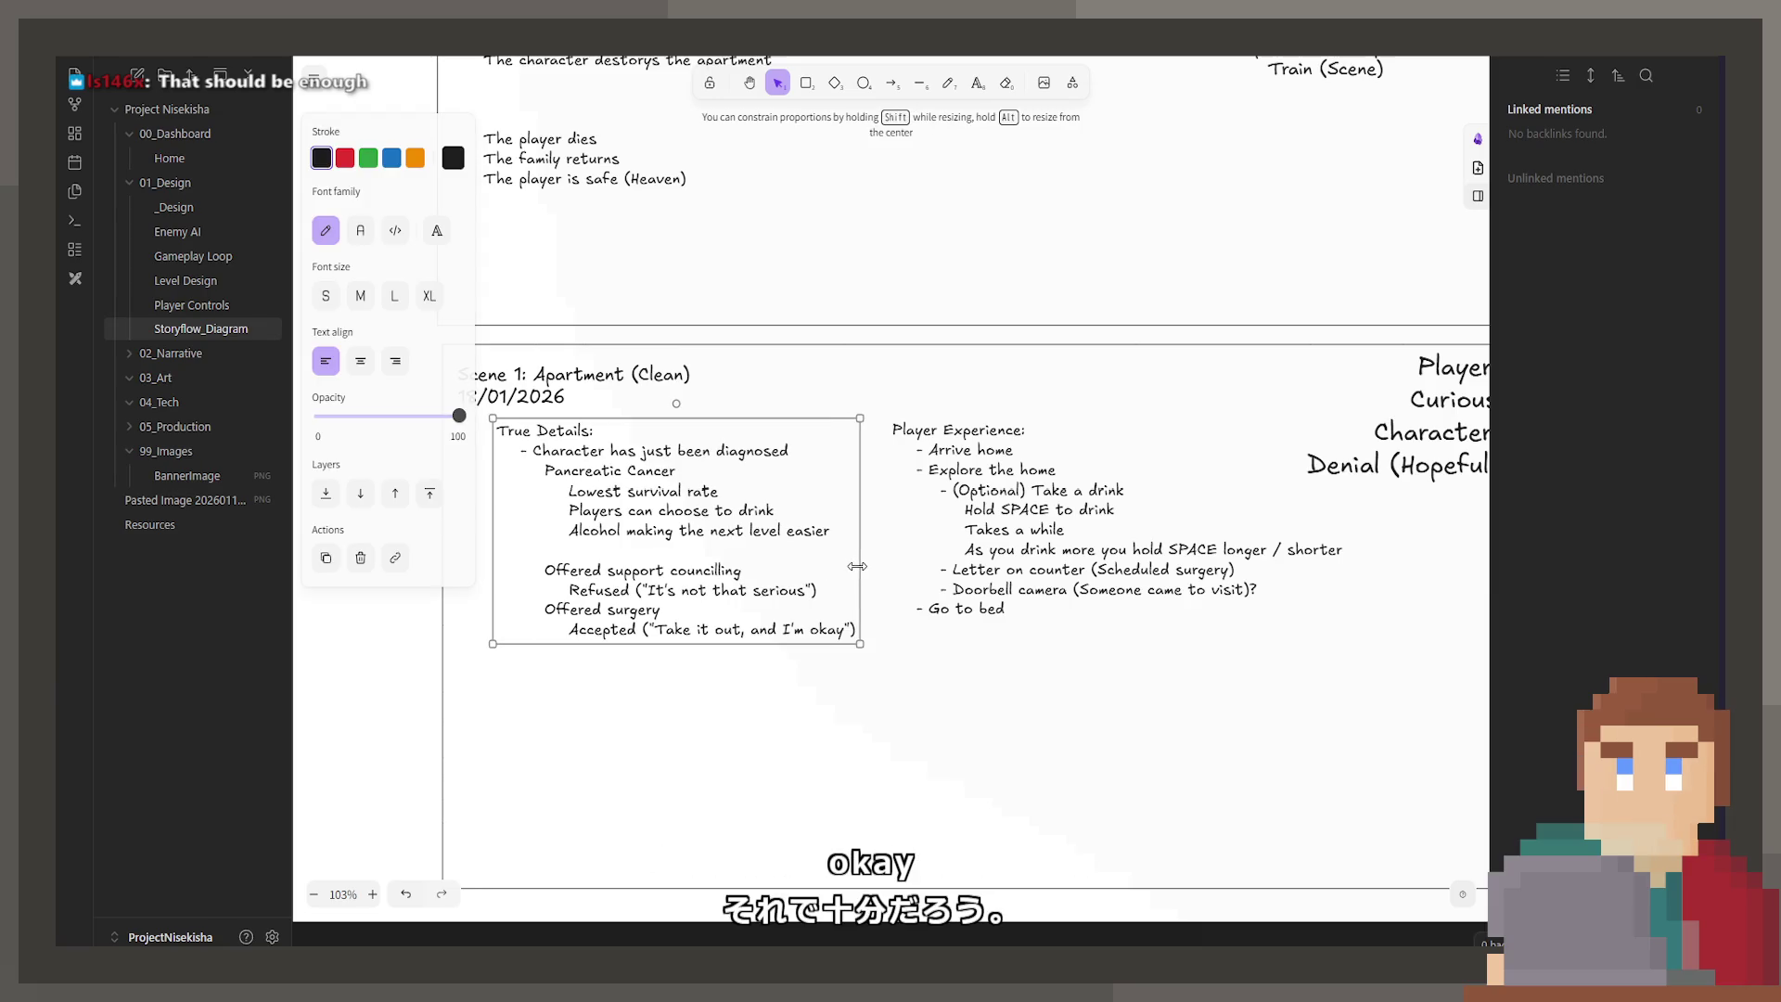
{"action": "left_click", "coordinate": [860, 720]}
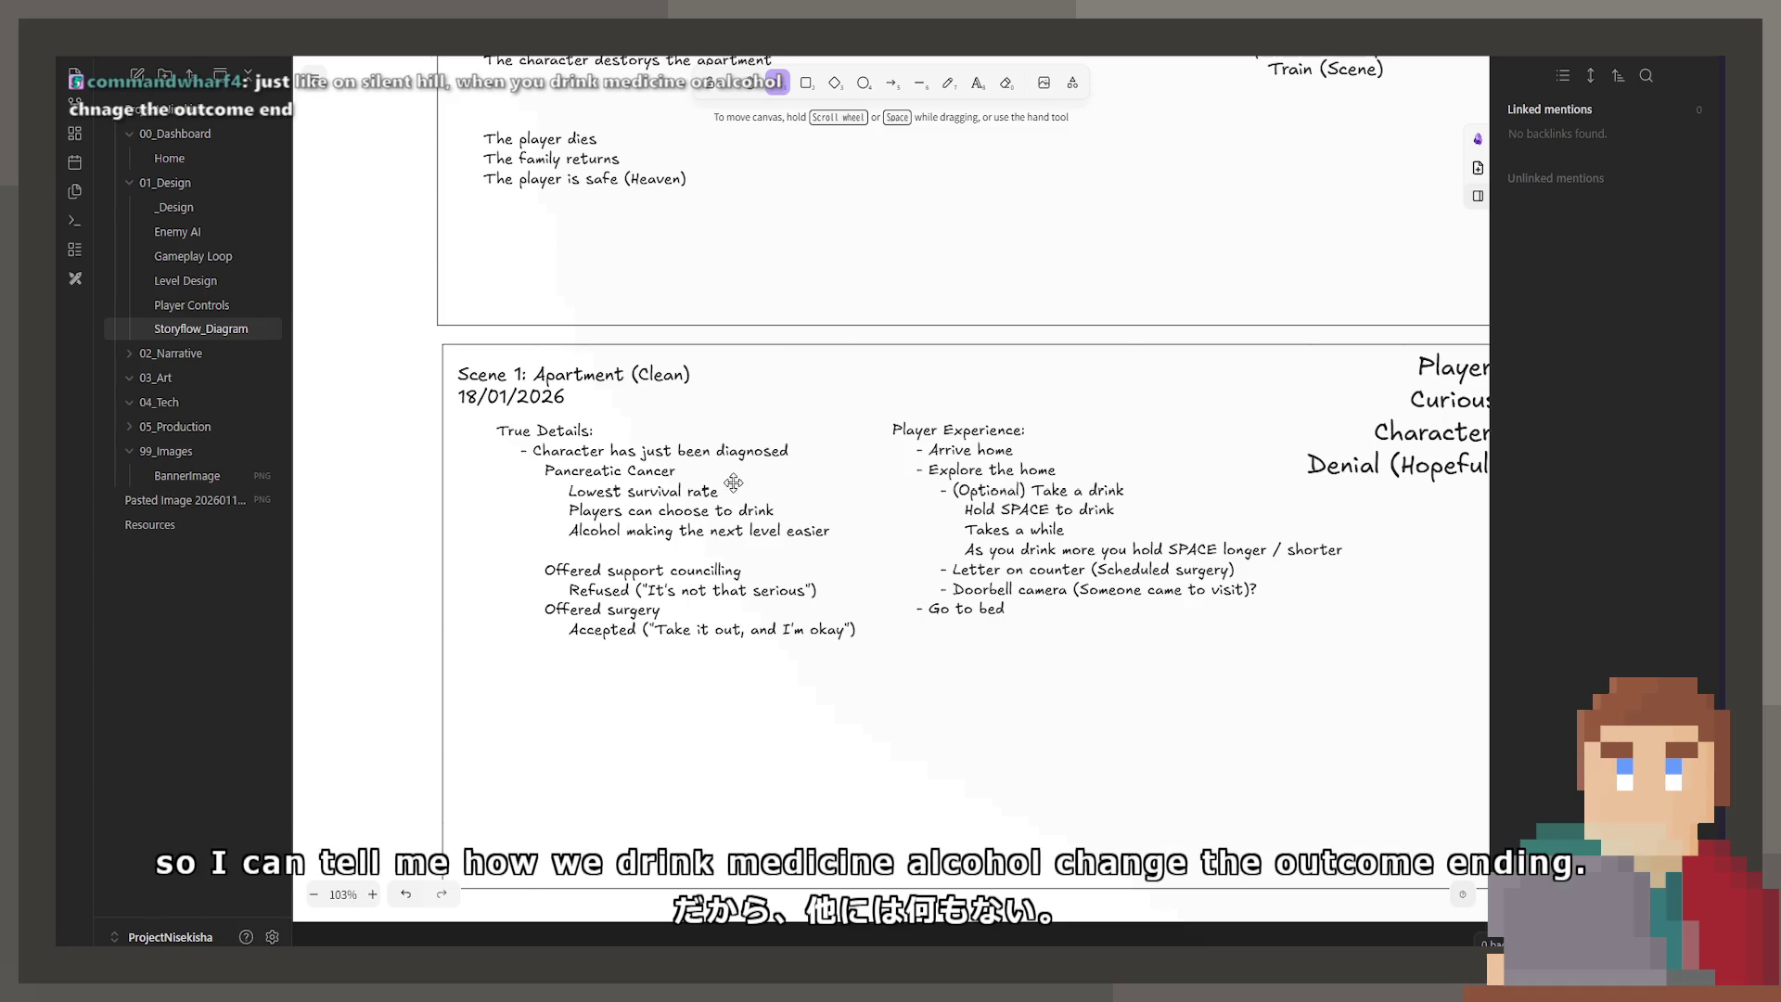
{"action": "scroll", "coordinate": [727, 491], "scroll_direction": "down", "scroll_amount": 1}
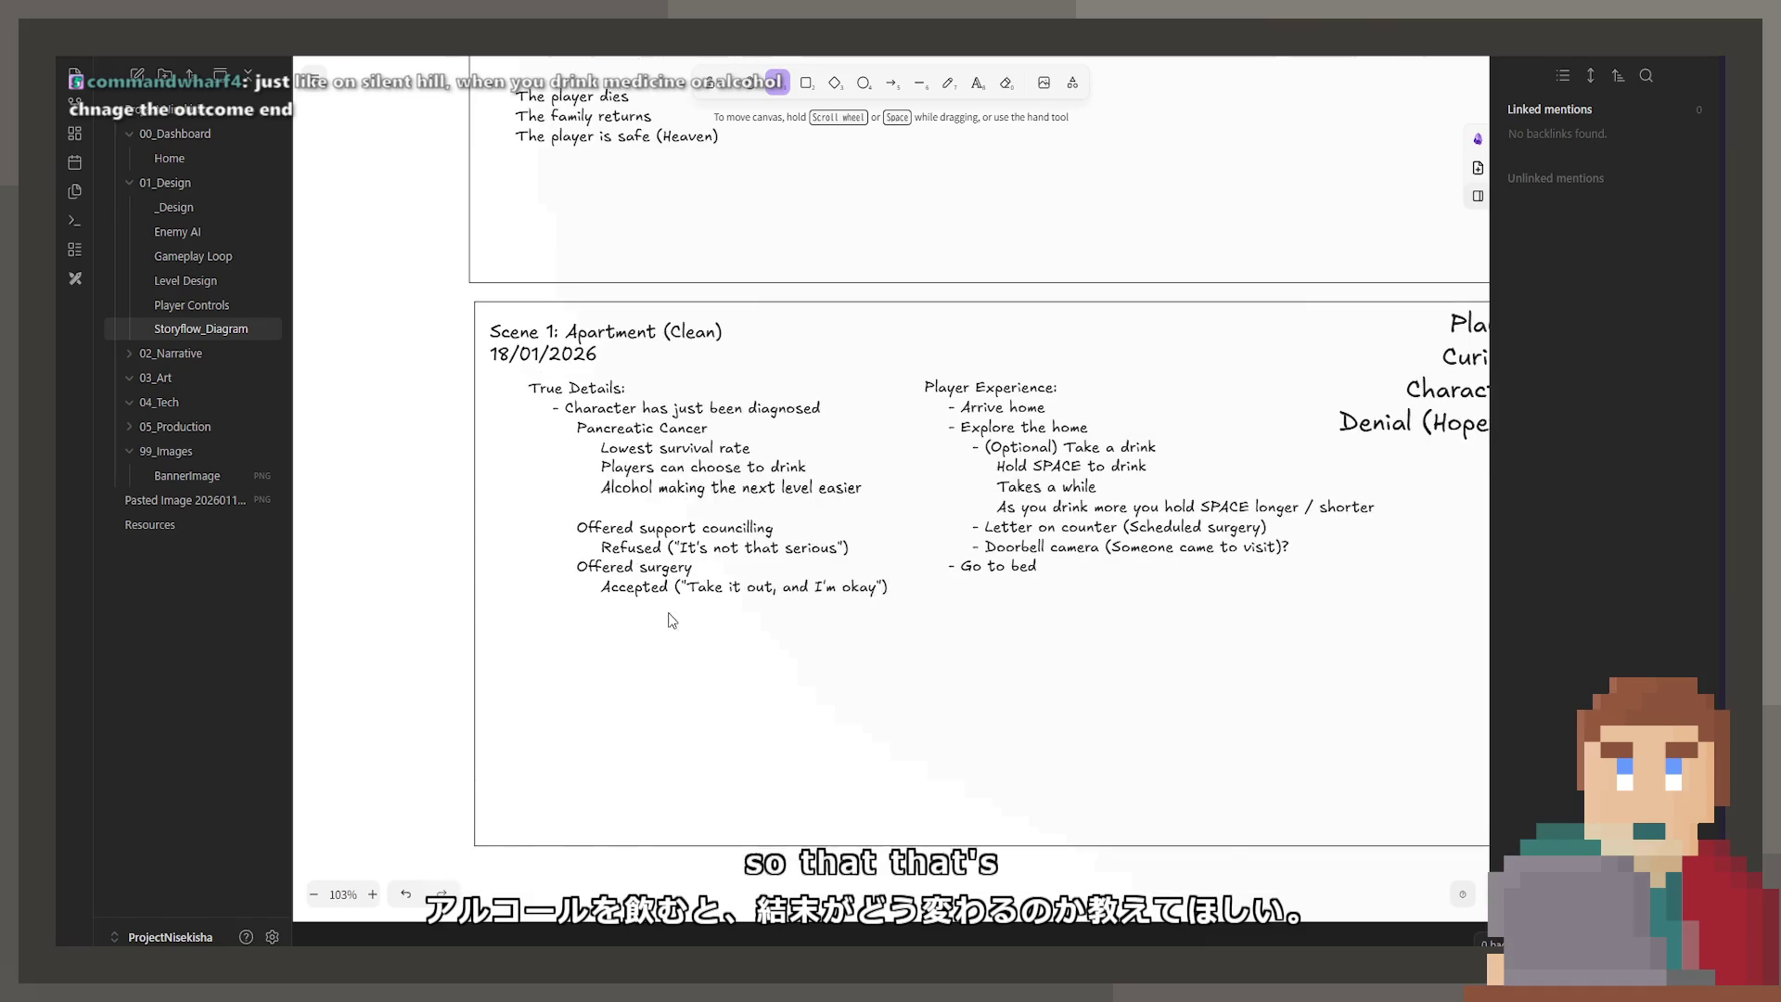
Step: Select the True Details lines from Pancreatic Cancer to the end, leaving them unchanged
{"action": "double_click", "coordinate": [681, 381]}
{"action": "key", "text": "ctrl+a"}
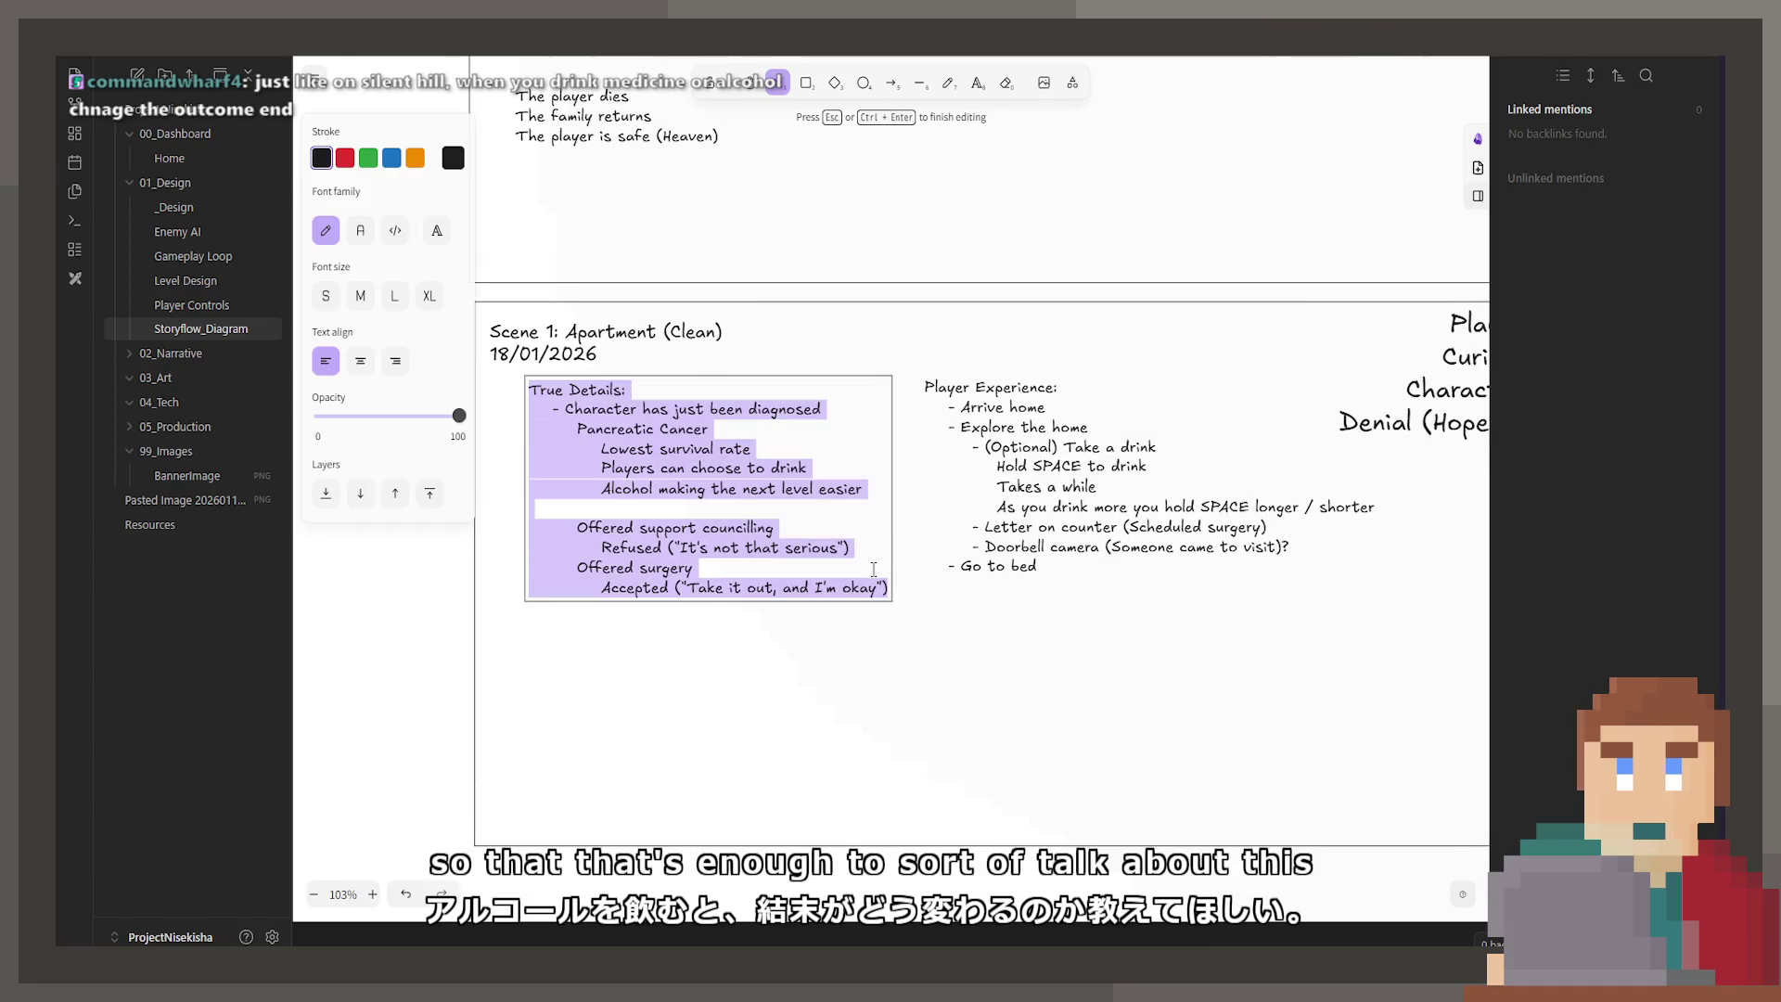
{"action": "left_click", "coordinate": [884, 588]}
{"action": "mouse_move", "coordinate": [889, 587]}
{"action": "left_mouse_down"}
{"action": "mouse_move", "coordinate": [475, 408]}
{"action": "mouse_move", "coordinate": [484, 426]}
{"action": "left_mouse_up"}
{"action": "left_click", "coordinate": [908, 462]}
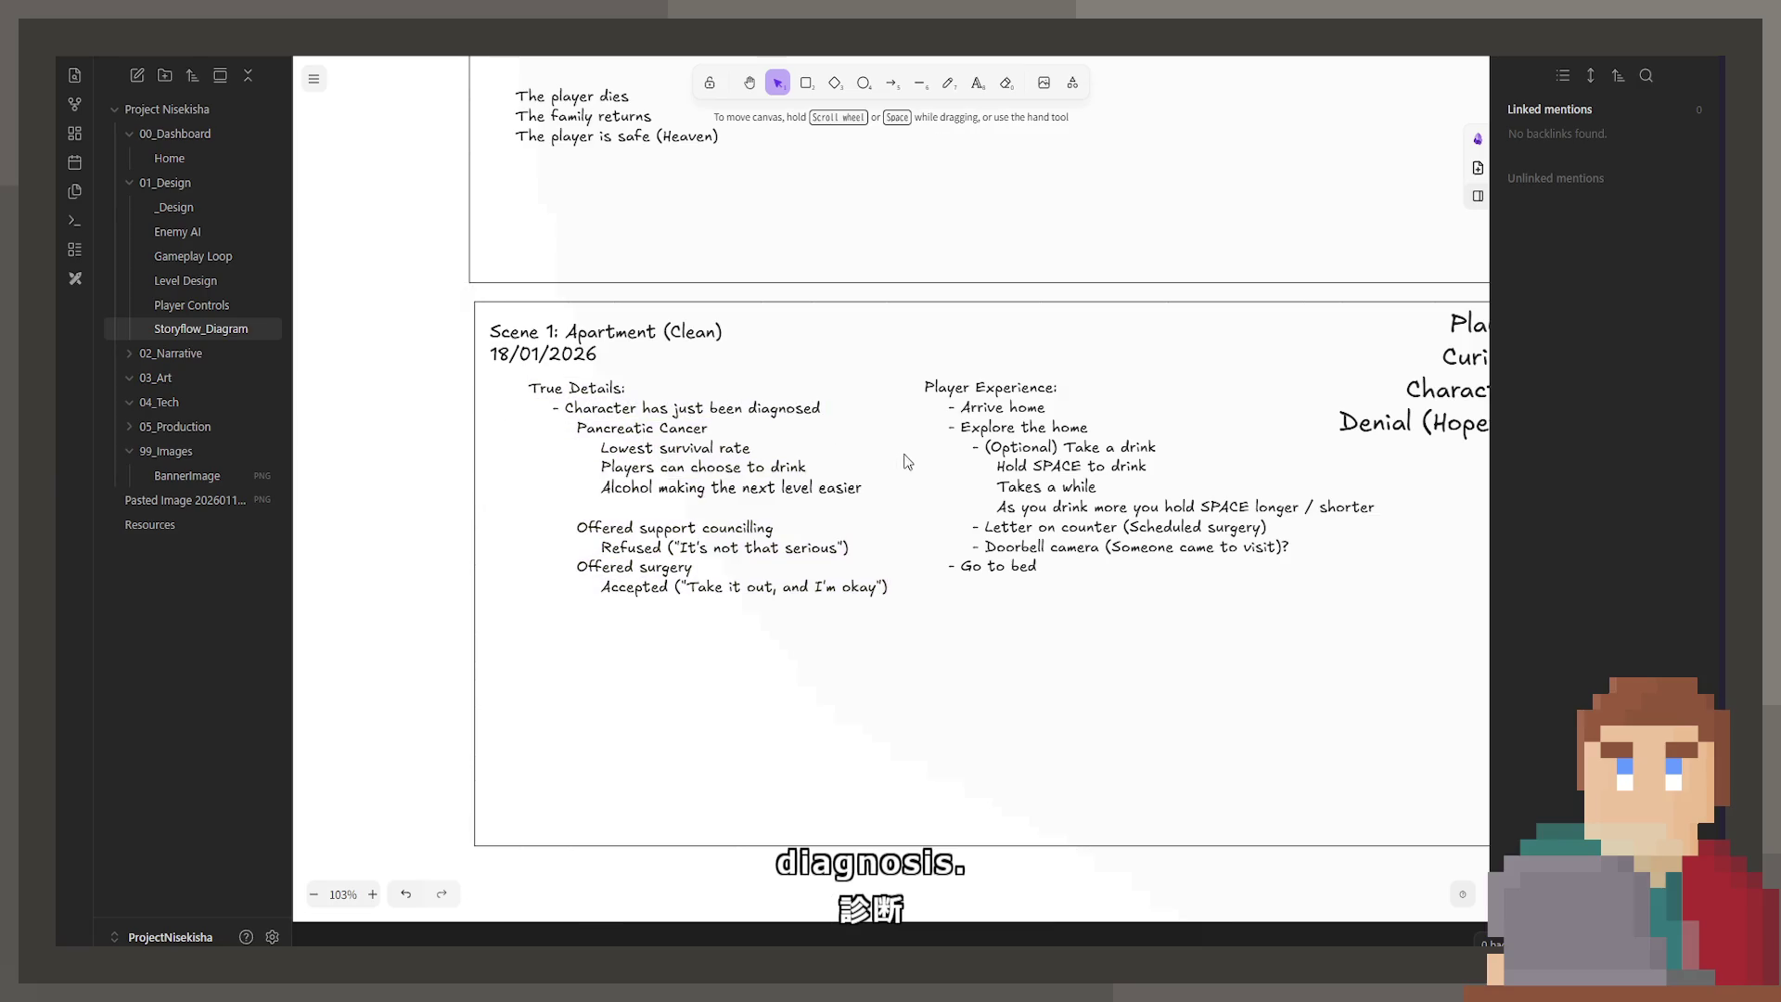
Step: Delete the Doorbell camera line and its leftover blank line from the Player Experience list
{"action": "left_click", "coordinate": [1134, 491]}
{"action": "double_click", "coordinate": [1132, 544]}
{"action": "mouse_move", "coordinate": [1290, 546]}
{"action": "left_mouse_down"}
{"action": "mouse_move", "coordinate": [955, 547]}
{"action": "mouse_move", "coordinate": [928, 527]}
{"action": "mouse_move", "coordinate": [988, 546]}
{"action": "left_mouse_up"}
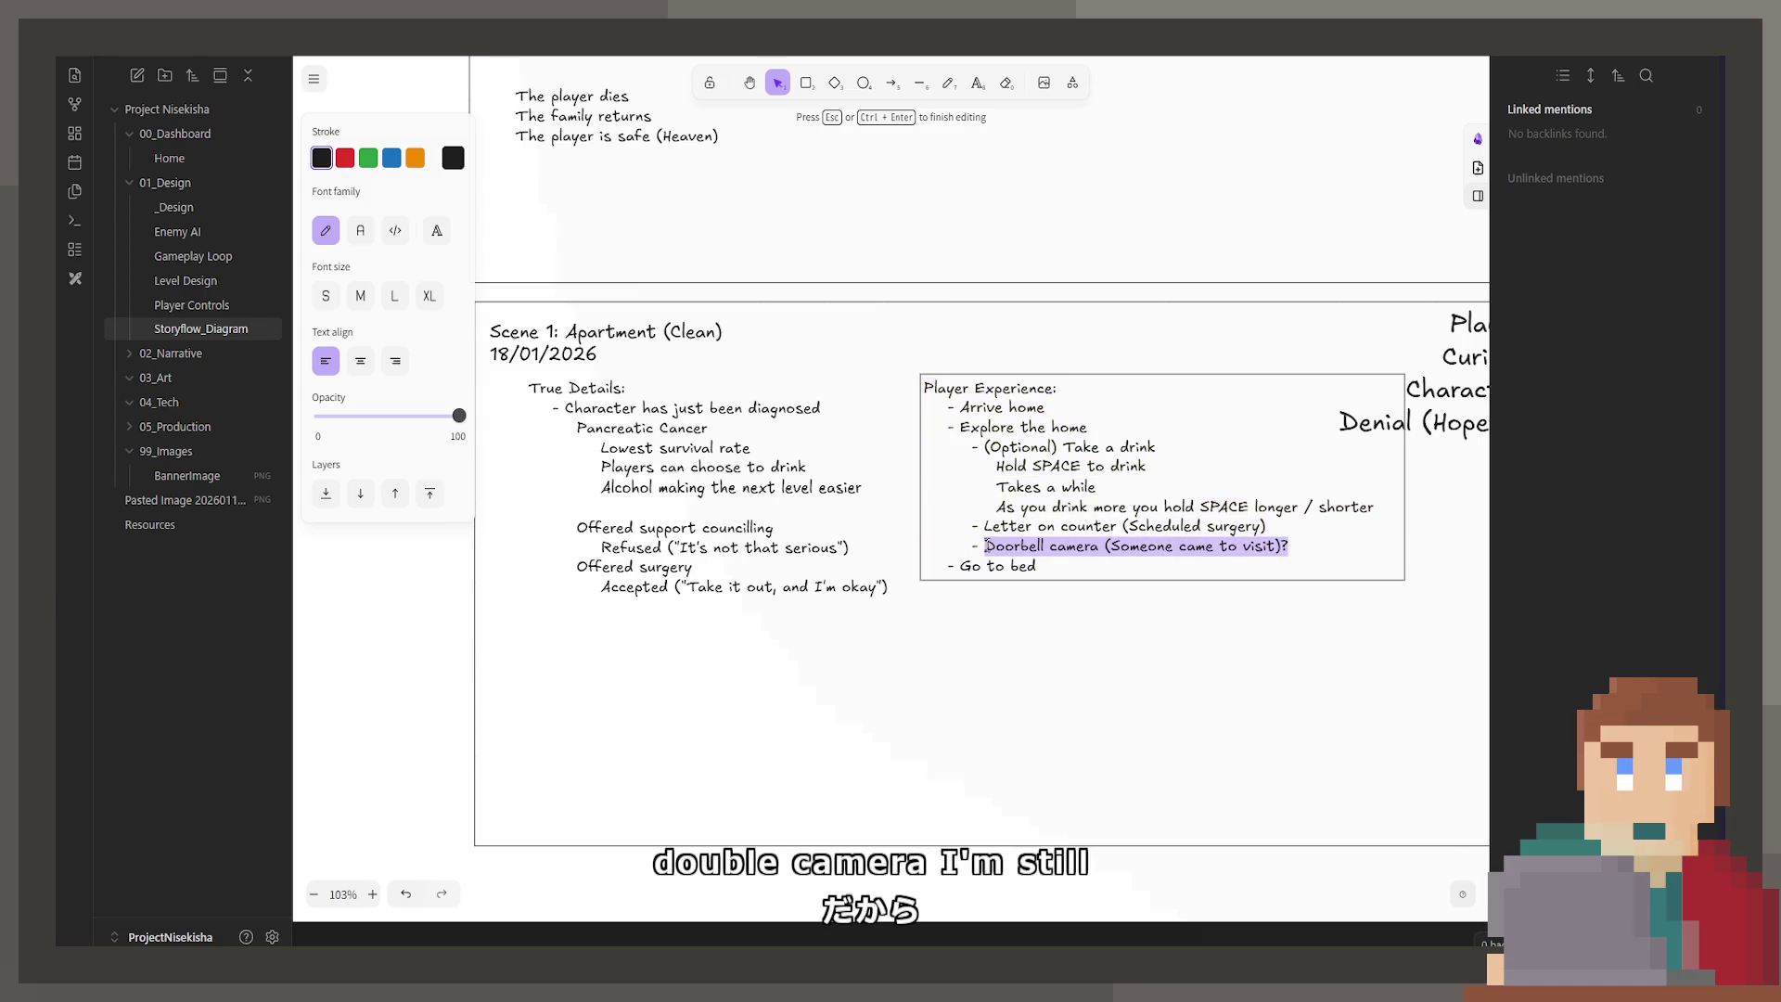
{"action": "key", "text": "BackSpace"}
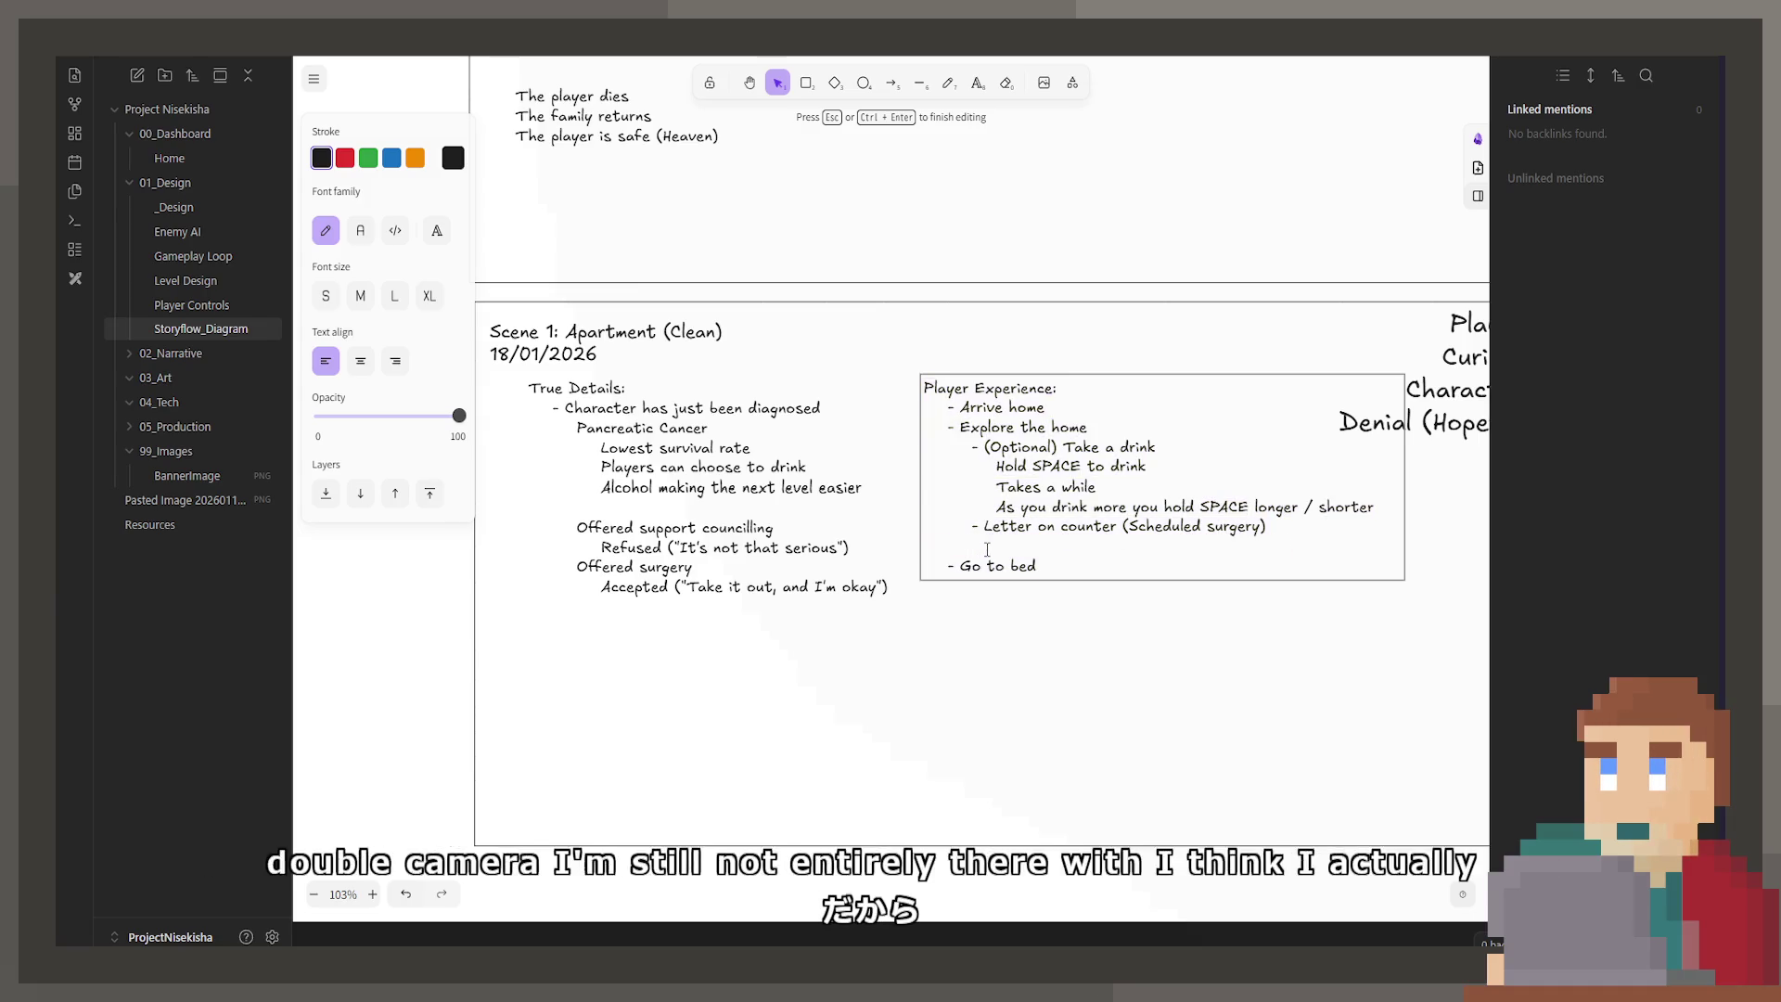
{"action": "key", "text": "BackSpace"}
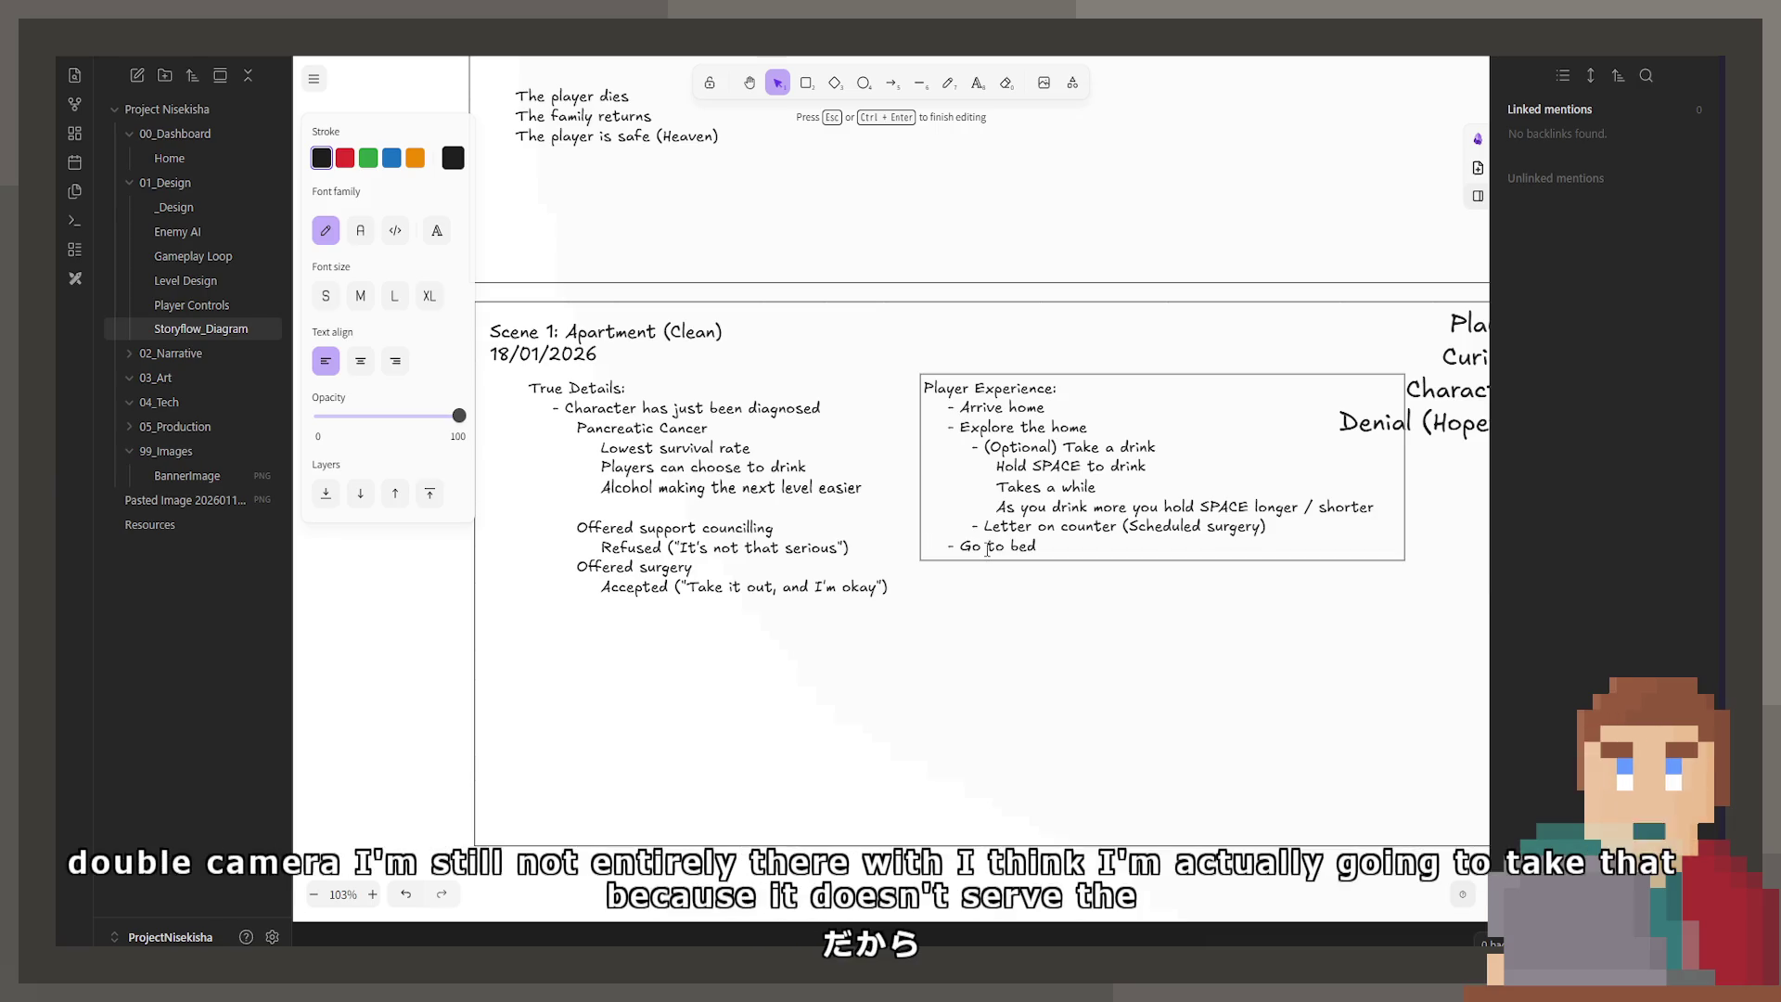
{"action": "key", "text": "Escape"}
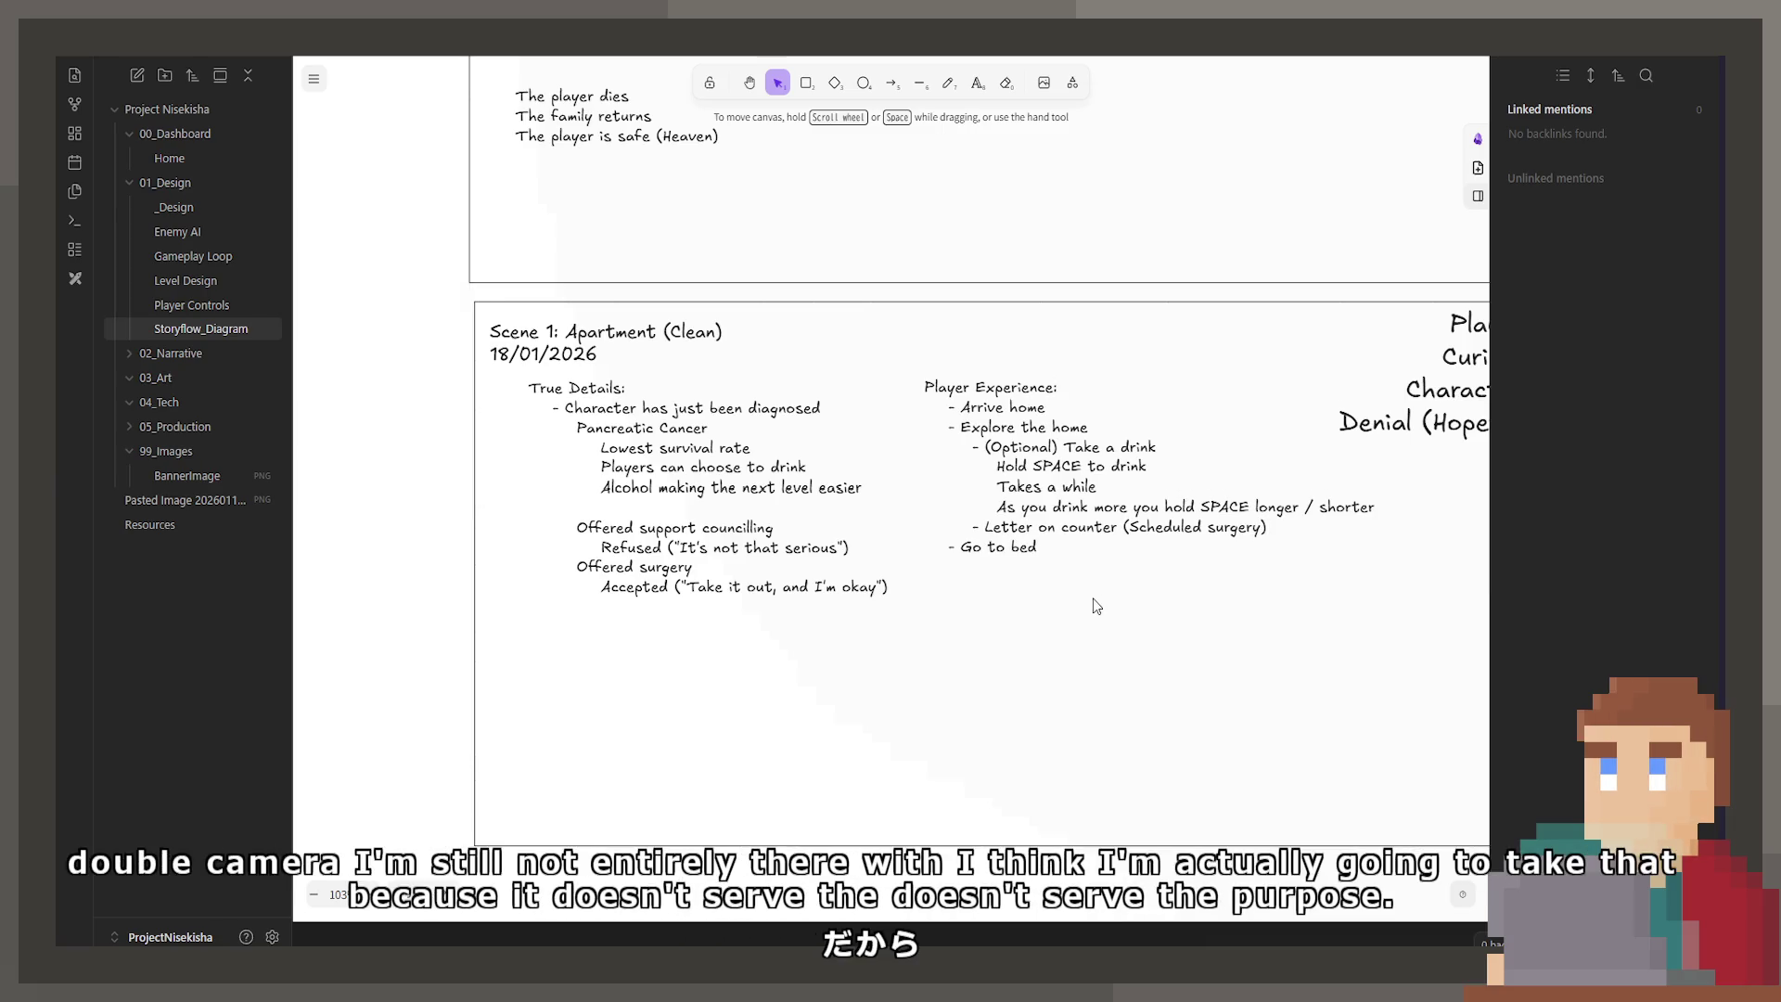
{"action": "left_click_drag", "start_coordinate": [1093, 598], "coordinate": [1027, 620]}
{"action": "double_click", "coordinate": [1000, 557]}
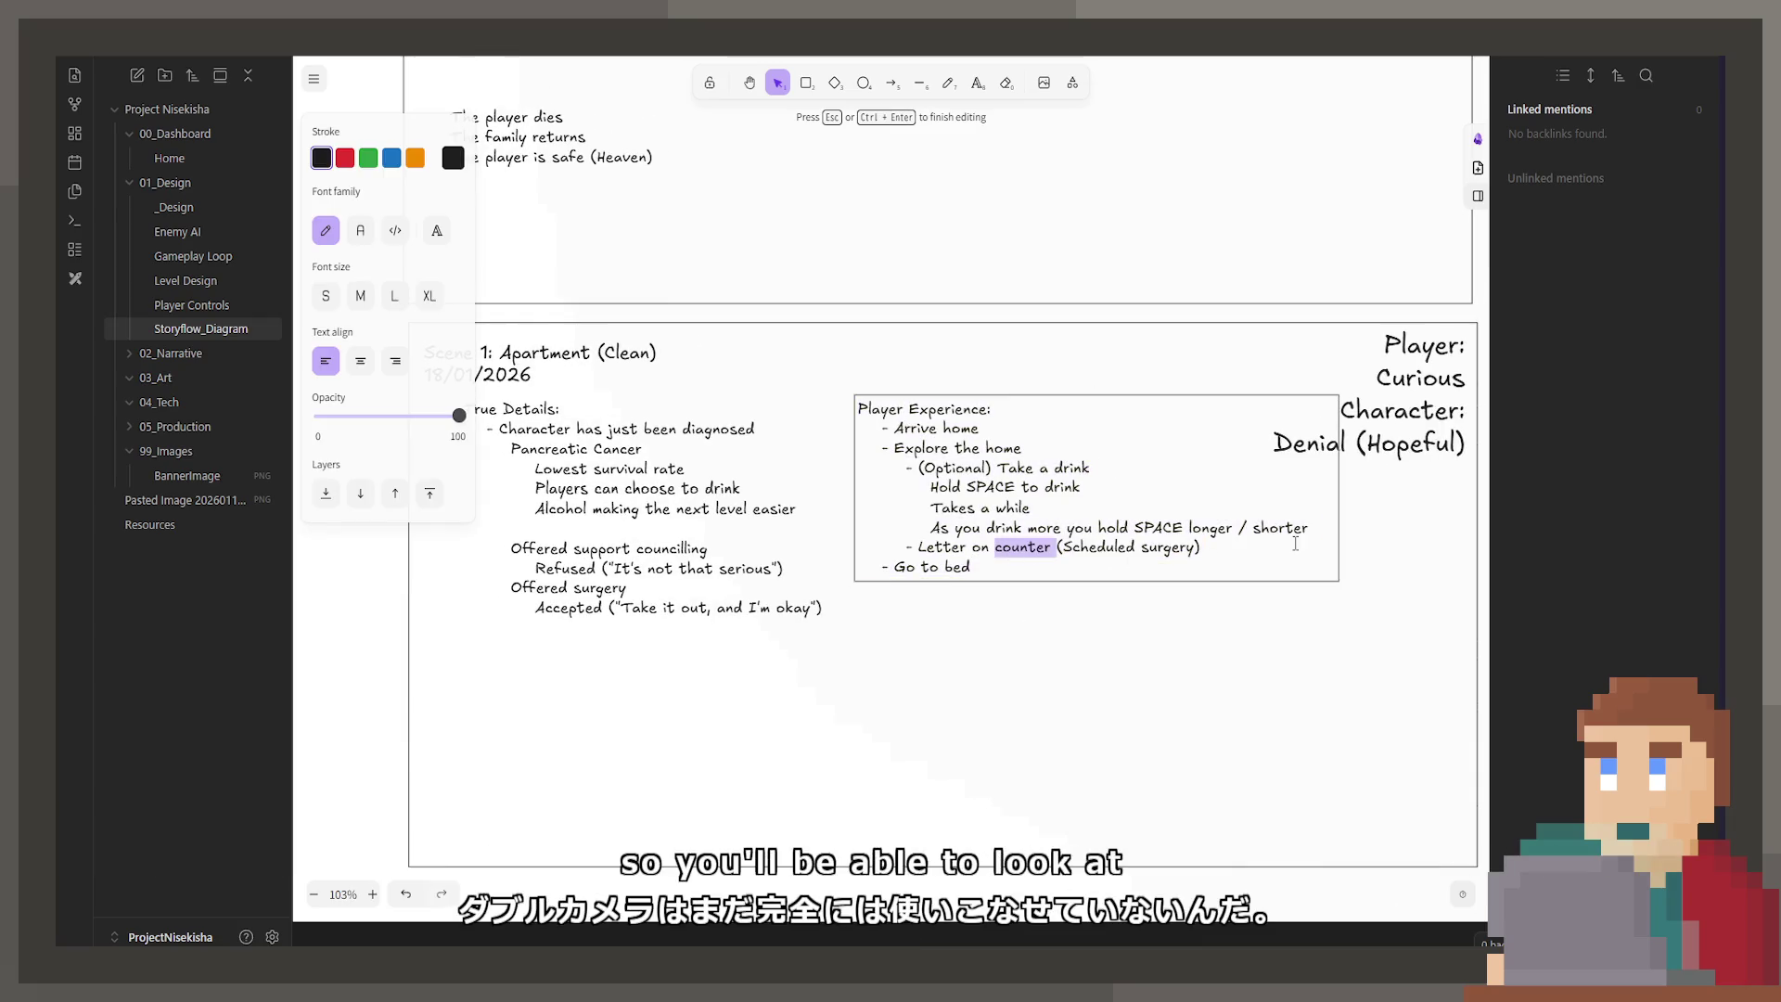
{"action": "left_click_drag", "start_coordinate": [1202, 548], "coordinate": [1131, 558]}
{"action": "left_click", "coordinate": [1131, 561]}
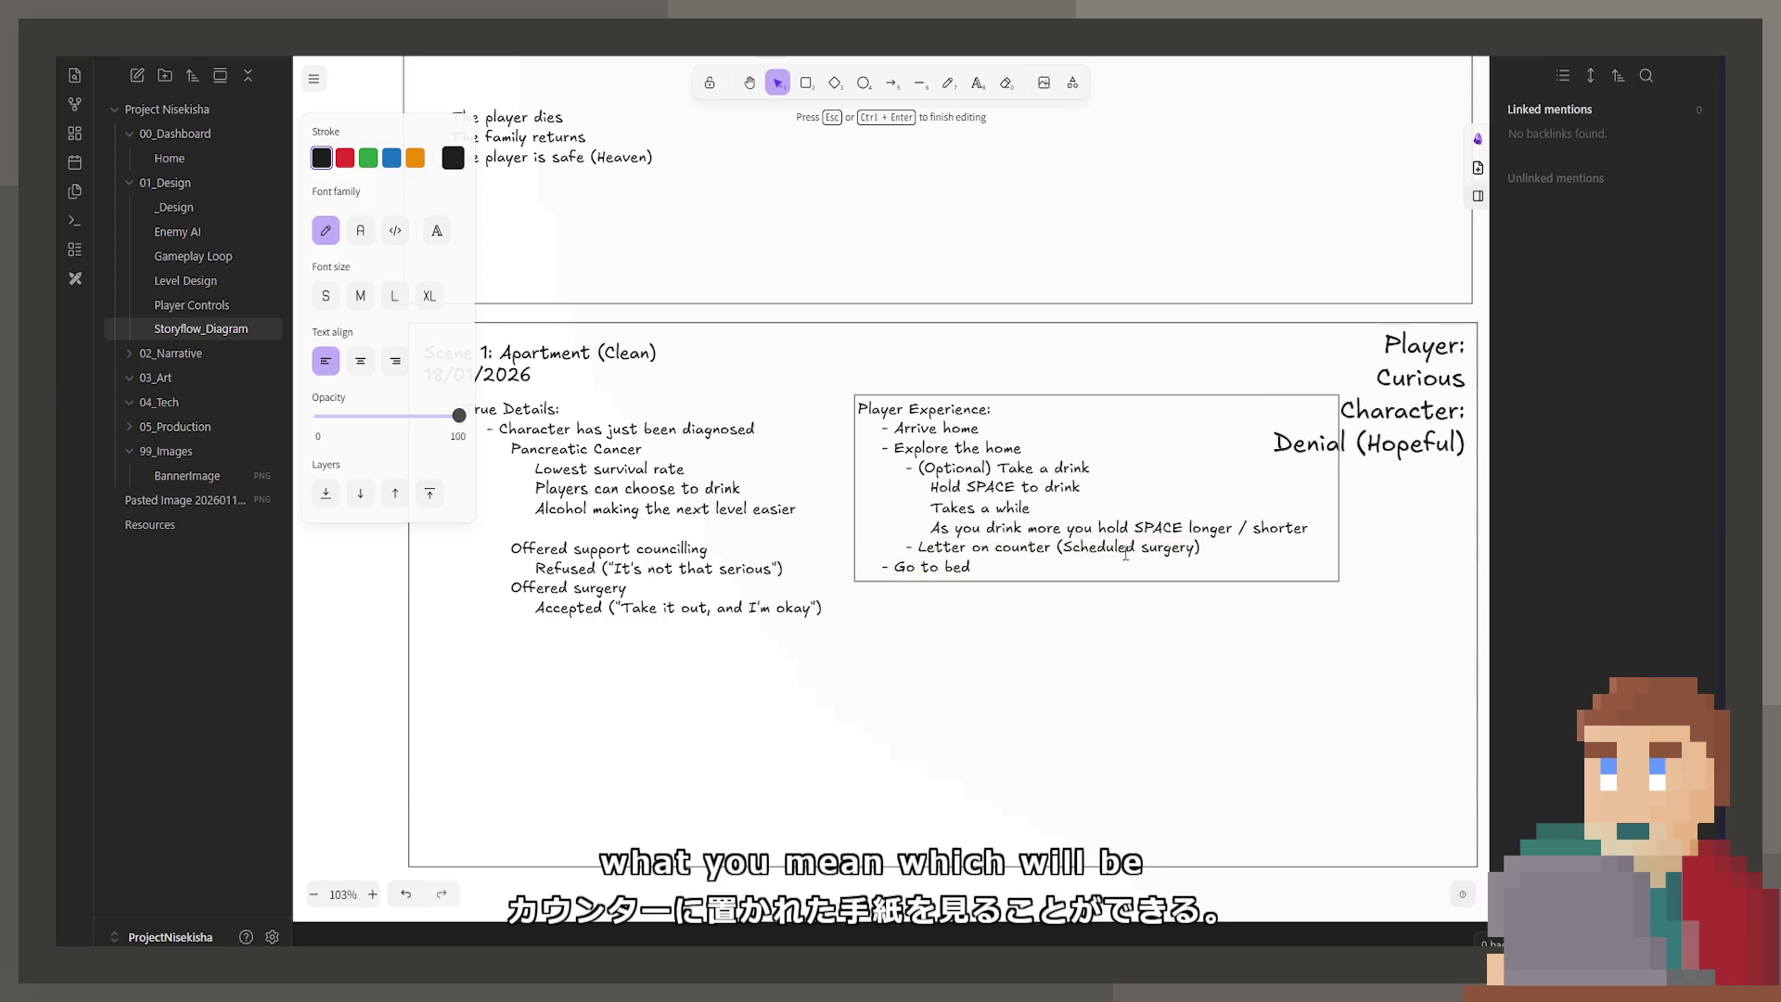
{"action": "left_click_drag", "start_coordinate": [1316, 536], "coordinate": [1176, 460]}
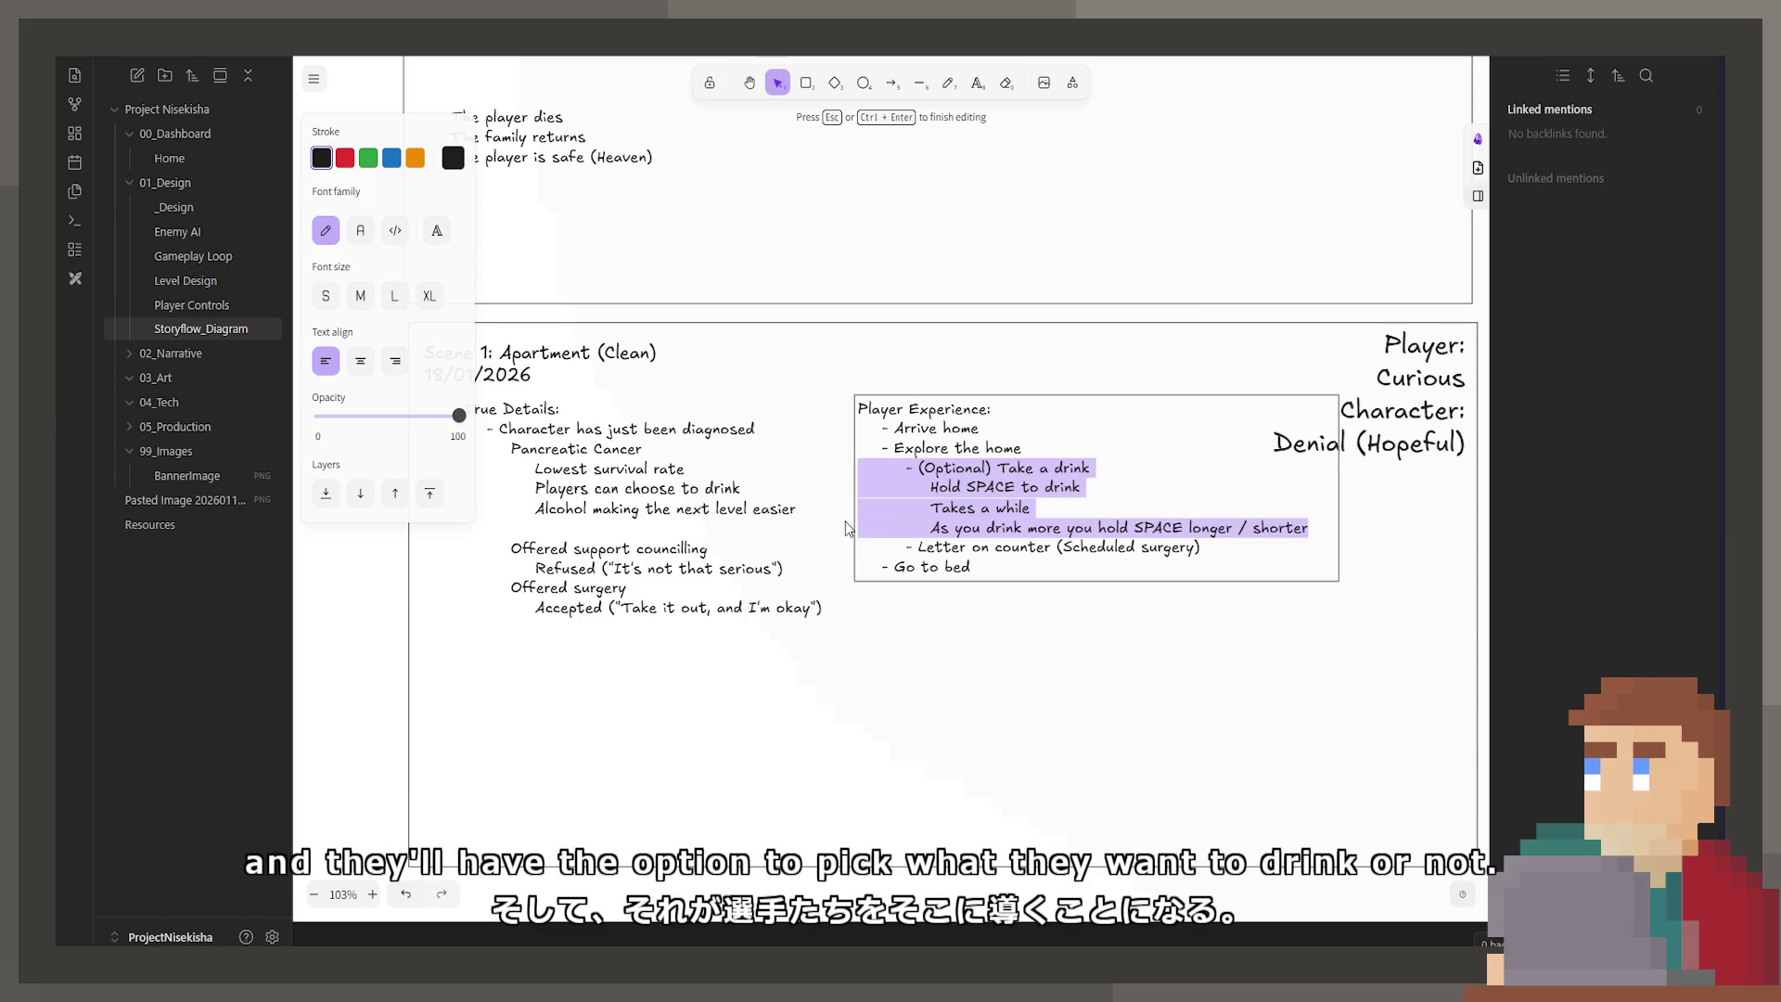
{"action": "left_click", "coordinate": [863, 740]}
{"action": "scroll", "coordinate": [852, 655], "scroll_direction": "up", "scroll_amount": 2}
{"action": "scroll", "coordinate": [851, 655], "scroll_direction": "down", "scroll_amount": 2}
{"action": "left_click_drag", "start_coordinate": [852, 655], "coordinate": [871, 640]}
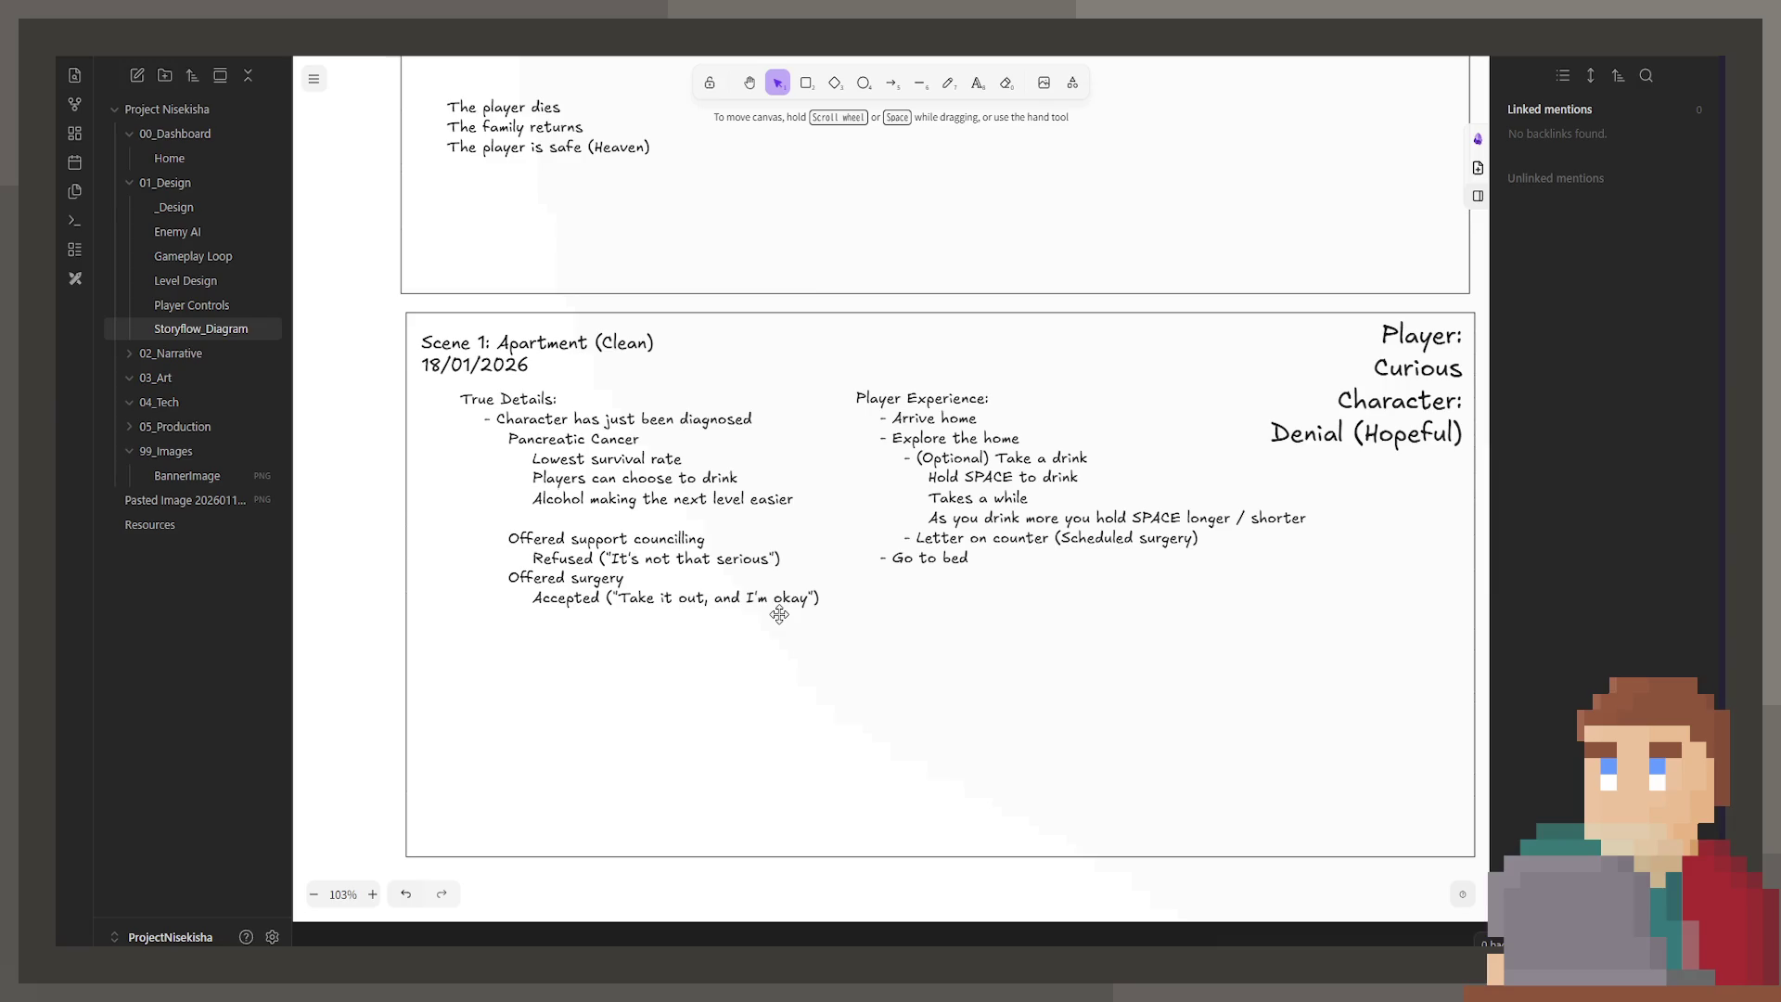
{"action": "double_click", "coordinate": [1177, 489]}
{"action": "left_click", "coordinate": [933, 518]}
{"action": "mouse_move", "coordinate": [931, 518]}
{"action": "left_mouse_down"}
{"action": "mouse_move", "coordinate": [1020, 540]}
{"action": "mouse_move", "coordinate": [1317, 521]}
{"action": "left_mouse_up"}
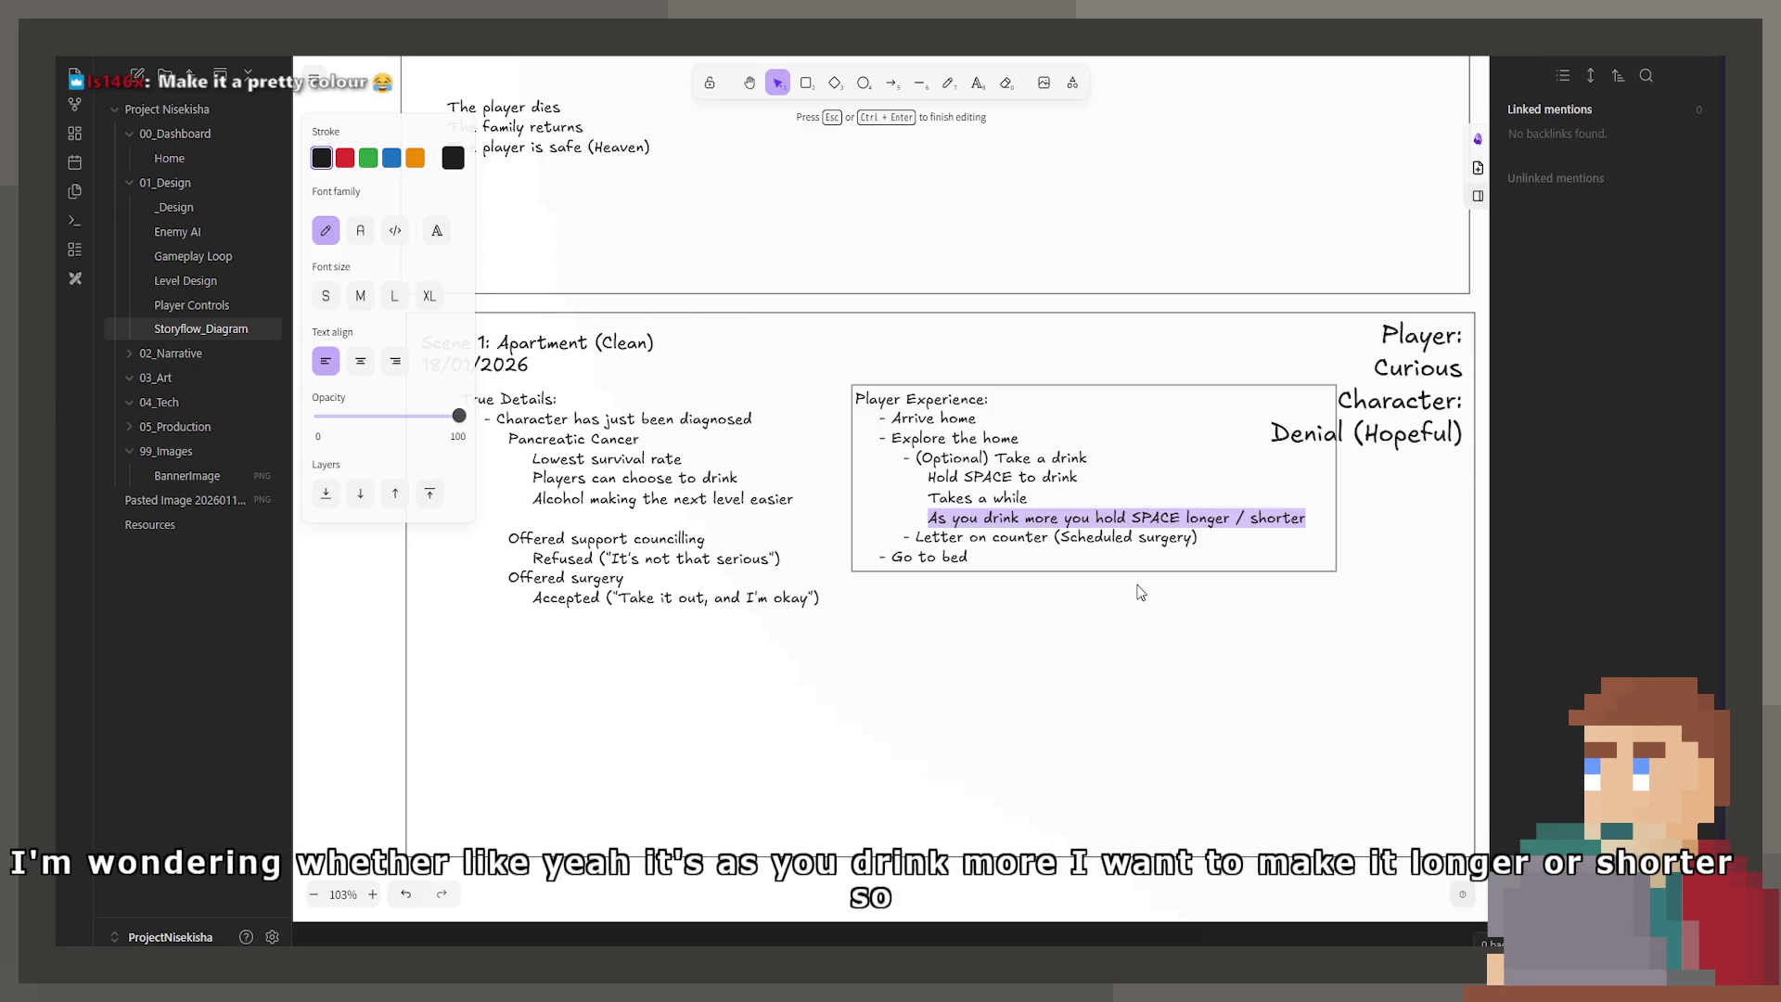
{"action": "left_click", "coordinate": [1105, 687]}
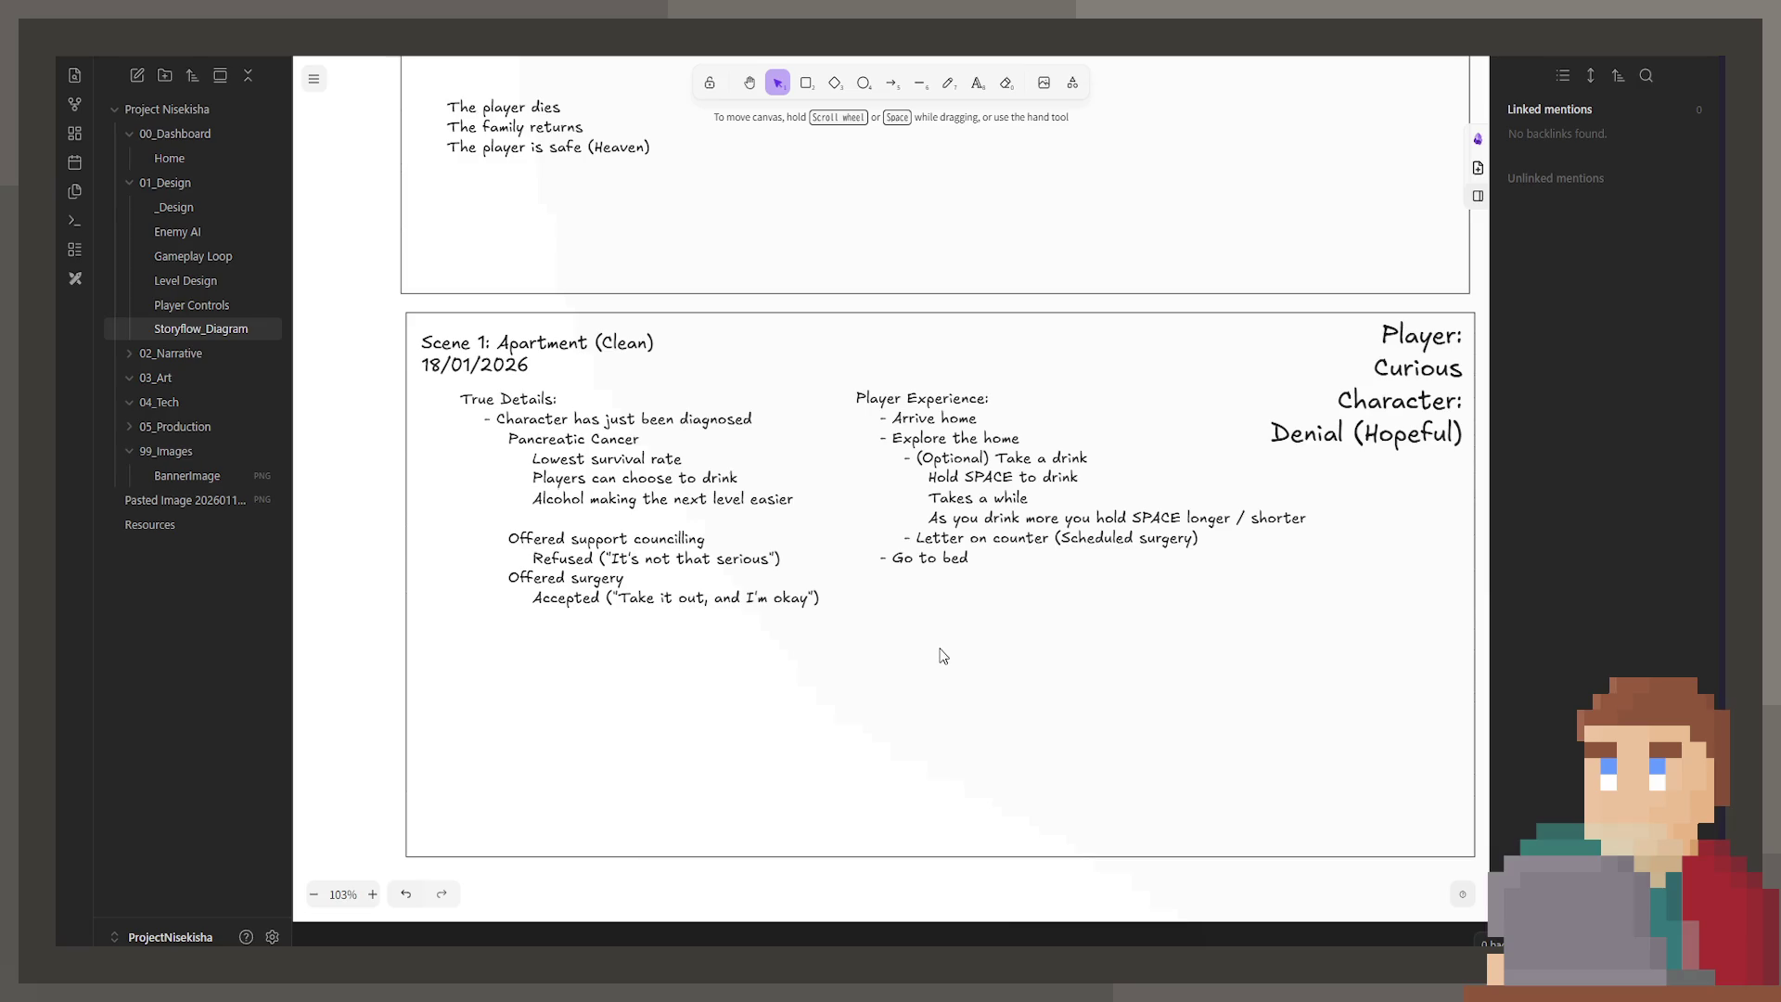
{"action": "double_click", "coordinate": [947, 541]}
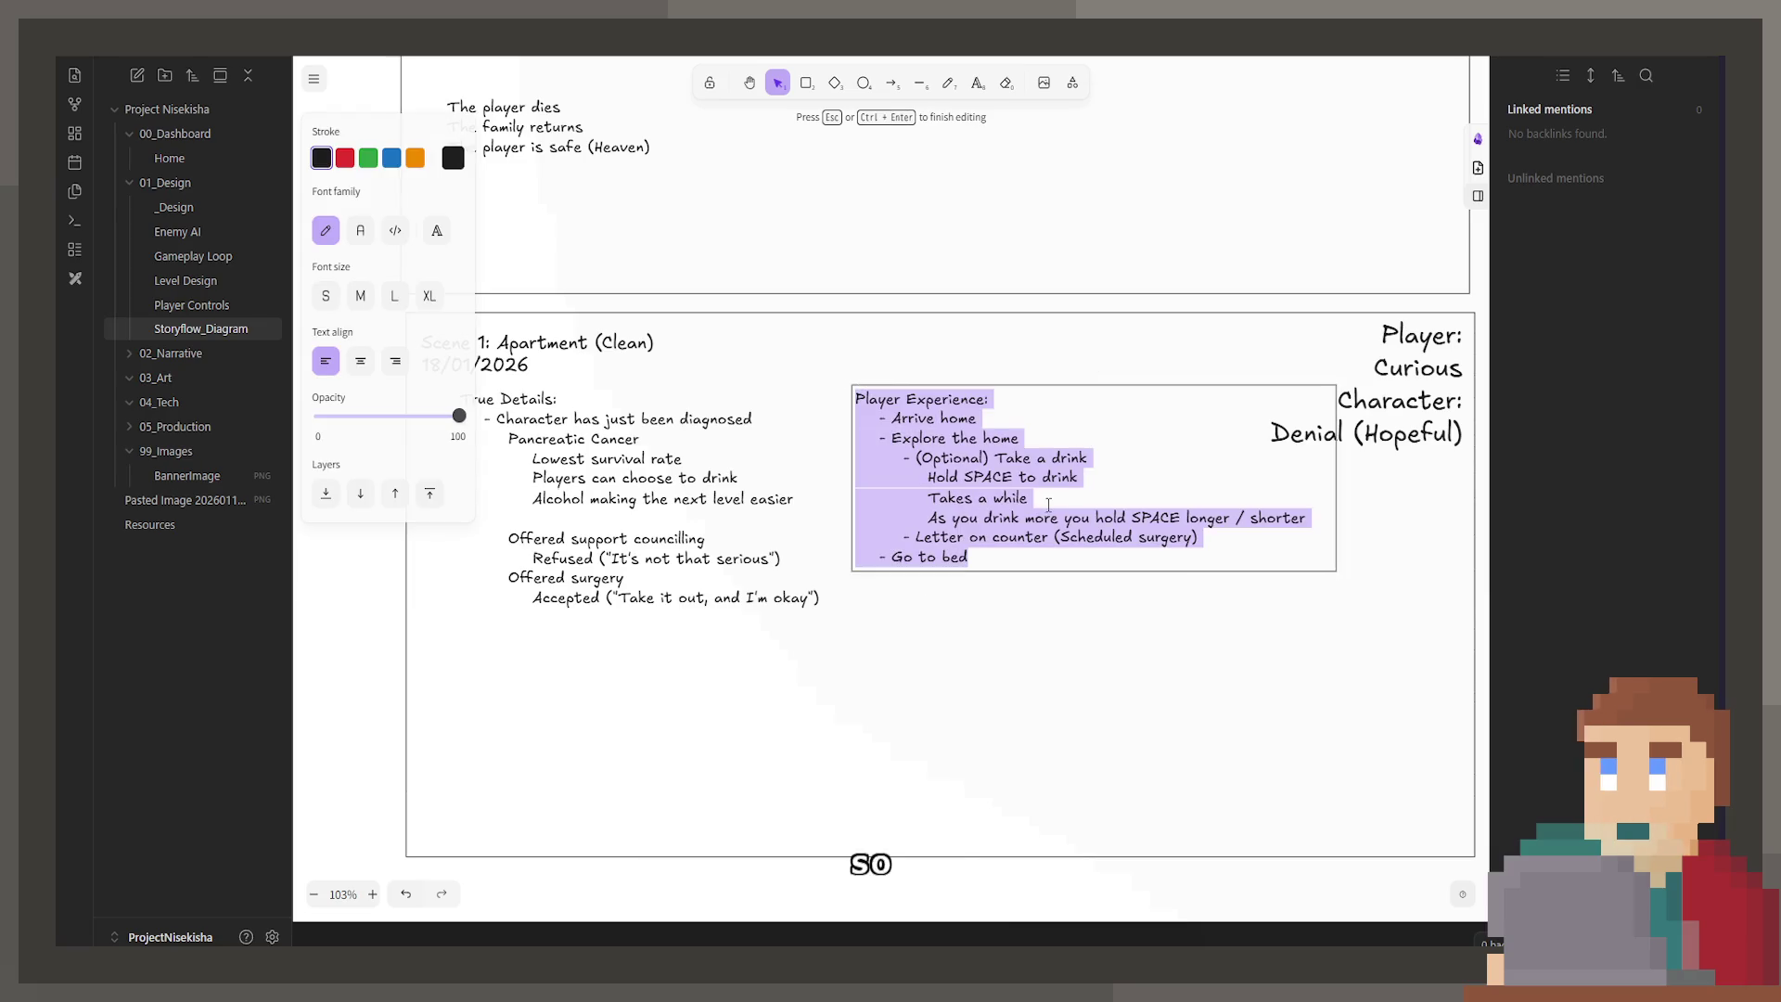
{"action": "key", "text": "Escape"}
{"action": "left_click", "coordinate": [610, 527]}
{"action": "double_click", "coordinate": [607, 527]}
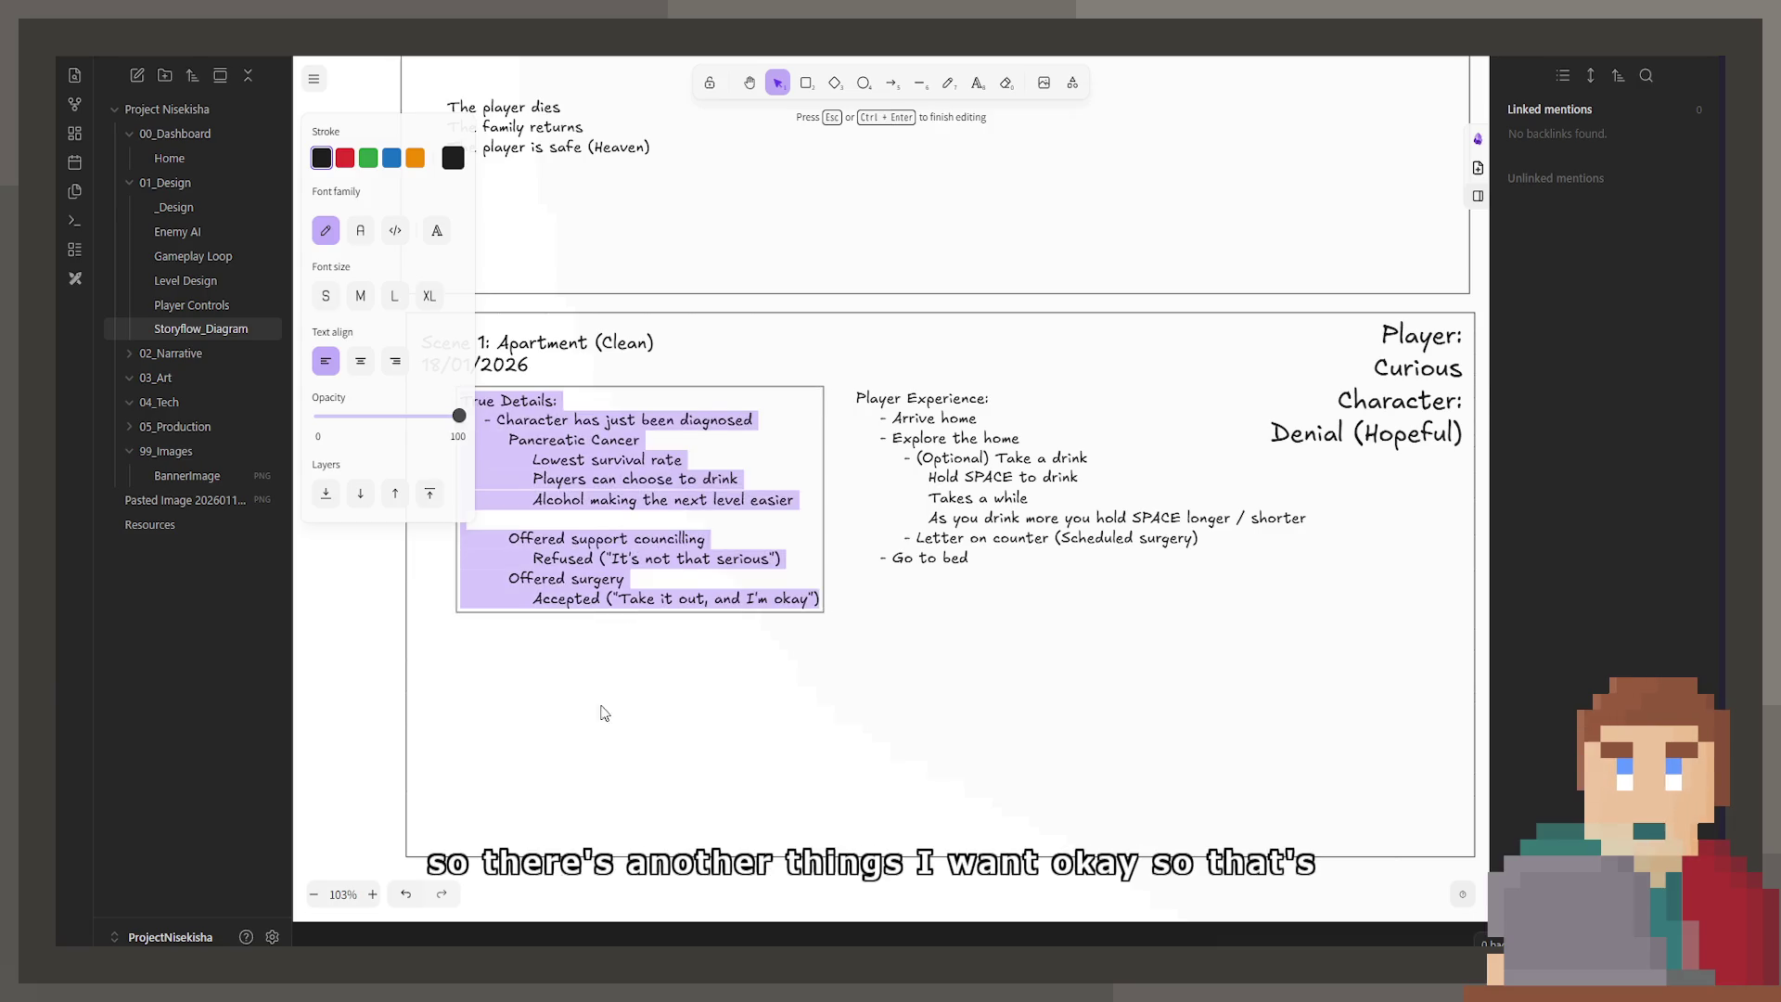
{"action": "double_click", "coordinate": [705, 509]}
{"action": "left_click", "coordinate": [772, 532]}
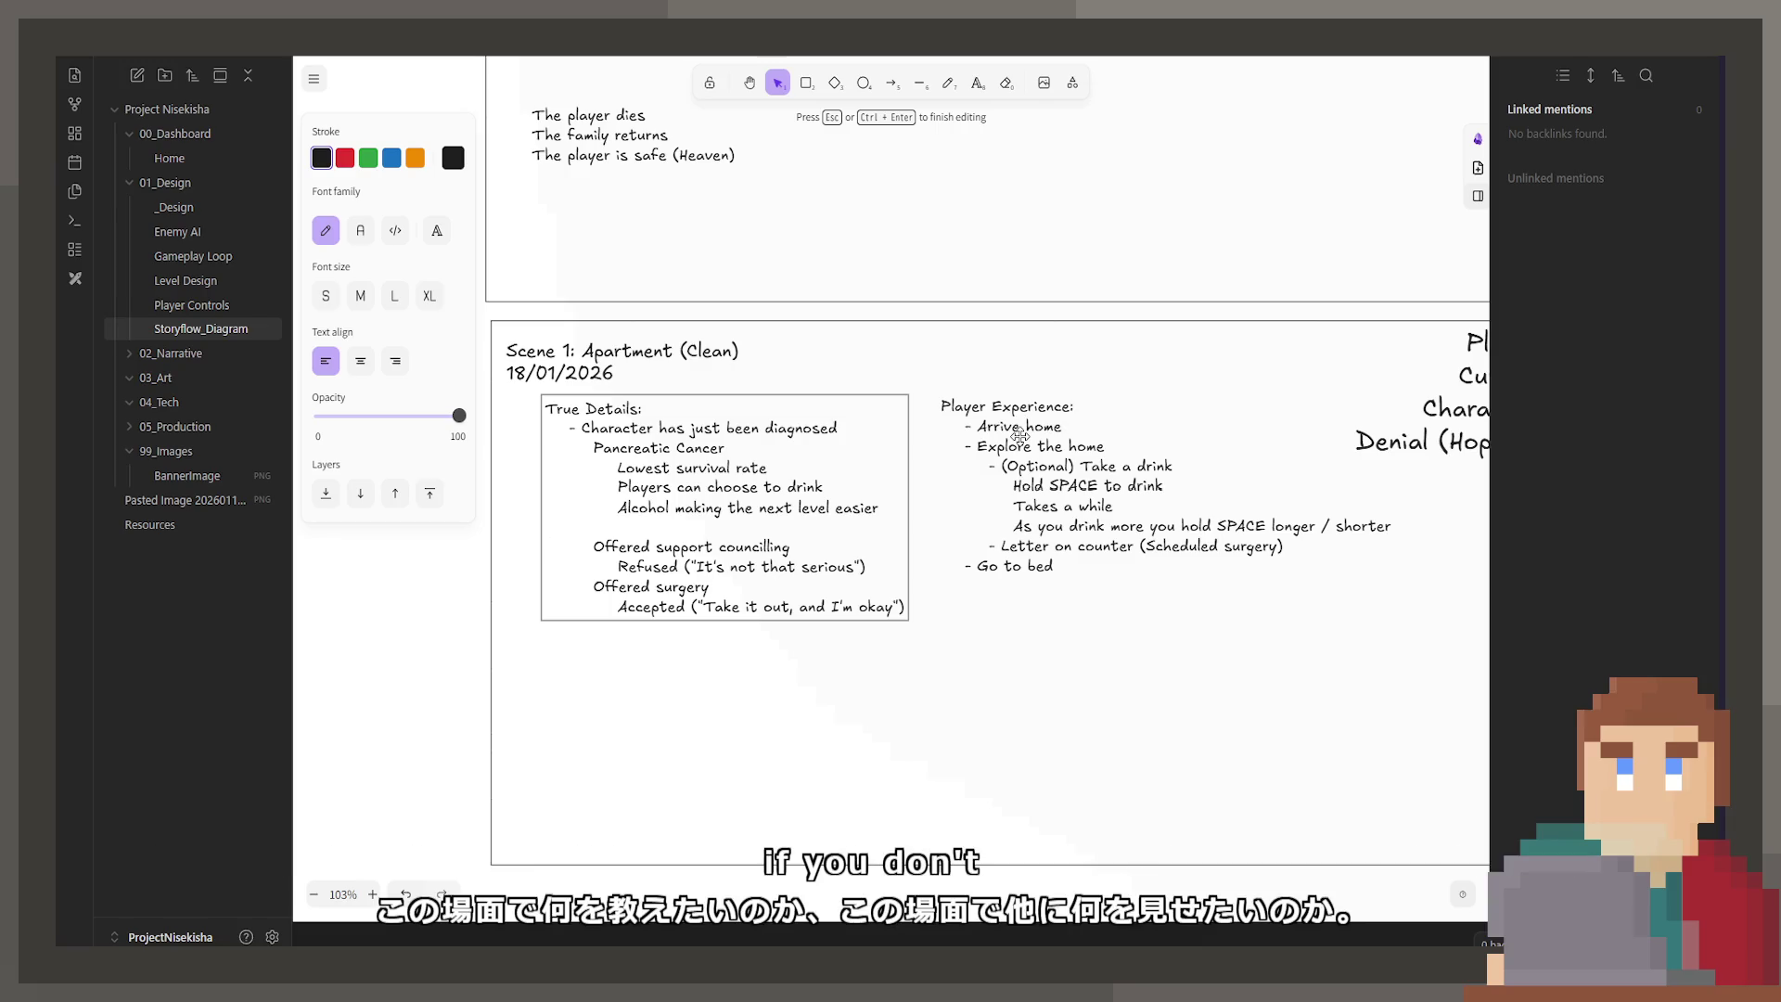
{"action": "left_click", "coordinate": [1125, 493]}
{"action": "double_click", "coordinate": [1125, 494]}
{"action": "left_click", "coordinate": [1127, 485]}
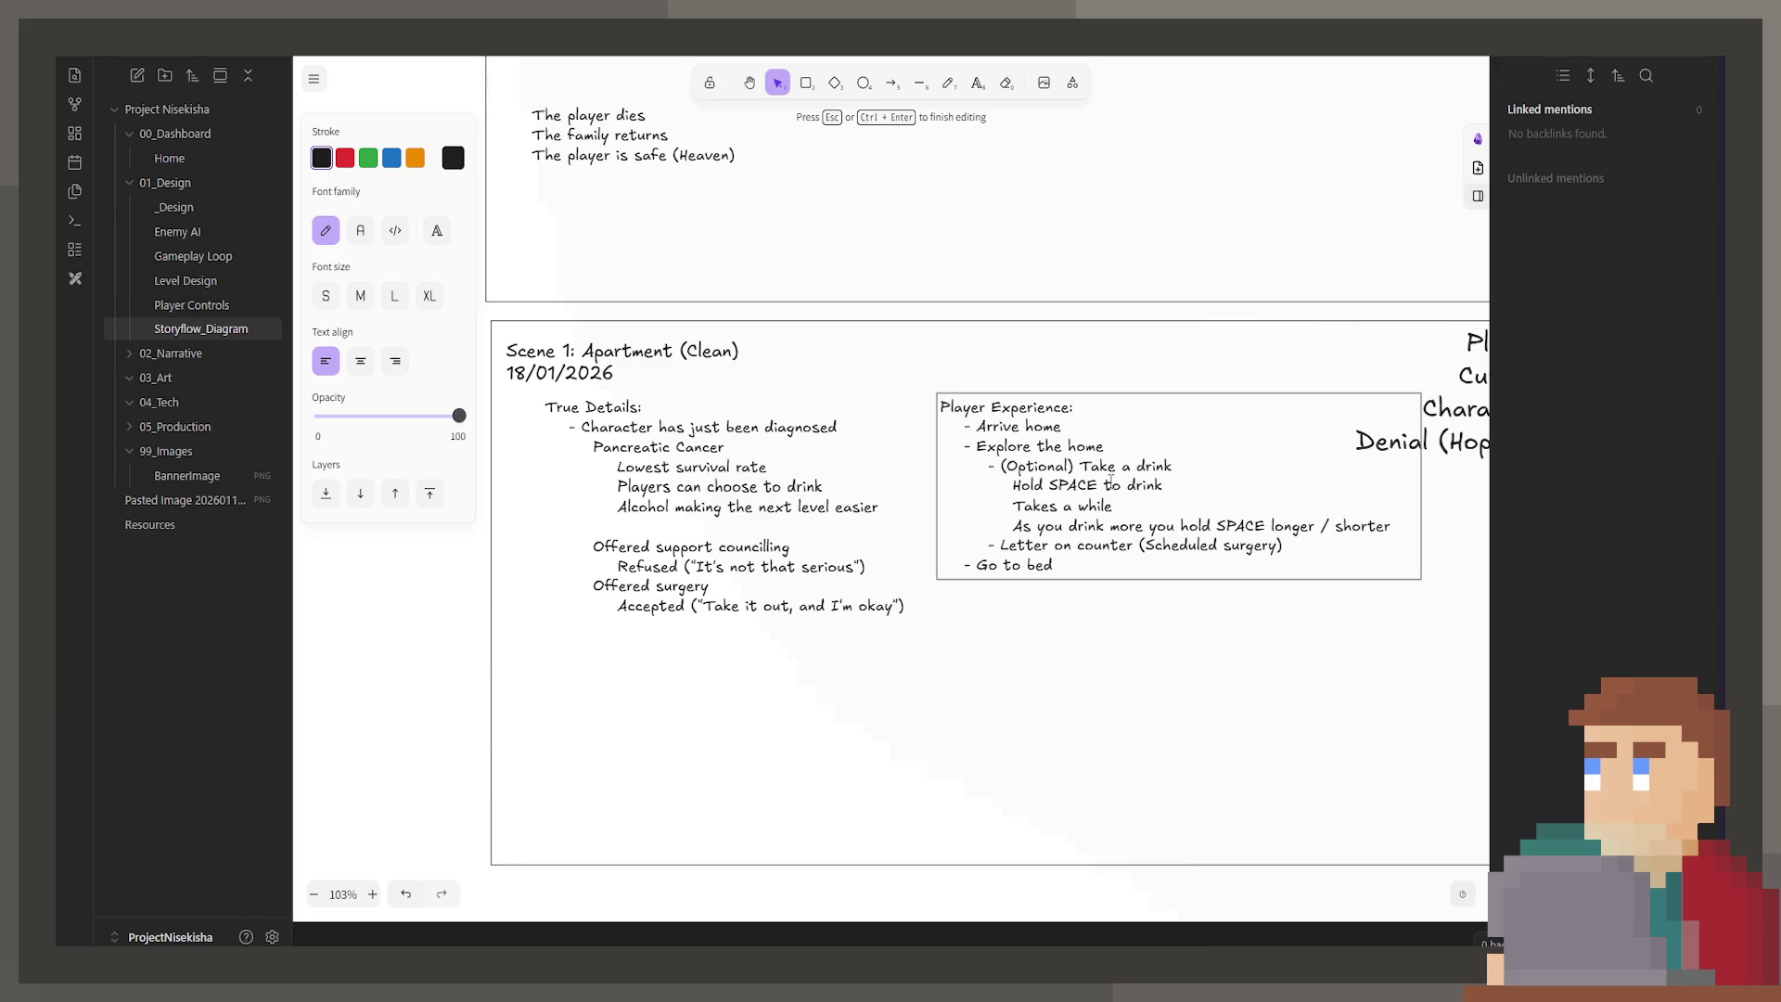
Step: Add '- Make food' with indented 'Cup Noodle' and 'Leftovers in the microwave, etc.' lines
{"action": "key", "text": "Return"}
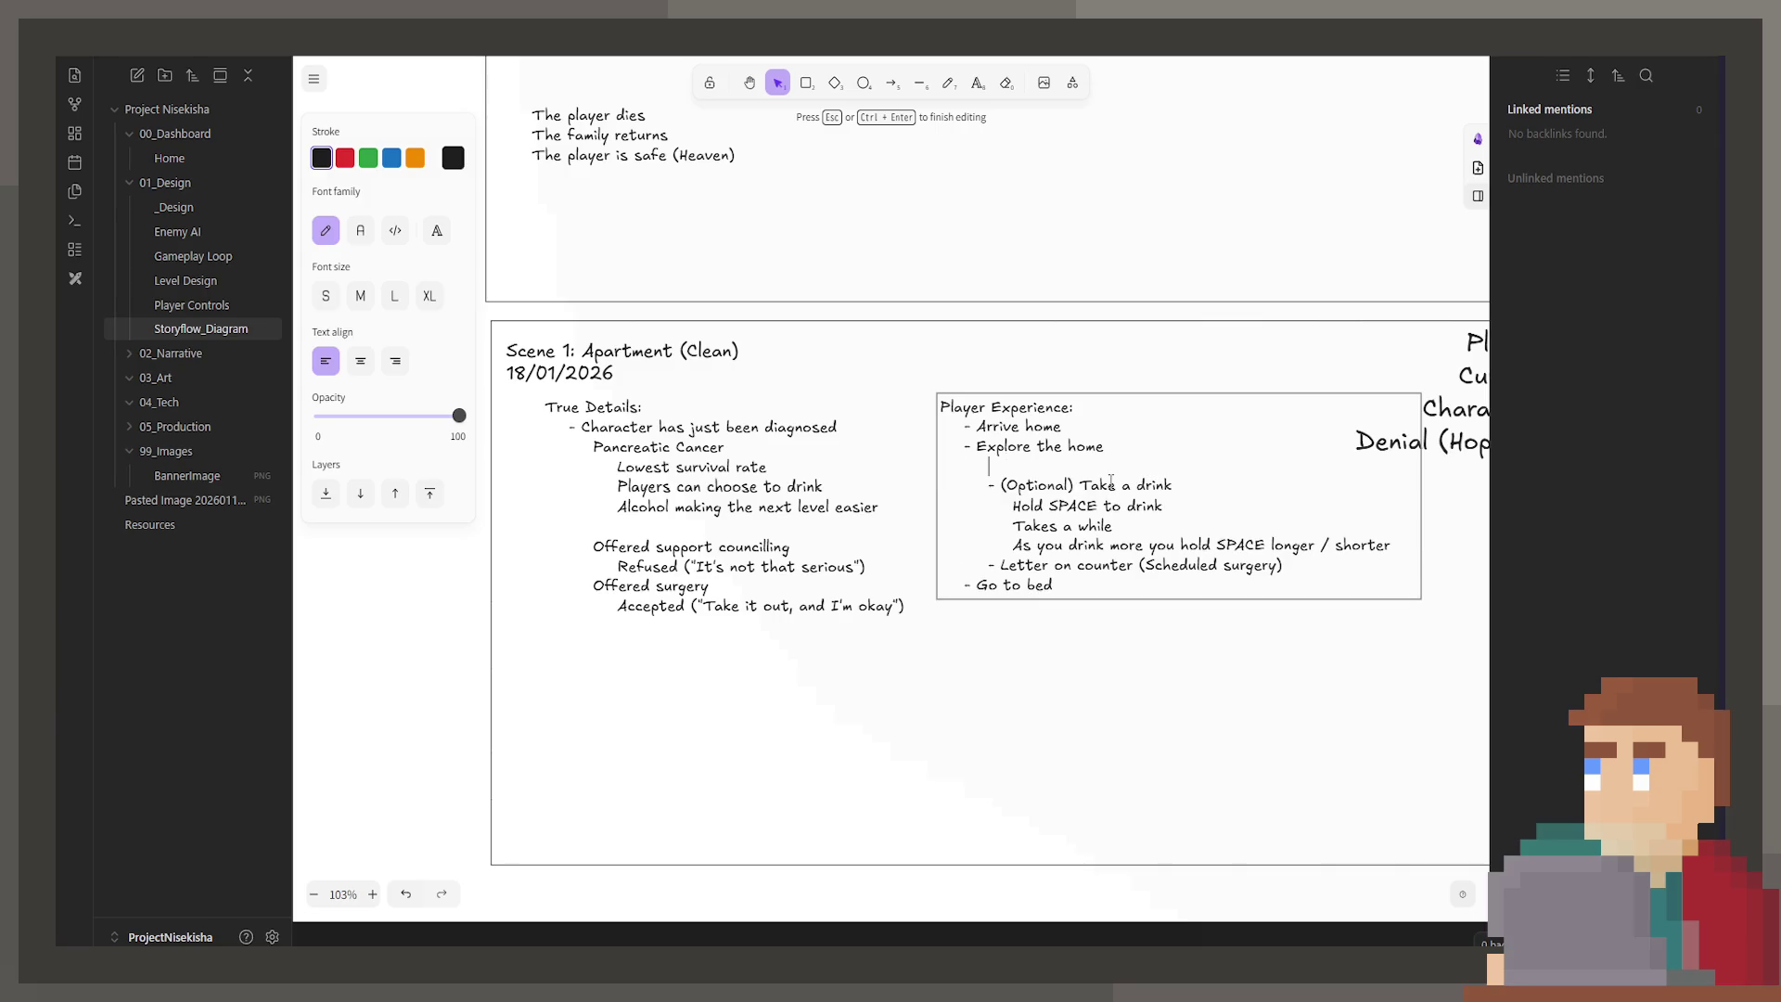
{"action": "type", "text": "- Make f"}
{"action": "type", "text": "ood"}
{"action": "key", "text": "Return"}
{"action": "key", "text": "Tab"}
{"action": "type", "text": "Cup Noodle"}
{"action": "key", "text": "Return"}
{"action": "type", "text": "Leftovers in the microwave,"}
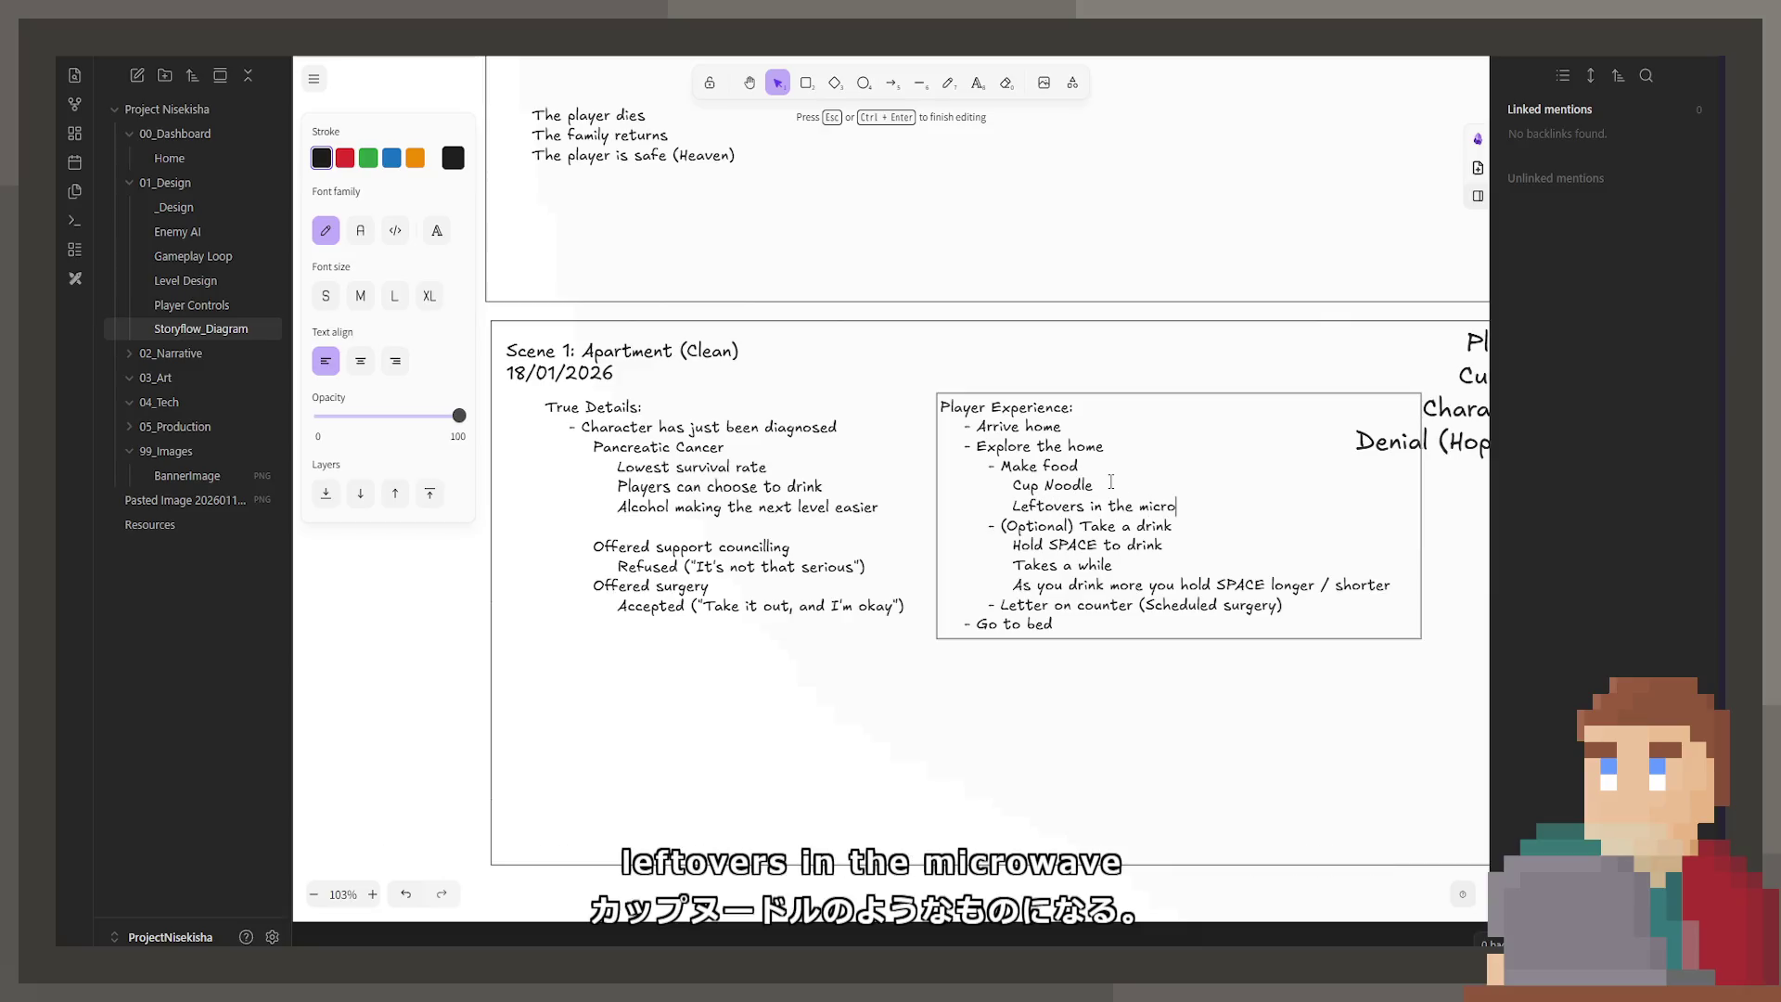
{"action": "type", "text": " e"}
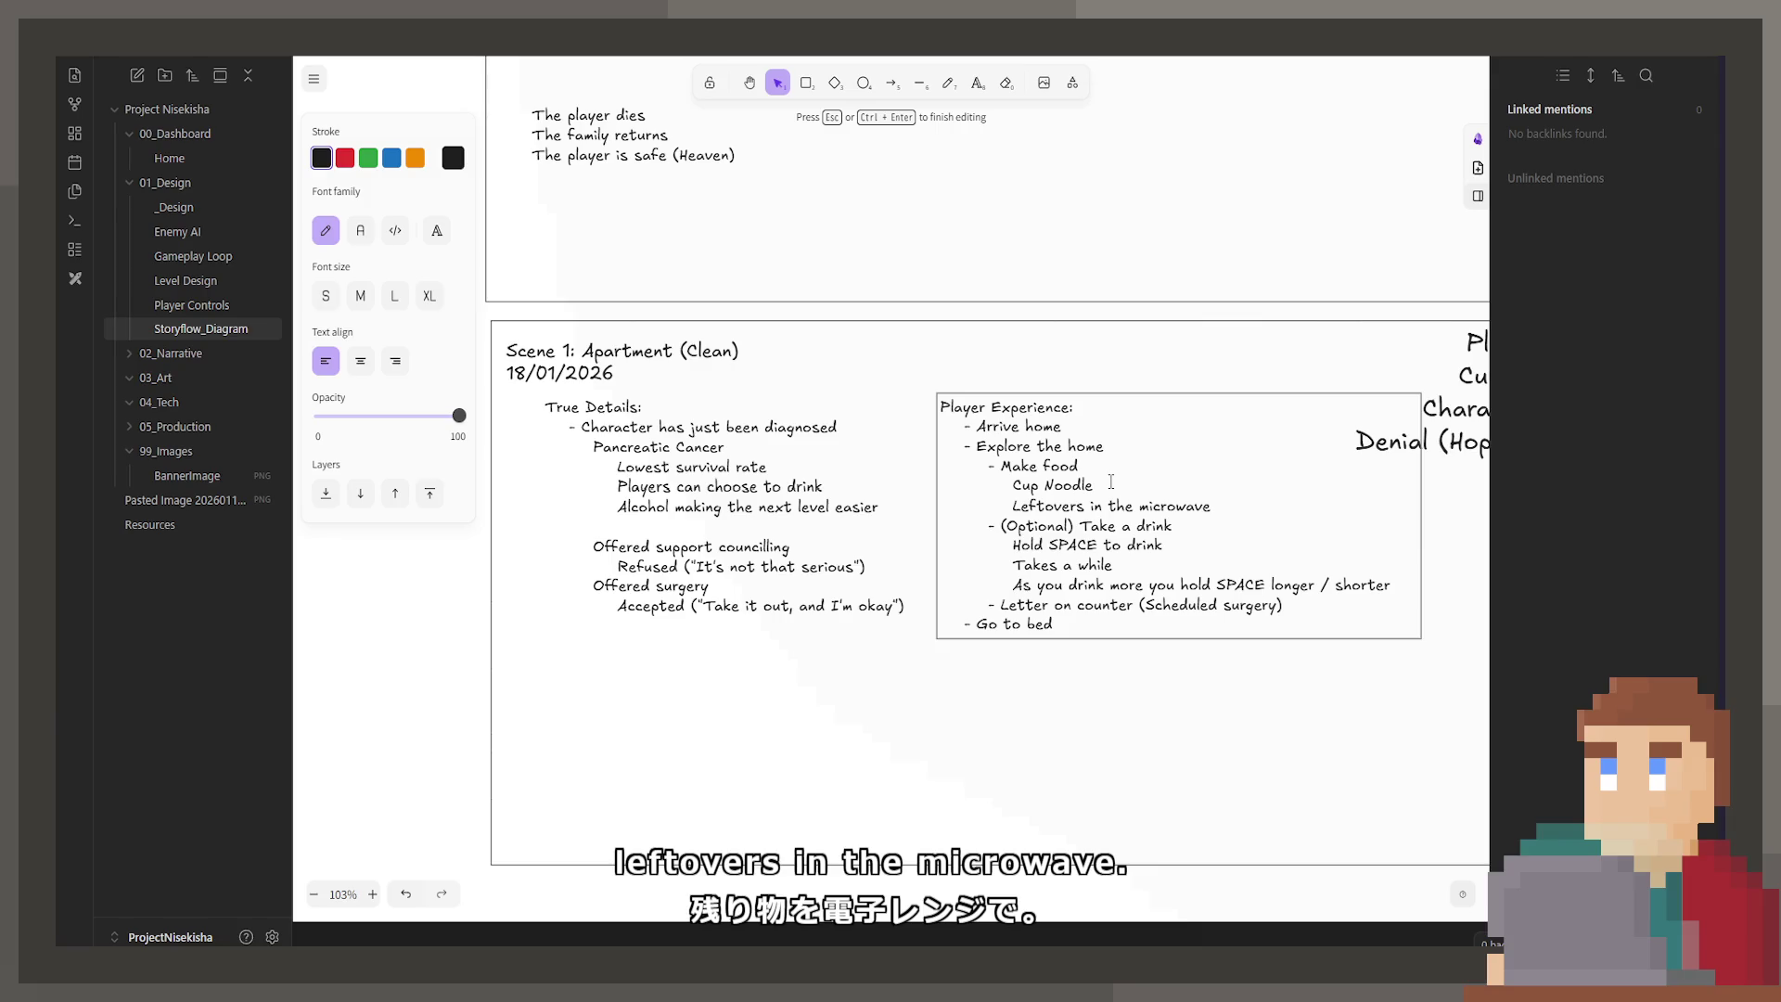
{"action": "key", "text": "Return"}
{"action": "key", "text": "Tab"}
{"action": "key", "text": "Tab"}
Step: Lowercase the N so the line reads 'Cup noodle'
{"action": "key", "text": "Up"}
{"action": "key", "text": "Up"}
{"action": "key", "text": "Right"}
{"action": "key", "text": "Right"}
{"action": "key", "text": "Right"}
{"action": "key", "text": "Left"}
{"action": "key", "text": "Left"}
{"action": "key", "text": "BackSpace"}
{"action": "type", "text": "n"}
{"action": "key", "text": "Down"}
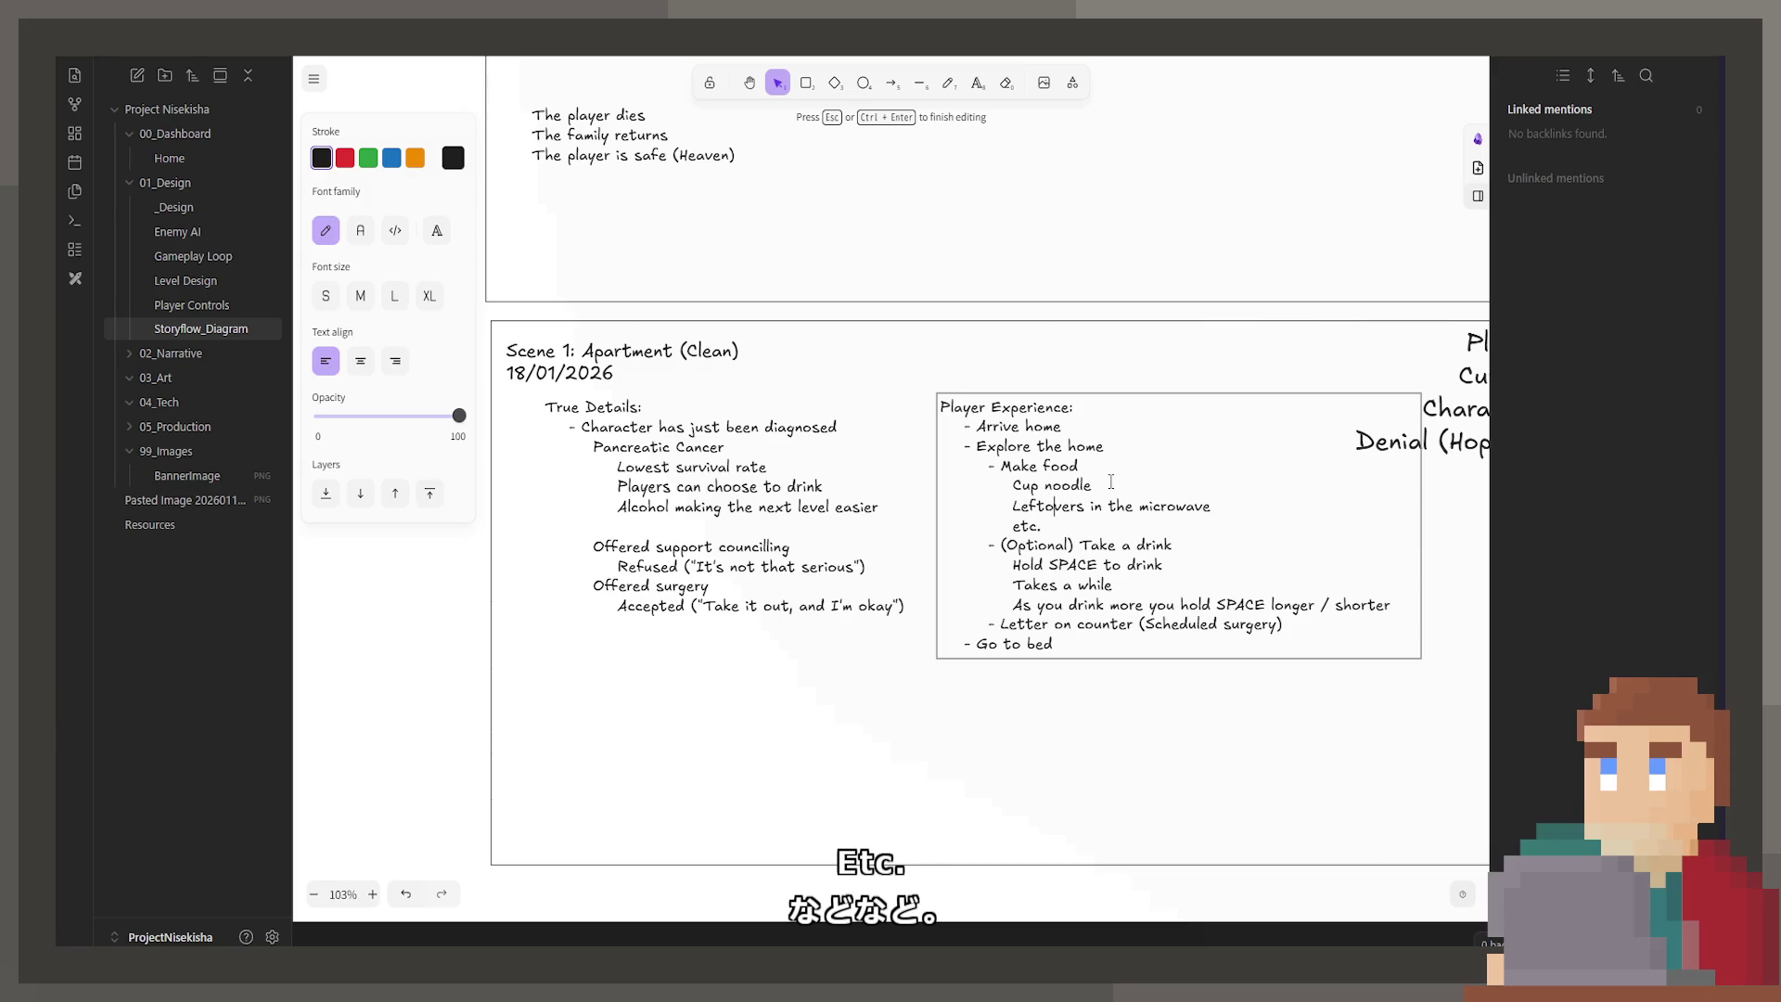
{"action": "key", "text": "Up"}
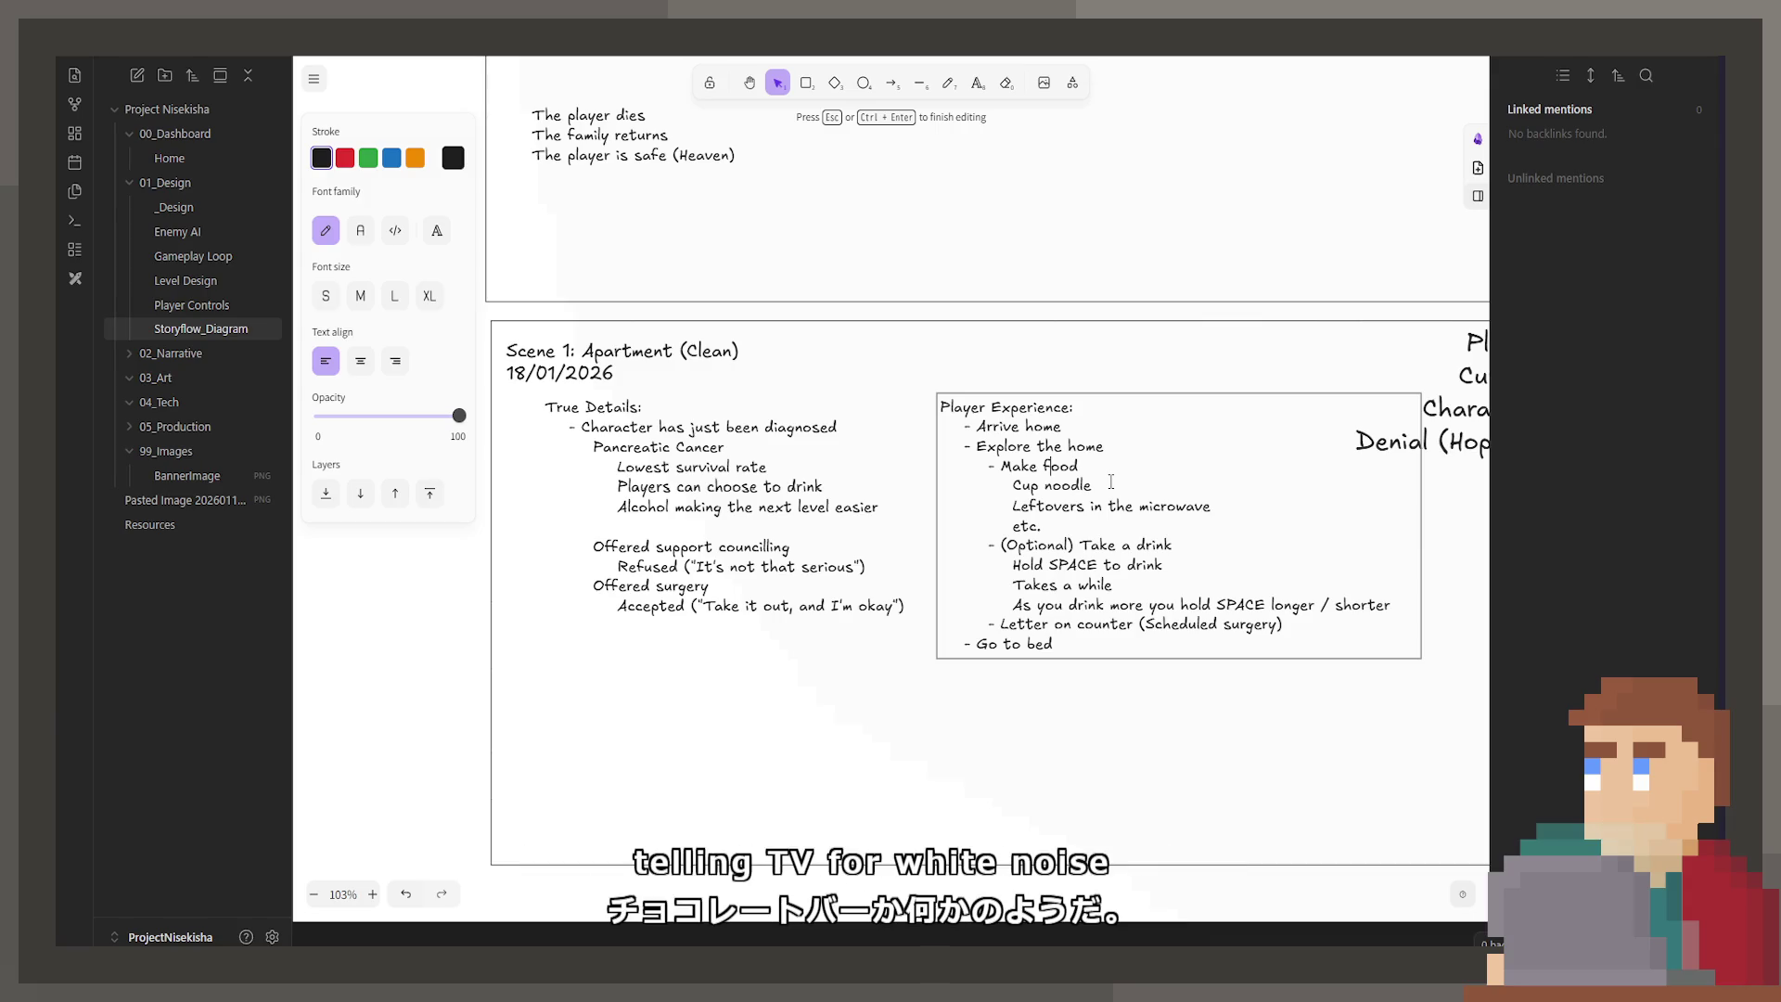
Step: Add a 'Turn on TV' line after the etc. line
{"action": "key", "text": "Down"}
{"action": "key", "text": "Down"}
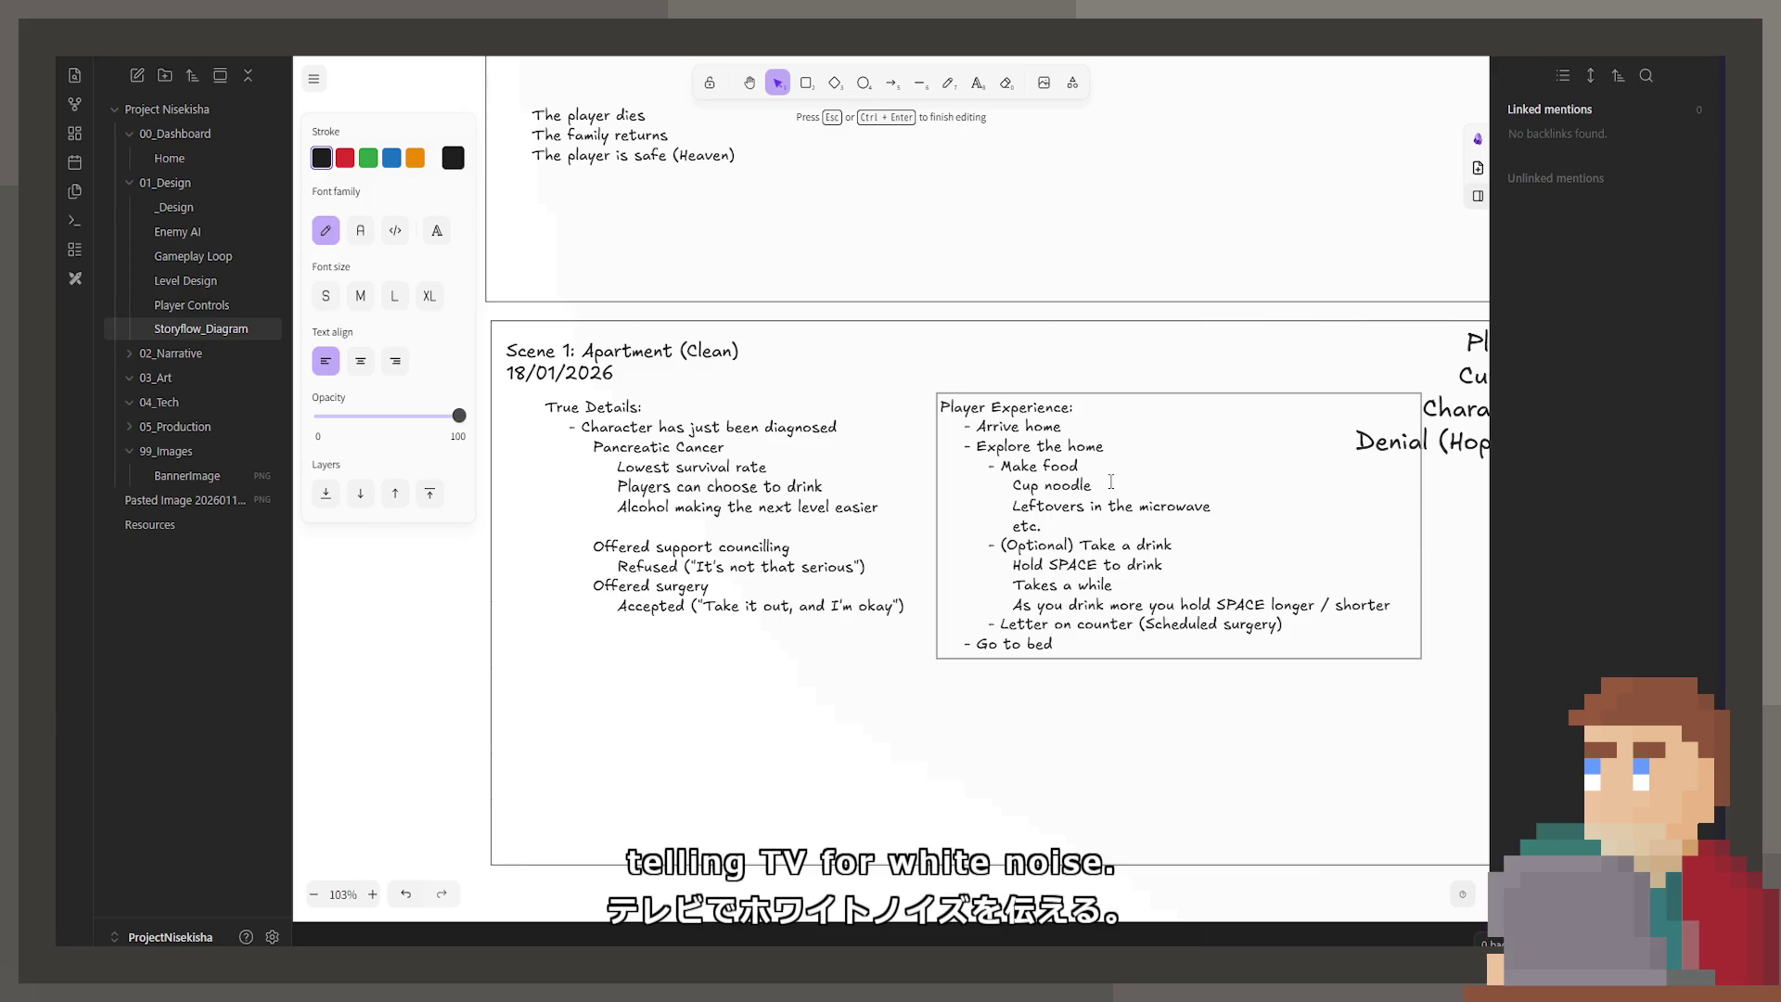
{"action": "key", "text": "Down"}
{"action": "key", "text": "Down"}
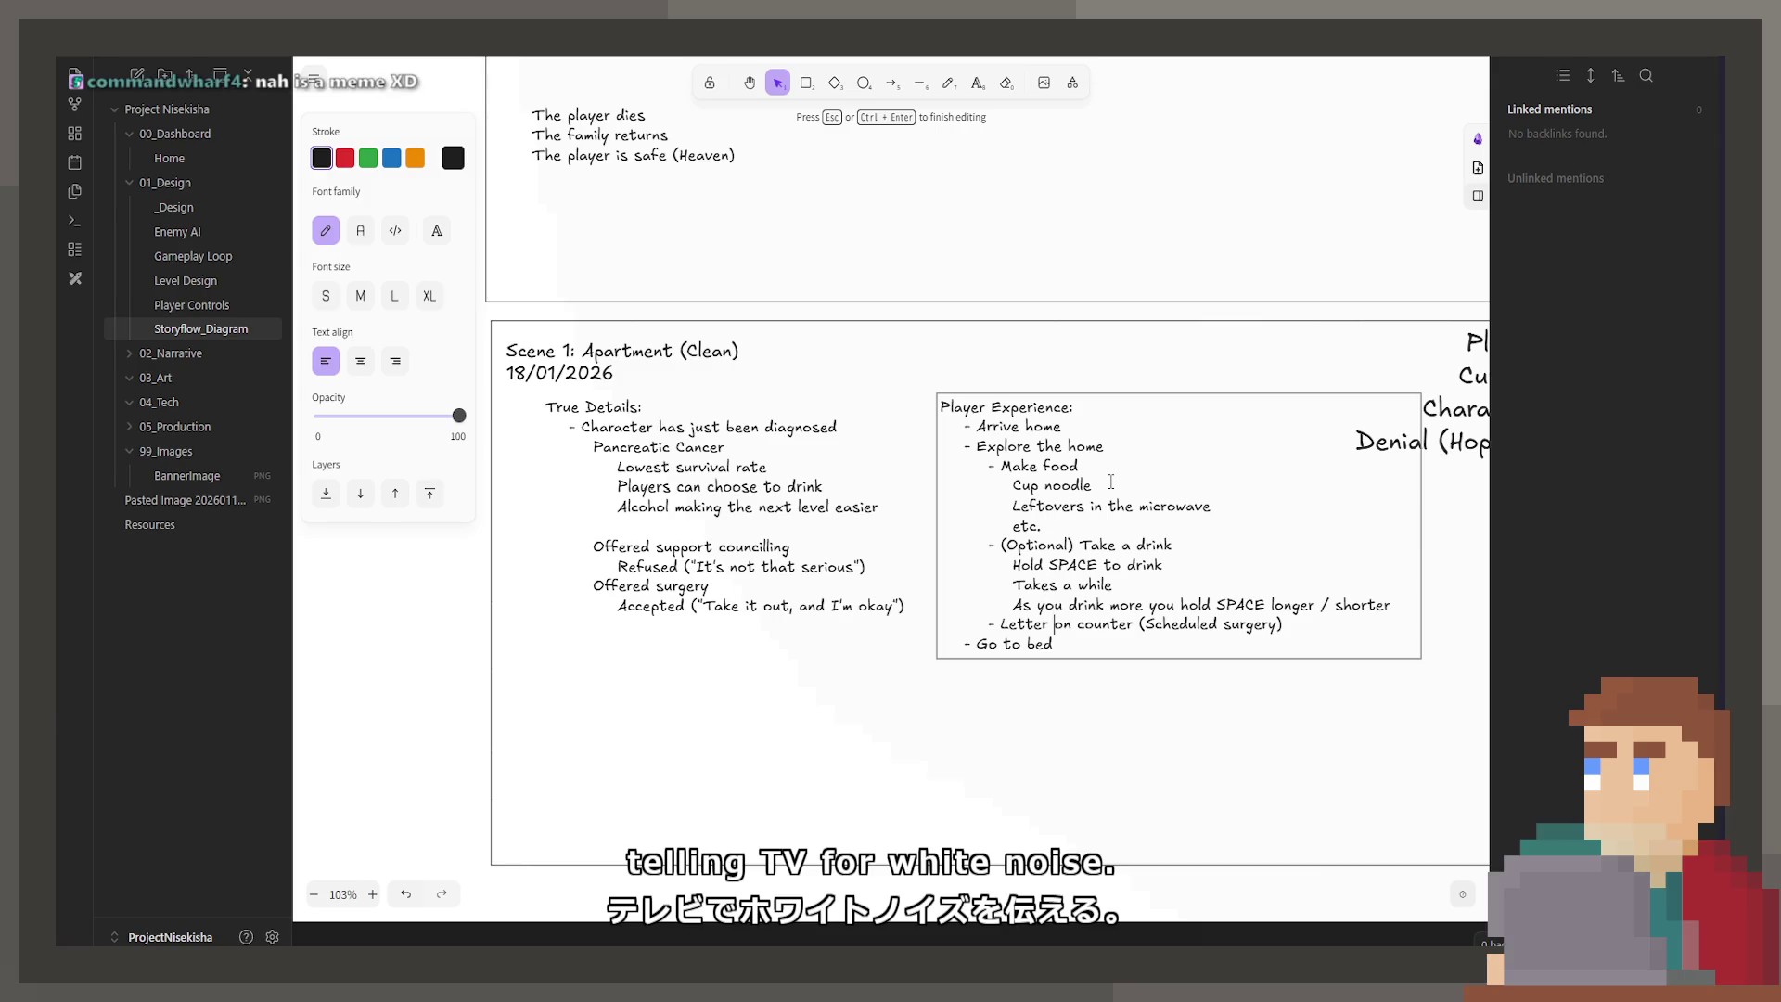
{"action": "key", "text": "Up"}
{"action": "key", "text": "Up"}
{"action": "key", "text": "Up"}
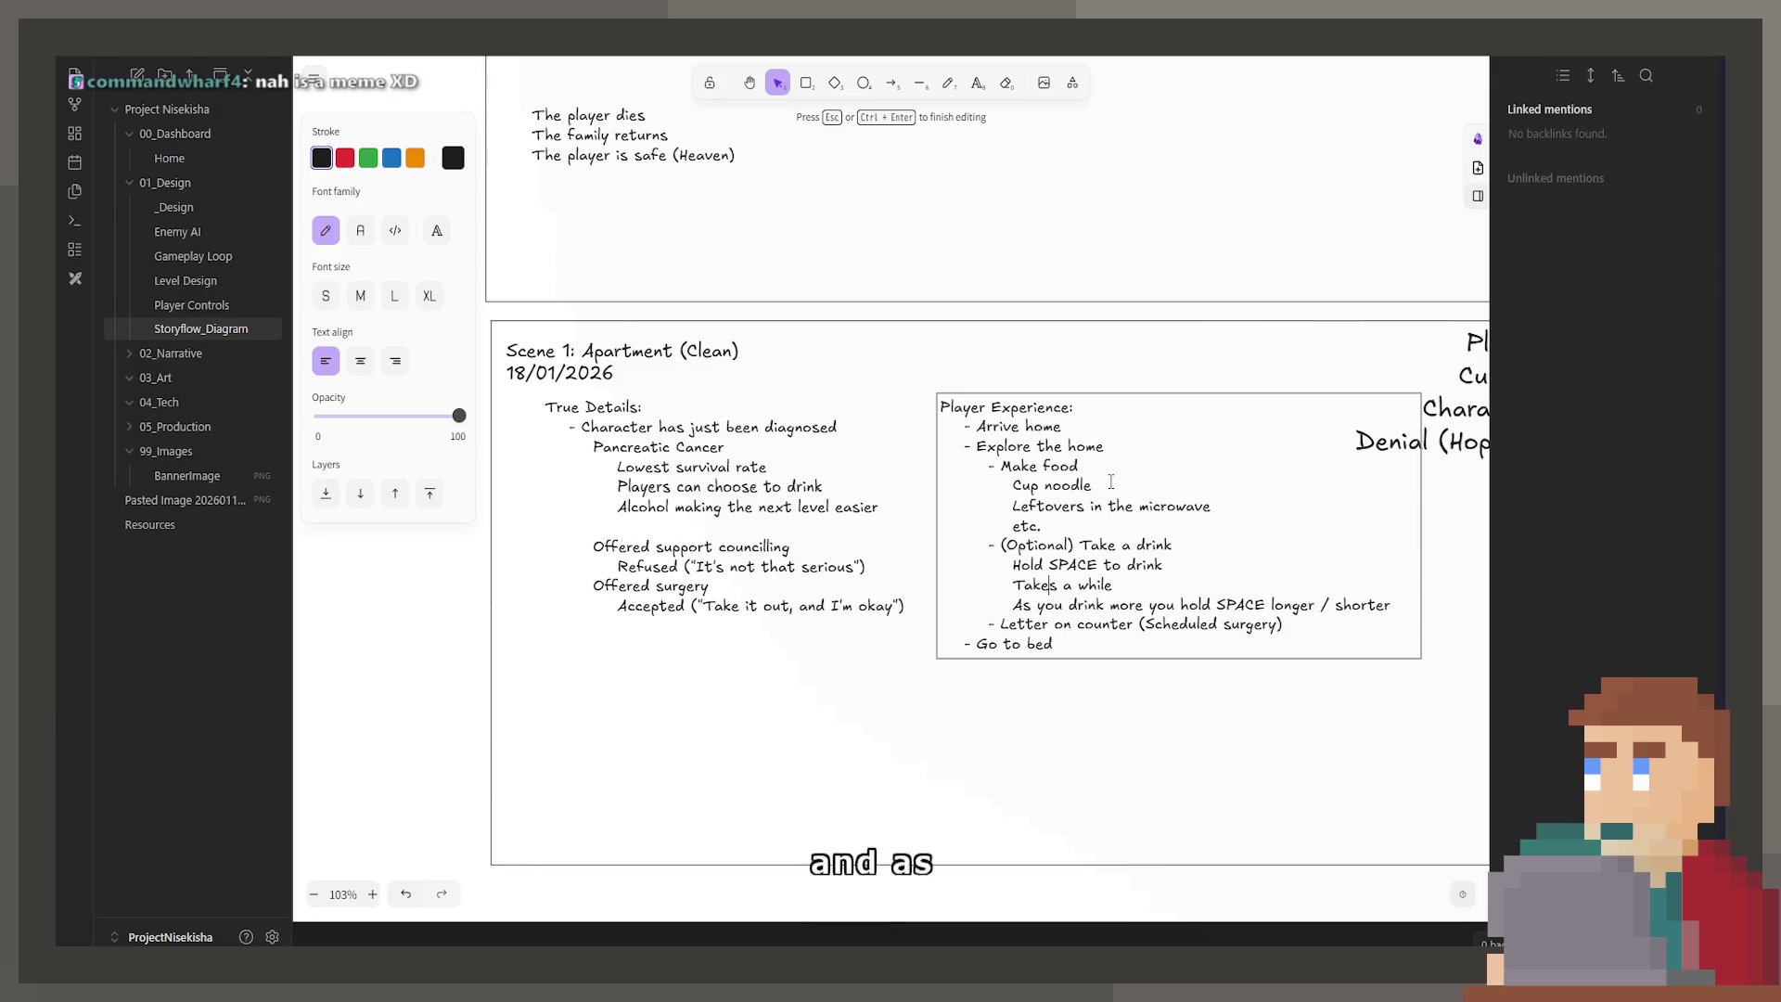
{"action": "key", "text": "Return"}
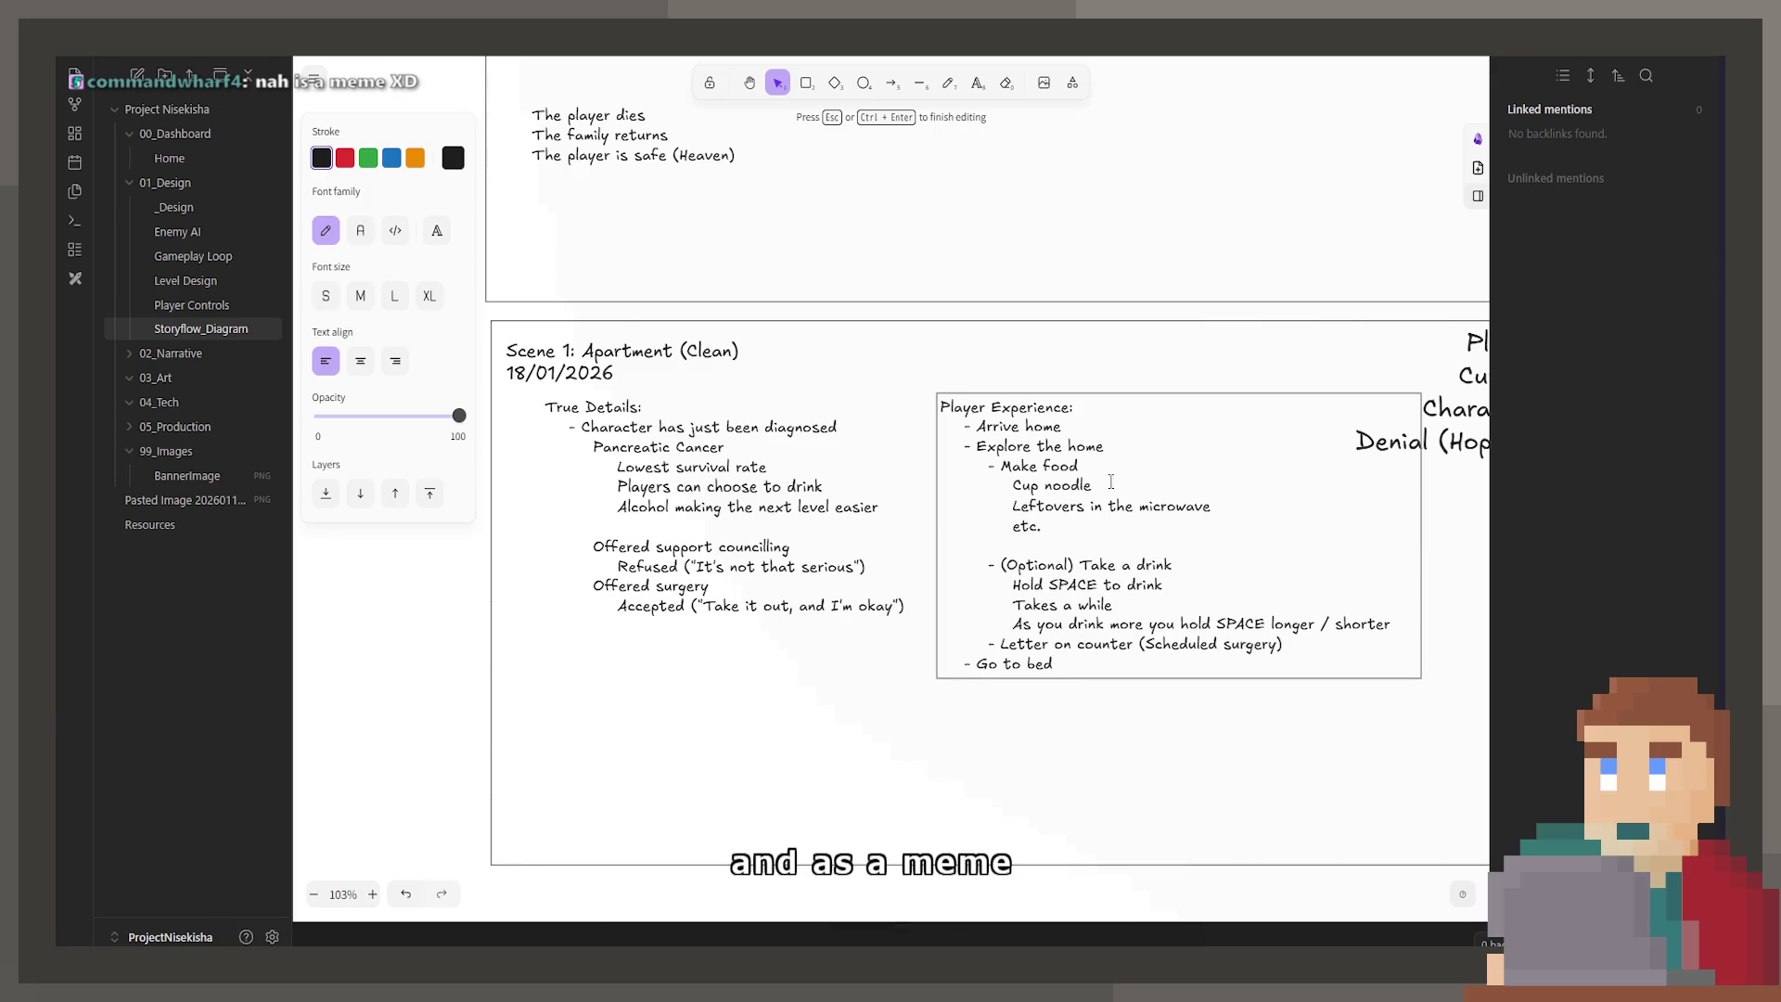
{"action": "type", "text": "- (Optional("}
{"action": "key", "text": "BackSpace"}
{"action": "key", "text": "BackSpace"}
{"action": "key", "text": "BackSpace"}
{"action": "type", "text": "Turn on "}
{"action": "type", "text": "TB"}
Step: Add a 'Play' line under Turn on TV with a '/*/*/*/' placeholder
{"action": "key", "text": "Return"}
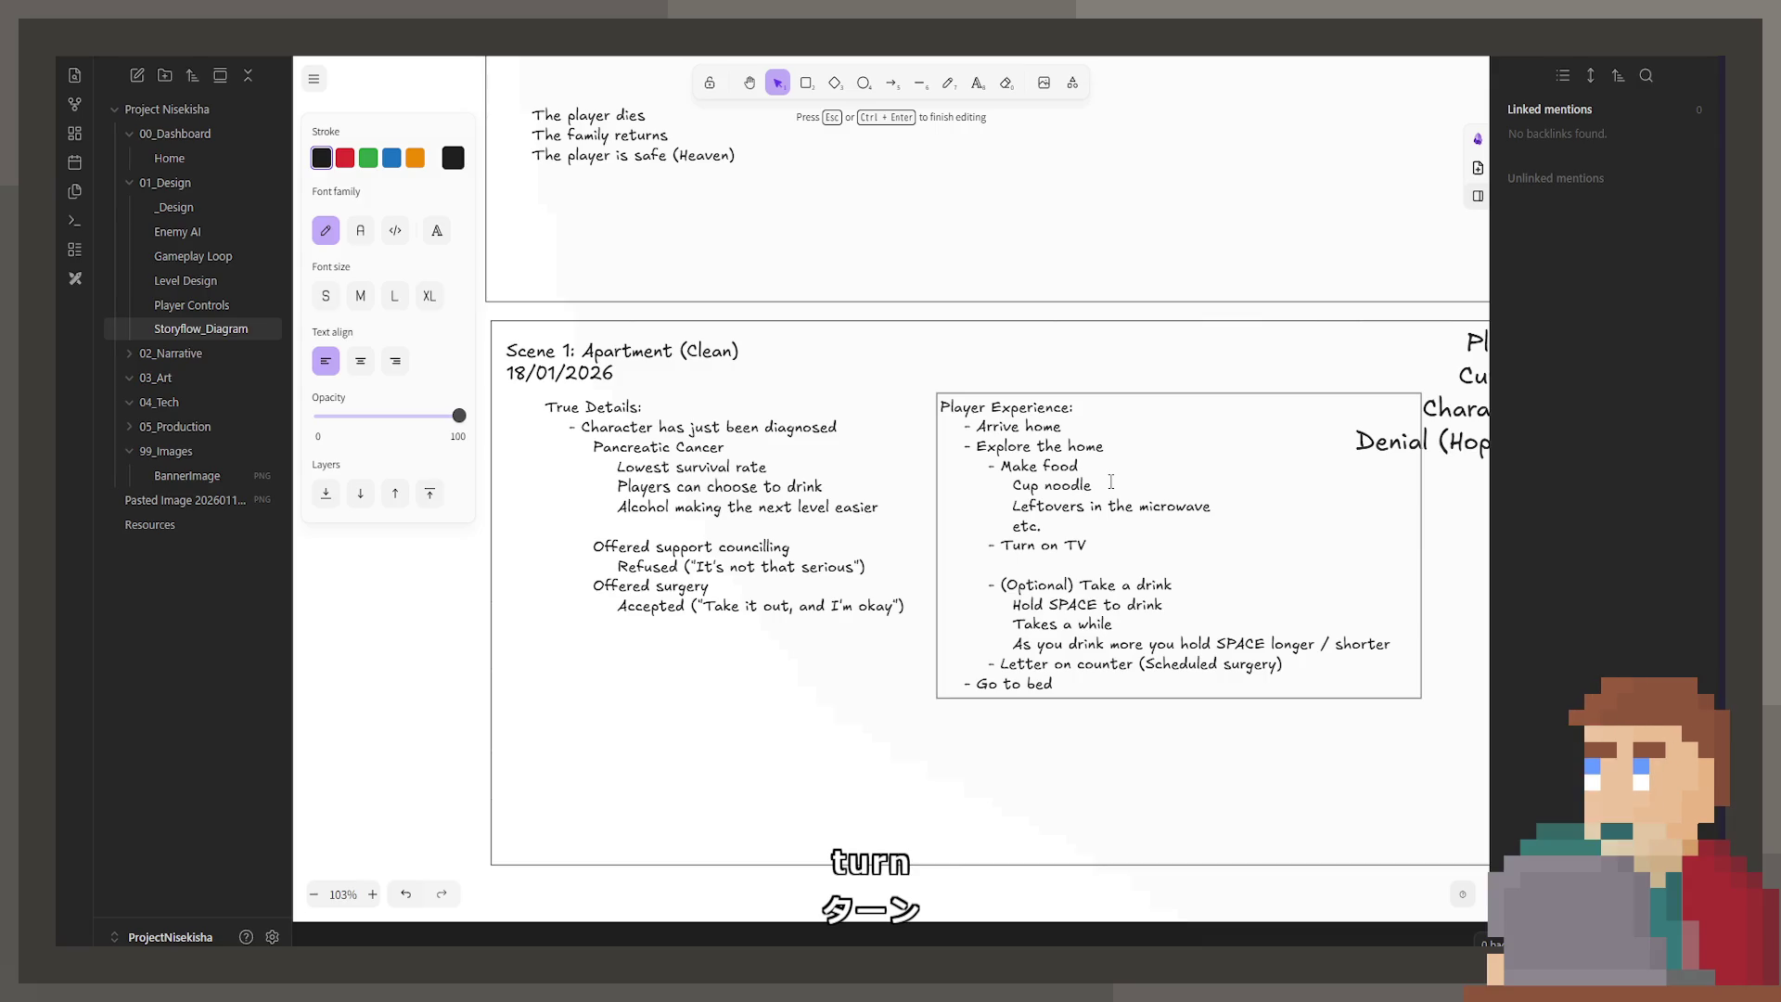
{"action": "type", "text": "Play so"}
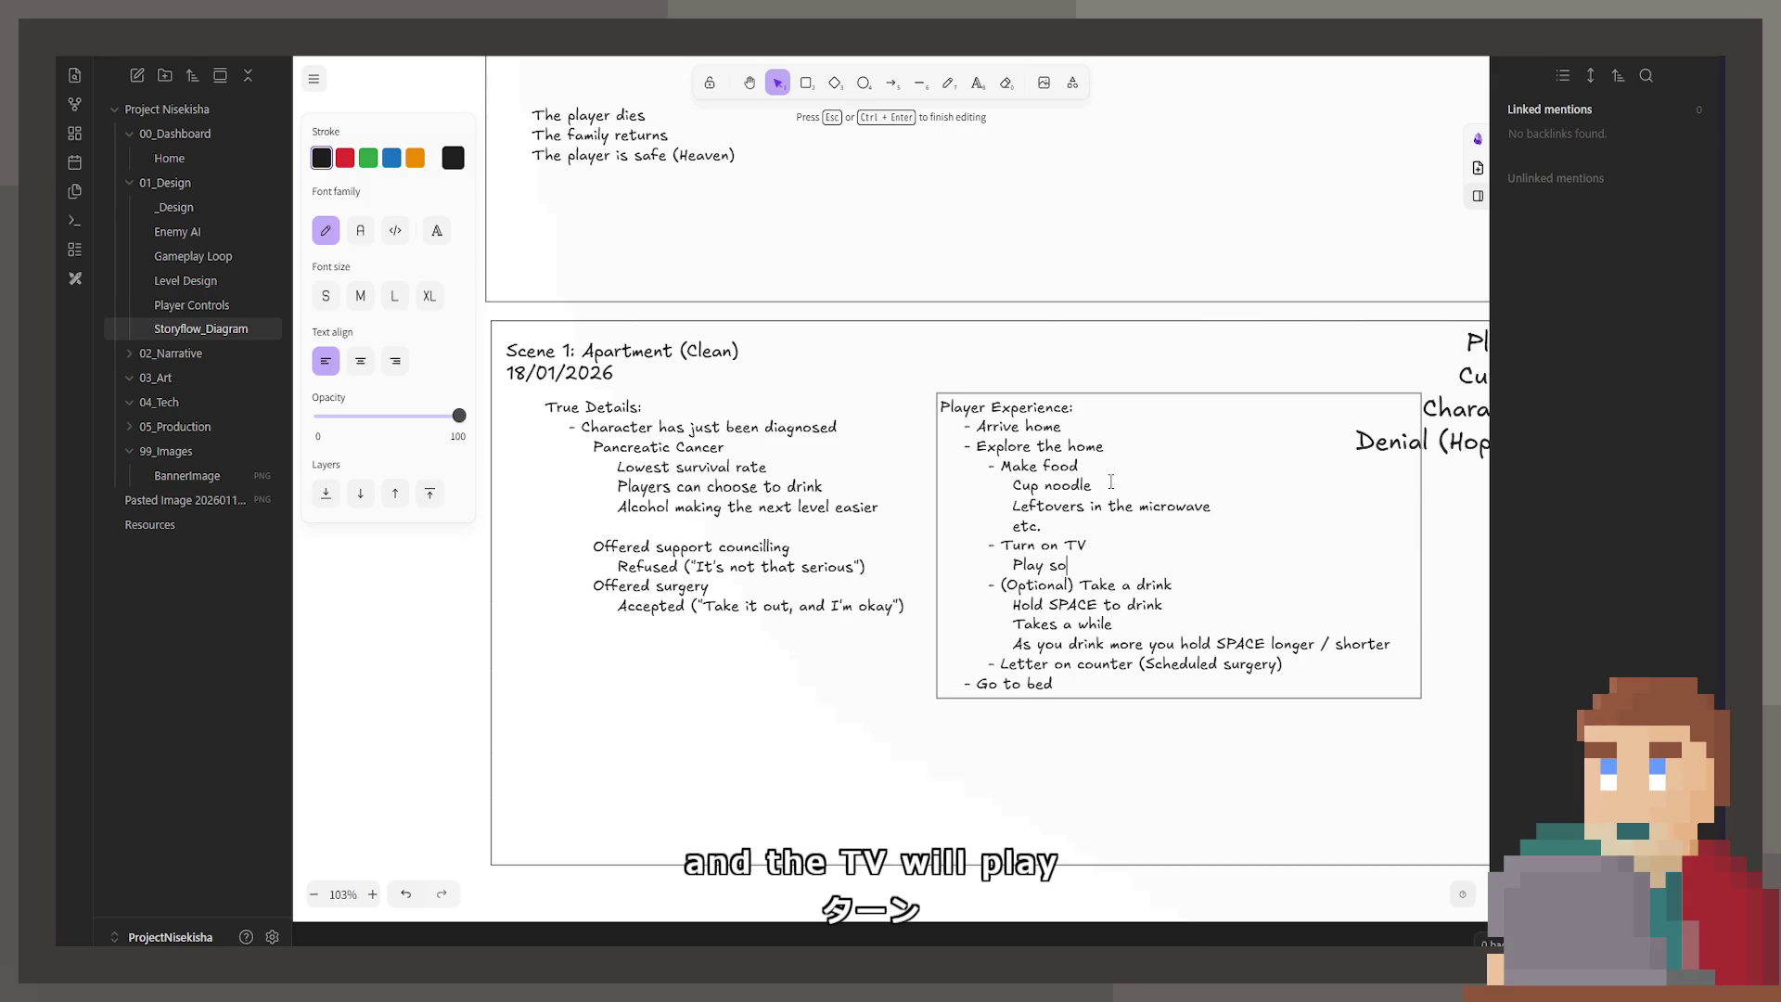
{"action": "type", "text": "methin"}
{"action": "key", "text": "BackSpace"}
{"action": "key", "text": "BackSpace"}
{"action": "key", "text": "BackSpace"}
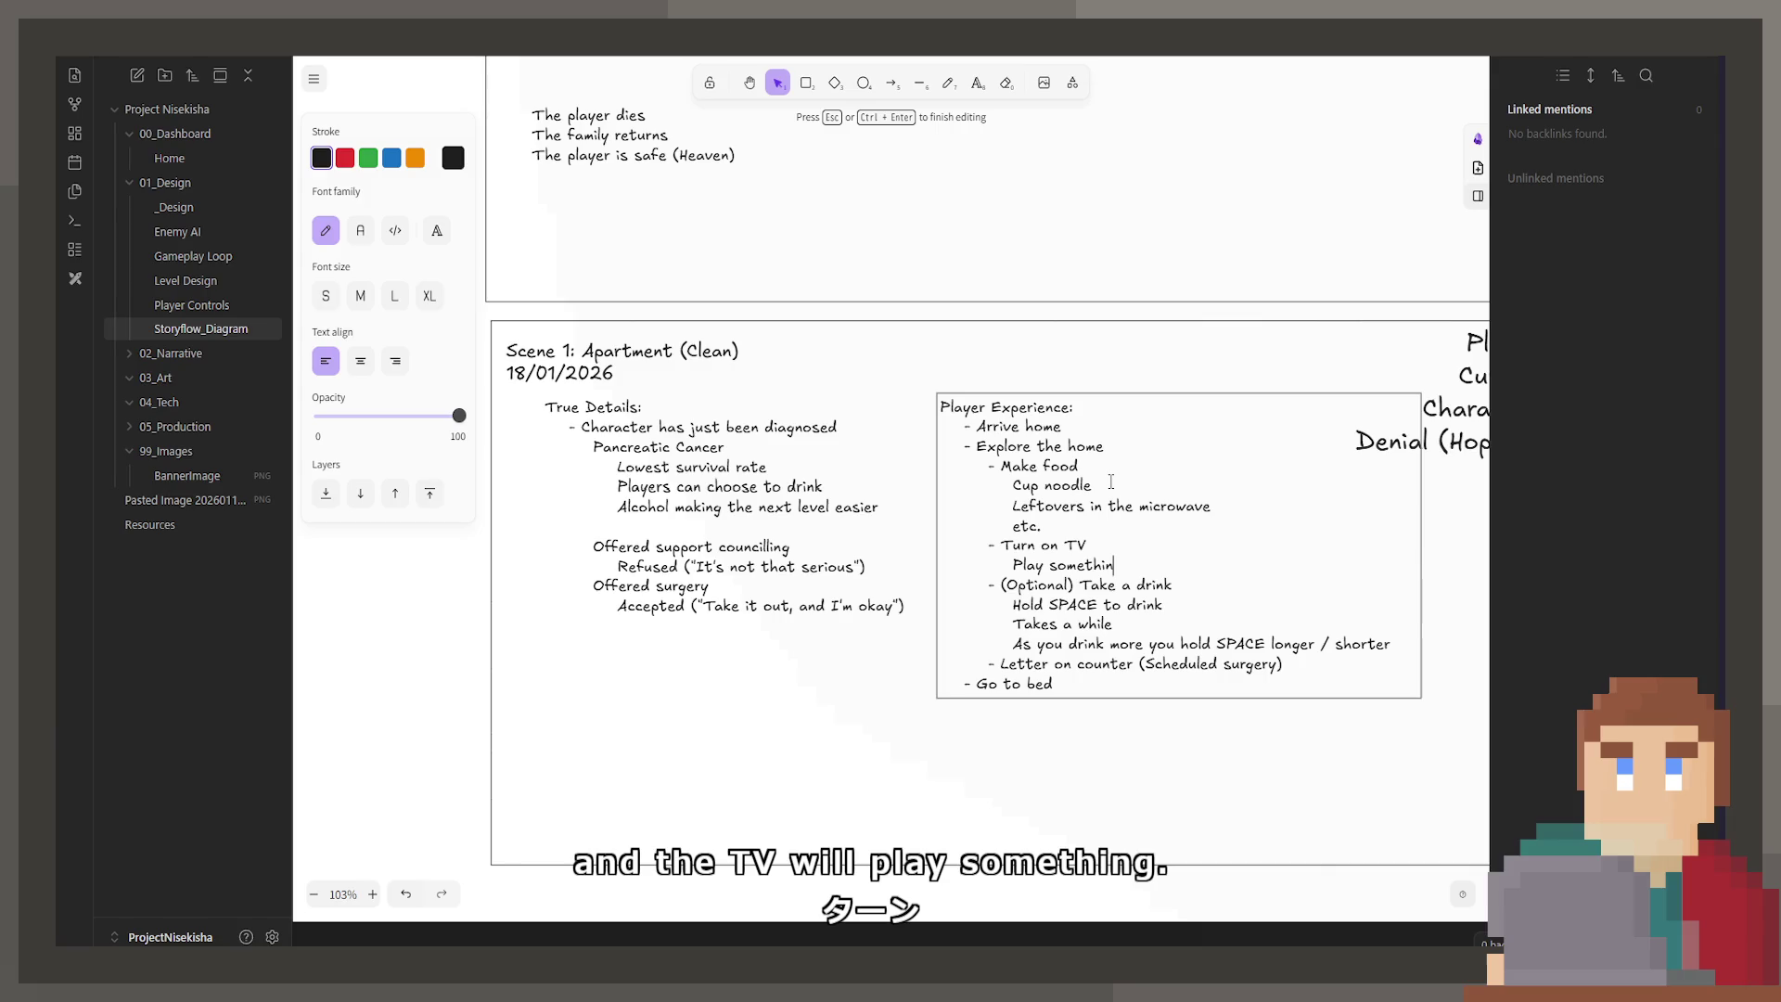
{"action": "key", "text": "BackSpace"}
{"action": "key", "text": "BackSpace"}
{"action": "key", "text": "BackSpace"}
{"action": "type", "text": "XXXXXXXXXX"}
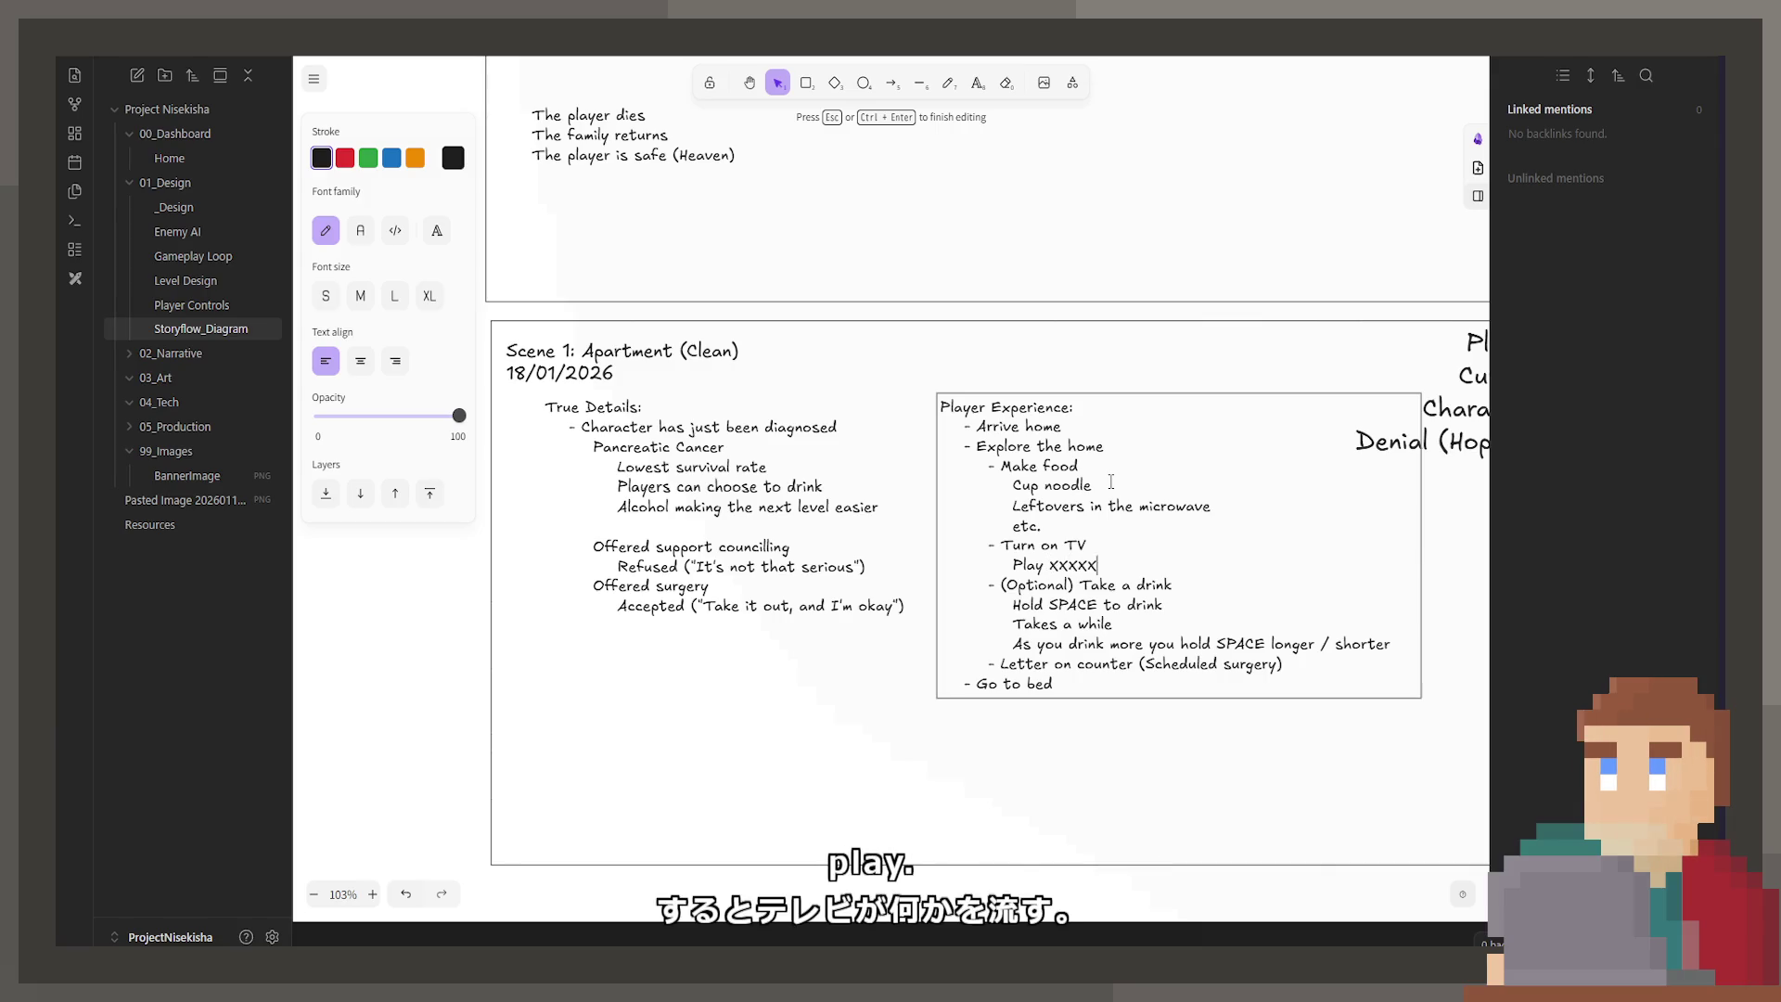
{"action": "key", "text": "BackSpace"}
{"action": "key", "text": "BackSpace"}
{"action": "key", "text": "BackSpace"}
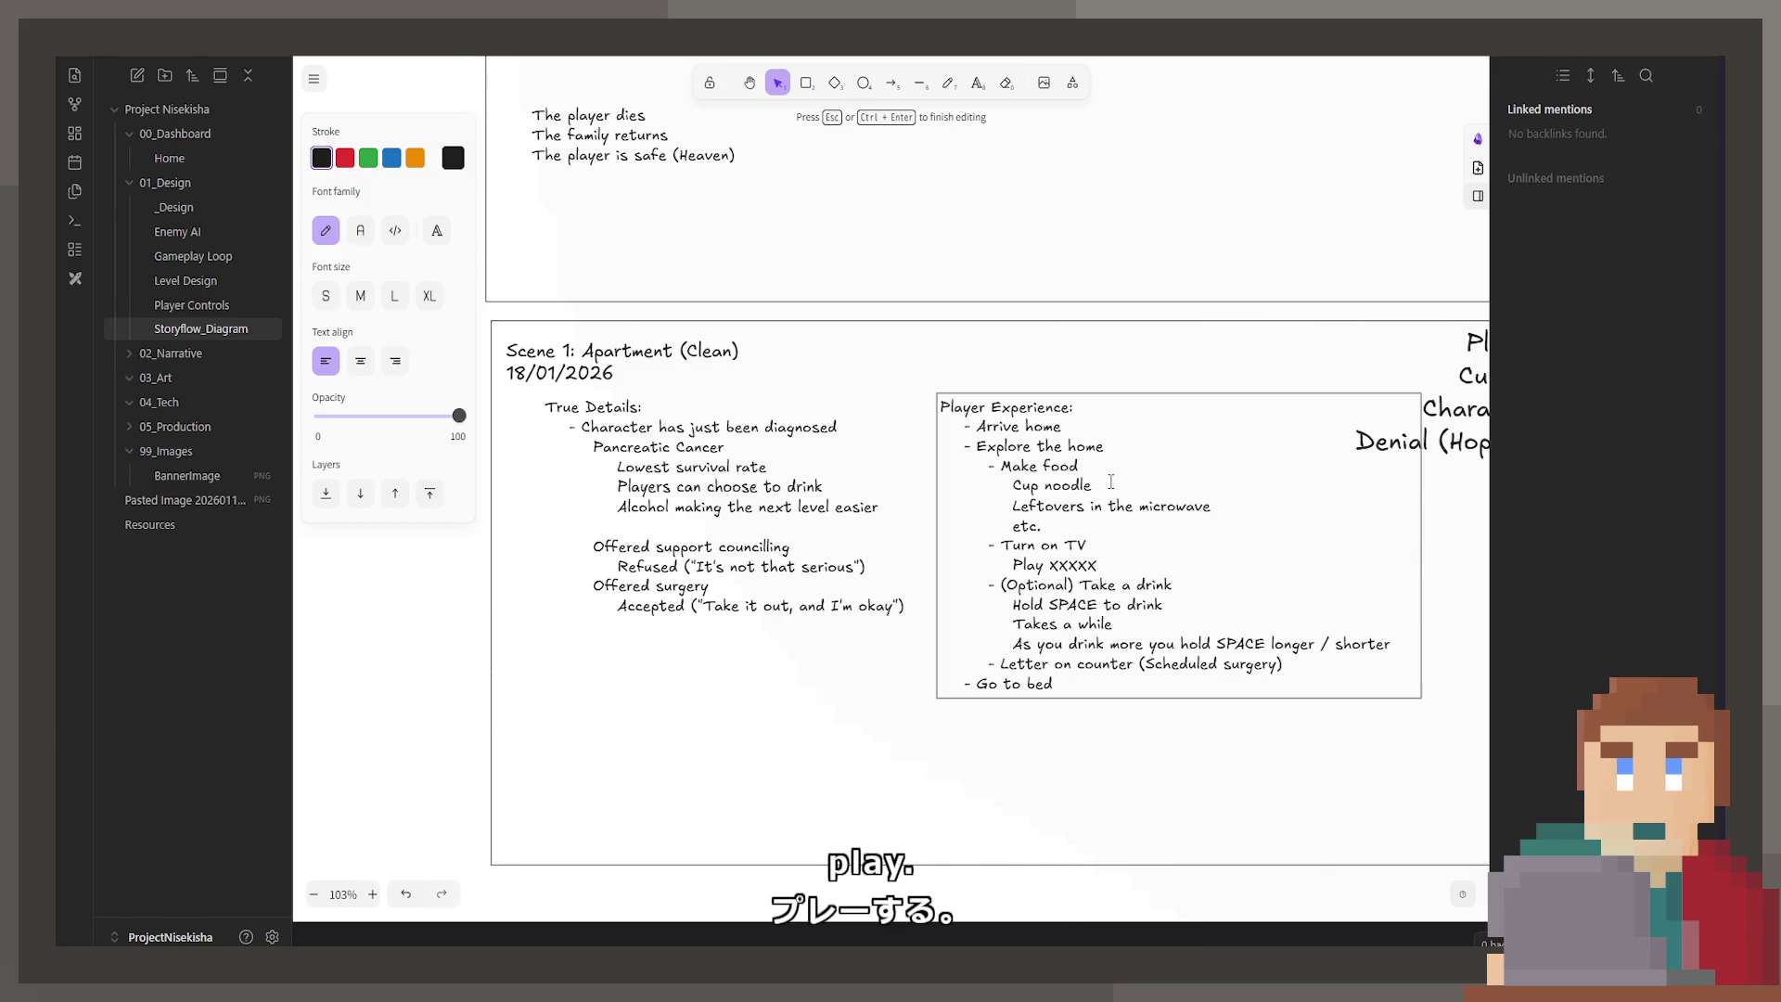
{"action": "type", "text": "0000000"}
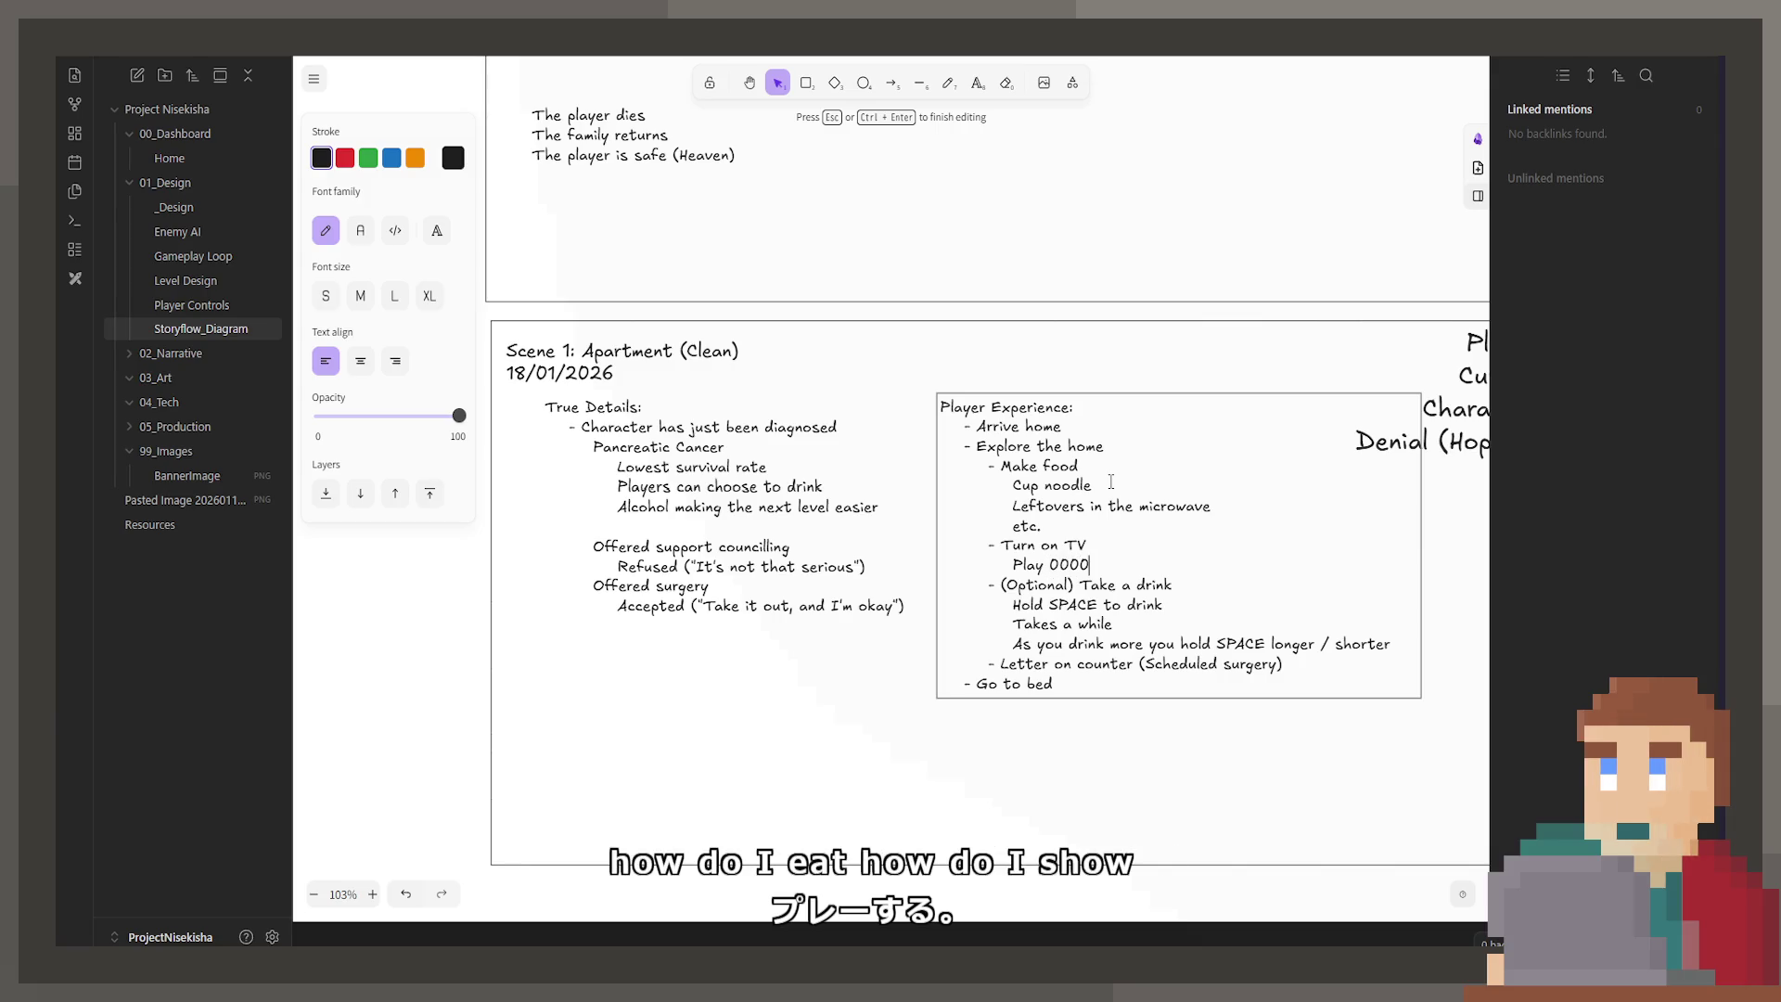
{"action": "key", "text": "BackSpace"}
{"action": "key", "text": "BackSpace"}
{"action": "key", "text": "BackSpace"}
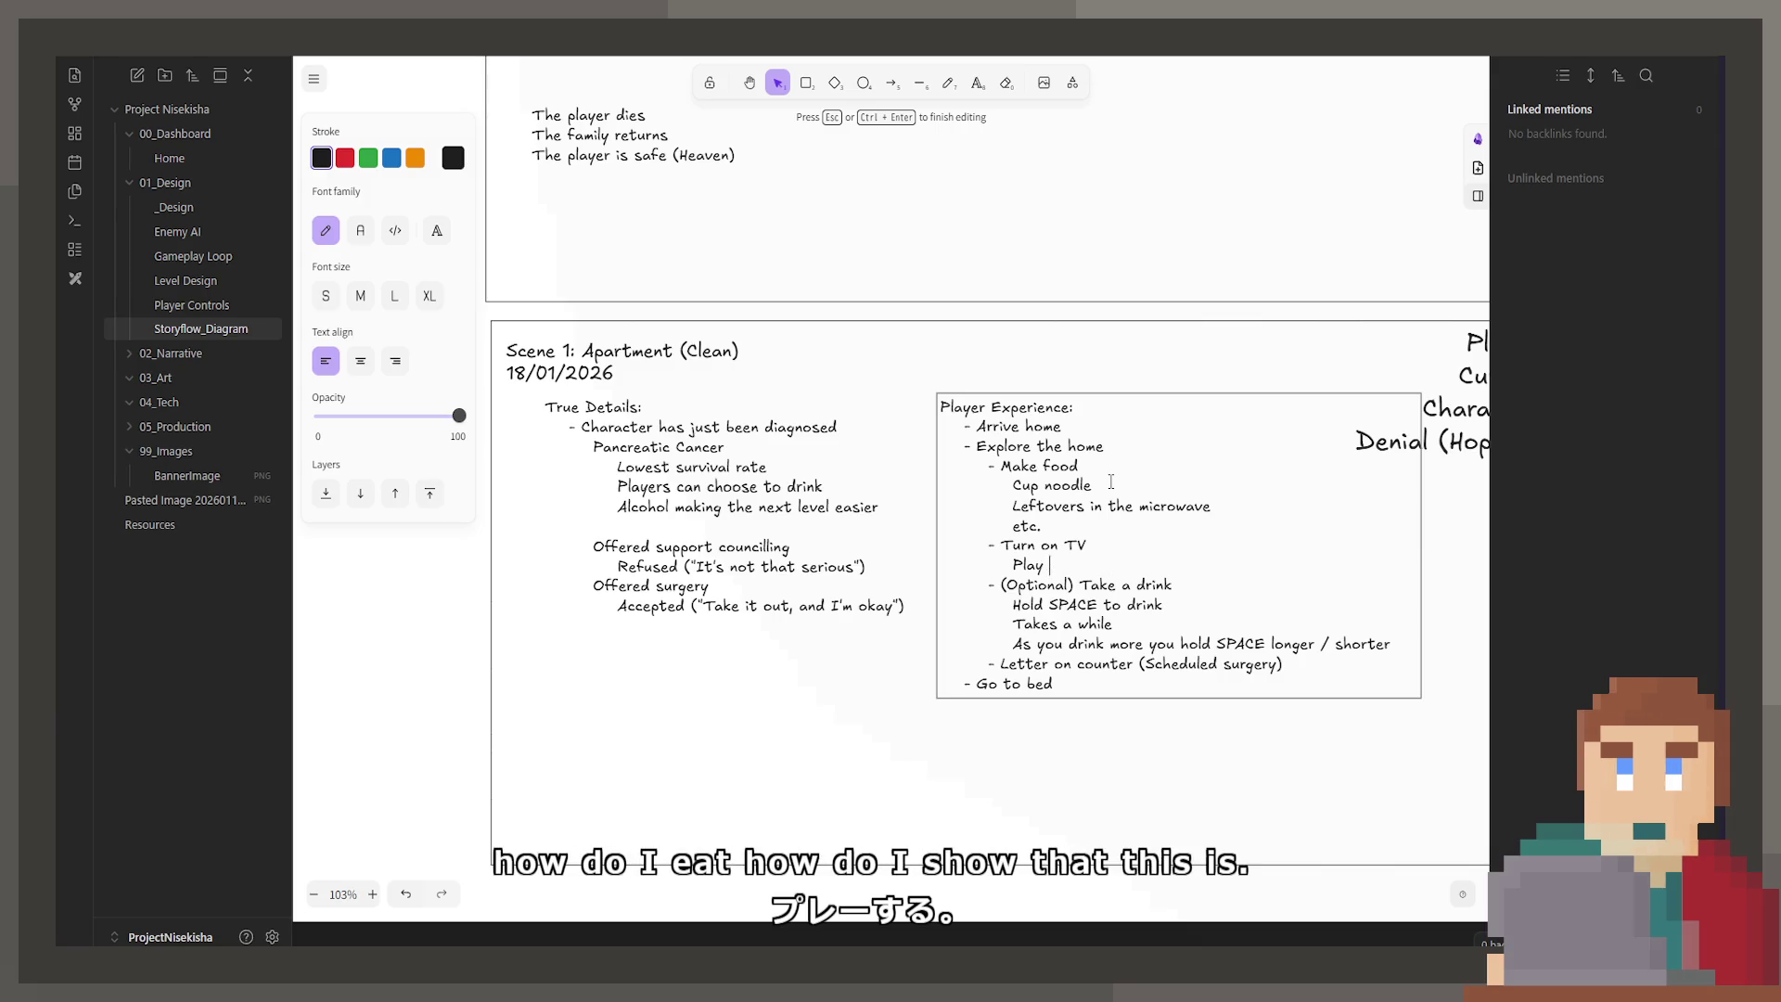
{"action": "type", "text": "======"}
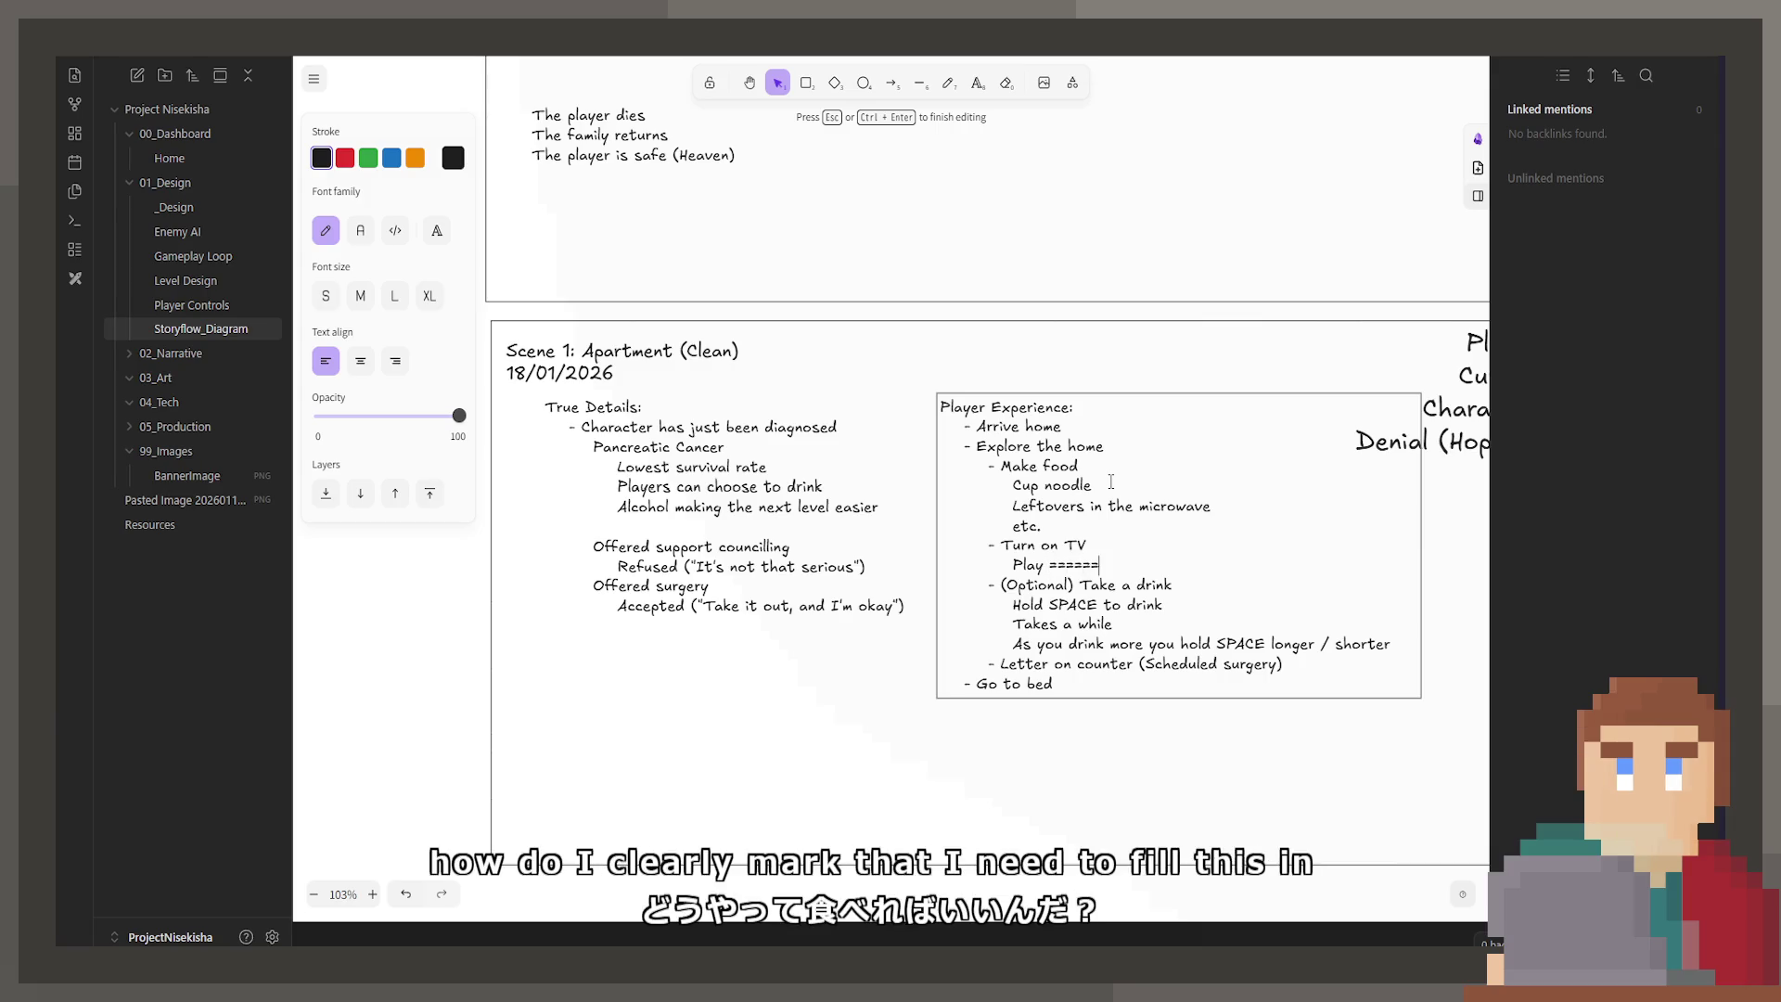
{"action": "key", "text": "BackSpace"}
{"action": "key", "text": "BackSpace"}
{"action": "key", "text": "BackSpace"}
{"action": "type", "text": "+++++++++++++++++++"}
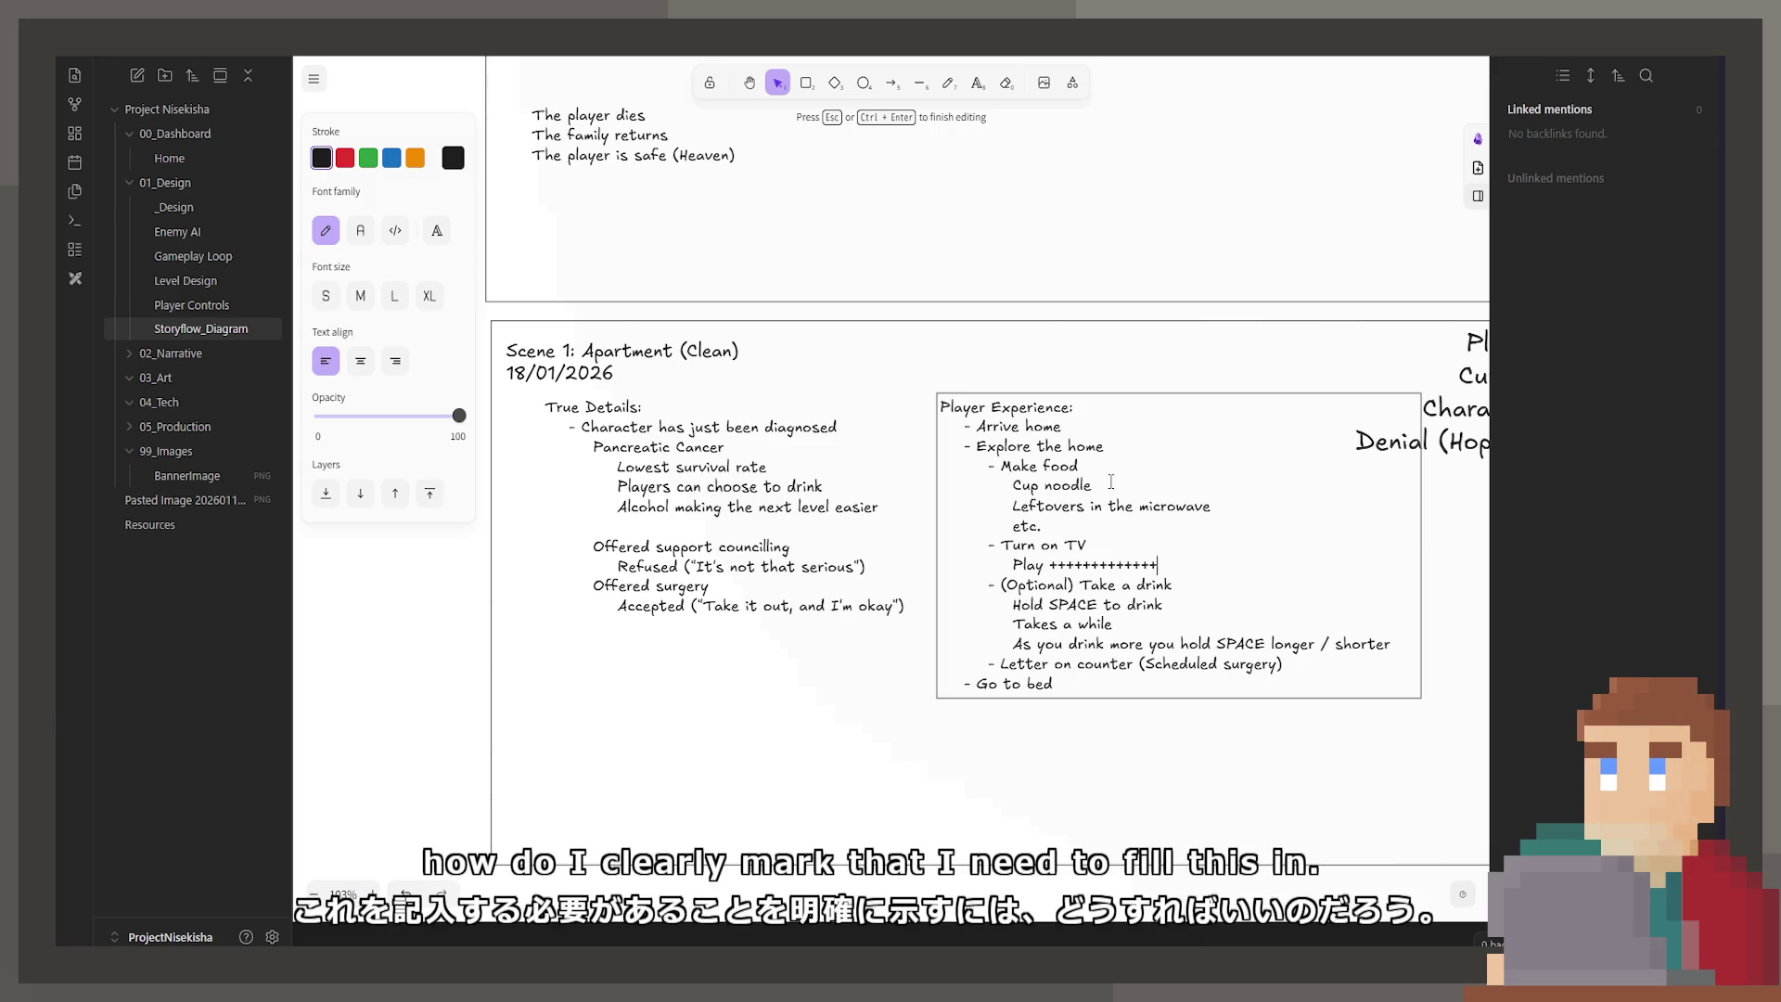
{"action": "key", "text": "BackSpace"}
{"action": "key", "text": "BackSpace"}
{"action": "key", "text": "BackSpace"}
{"action": "type", "text": "*/*/*-/*/-*/*/*/"}
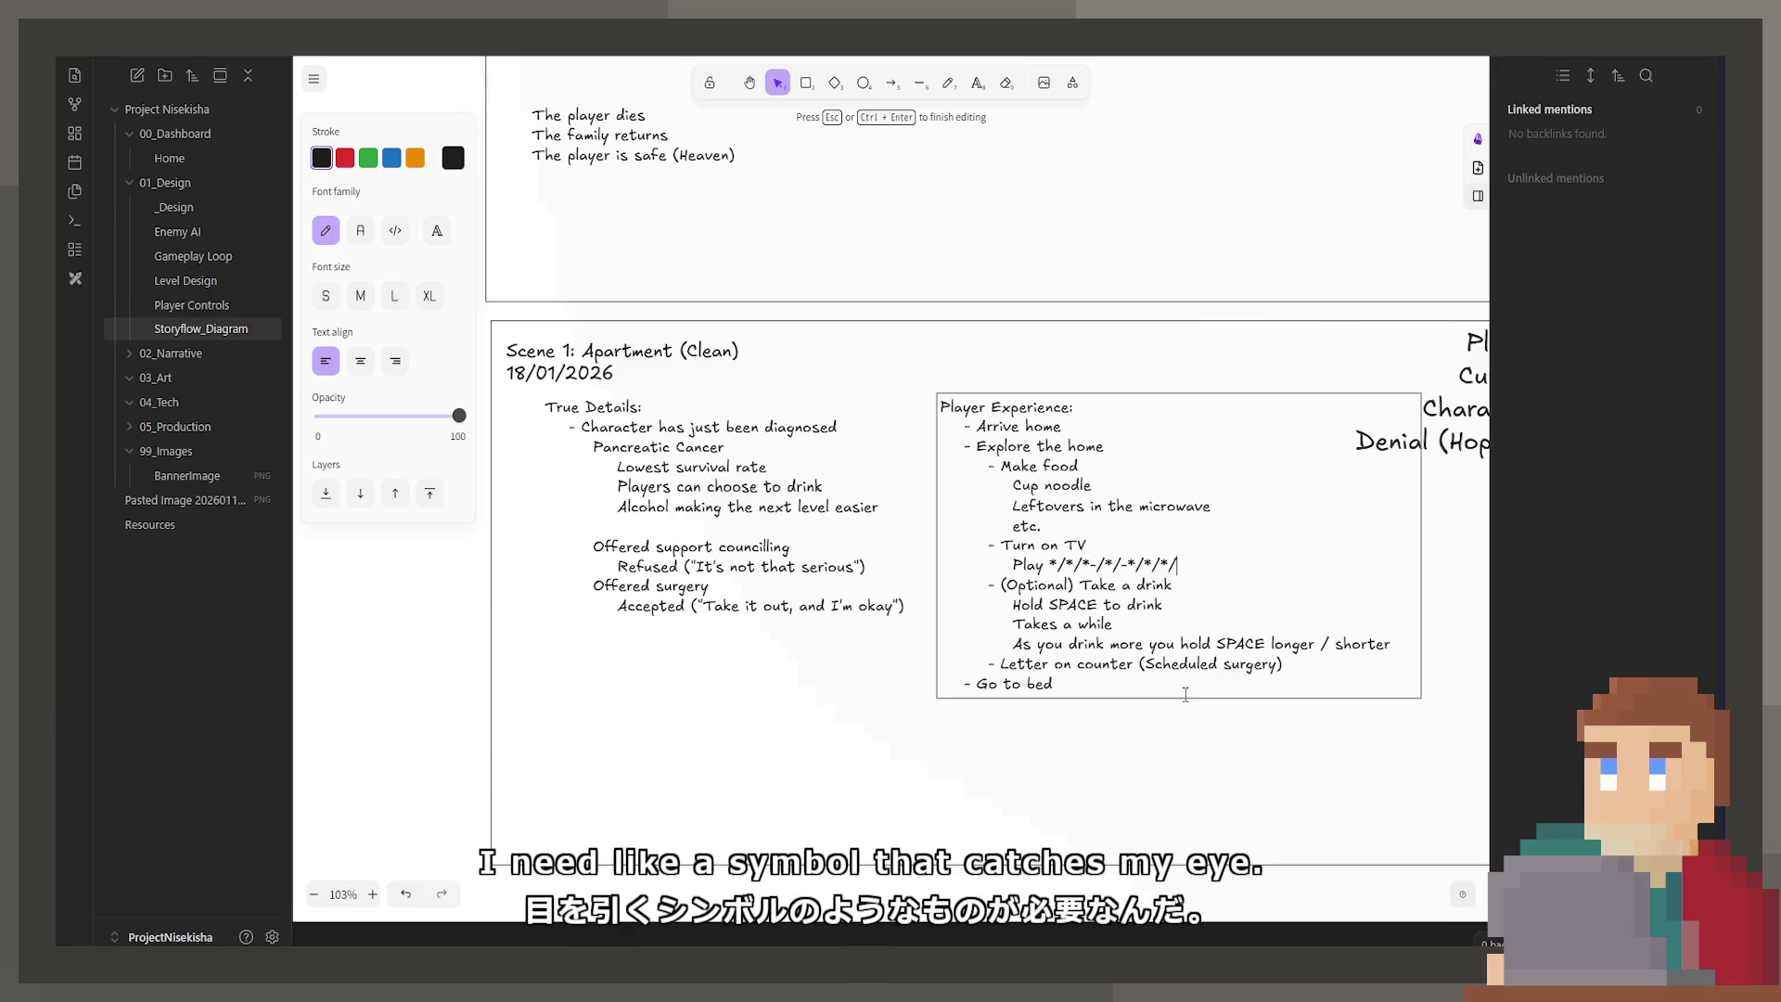
{"action": "key", "text": "BackSpace"}
{"action": "key", "text": "BackSpace"}
{"action": "key", "text": "BackSpace"}
{"action": "type", "text": "/*/*/*/"}
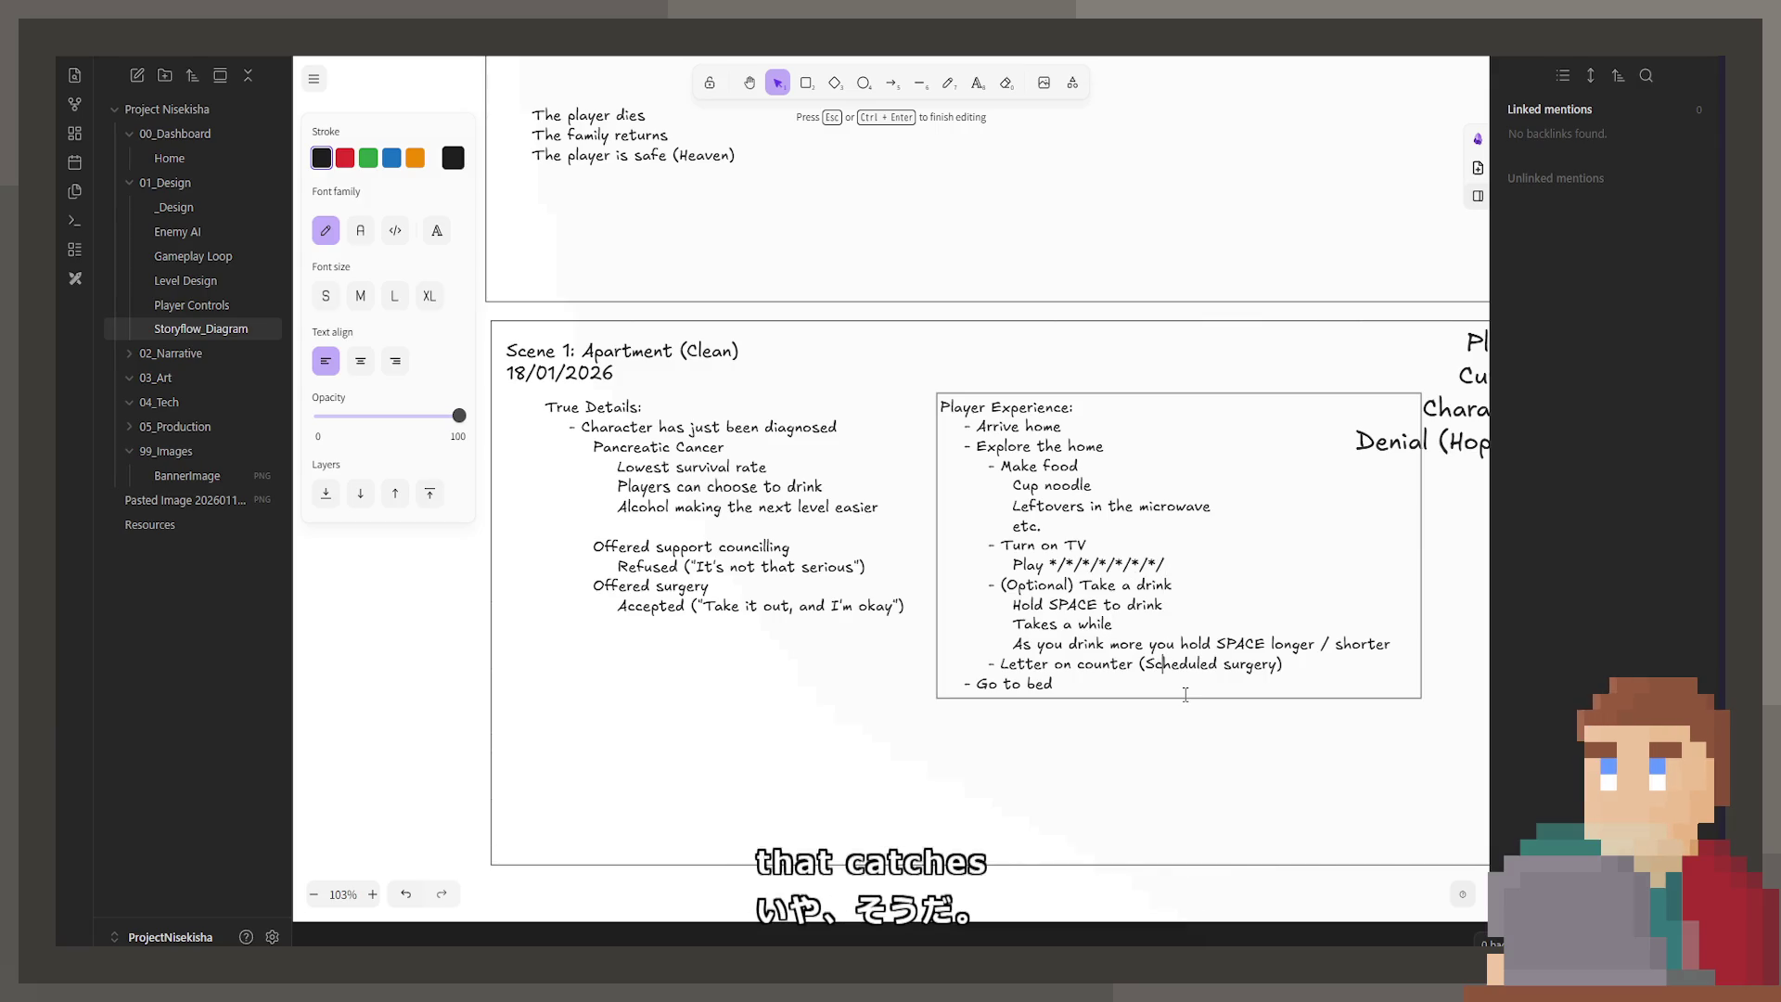
{"action": "left_click", "coordinate": [1188, 745]}
Step: Add an indented 'Need to have made food and eaten' line beneath '- Go to bed'
{"action": "scroll", "coordinate": [957, 739], "scroll_direction": "right", "scroll_amount": 2}
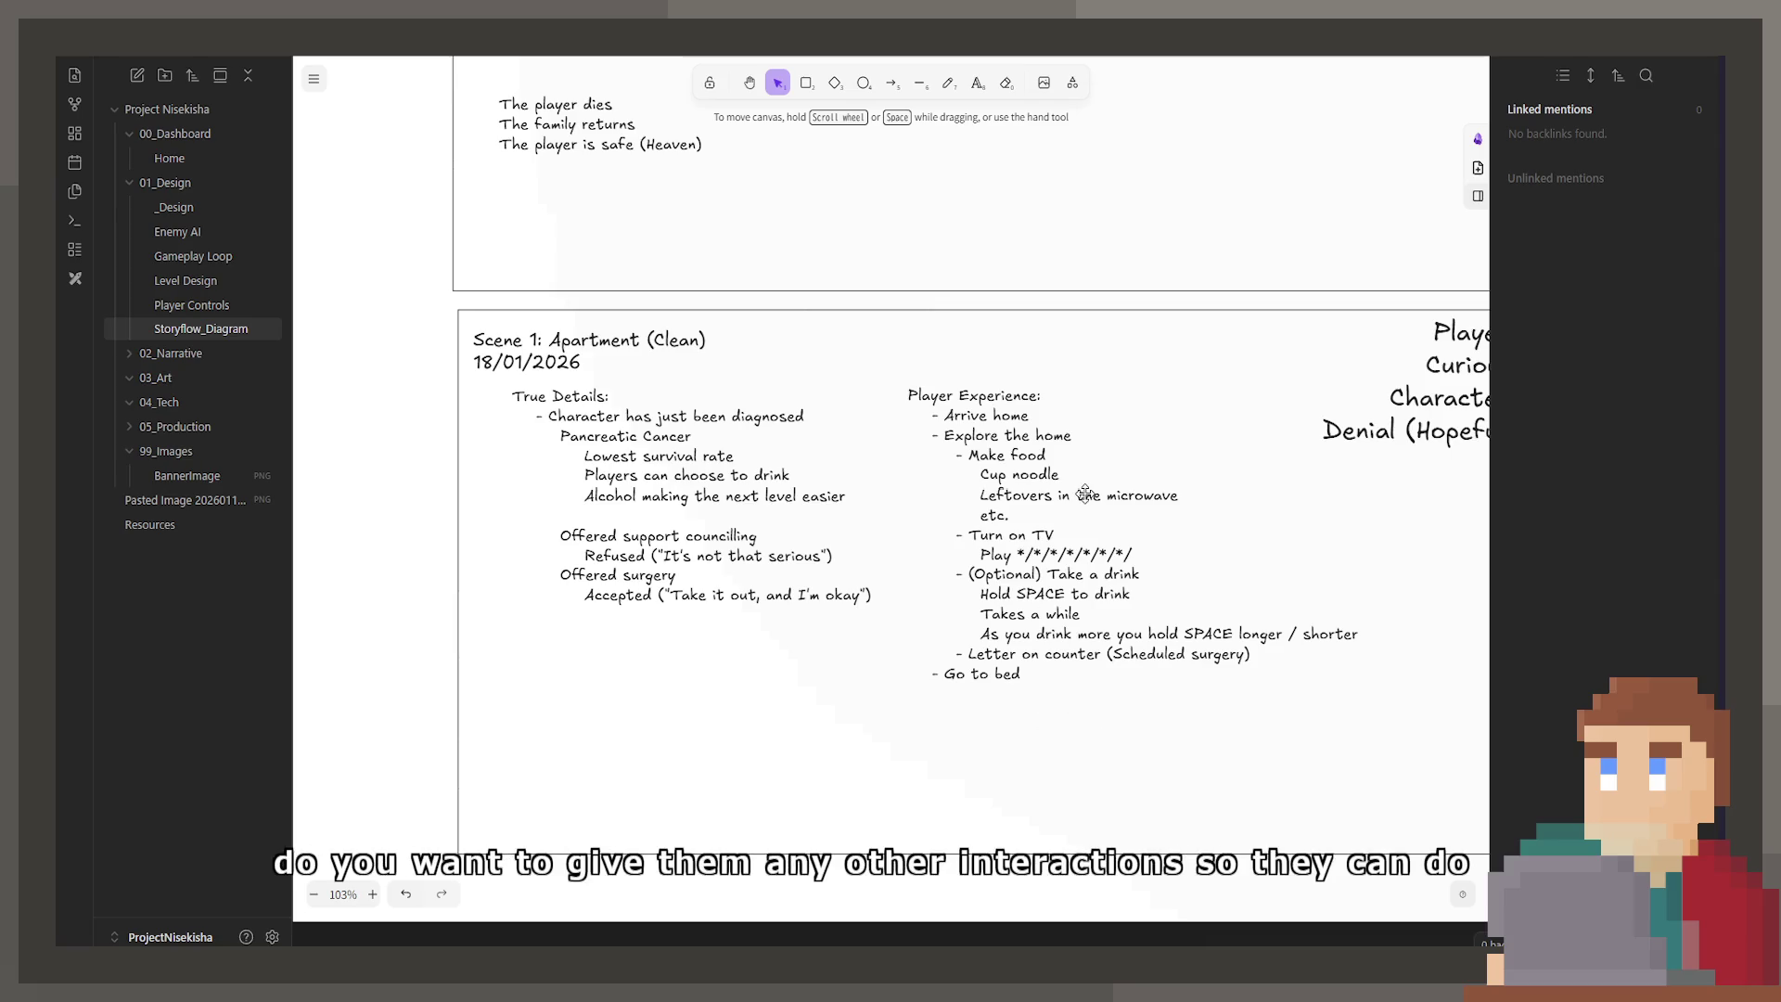
{"action": "scroll", "coordinate": [983, 507], "scroll_direction": "right", "scroll_amount": 2}
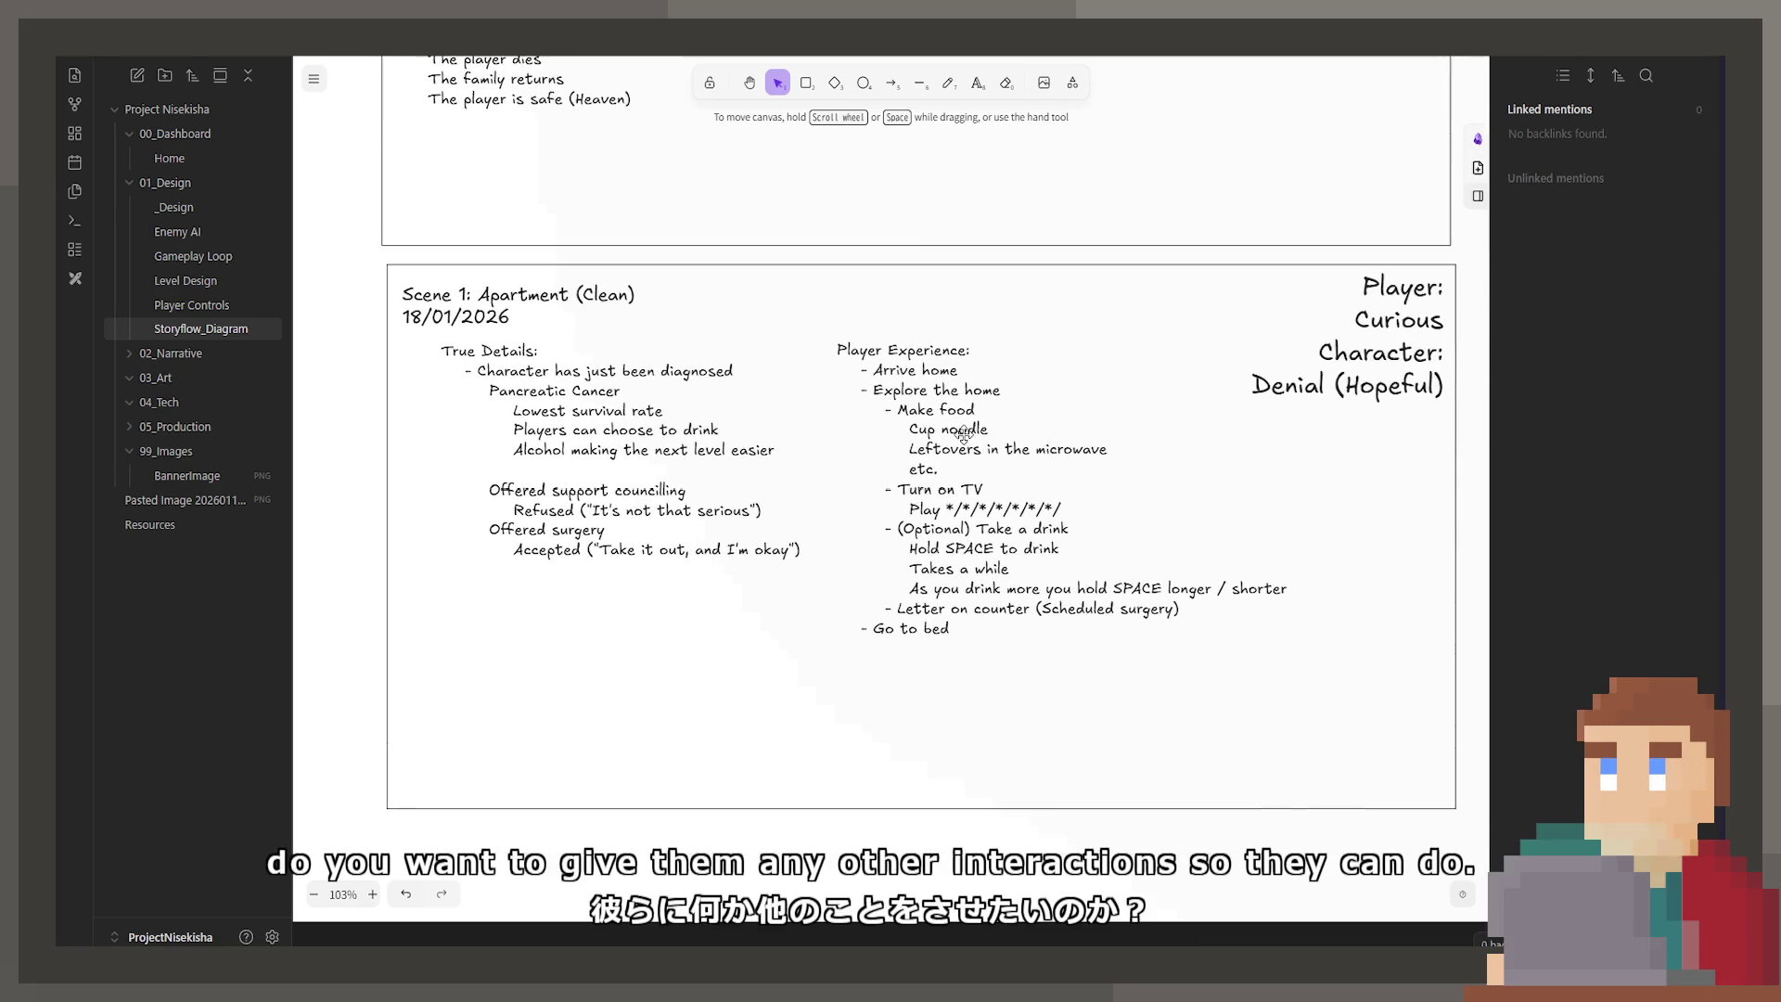
{"action": "double_click", "coordinate": [906, 530]}
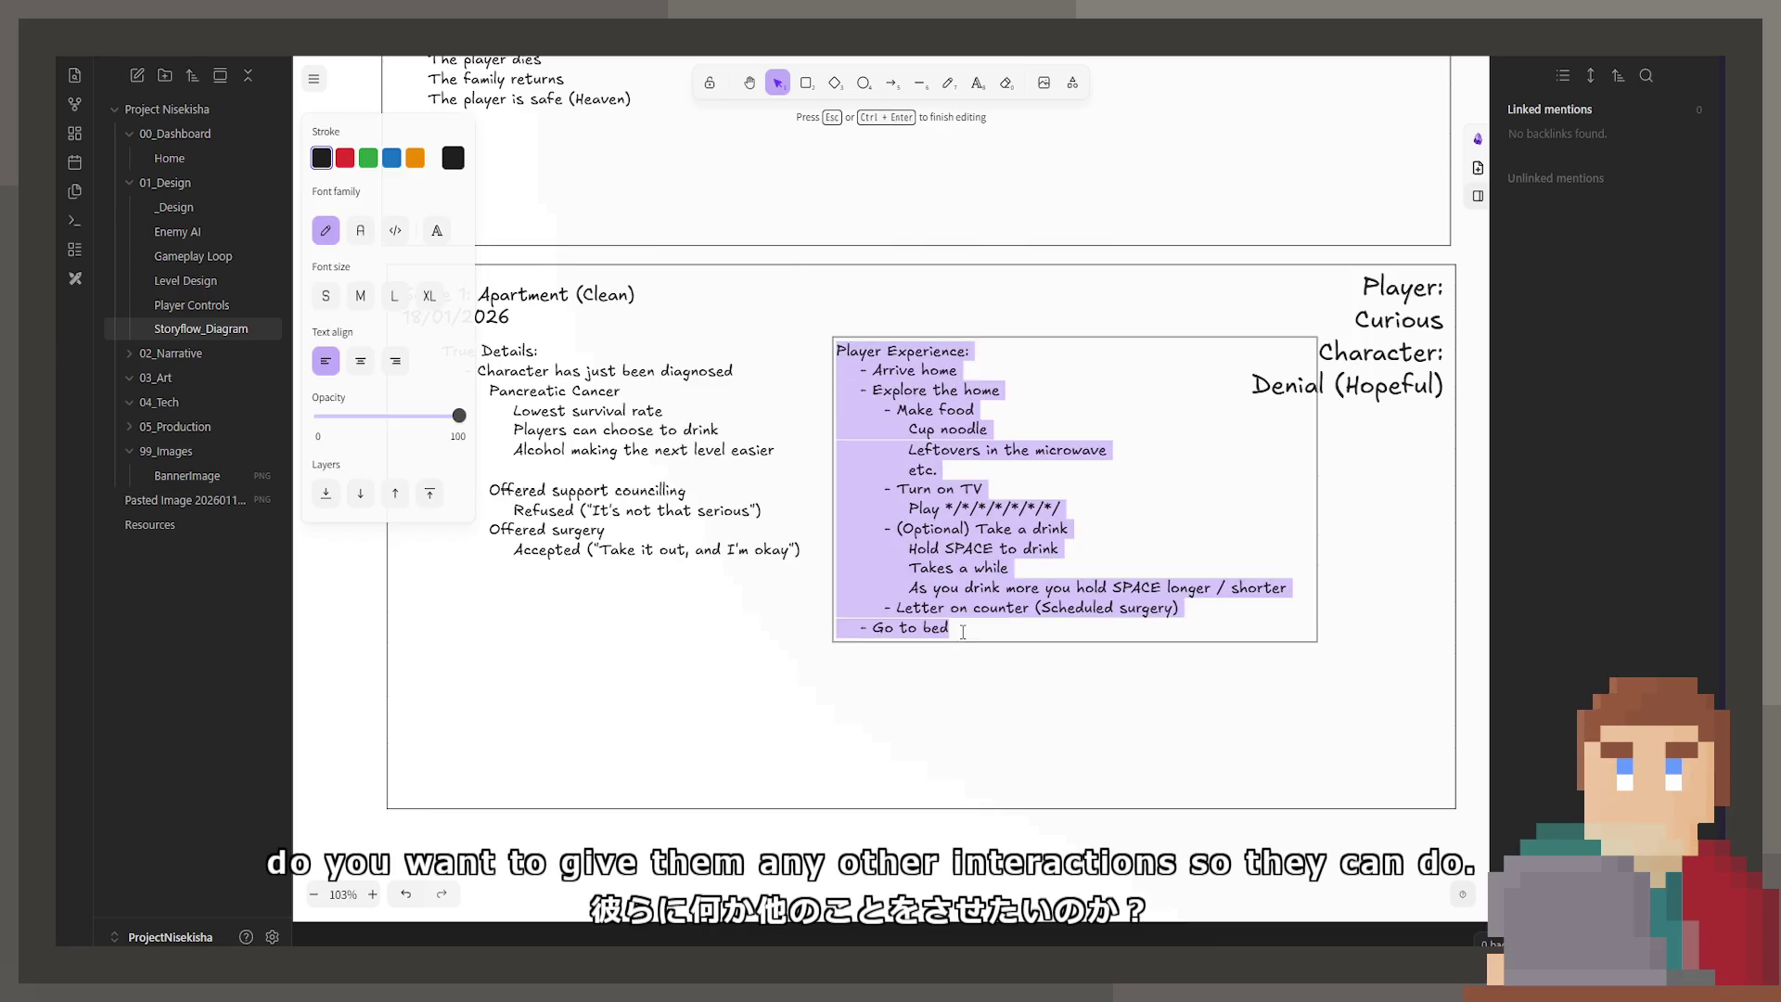
{"action": "left_click_drag", "start_coordinate": [838, 628], "coordinate": [963, 631]}
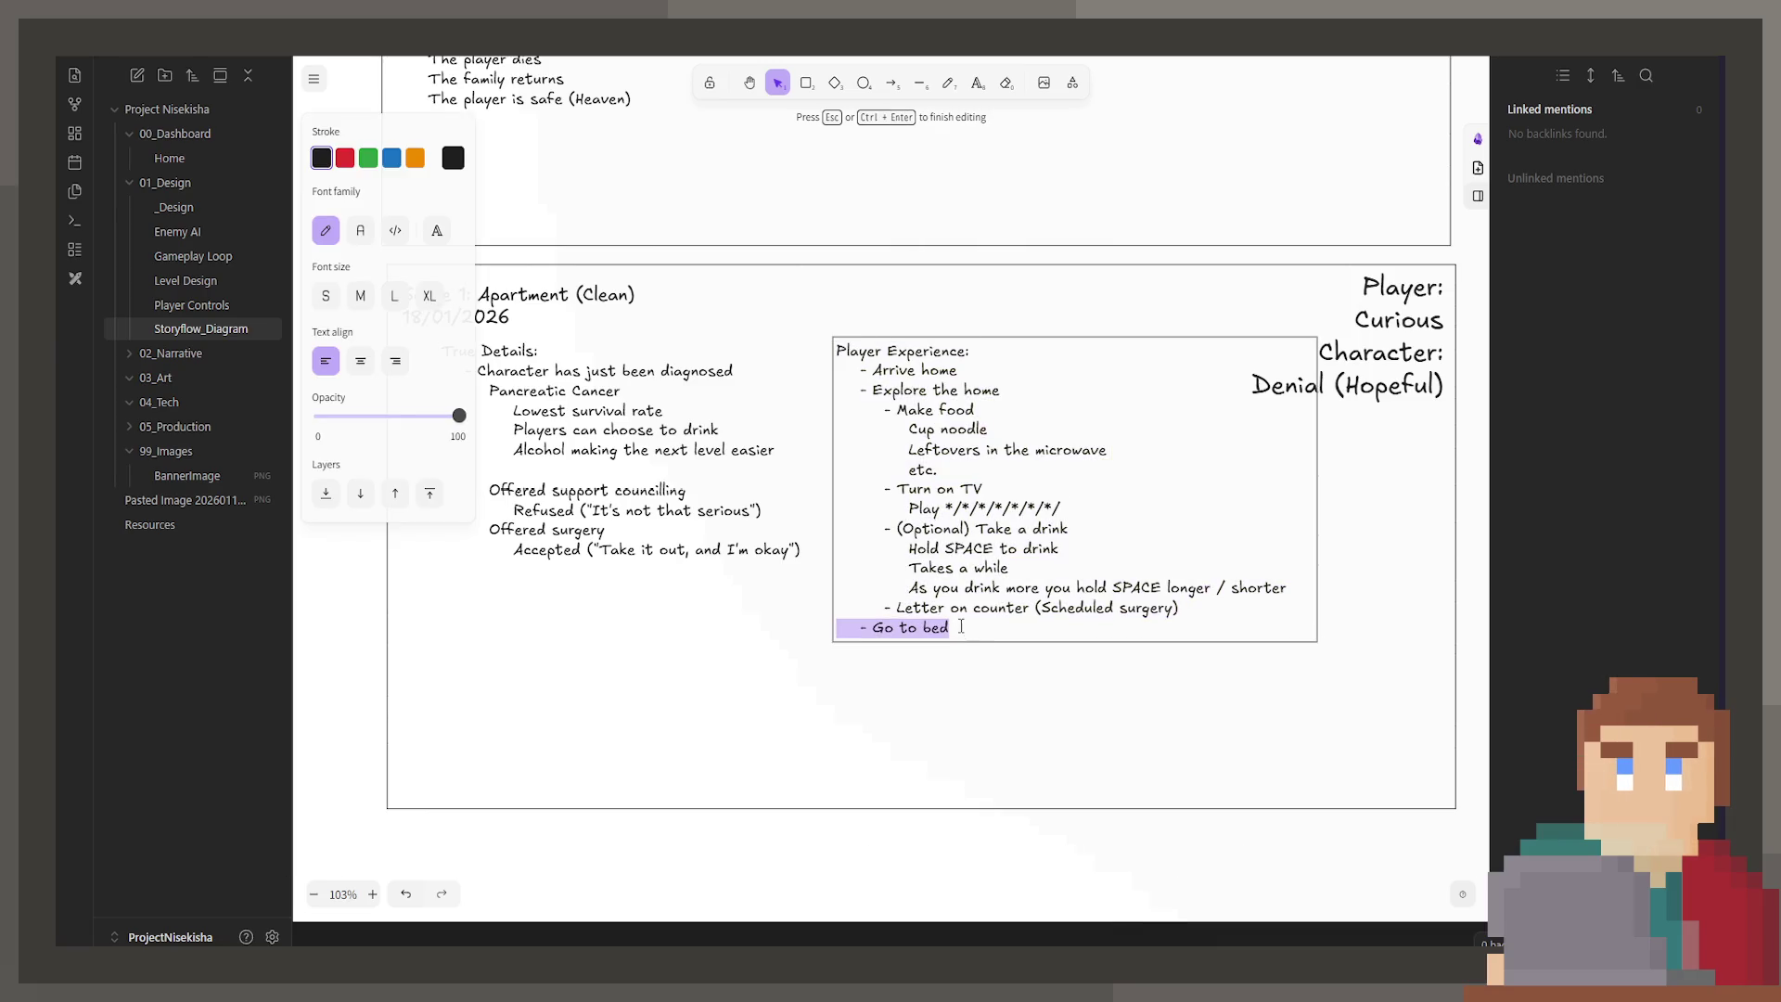
{"action": "left_click", "coordinate": [960, 629]}
{"action": "key", "text": "Return"}
{"action": "key", "text": "Tab"}
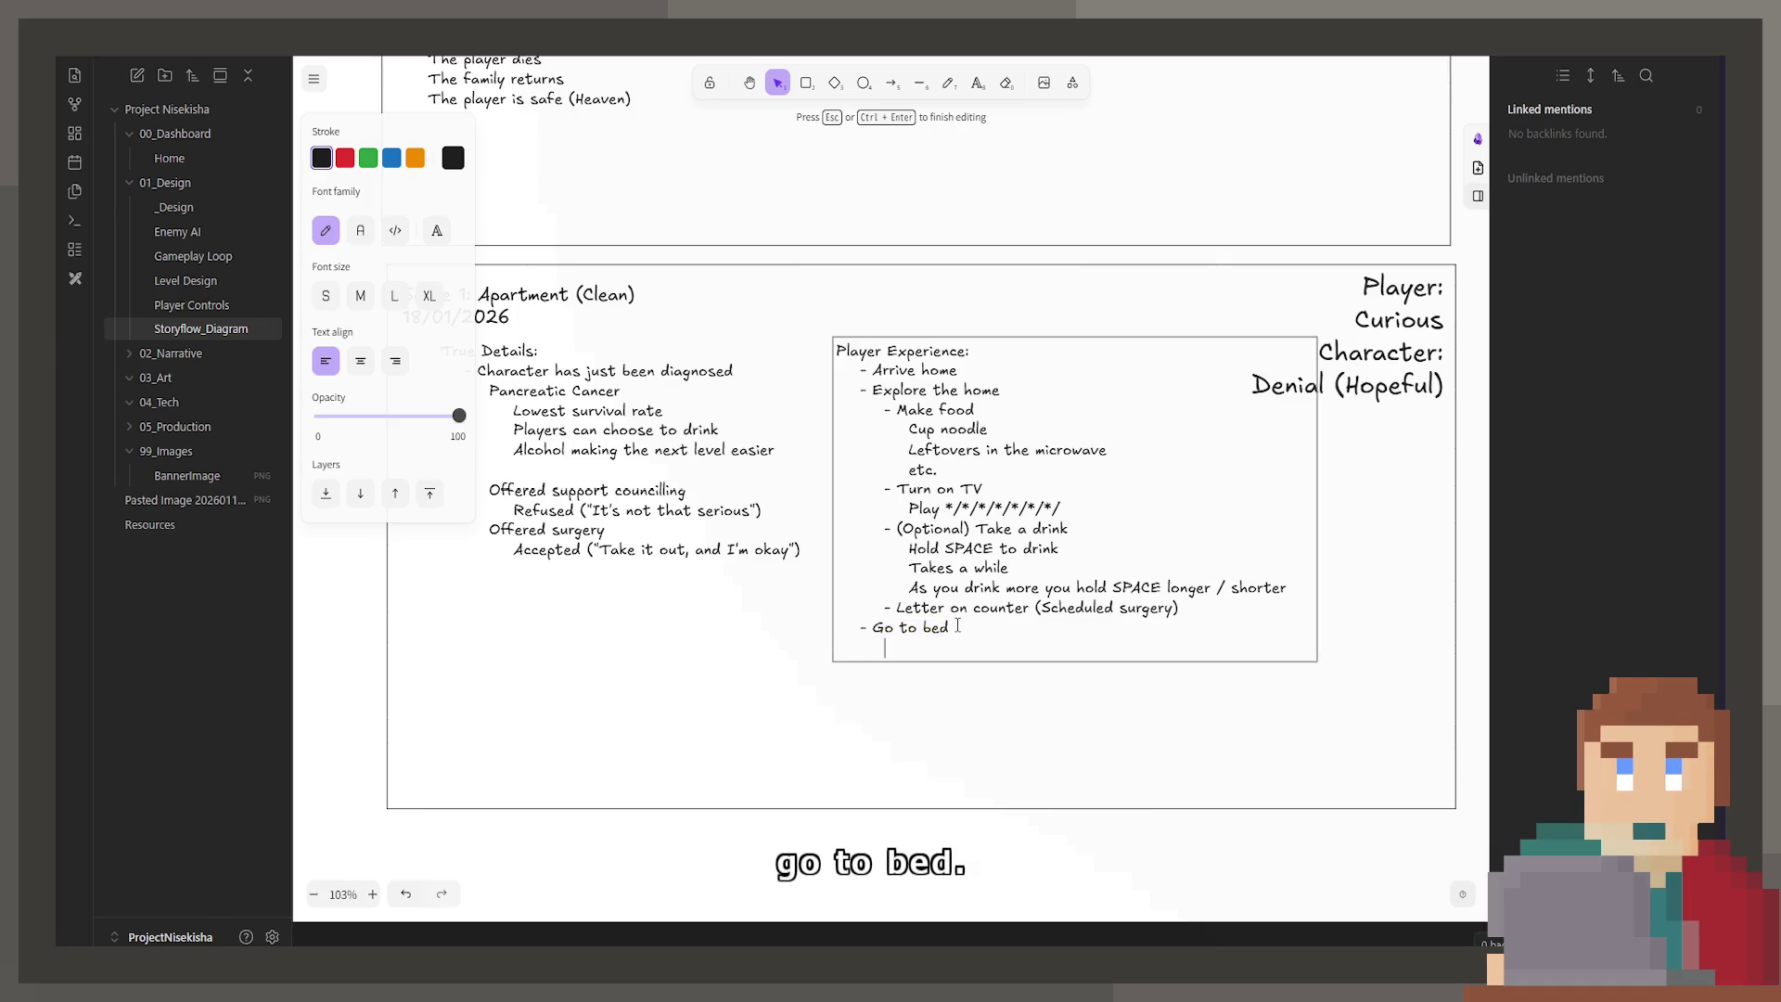
{"action": "type", "text": "-0"}
{"action": "key", "text": "BackSpace"}
{"action": "type", "text": "Need to have made food and e"}
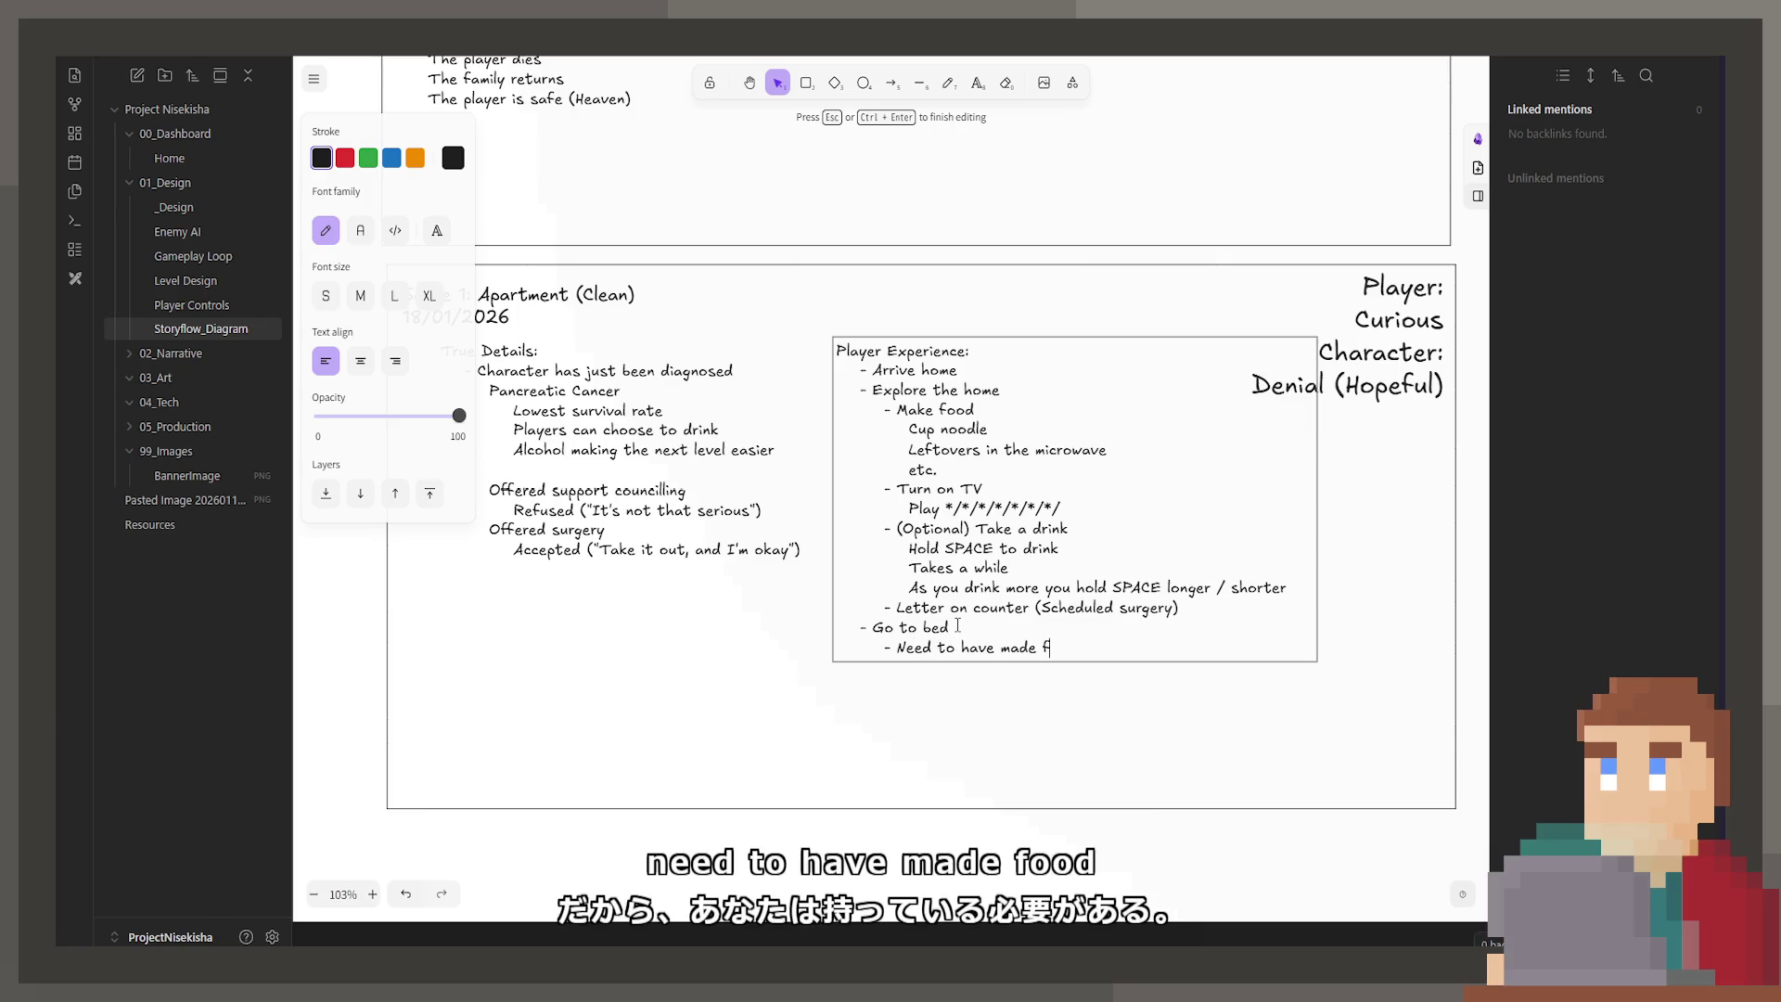
{"action": "type", "text": "aten"}
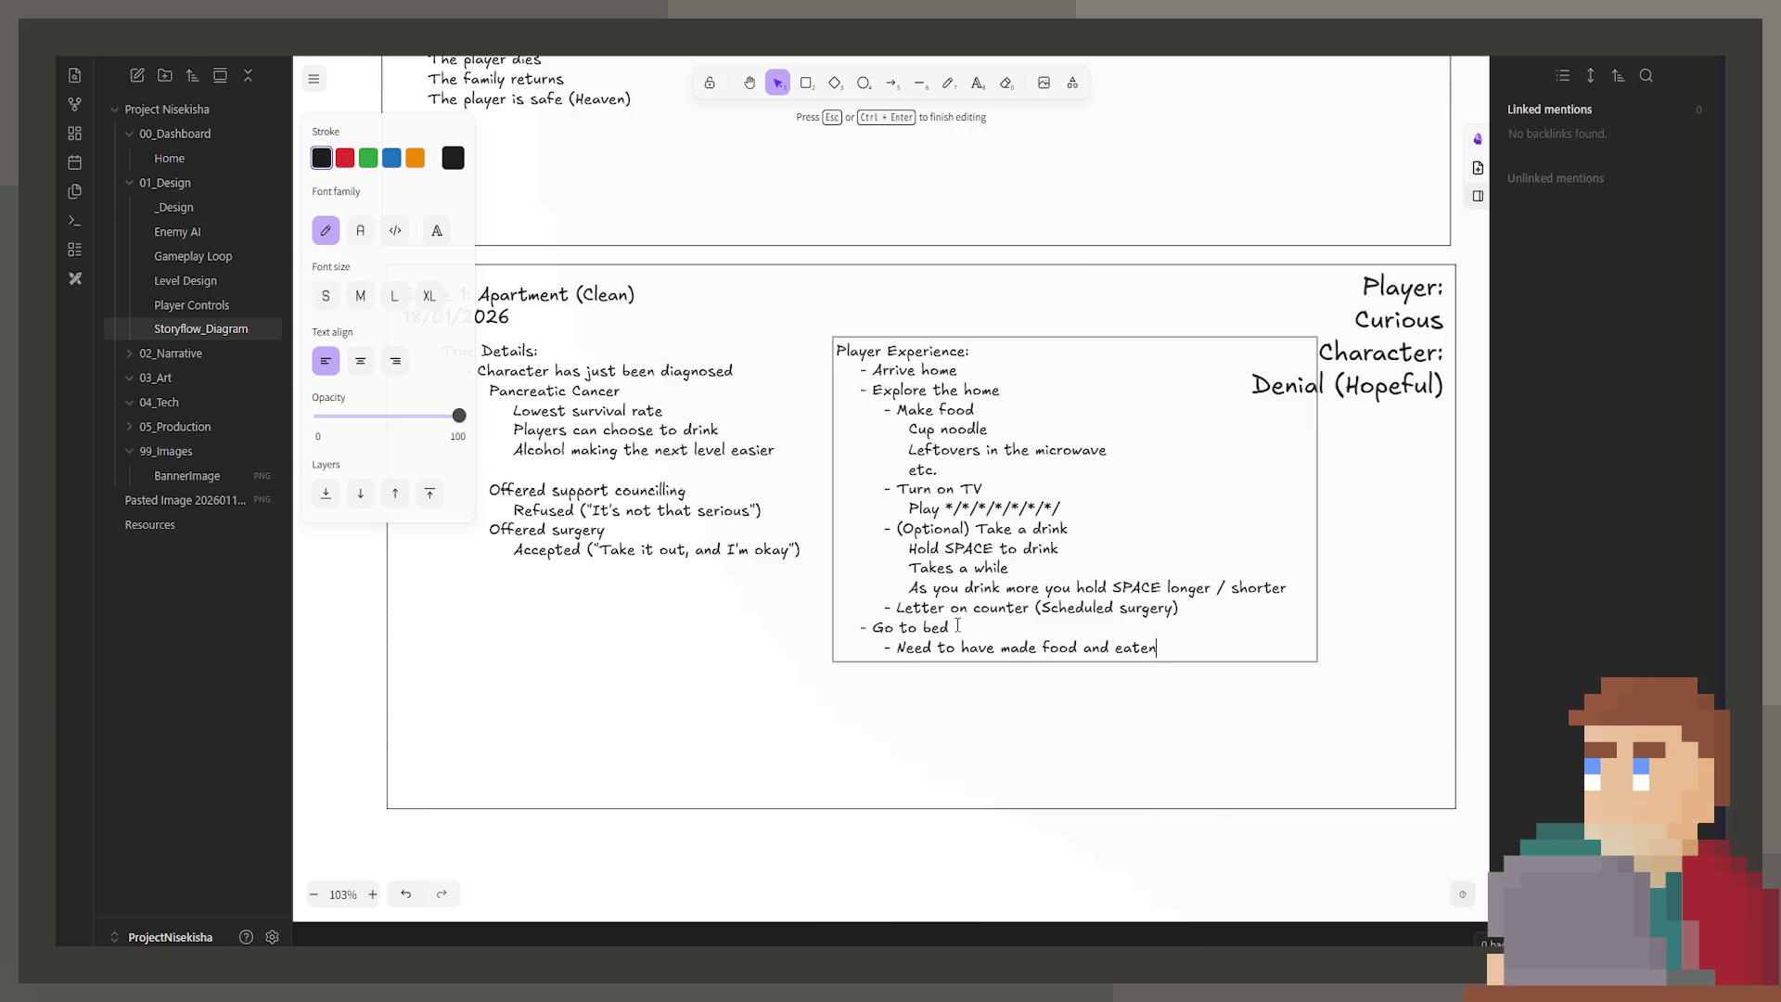
{"action": "left_click", "coordinate": [926, 700]}
{"action": "scroll", "coordinate": [1042, 711], "scroll_direction": "left", "scroll_amount": 2}
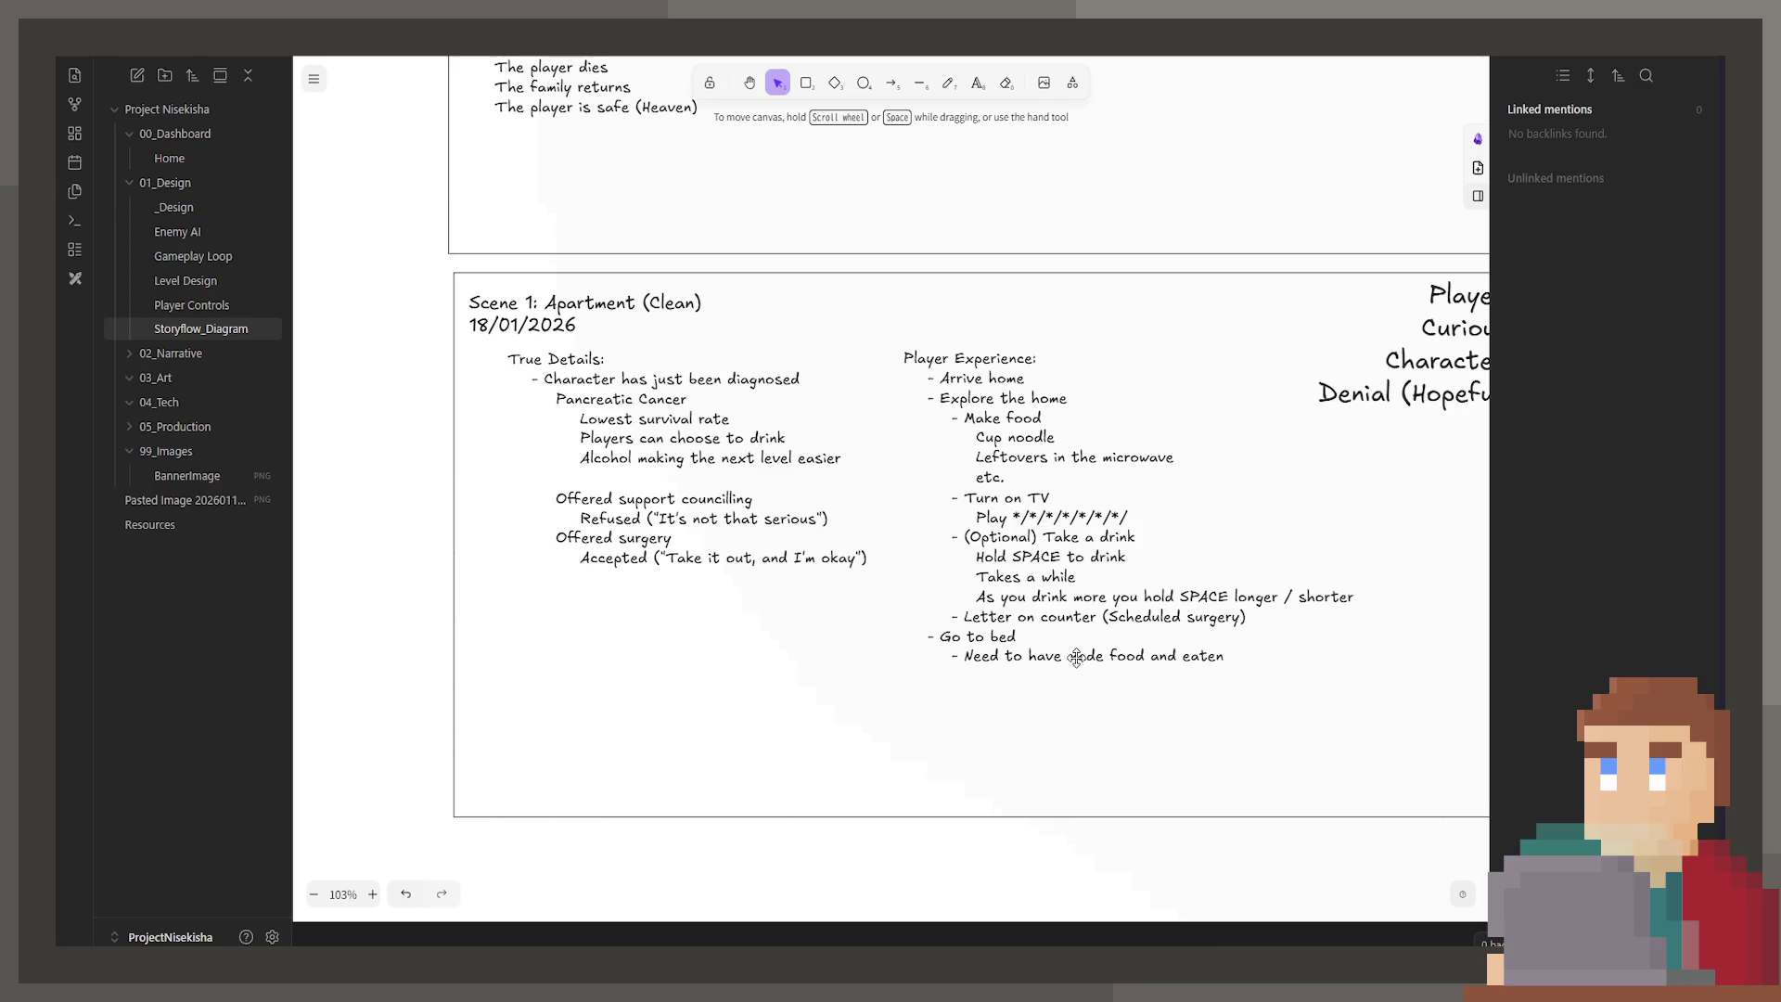
{"action": "mouse_move", "coordinate": [1138, 501]}
{"action": "left_mouse_down"}
{"action": "mouse_move", "coordinate": [843, 450]}
{"action": "mouse_move", "coordinate": [1141, 553]}
{"action": "left_mouse_up"}
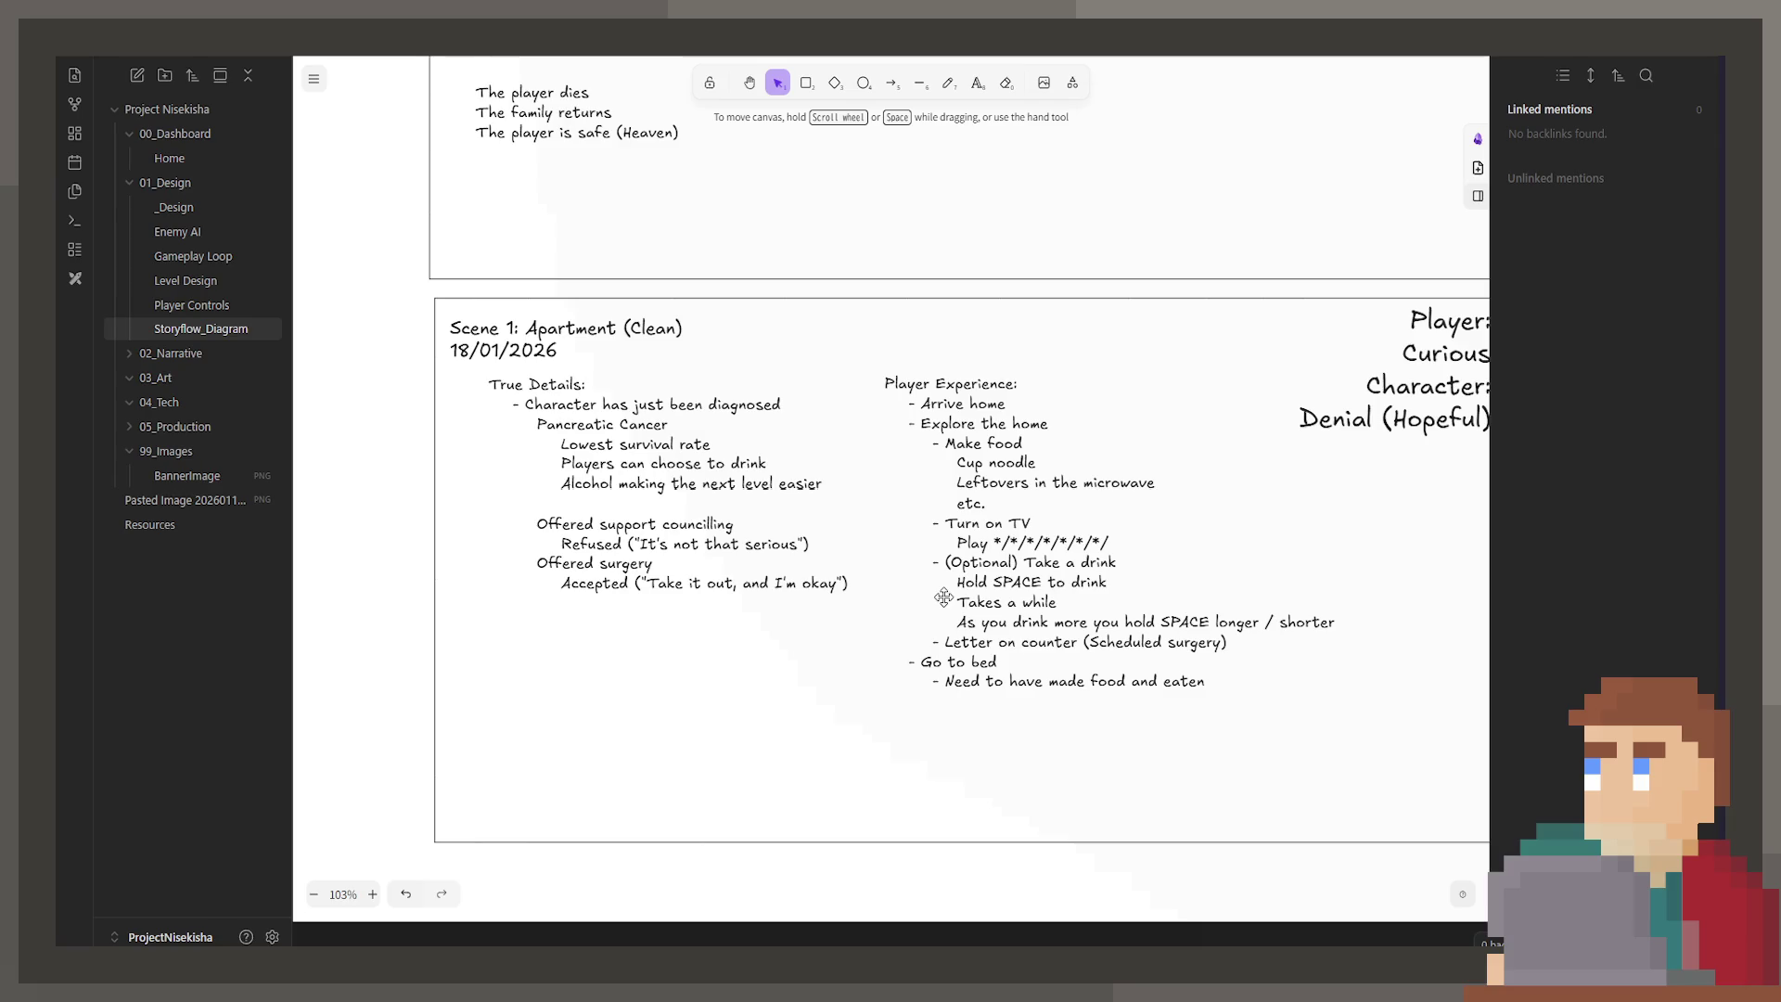
Step: Select the Scene 1 frame with its title, True Details, Player Experience and Player/Character texts
{"action": "left_click", "coordinate": [793, 505]}
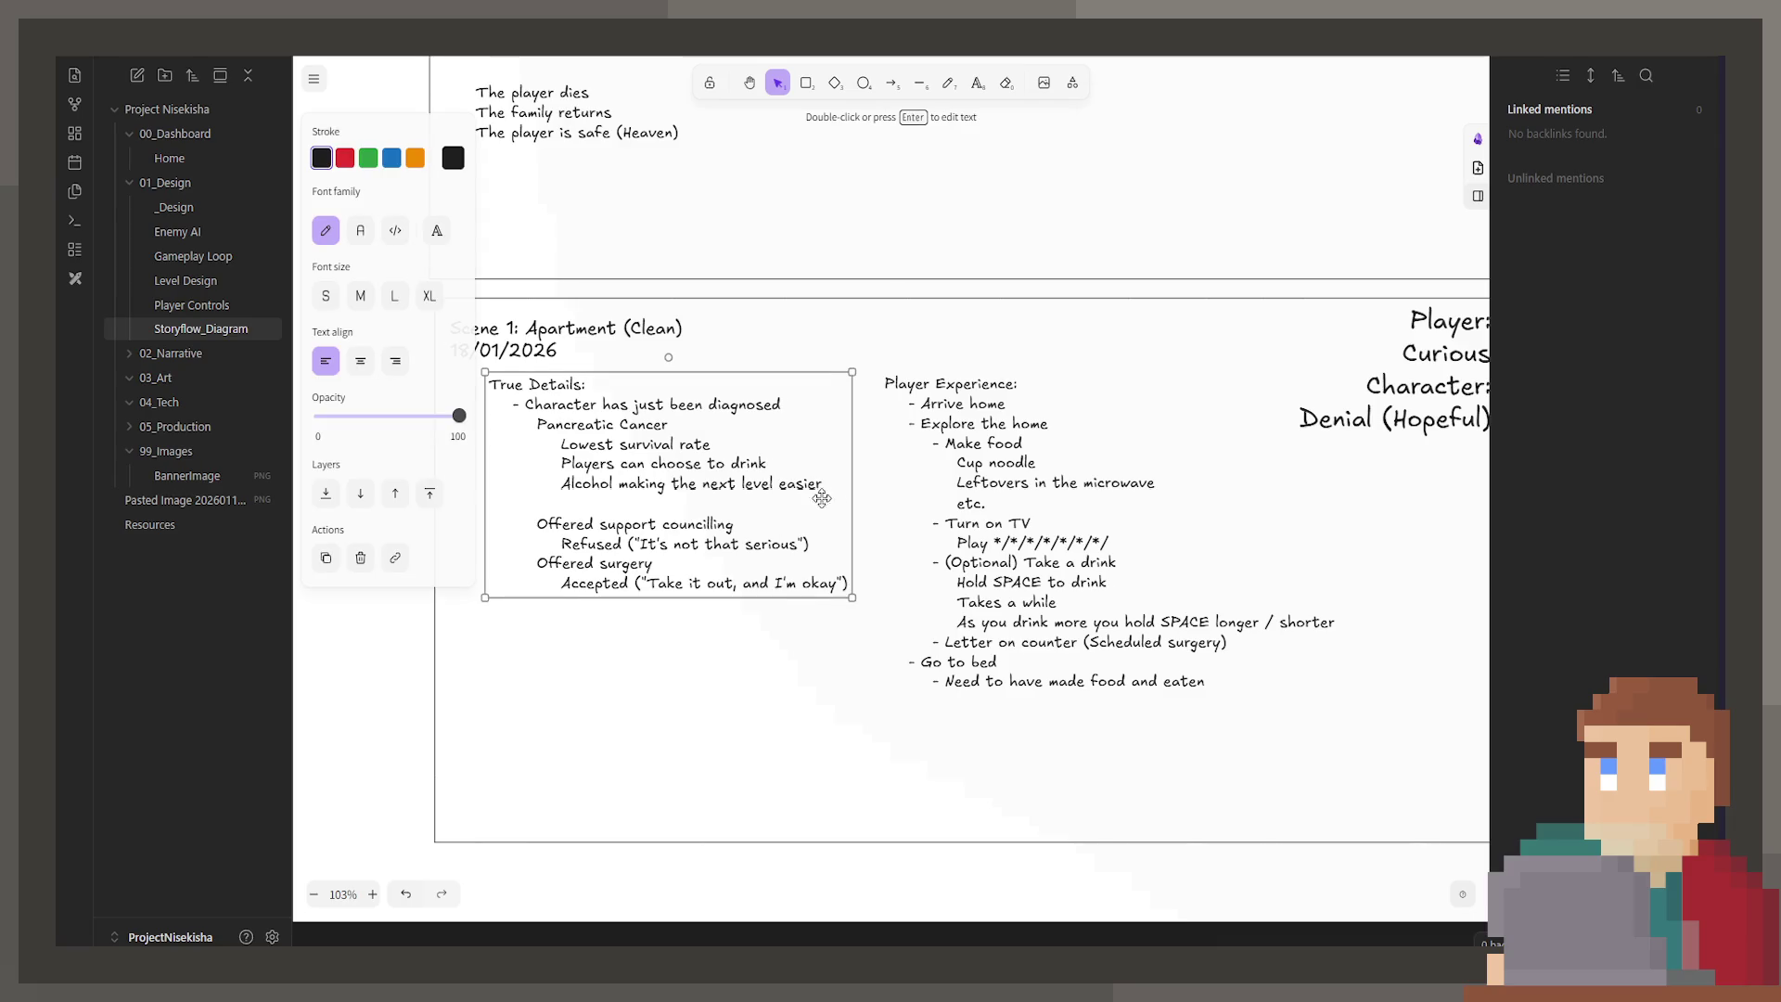
{"action": "scroll", "coordinate": [817, 529], "scroll_direction": "down", "scroll_amount": 1}
{"action": "scroll", "coordinate": [817, 529], "scroll_direction": "left", "scroll_amount": 1}
{"action": "left_click", "coordinate": [865, 554]}
{"action": "scroll", "coordinate": [864, 554], "scroll_direction": "right", "scroll_amount": 2}
{"action": "scroll", "coordinate": [865, 554], "scroll_direction": "up", "scroll_amount": 1}
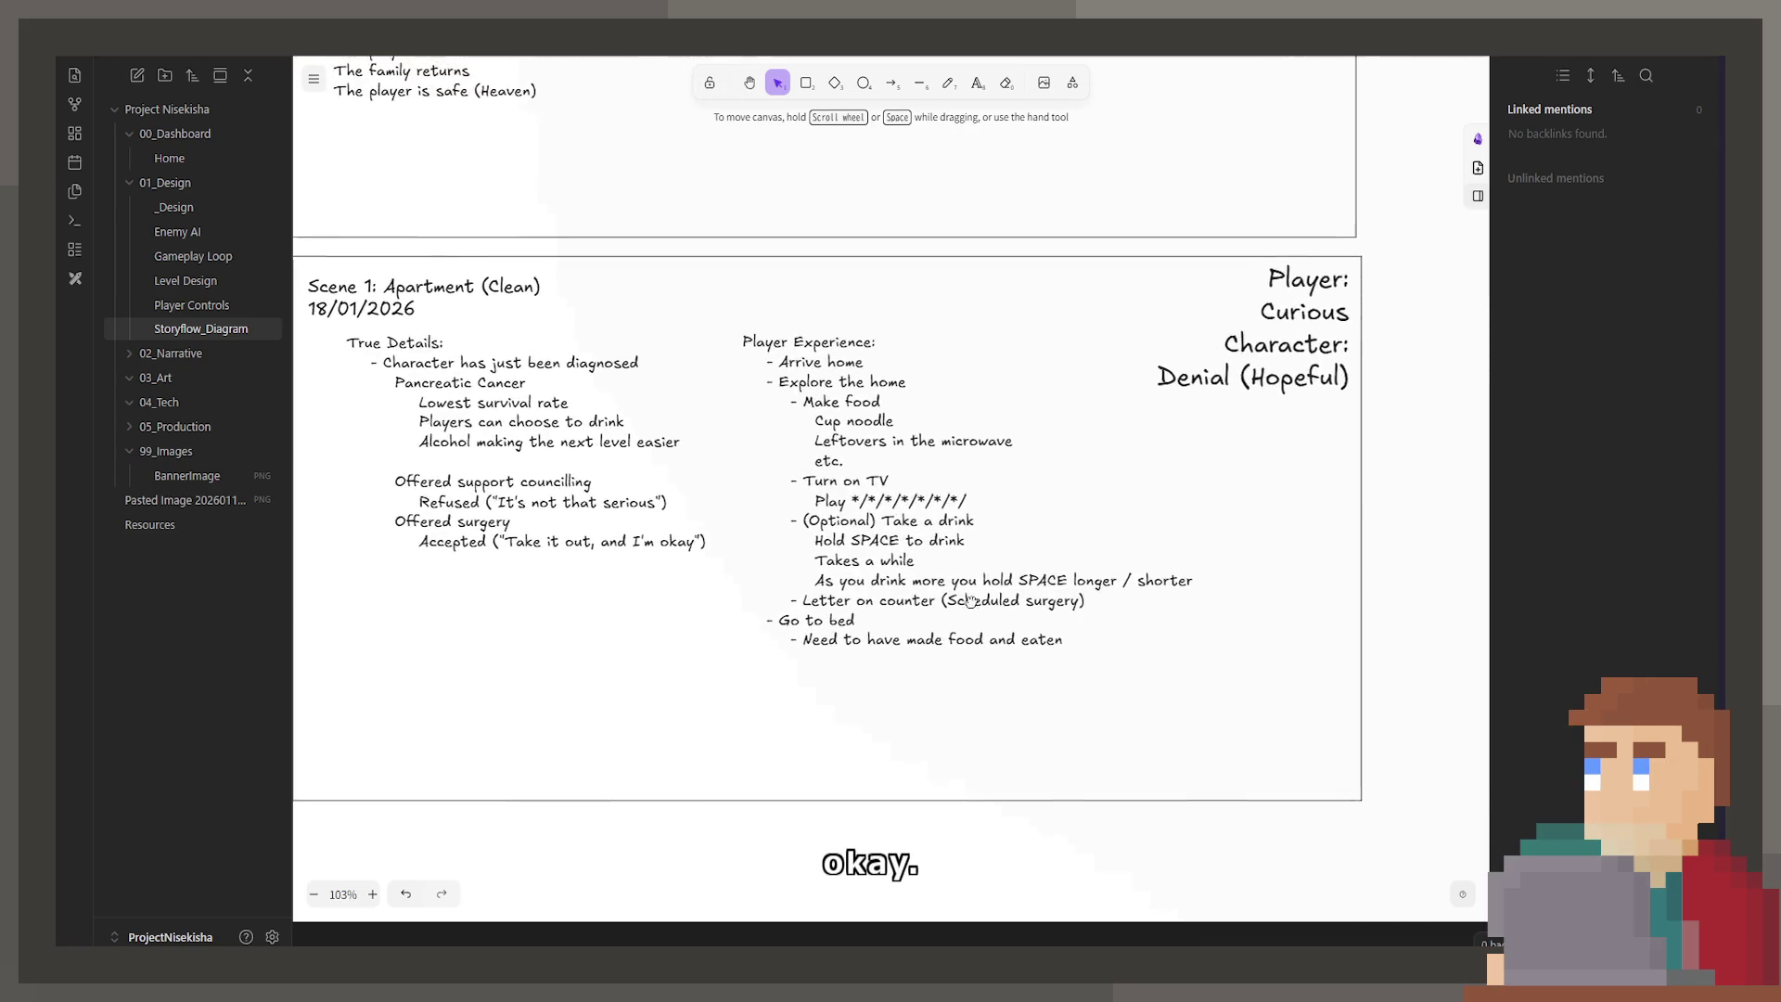
{"action": "left_click_drag", "start_coordinate": [1050, 598], "coordinate": [1042, 587]}
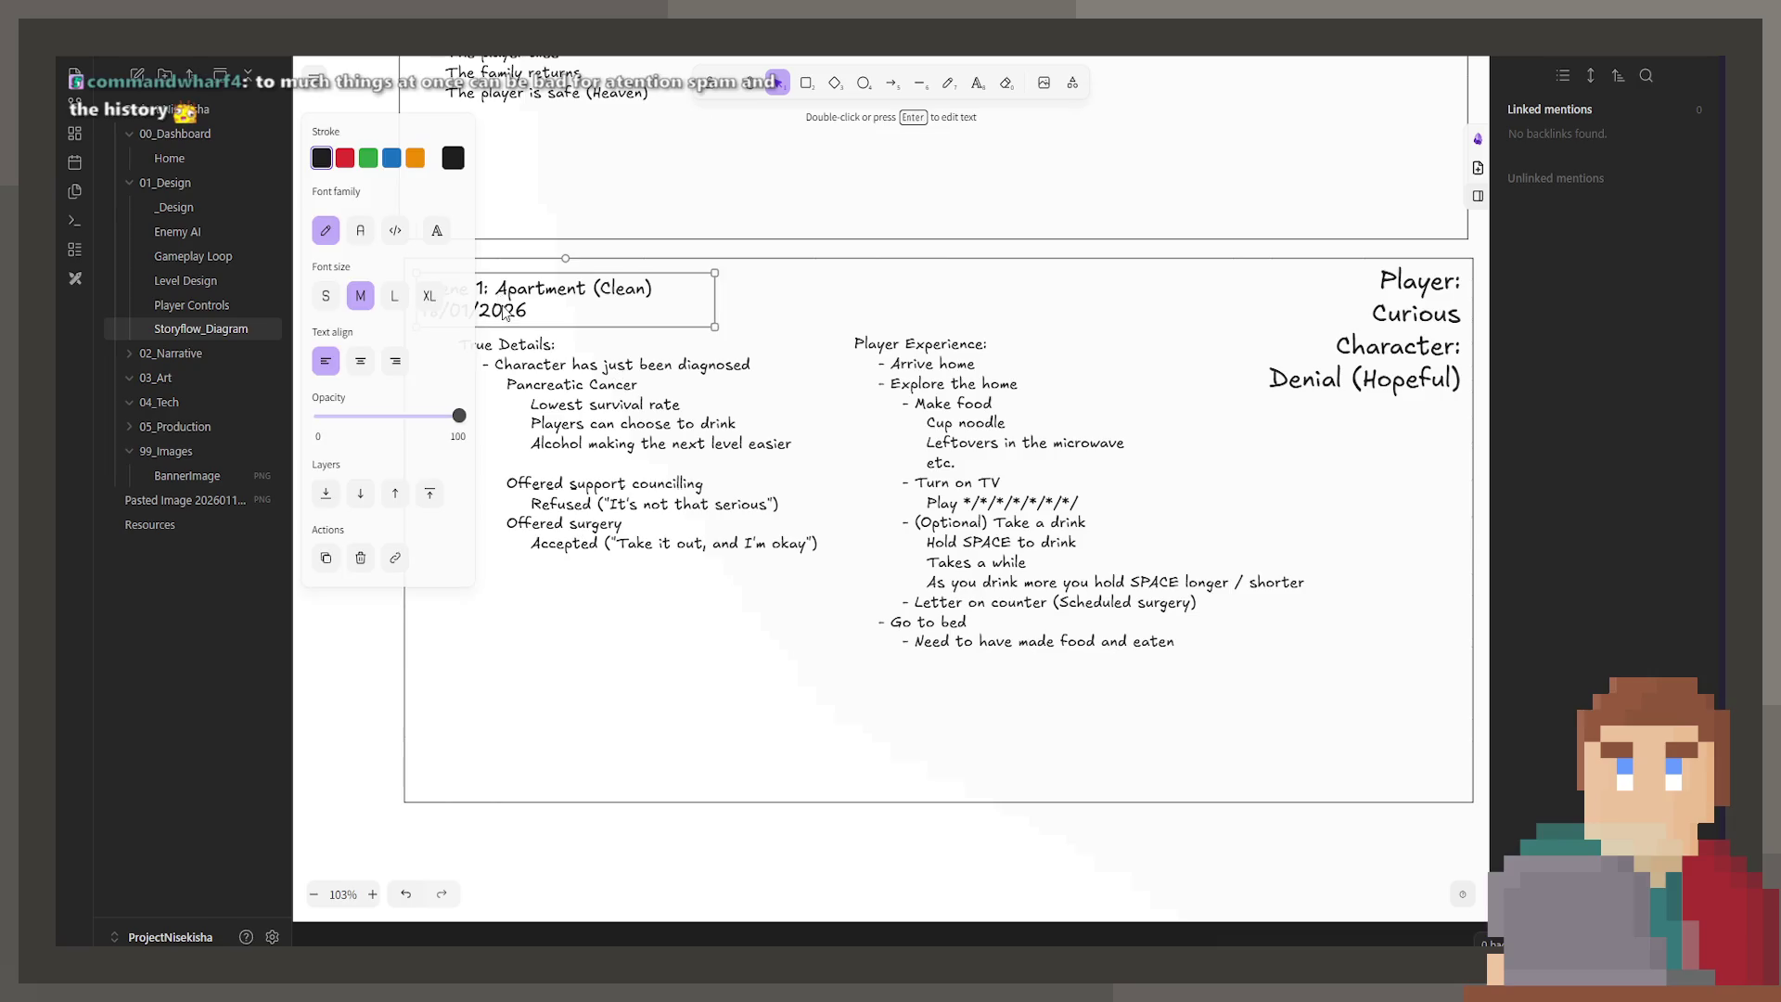
{"action": "left_click", "coordinate": [510, 273]}
{"action": "left_click", "coordinate": [512, 283], "text": "shift"}
{"action": "left_click", "coordinate": [637, 388], "text": "shift"}
{"action": "left_click", "coordinate": [1319, 374], "text": "shift"}
{"action": "left_click", "coordinate": [1350, 380], "text": "shift"}
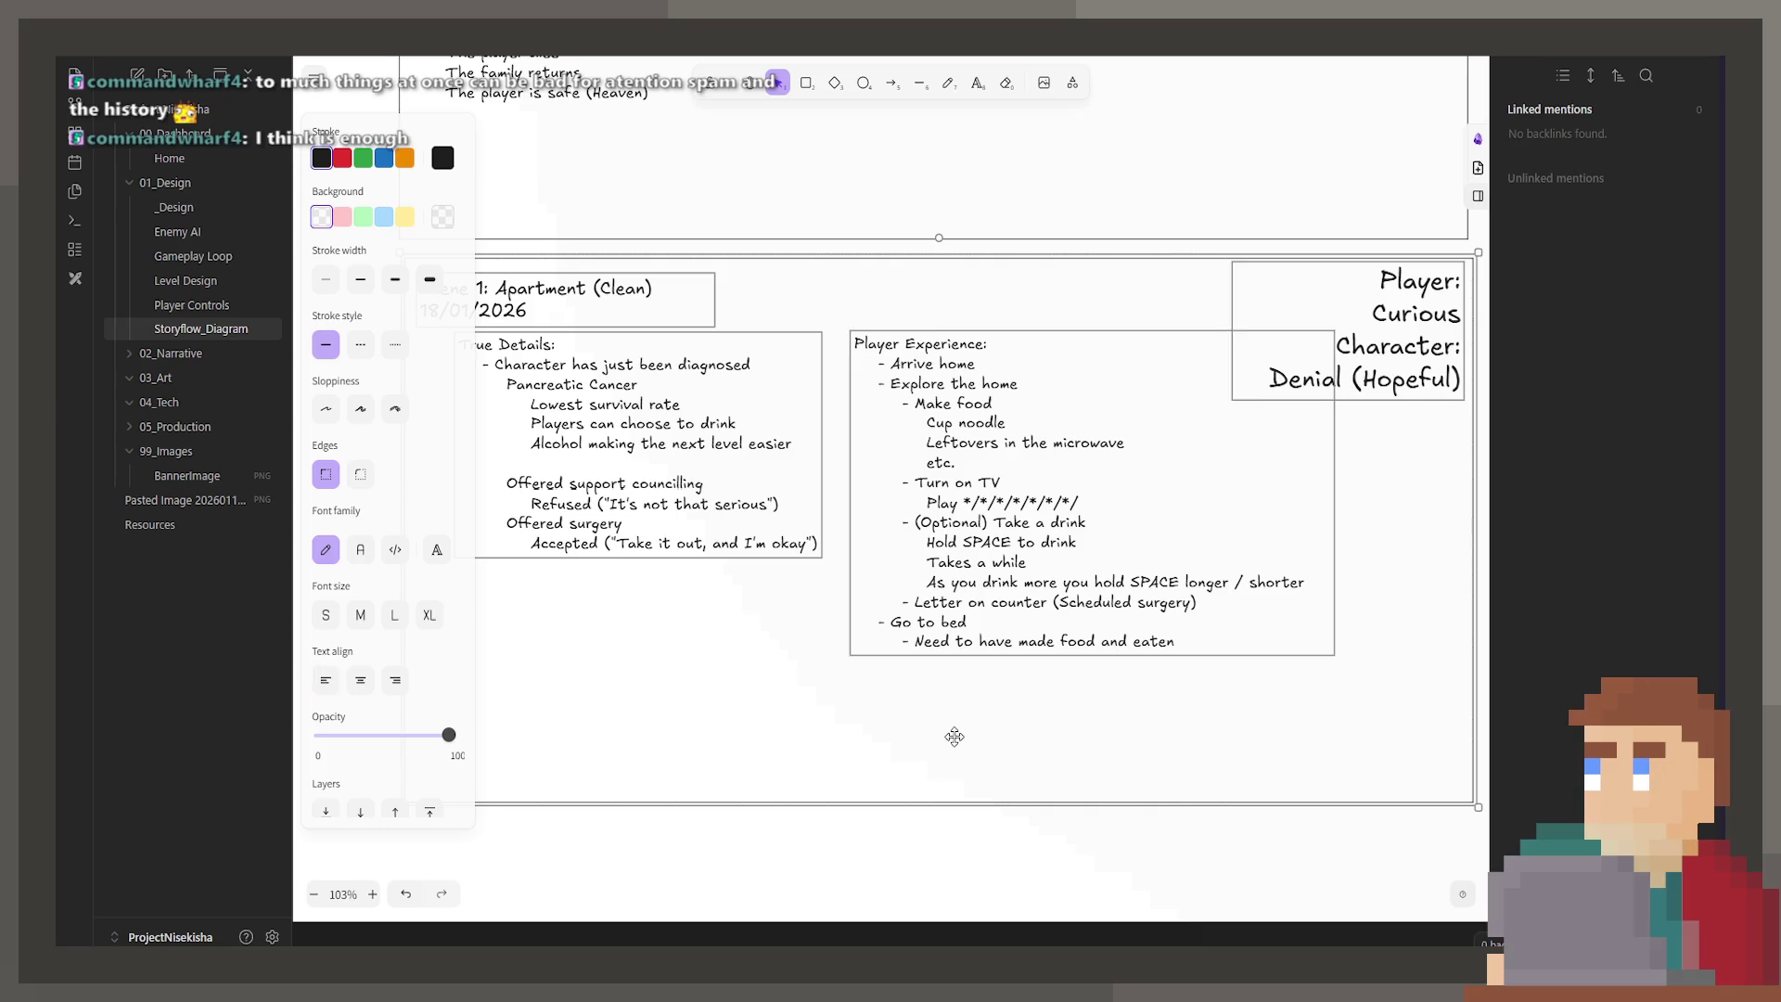
Step: Drag a duplicate of the selected Scene 1 frame to sit below the original
{"action": "scroll", "coordinate": [935, 724], "scroll_direction": "down", "scroll_amount": 5, "text": "ctrl"}
{"action": "scroll", "coordinate": [897, 610], "scroll_direction": "down", "scroll_amount": 1, "text": "ctrl"}
{"action": "left_click_drag", "start_coordinate": [928, 282], "coordinate": [926, 636]}
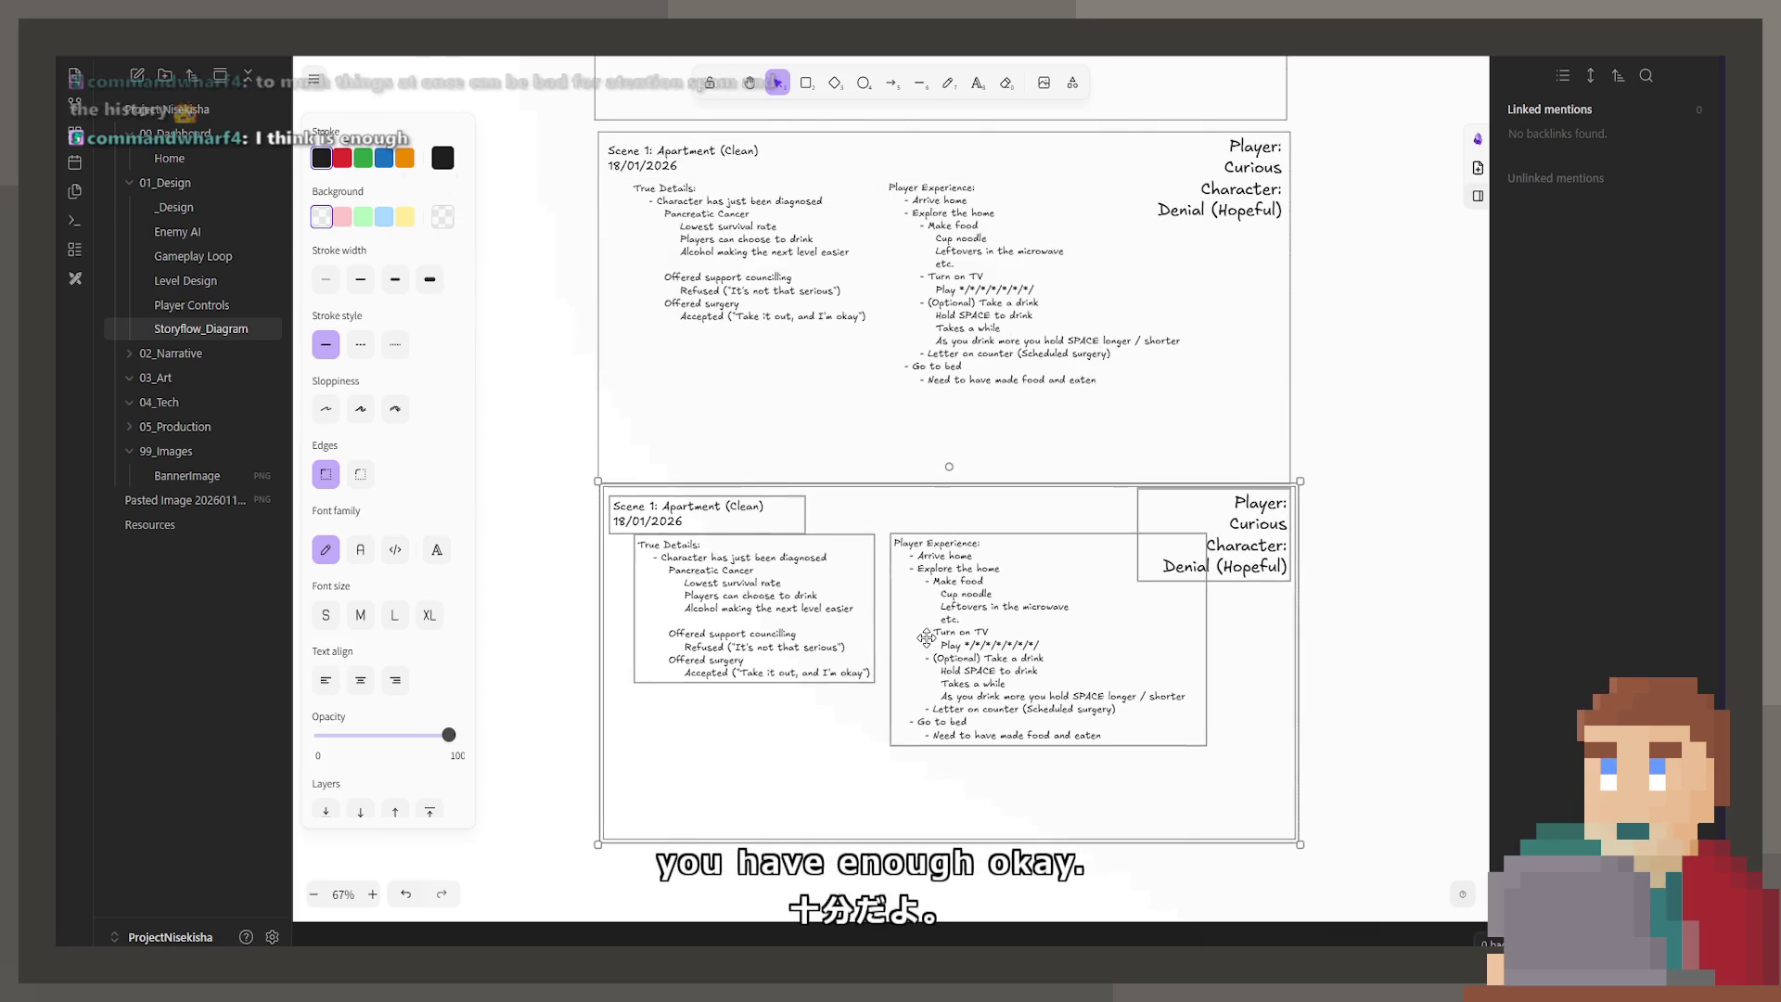
{"action": "left_click", "coordinate": [654, 533]}
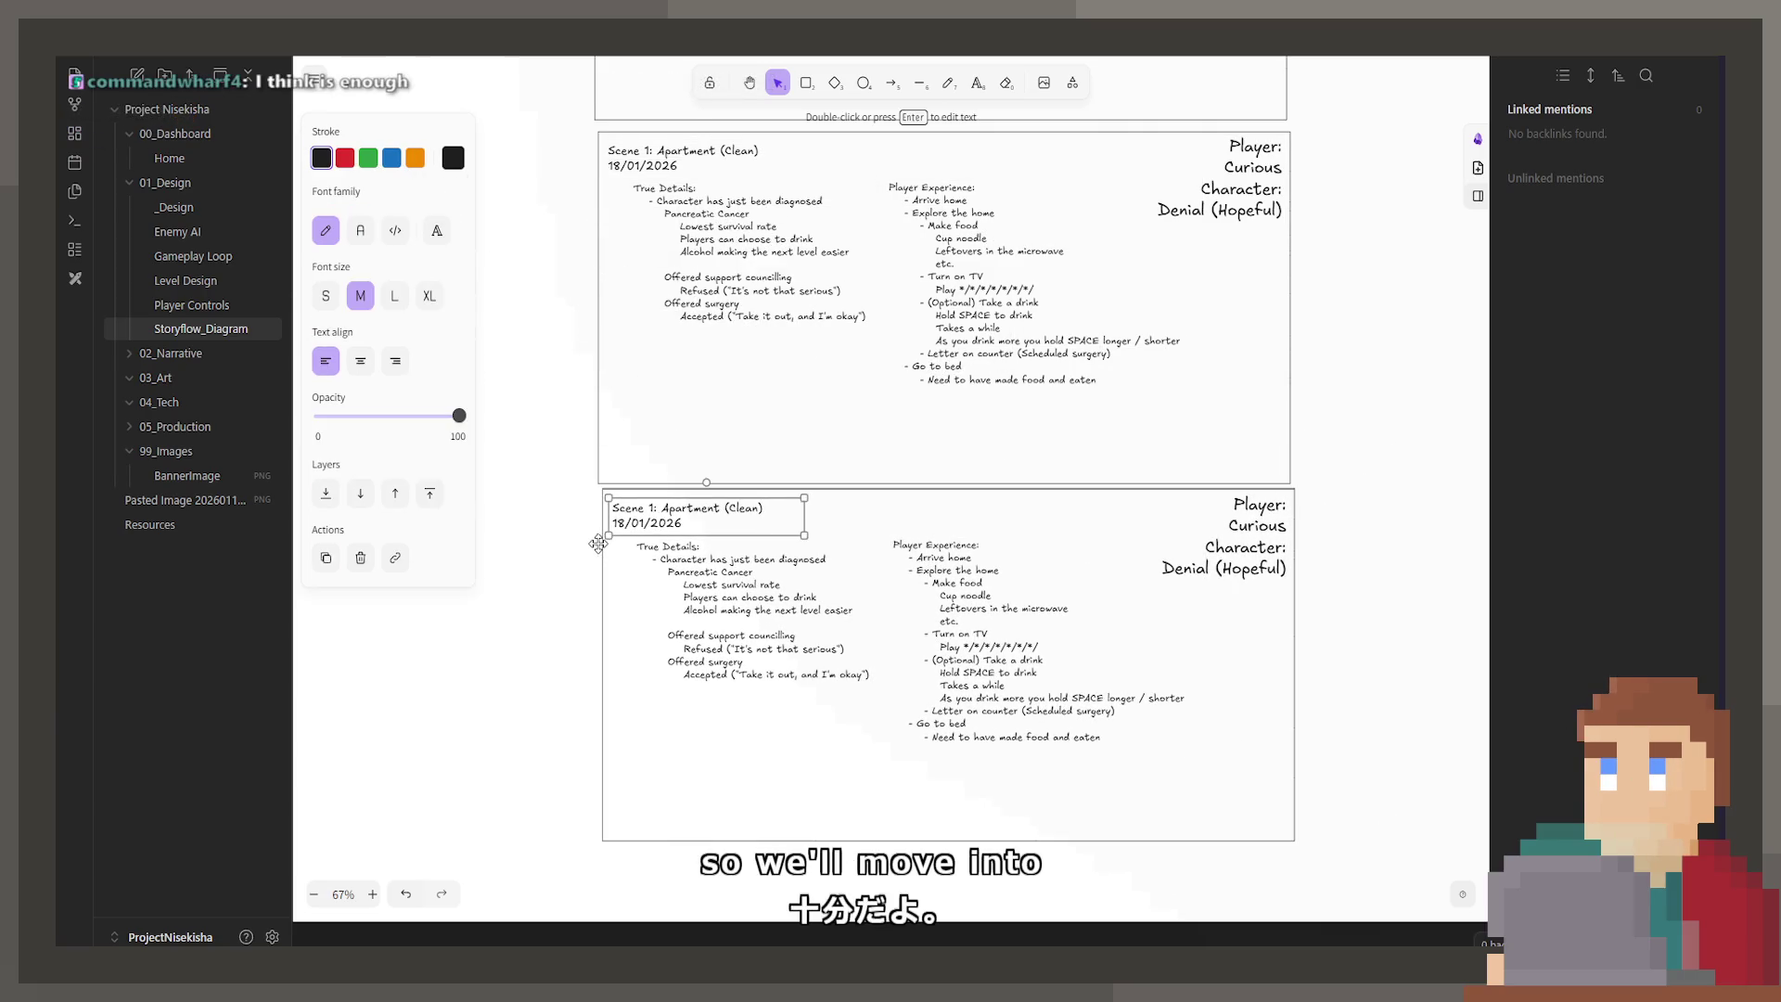
{"action": "left_click", "coordinate": [601, 547]}
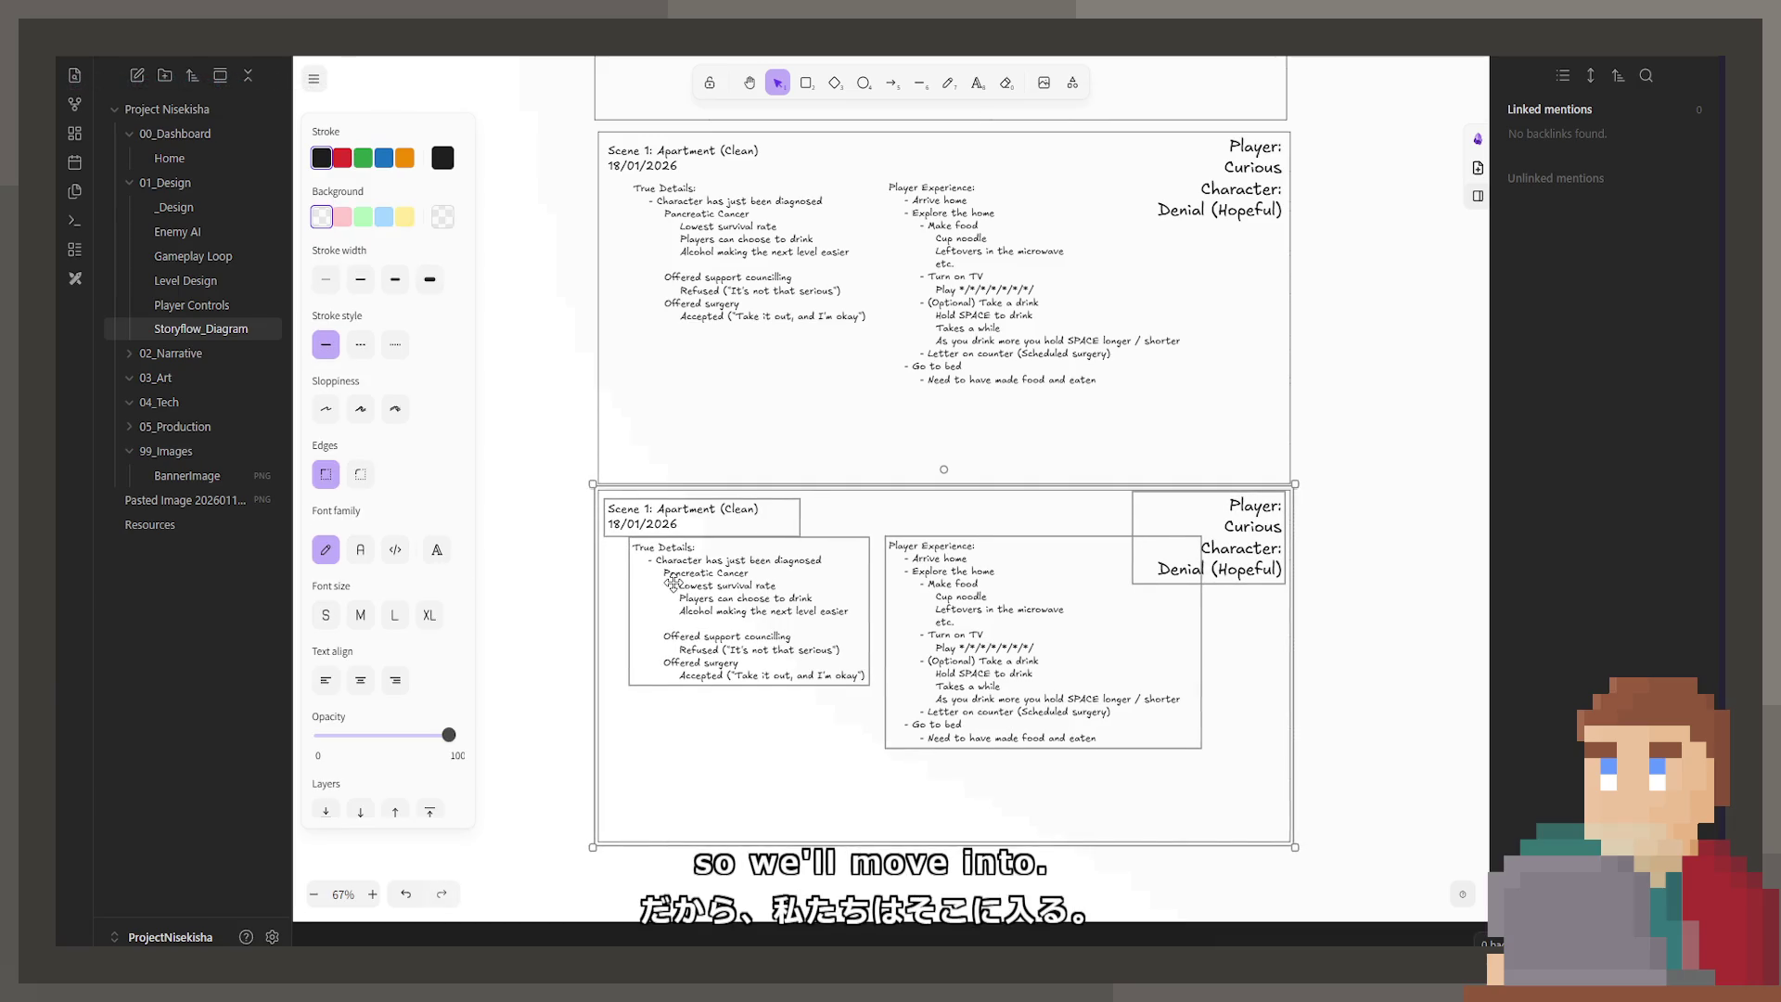
{"action": "double_click", "coordinate": [644, 511]}
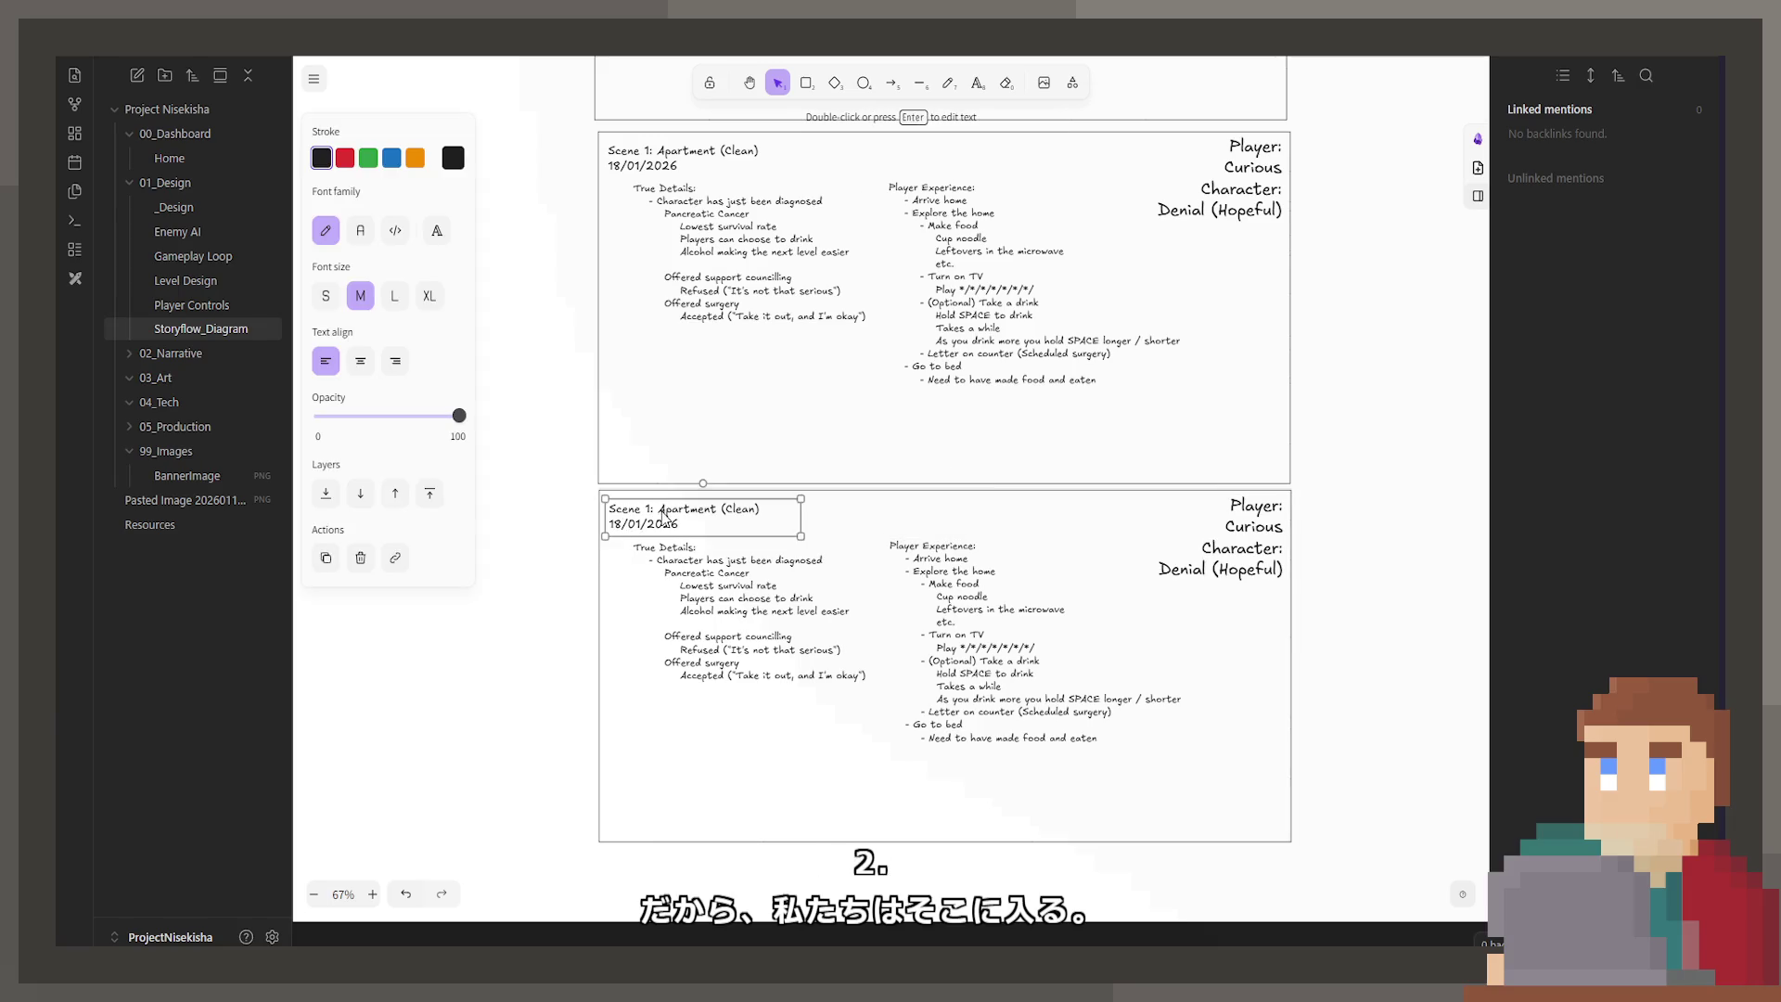
Step: Retitle the copied frame from 'Scene 1: Apartment (Clean)' to 'Scene 2: Train (Tutorial)'
{"action": "key", "text": "Delete"}
{"action": "type", "text": "2"}
{"action": "key", "text": "Right"}
{"action": "key", "text": "Right"}
{"action": "key", "text": "Delete"}
{"action": "key", "text": "Delete"}
{"action": "key", "text": "Delete"}
{"action": "key", "text": "Delete"}
{"action": "key", "text": "Delete"}
{"action": "key", "text": "Delete"}
{"action": "type", "text": "Train *"}
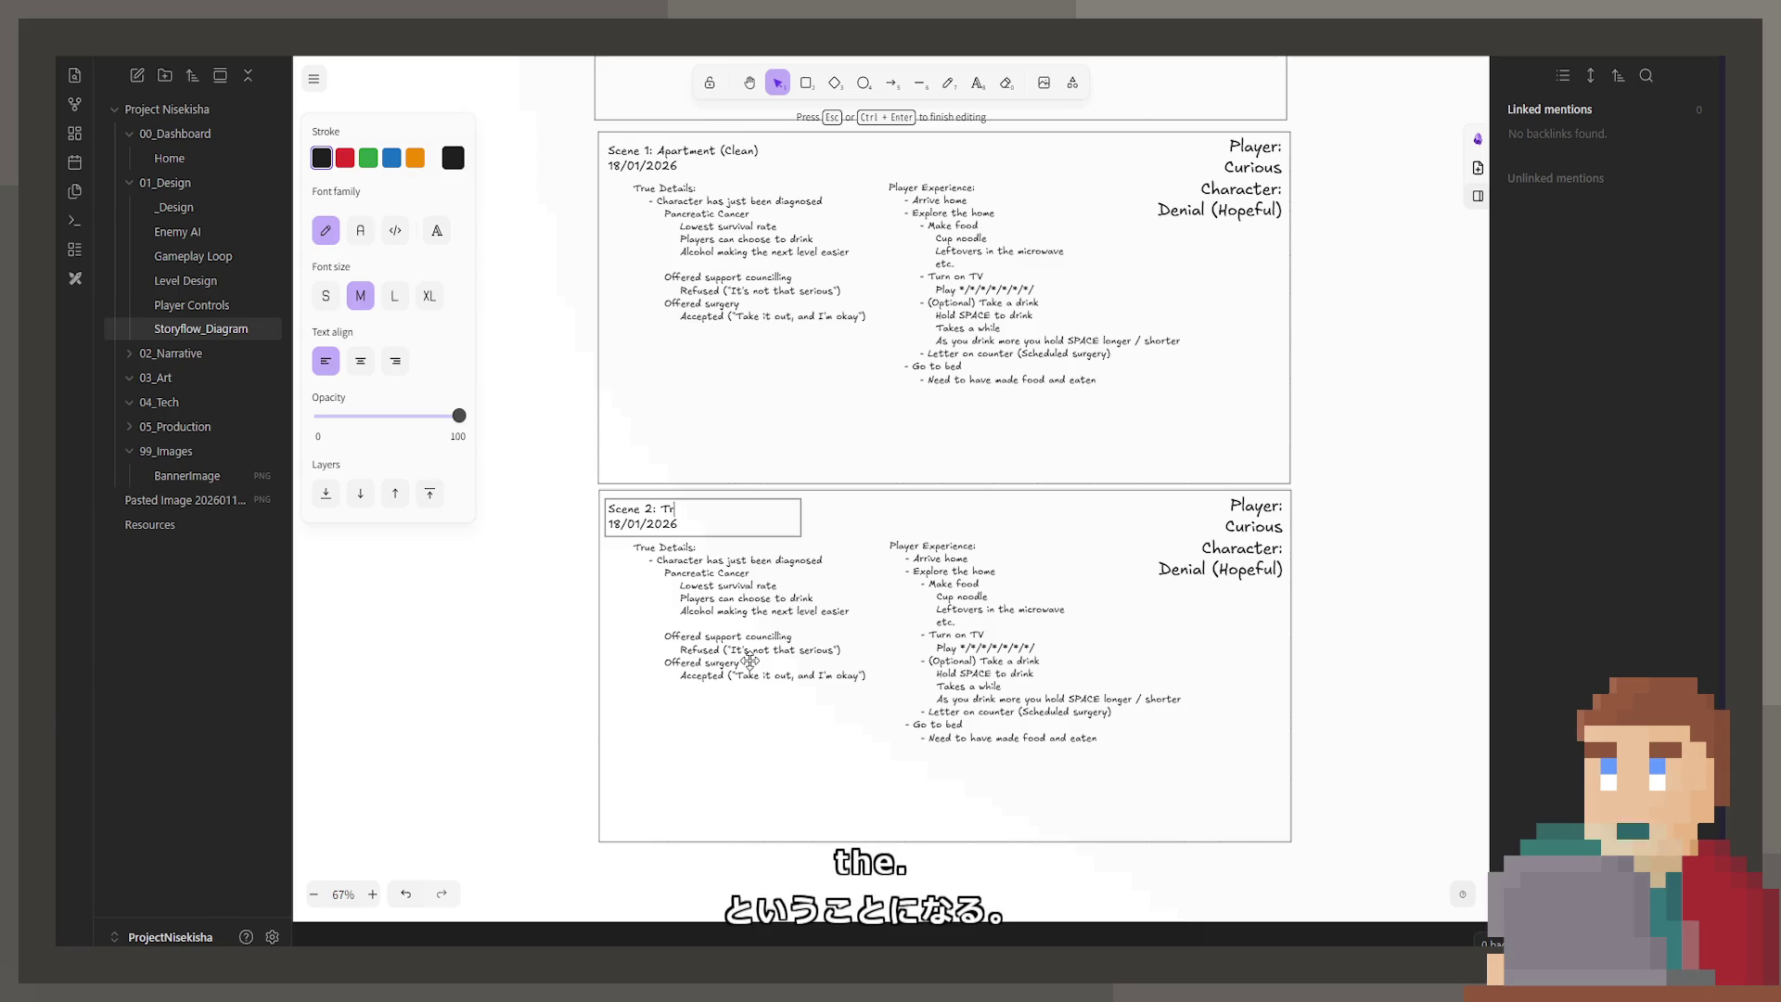
{"action": "key", "text": "BackSpace"}
{"action": "type", "text": "(T"}
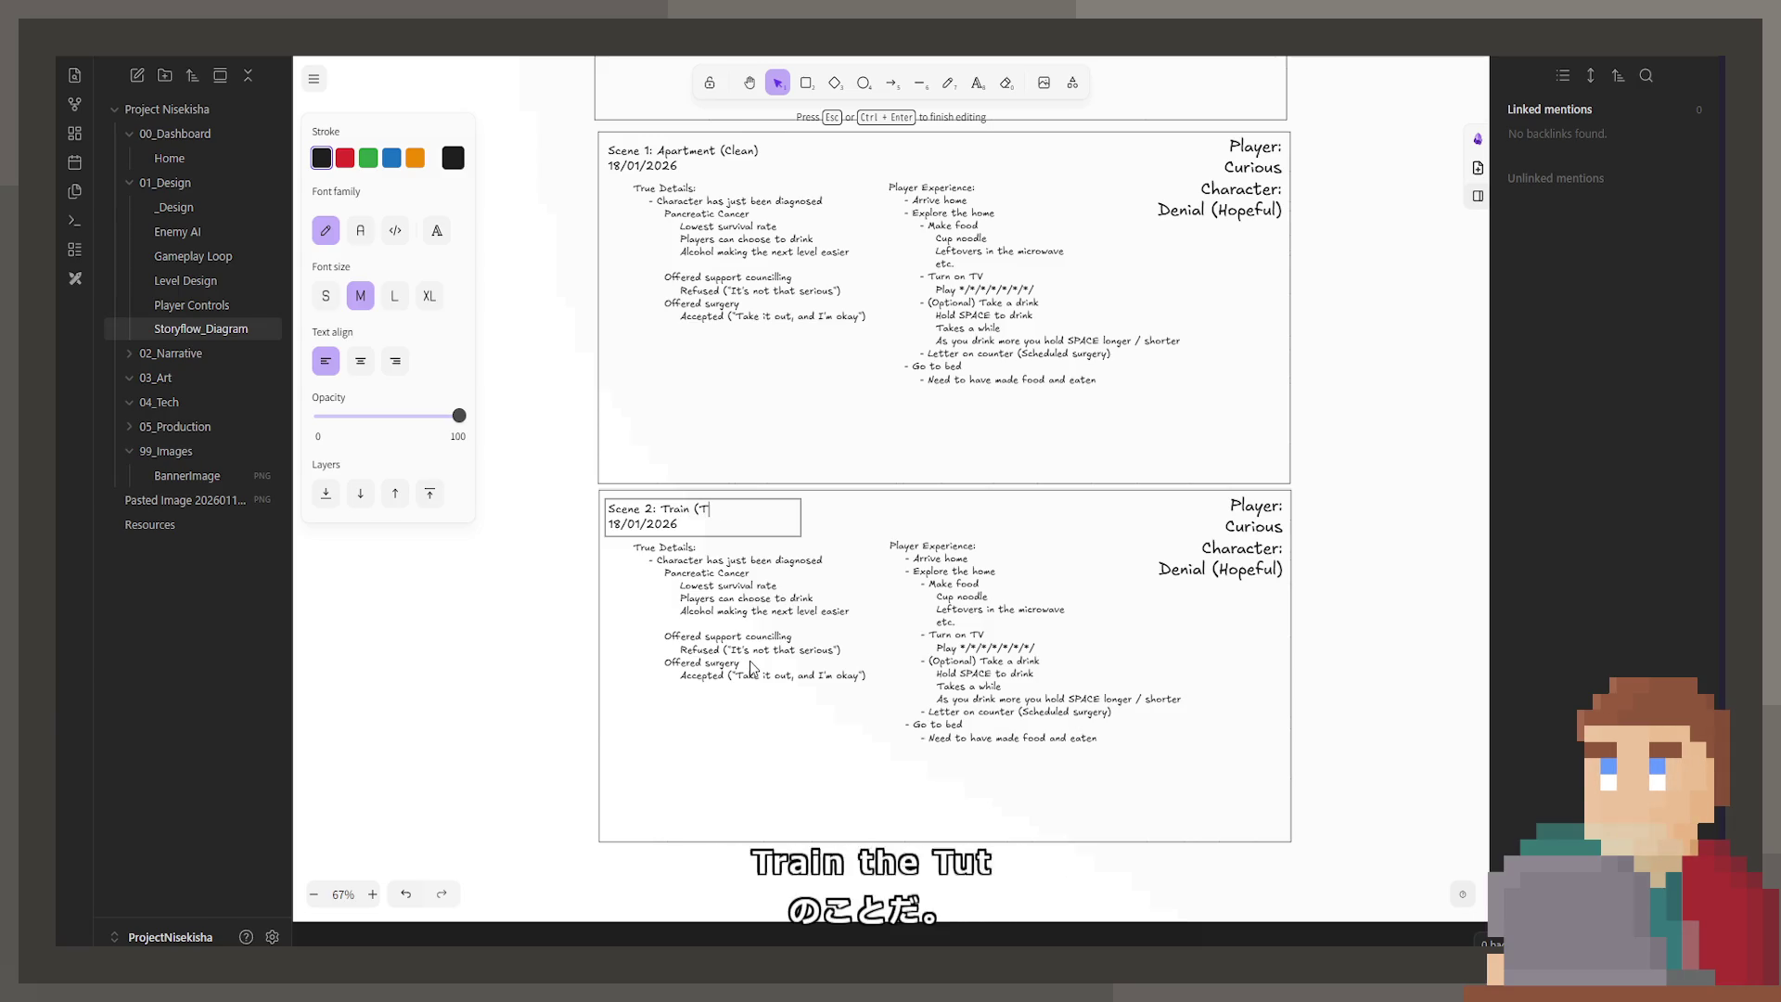
{"action": "type", "text": "utorial("}
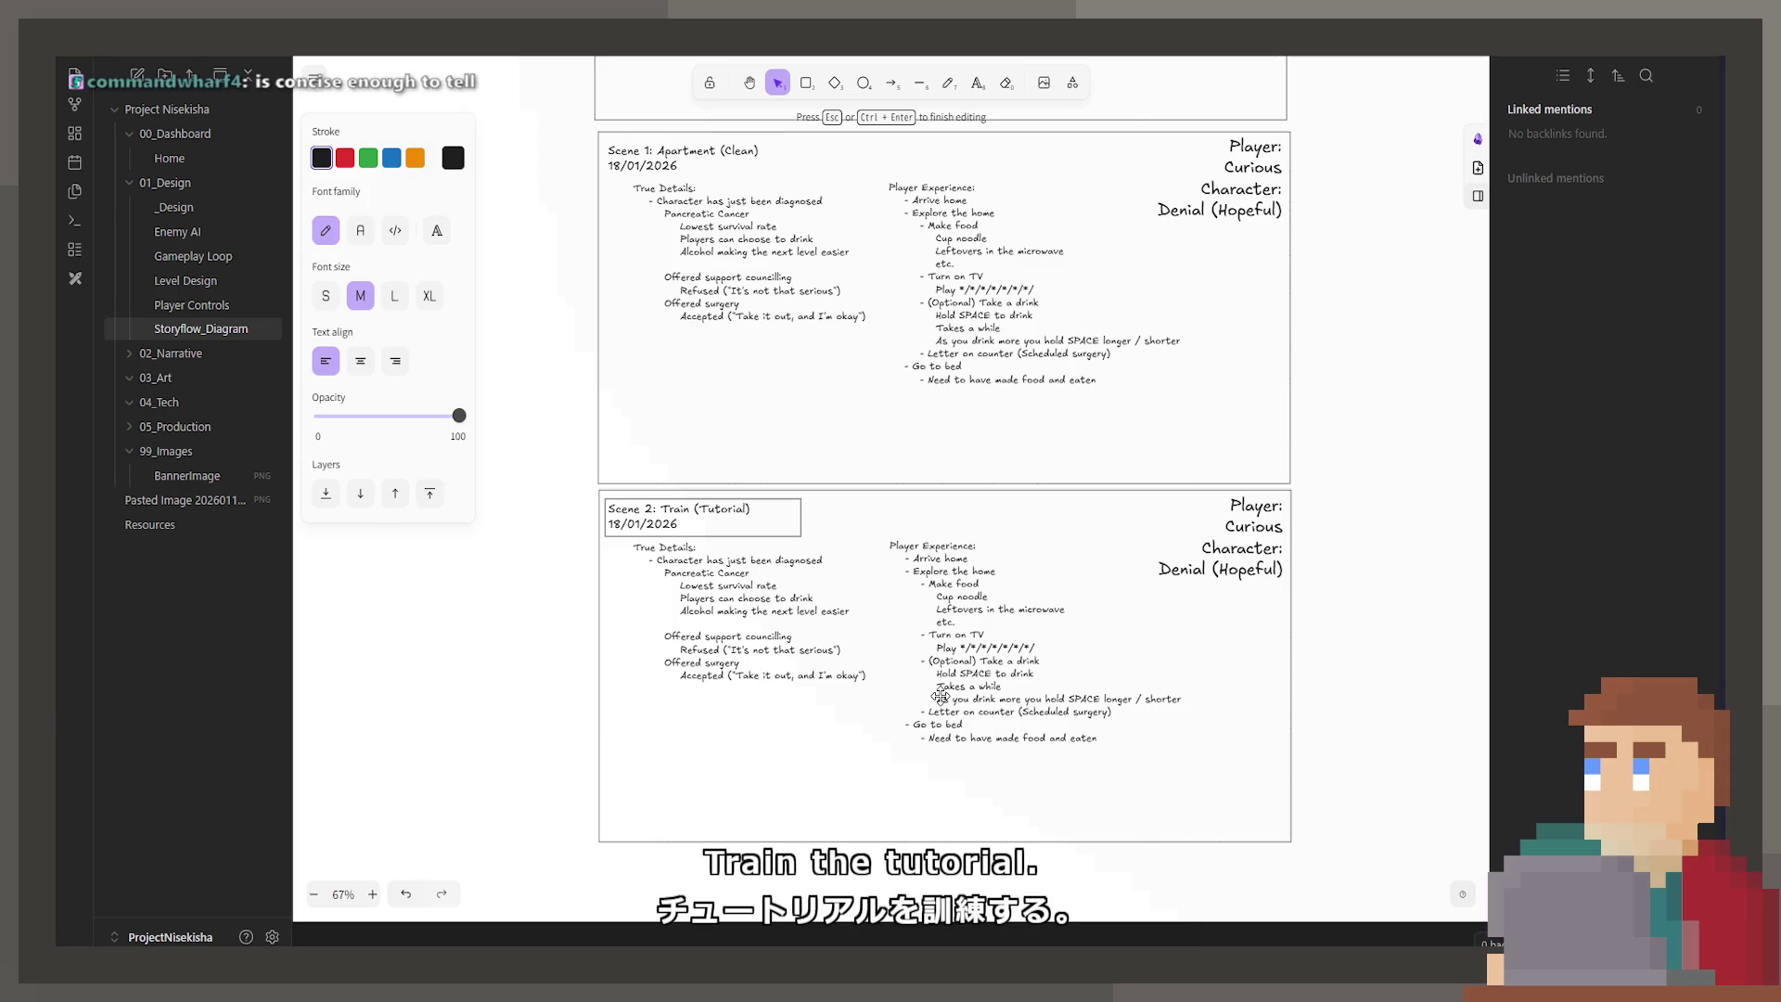
{"action": "double_click", "coordinate": [1259, 568]}
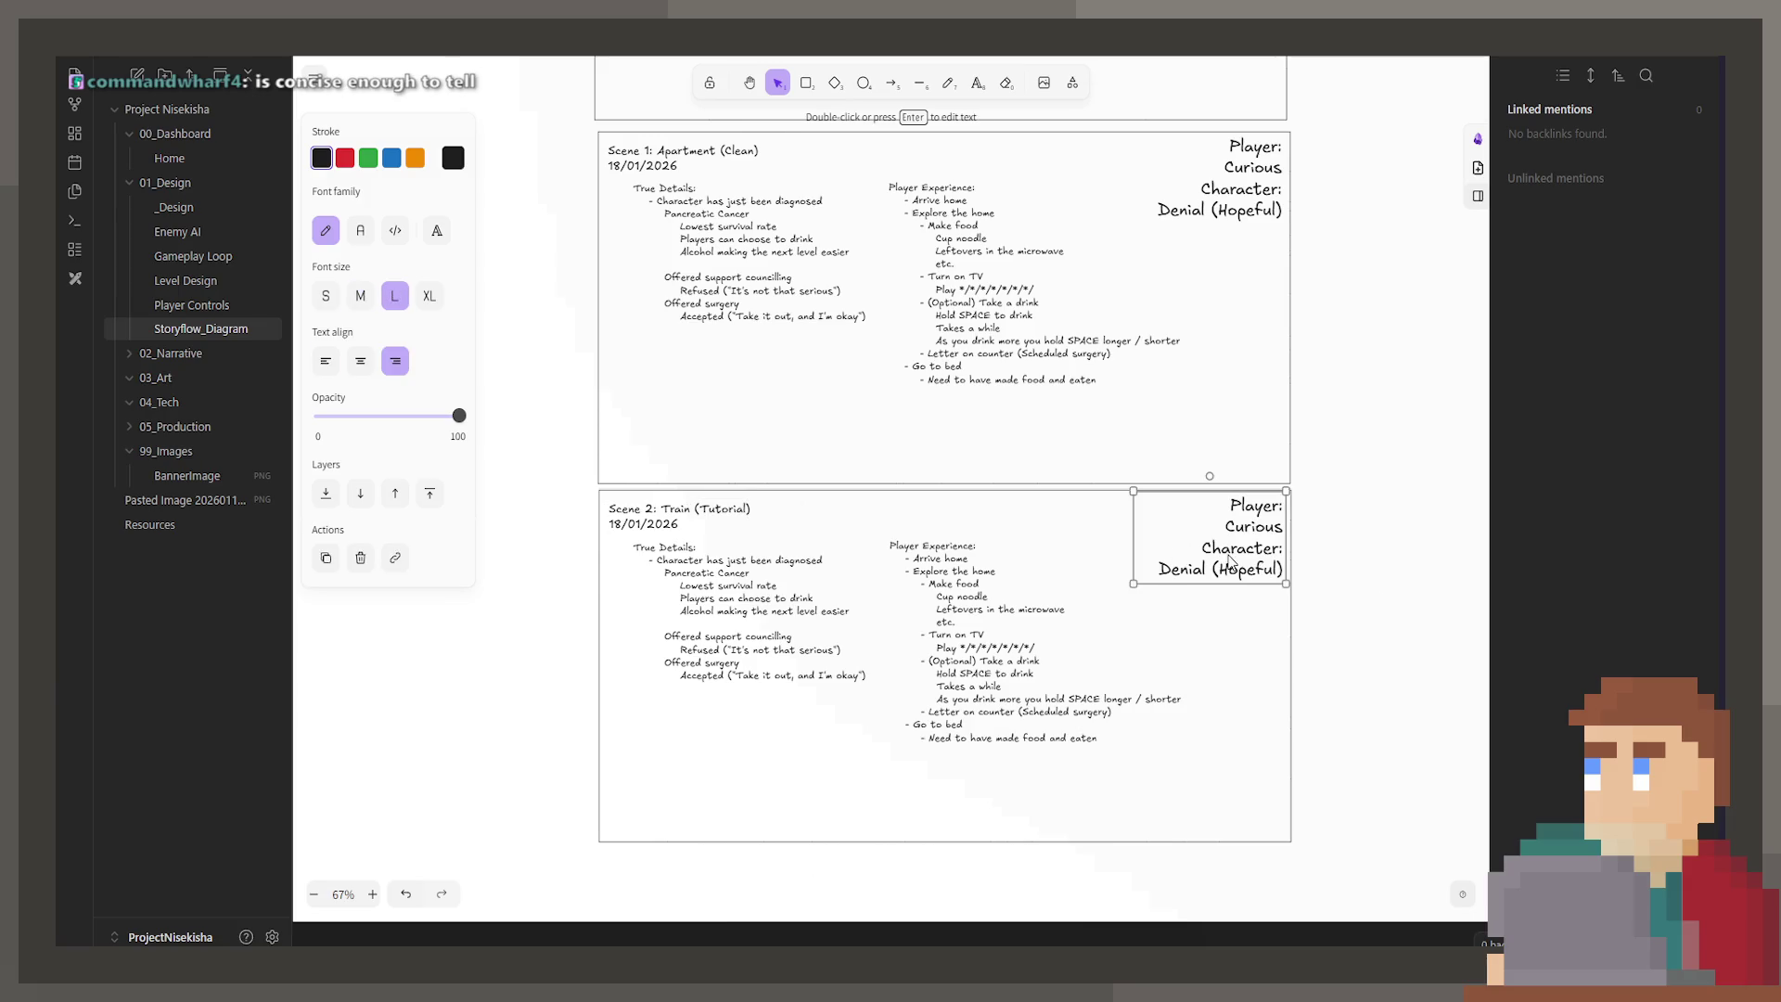
{"action": "left_click", "coordinate": [1411, 556]}
{"action": "scroll", "coordinate": [1154, 492], "scroll_direction": "up", "scroll_amount": 12}
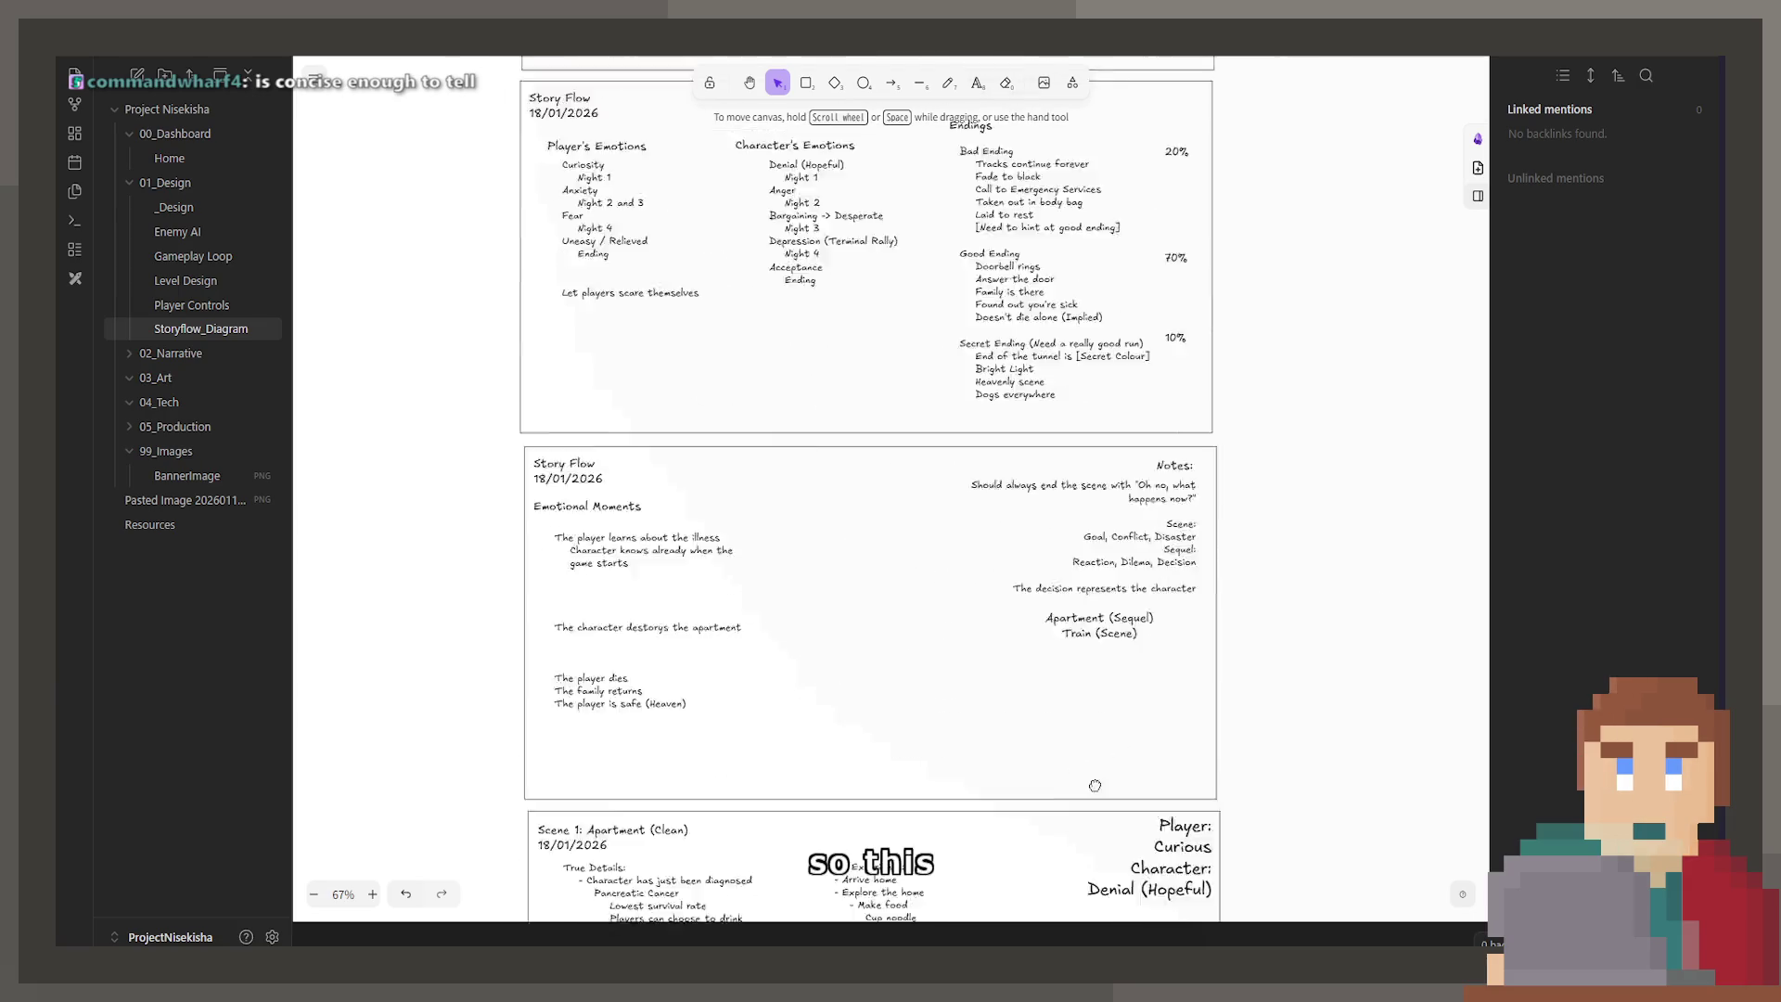
{"action": "scroll", "coordinate": [1002, 557], "scroll_direction": "up", "scroll_amount": 2}
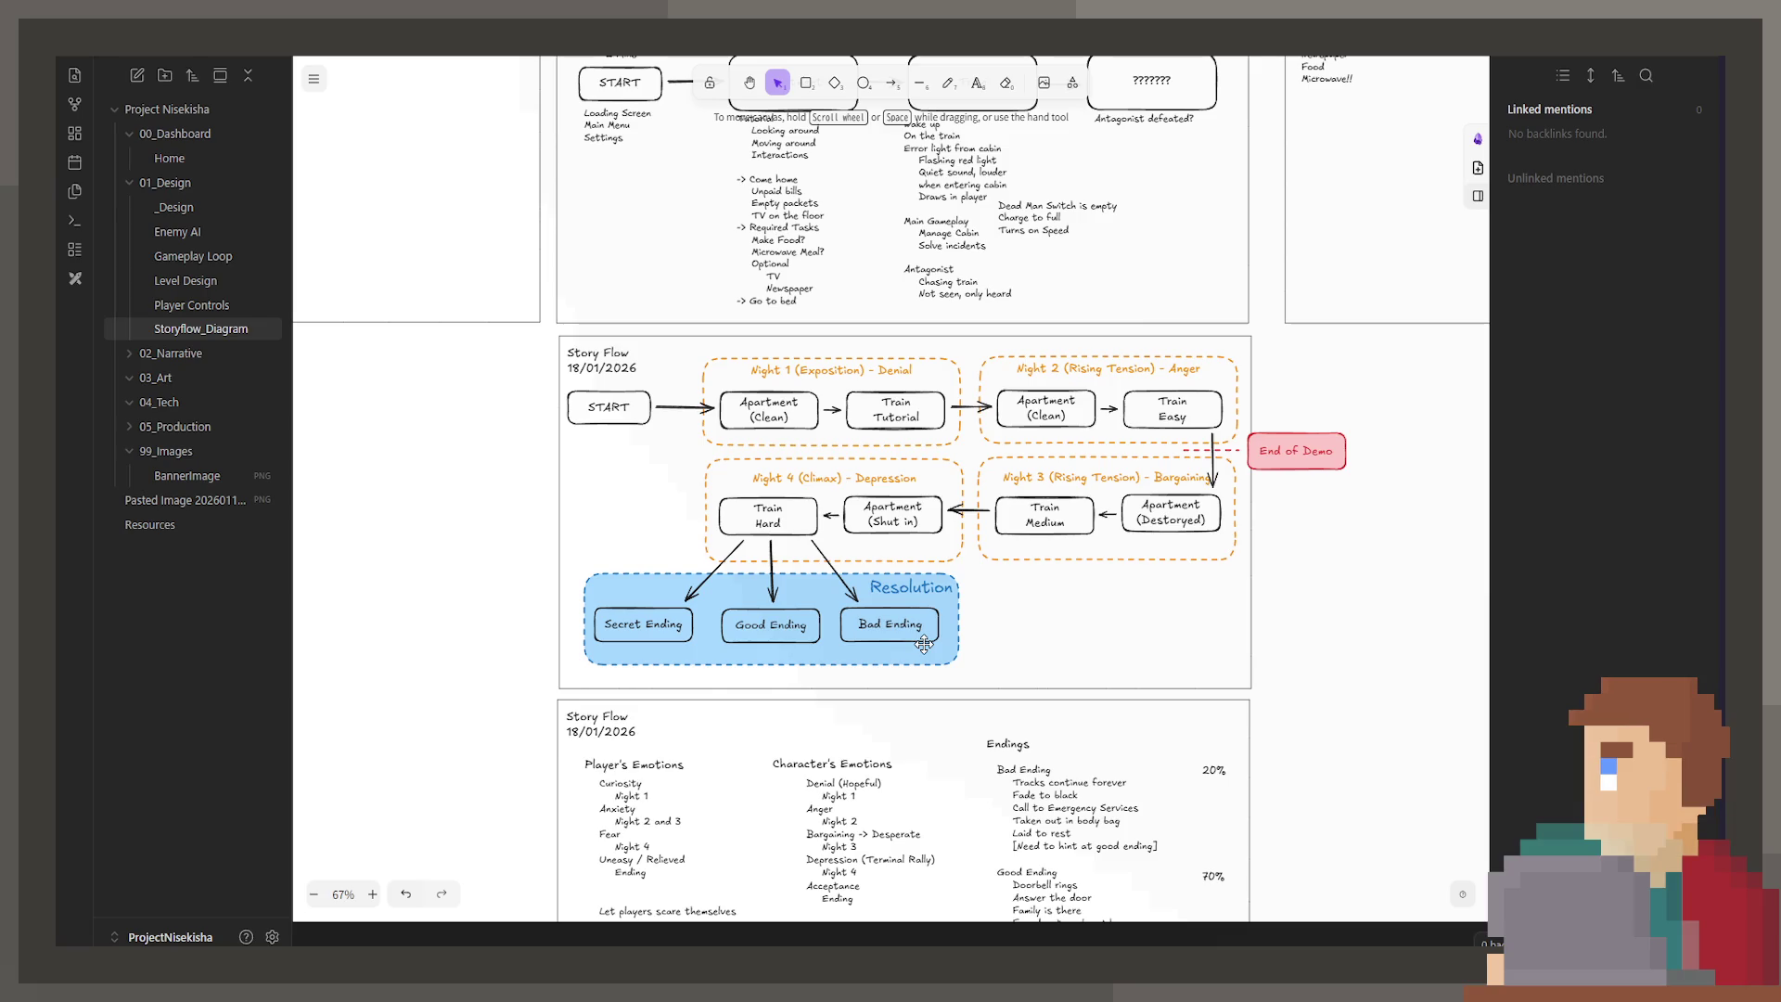
{"action": "scroll", "coordinate": [875, 413], "scroll_direction": "down", "scroll_amount": 10}
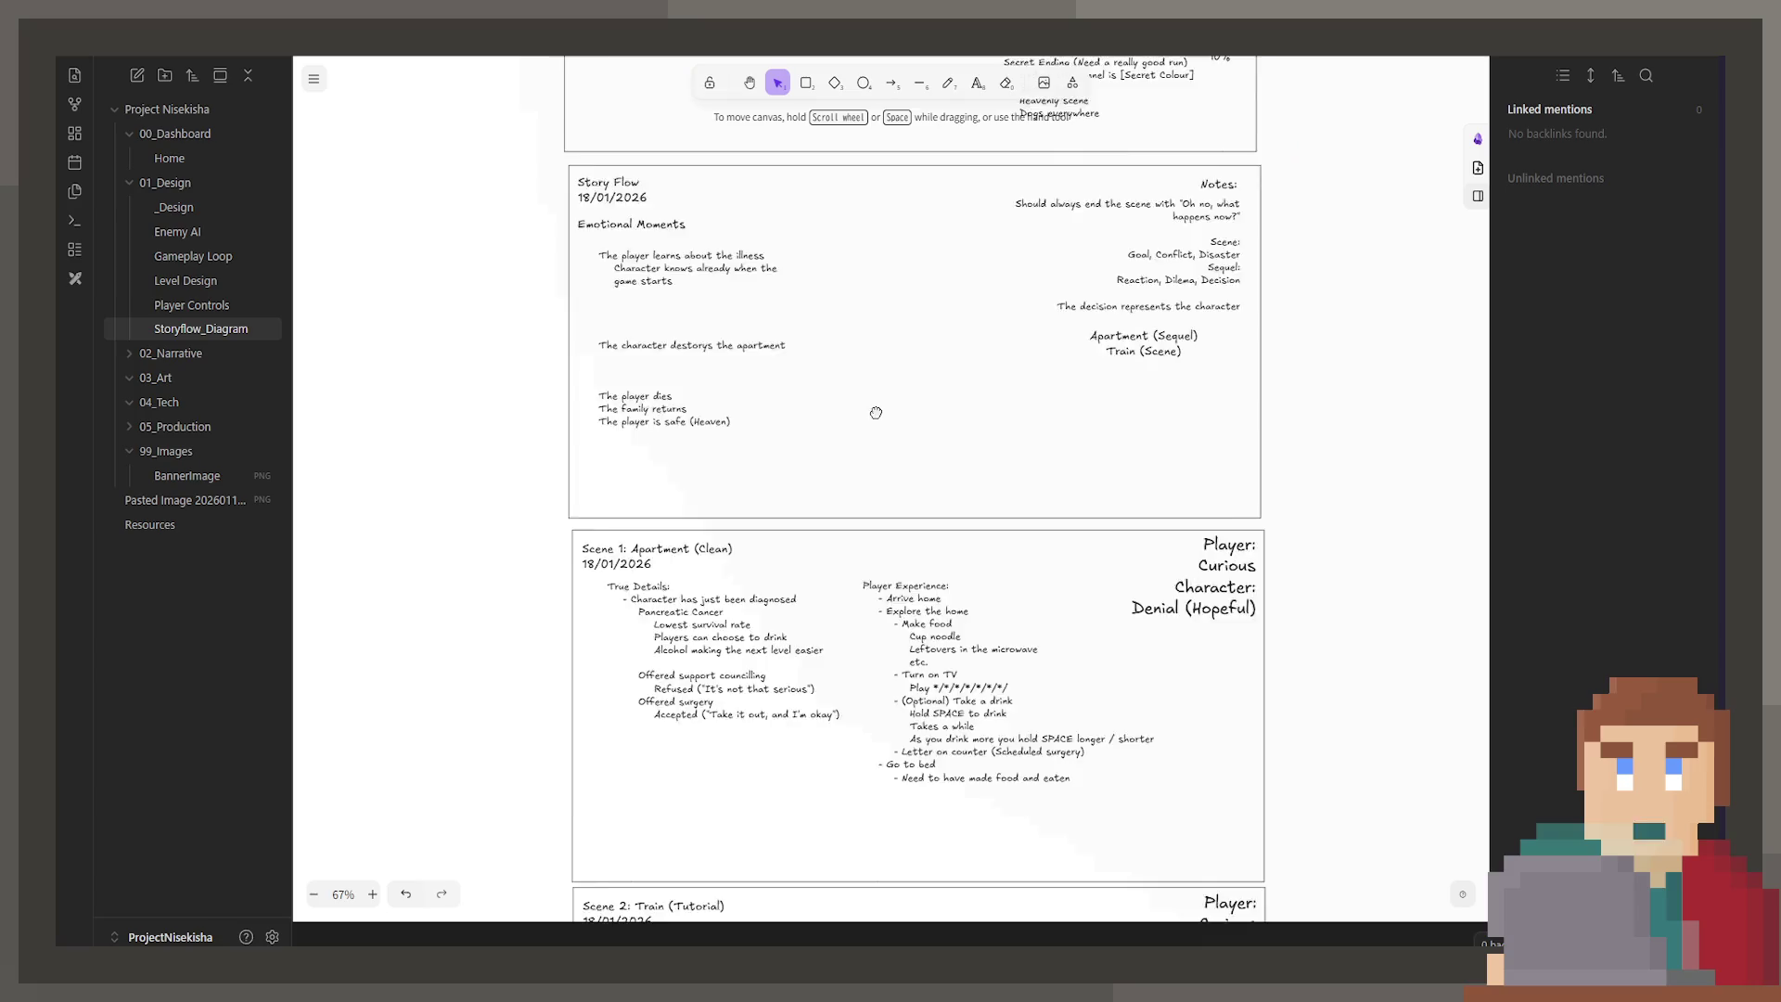
Step: Replace the copied lines in Scene 2's True Details with 'Fear of Death showing'
{"action": "scroll", "coordinate": [876, 413], "scroll_direction": "down", "scroll_amount": 5}
{"action": "scroll", "coordinate": [748, 668], "scroll_direction": "up", "scroll_amount": 2}
{"action": "scroll", "coordinate": [748, 668], "scroll_direction": "down", "scroll_amount": 2}
{"action": "scroll", "coordinate": [748, 668], "scroll_direction": "up", "scroll_amount": 1}
{"action": "left_click", "coordinate": [904, 546]}
{"action": "left_click", "coordinate": [660, 528]}
{"action": "double_click", "coordinate": [659, 528]}
{"action": "left_click", "coordinate": [876, 621]}
{"action": "left_click_drag", "start_coordinate": [870, 618], "coordinate": [566, 464]}
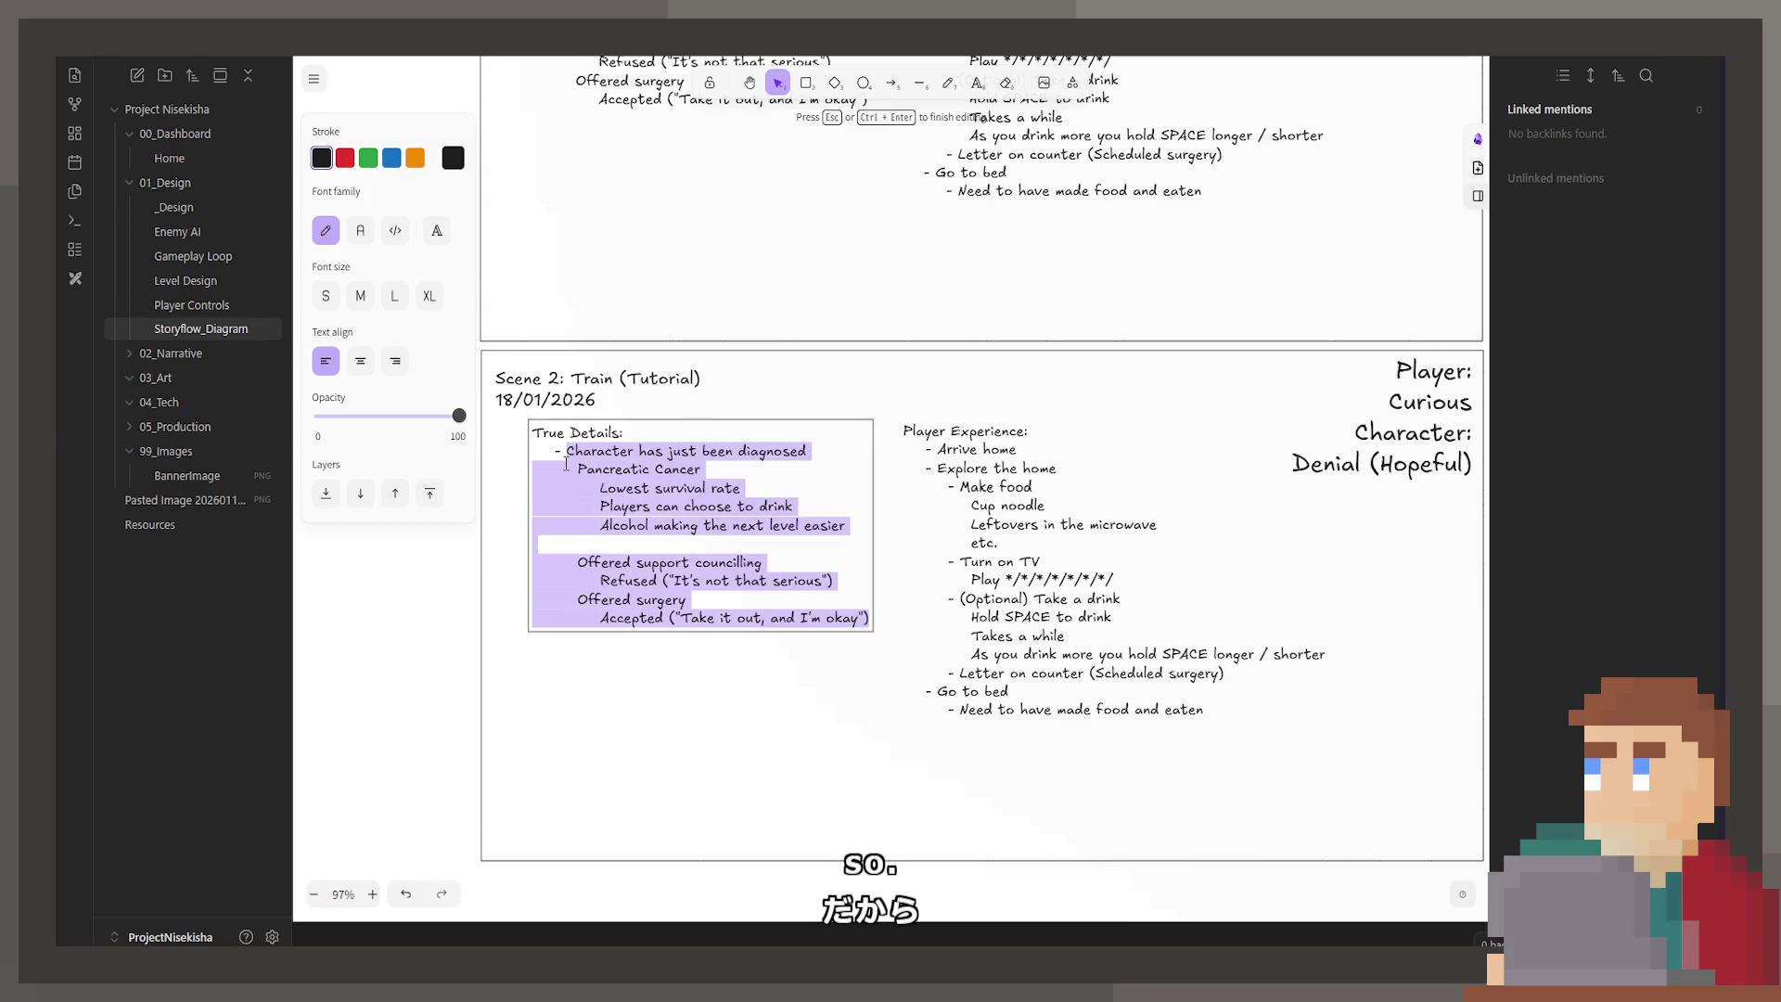
{"action": "key", "text": "BackSpace"}
{"action": "type", "text": "Feart"}
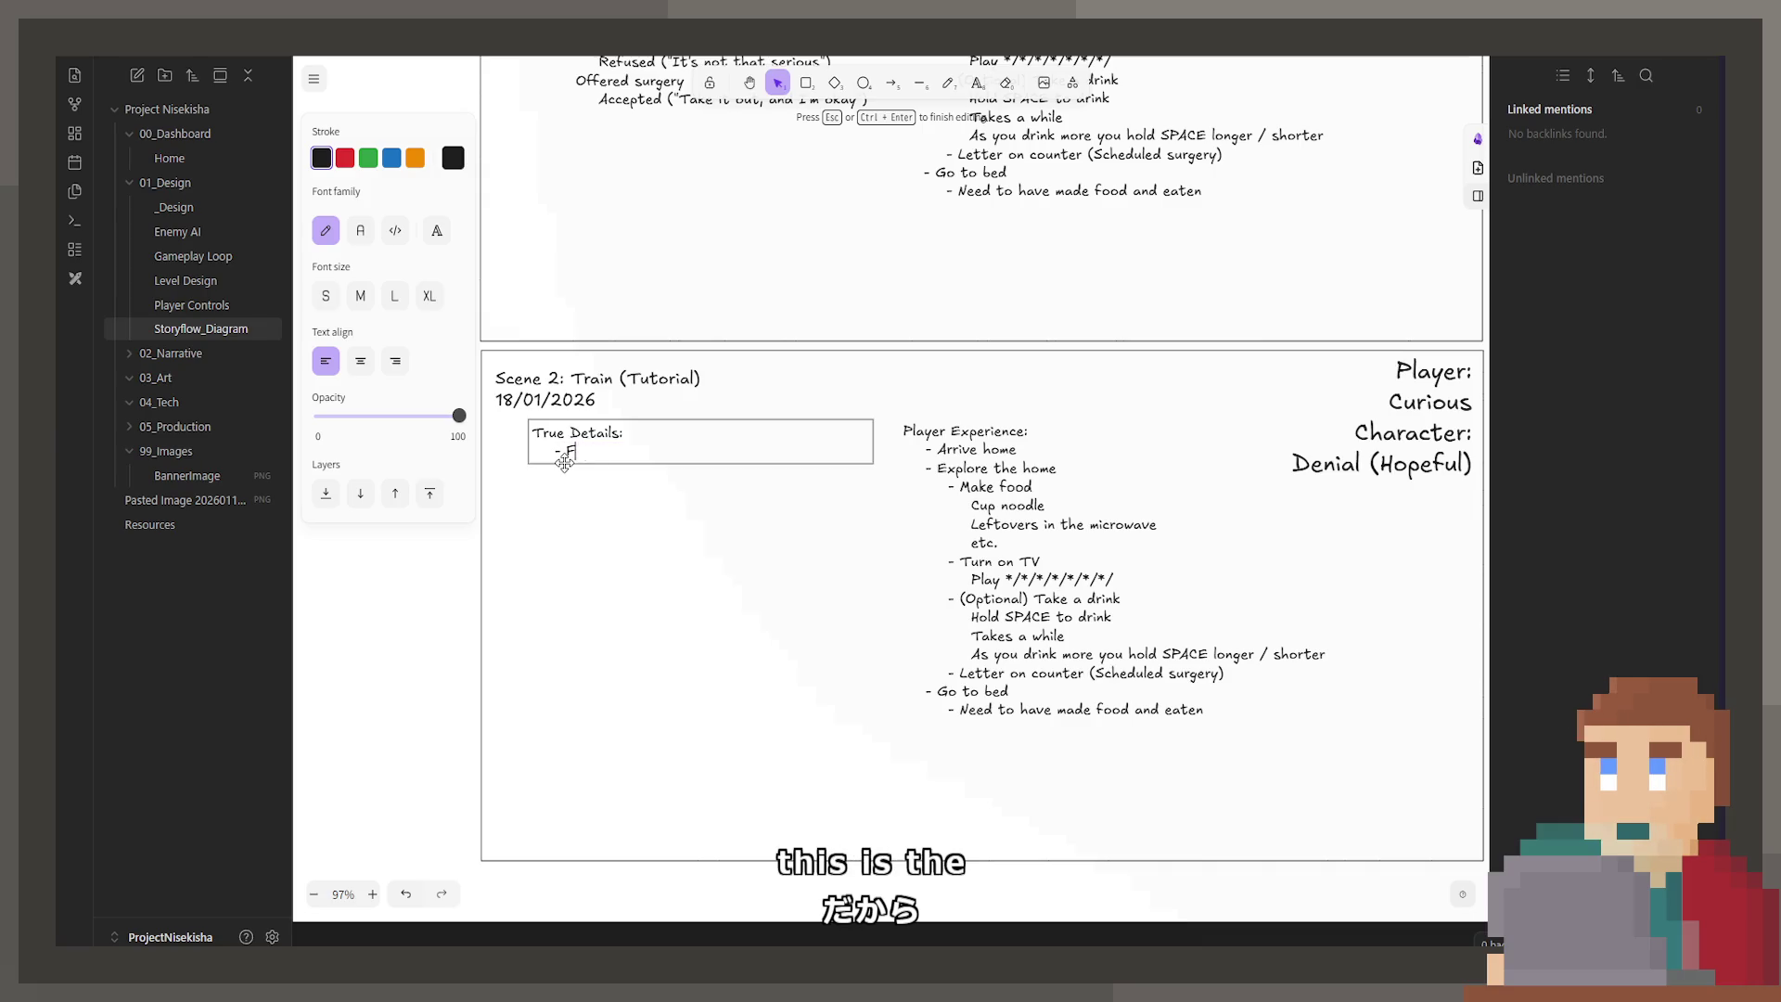
{"action": "key", "text": "BackSpace"}
{"action": "type", "text": "of Death showing"}
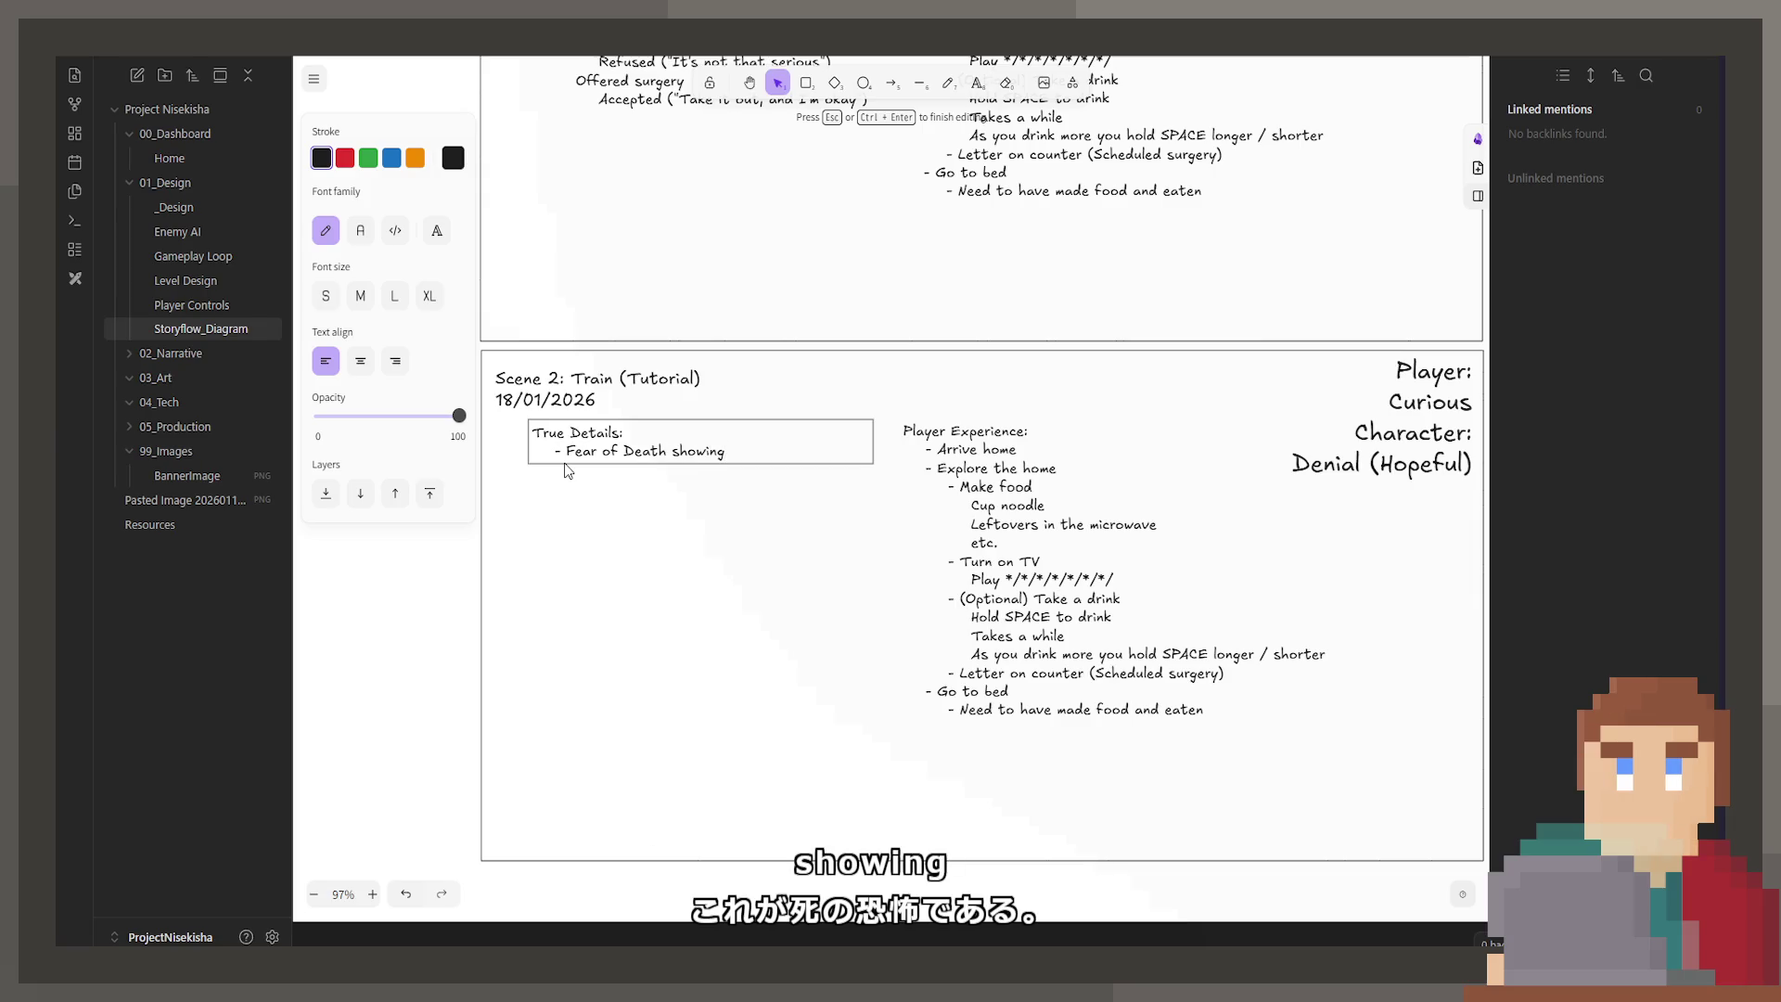
{"action": "left_click", "coordinate": [793, 564]}
Step: Reword that True Details entry to 'First signs of the fear of death'
{"action": "scroll", "coordinate": [794, 564], "scroll_direction": "down", "scroll_amount": 4}
{"action": "scroll", "coordinate": [821, 529], "scroll_direction": "up", "scroll_amount": 5}
{"action": "scroll", "coordinate": [894, 529], "scroll_direction": "up", "scroll_amount": 2}
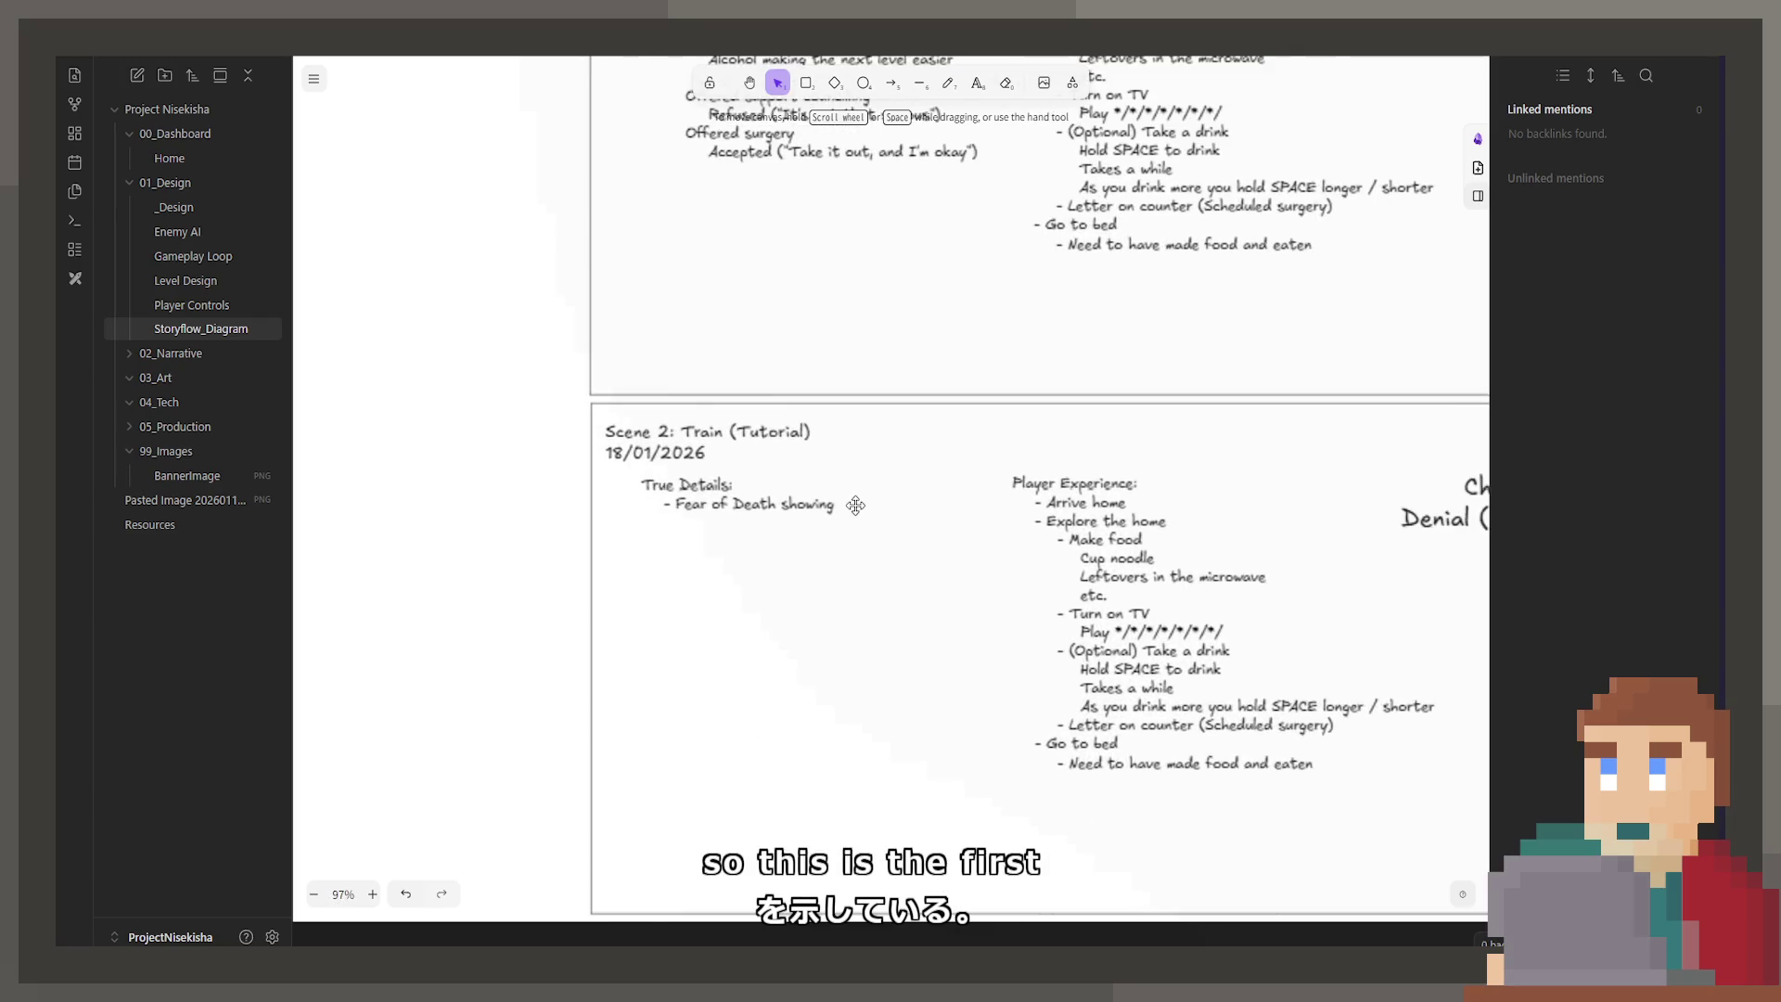
{"action": "double_click", "coordinate": [871, 501]}
{"action": "mouse_move", "coordinate": [871, 501]}
{"action": "left_mouse_down"}
{"action": "mouse_move", "coordinate": [712, 526]}
{"action": "mouse_move", "coordinate": [687, 506]}
{"action": "left_mouse_up"}
{"action": "type", "text": "First sig"}
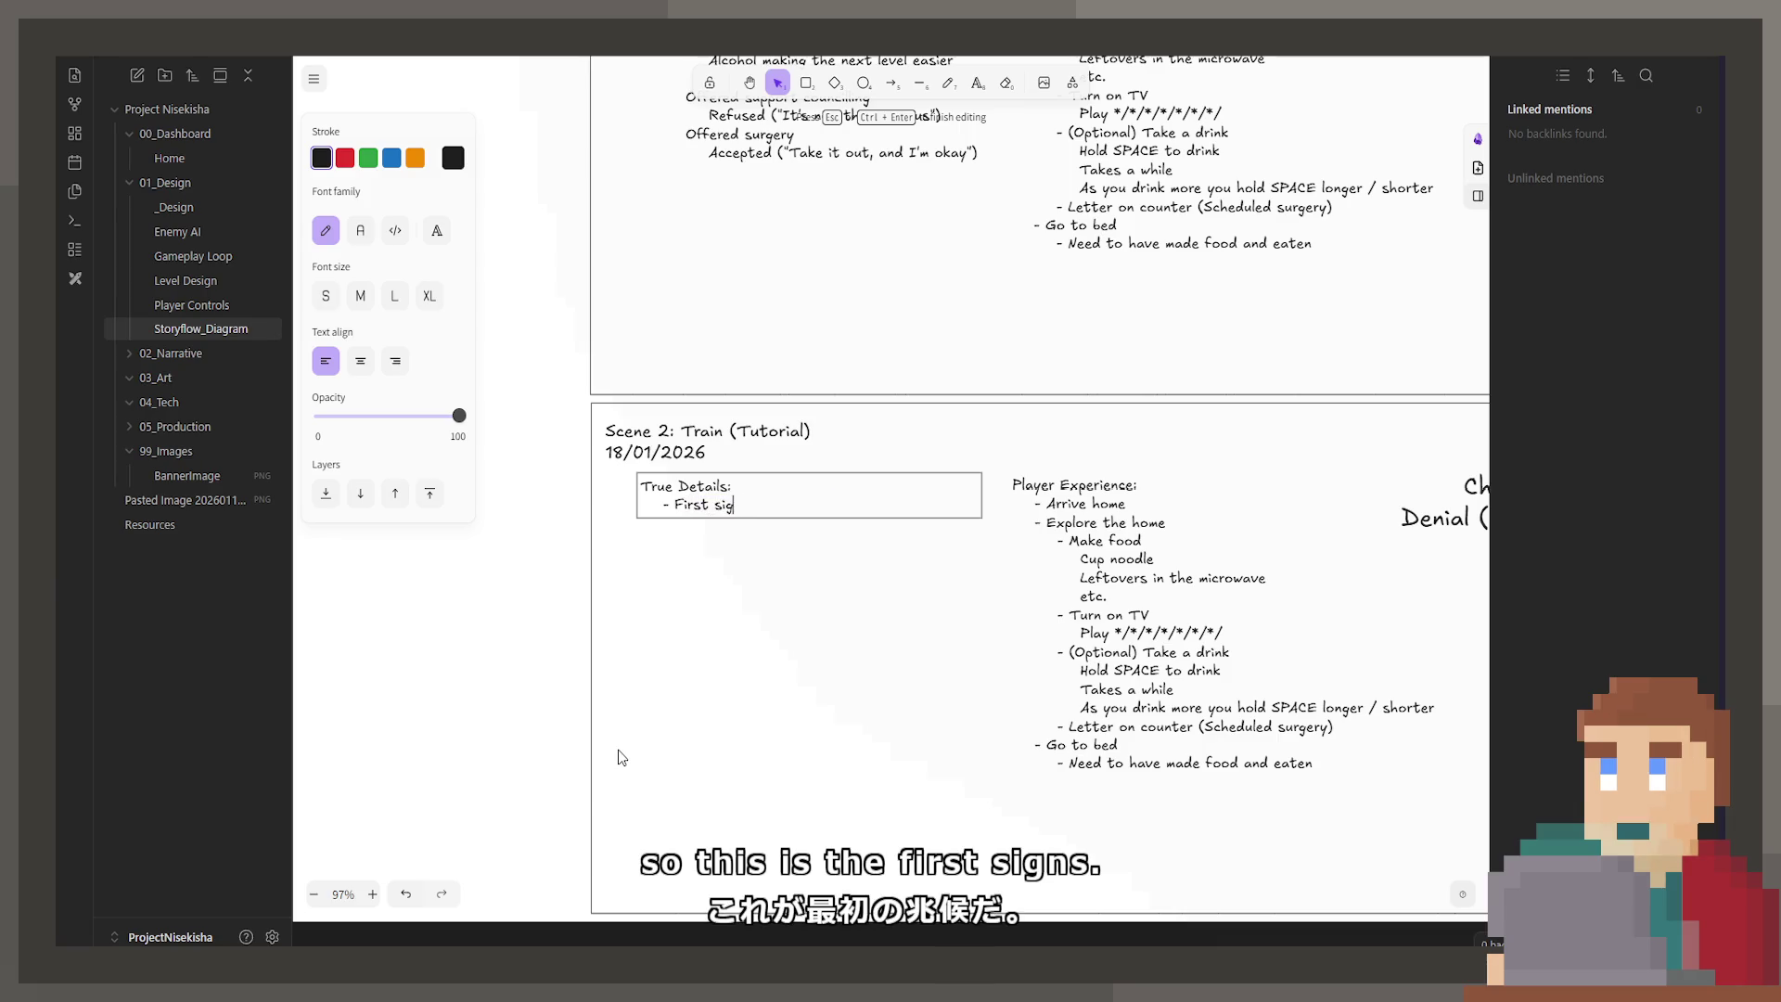
{"action": "type", "text": "ns of the fear of dea"}
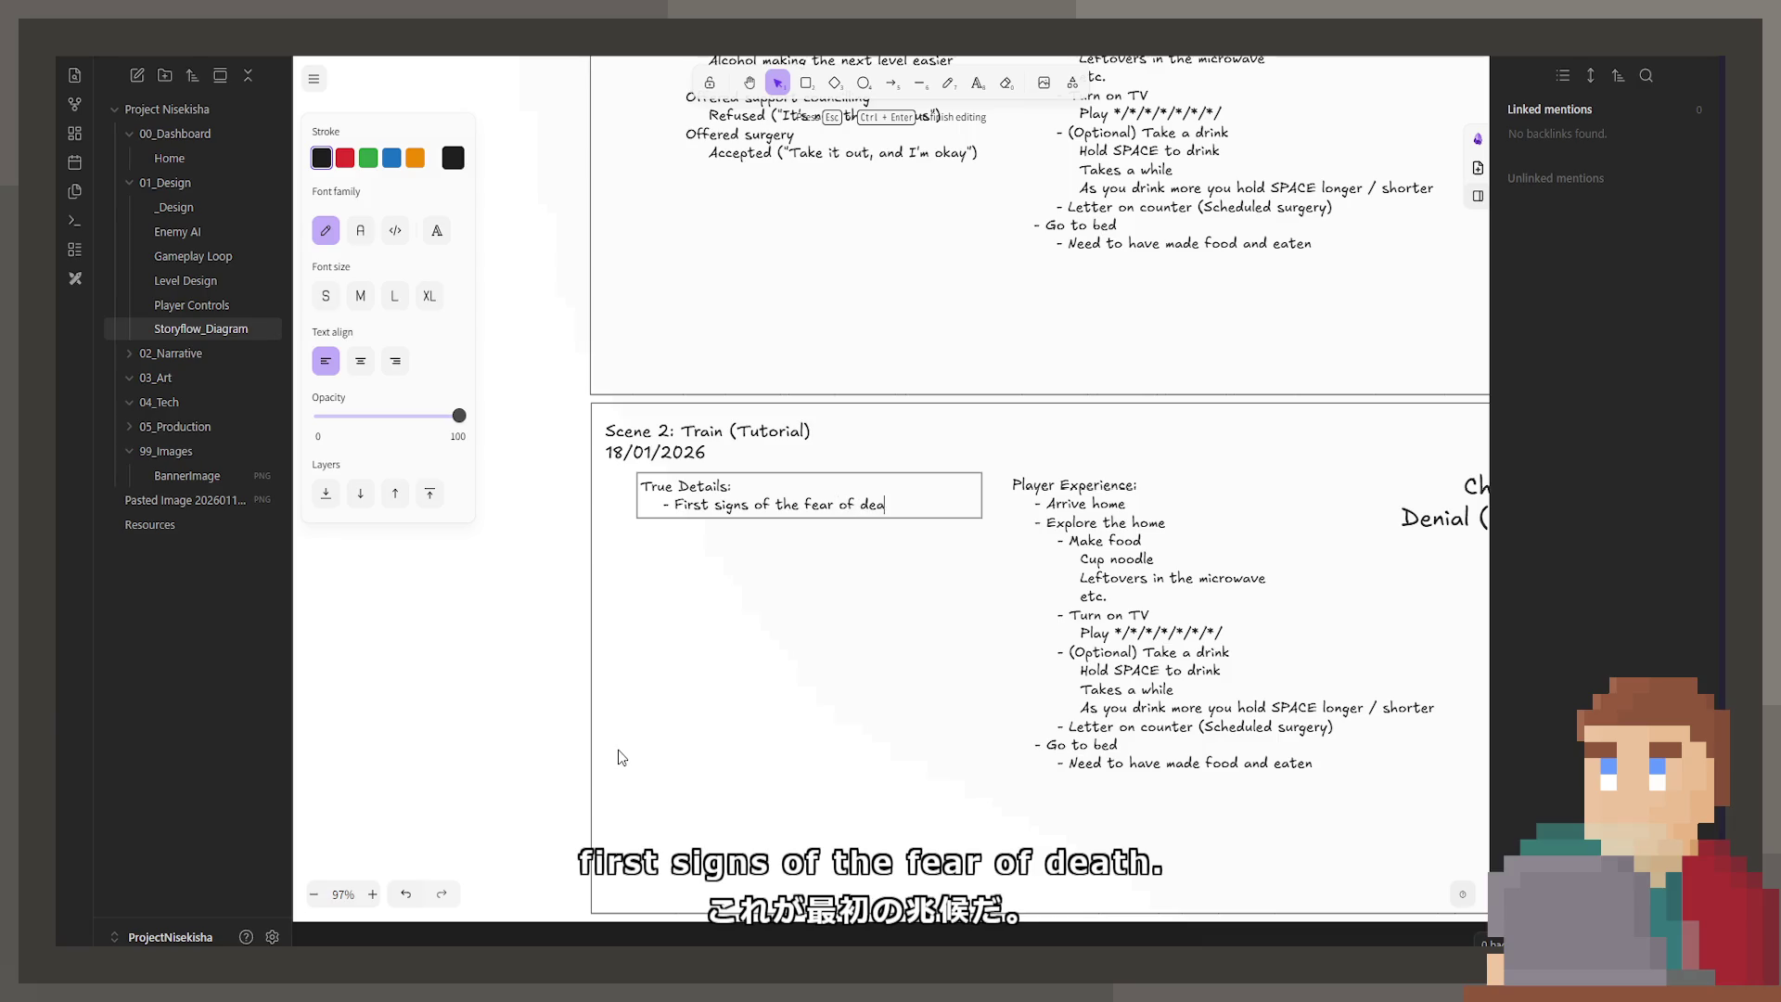
{"action": "type", "text": "th"}
{"action": "key", "text": "Return"}
{"action": "key", "text": "Escape"}
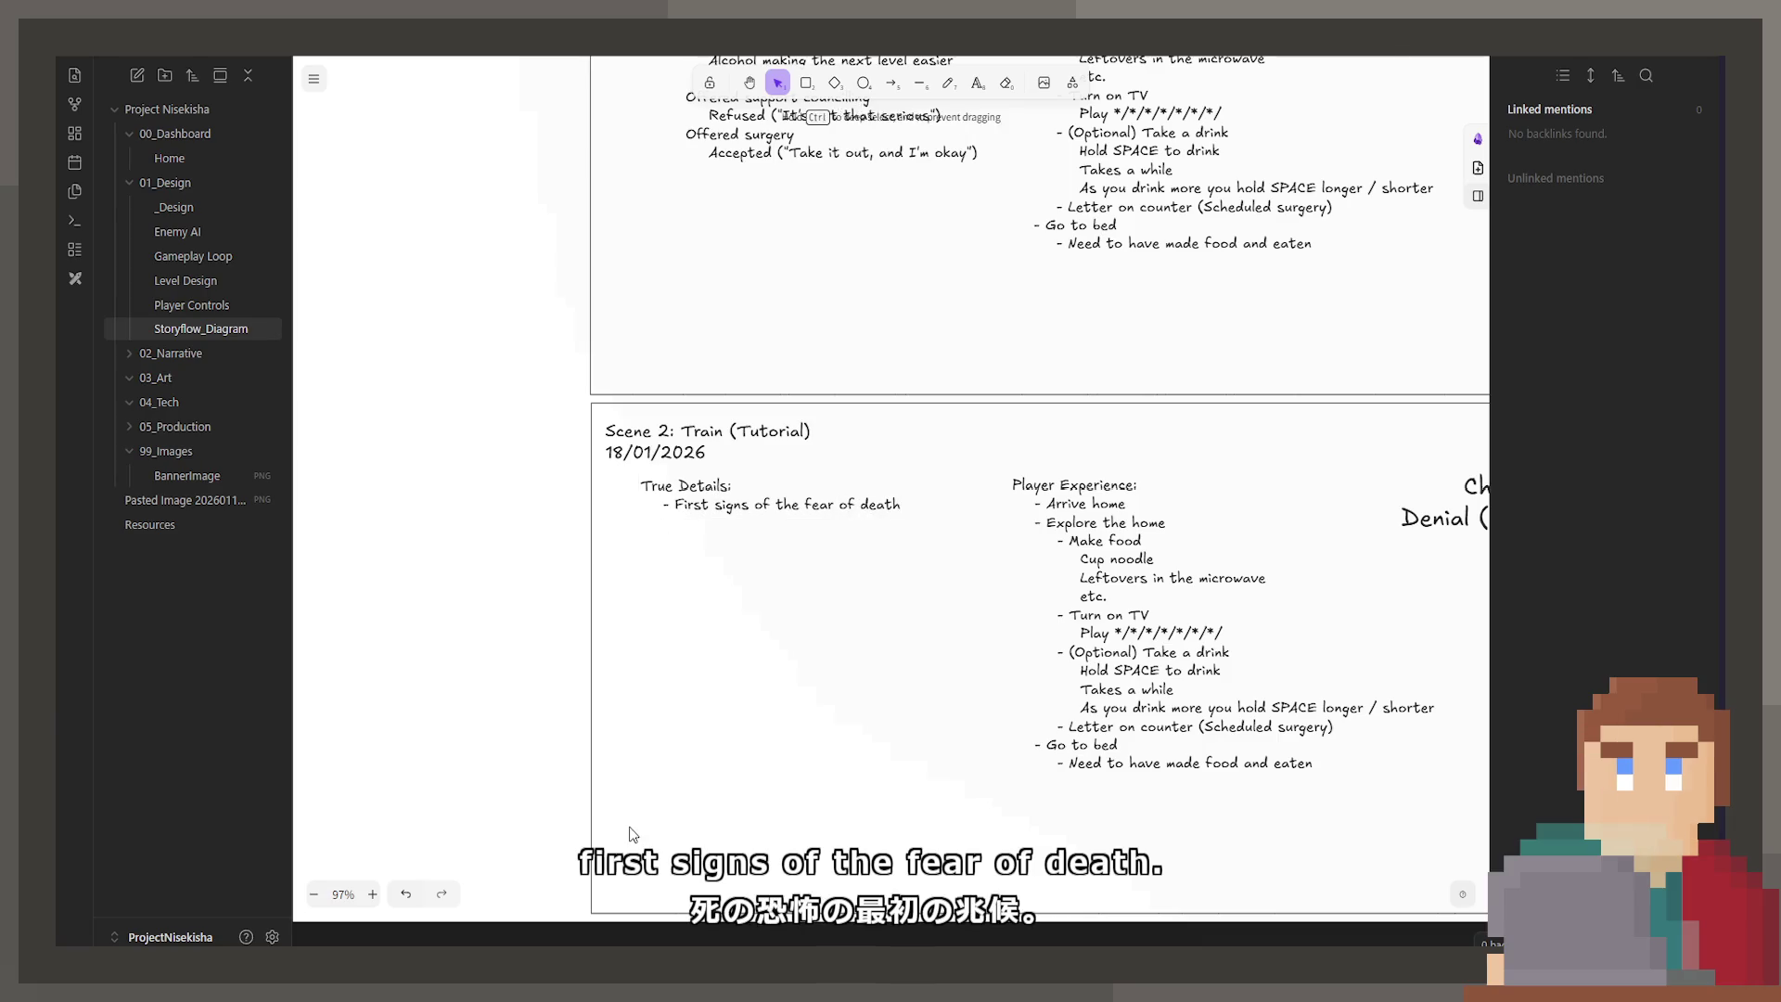
Step: Look up the Goal, Conflict, Disaster line in the Notes text for reference
{"action": "scroll", "coordinate": [826, 563], "scroll_direction": "down", "scroll_amount": 5}
{"action": "scroll", "coordinate": [826, 563], "scroll_direction": "up", "scroll_amount": 5}
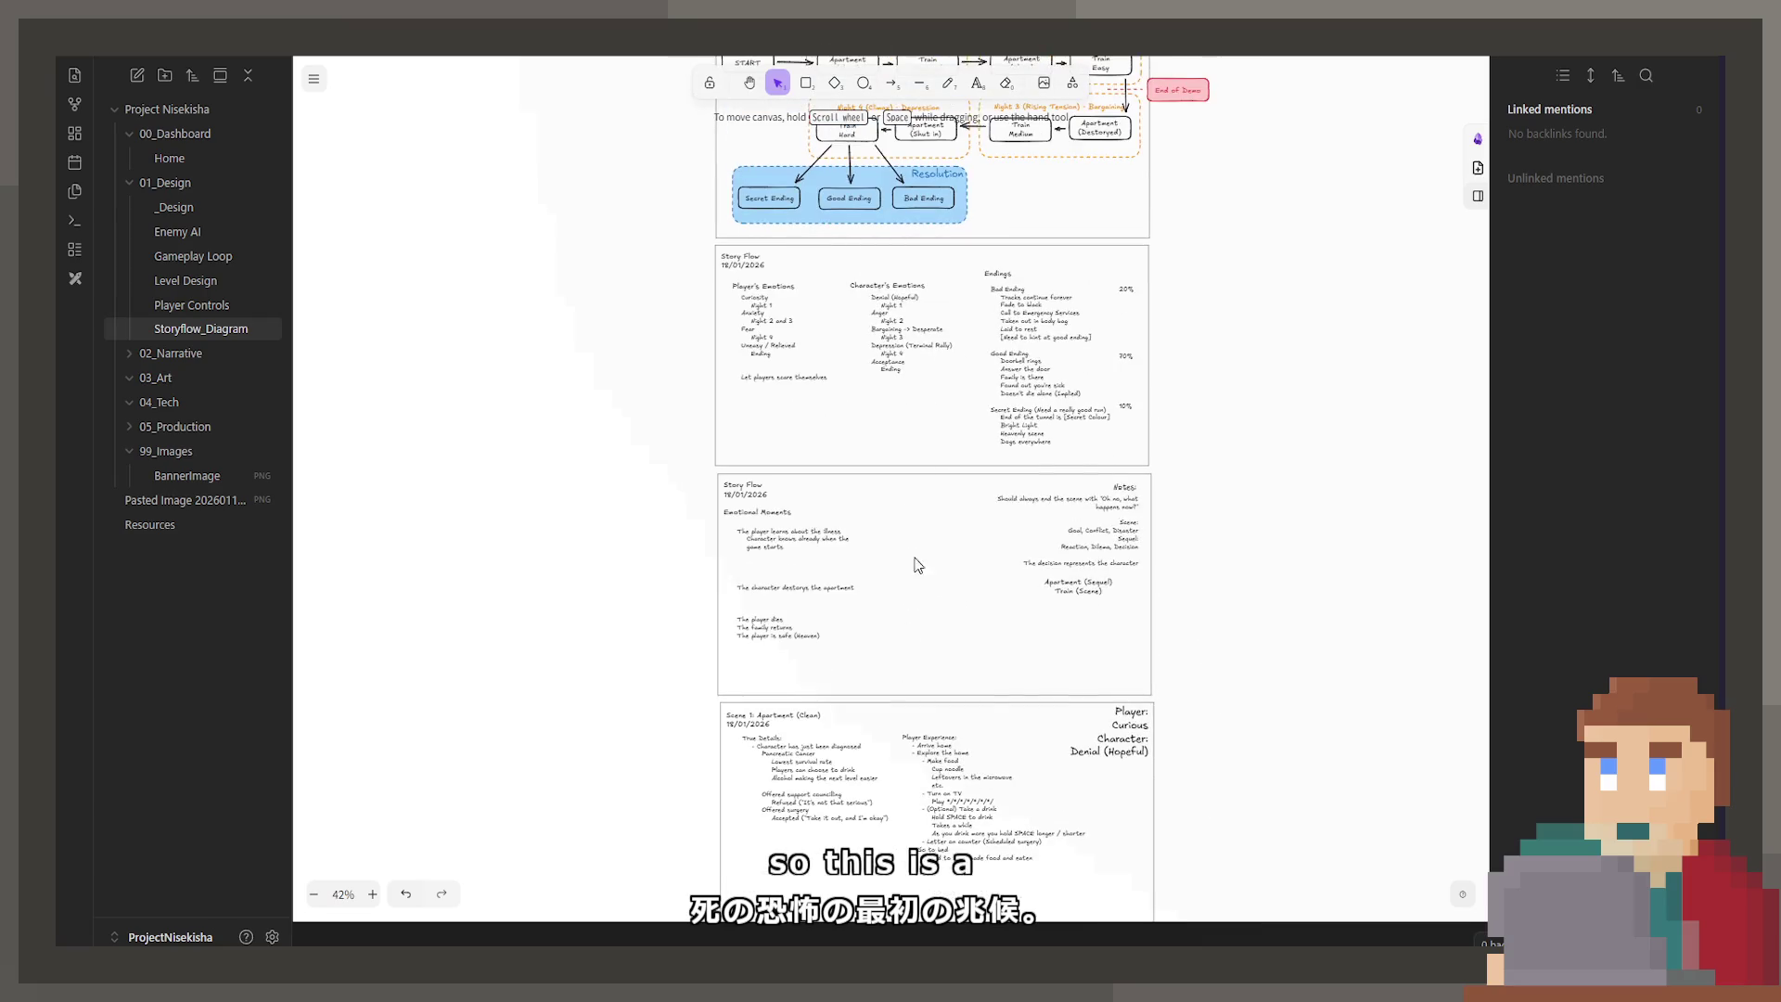
{"action": "scroll", "coordinate": [983, 600], "scroll_direction": "up", "scroll_amount": 4}
{"action": "scroll", "coordinate": [993, 607], "scroll_direction": "down", "scroll_amount": 2}
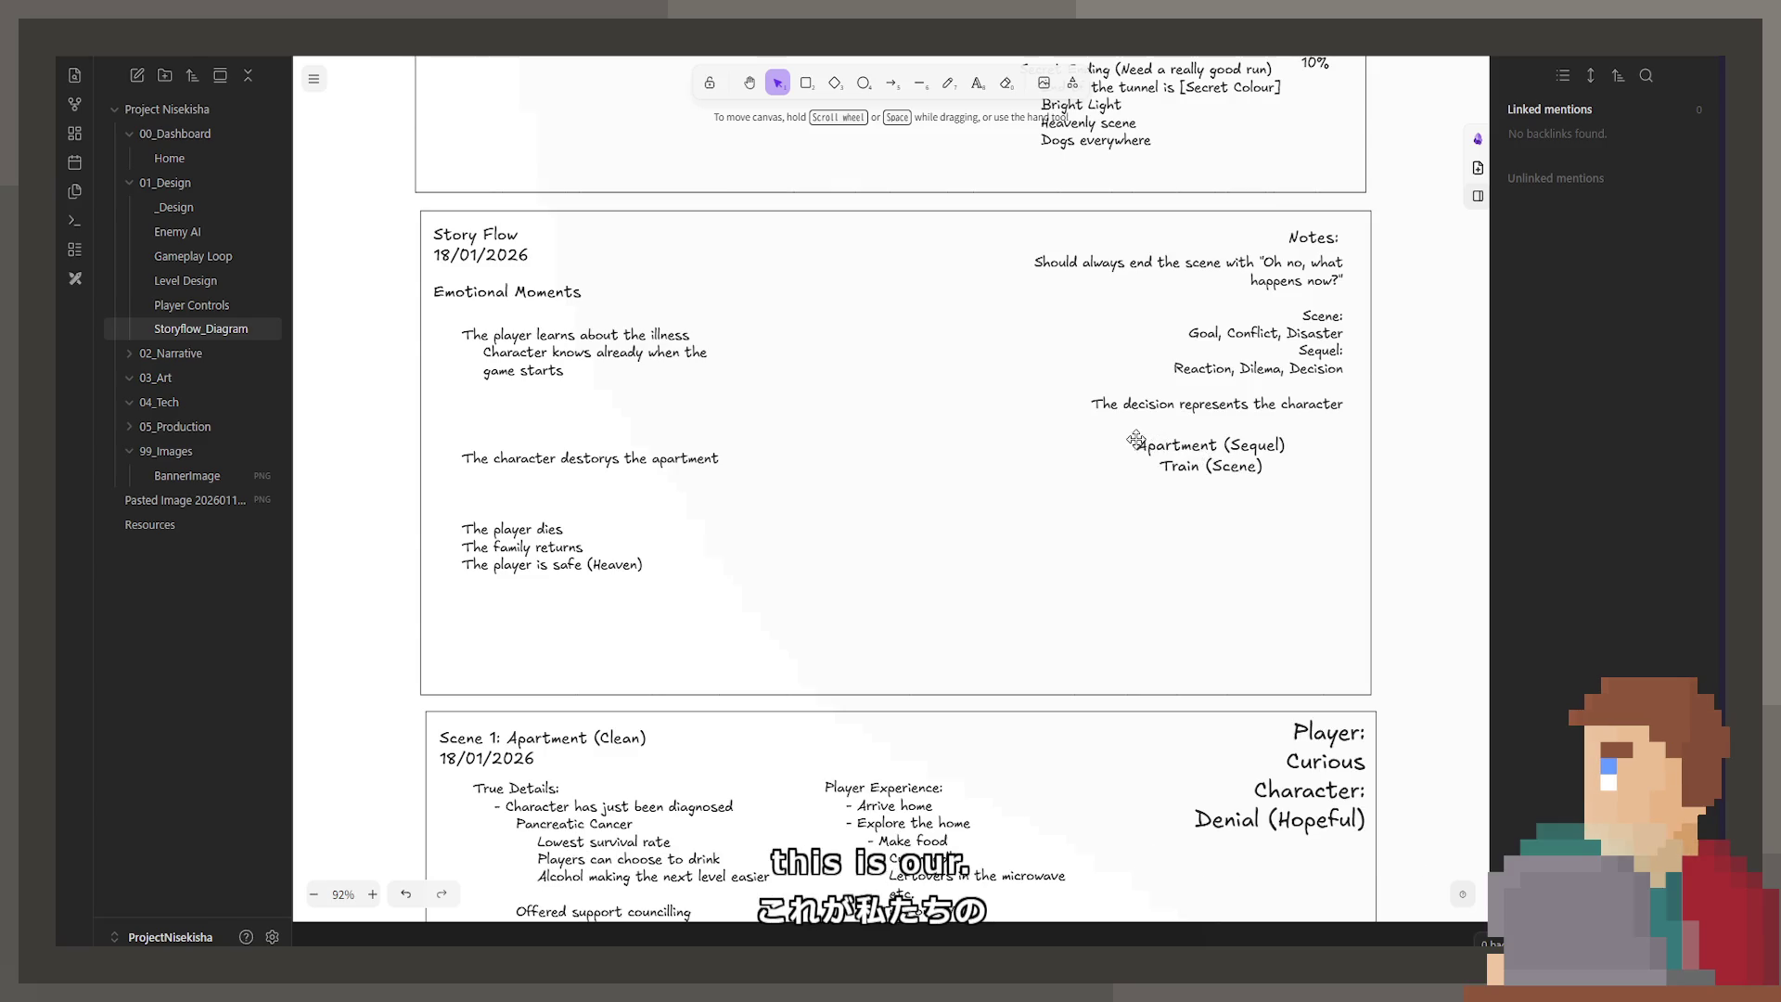
{"action": "left_click", "coordinate": [1243, 357]}
{"action": "double_click", "coordinate": [1239, 342]}
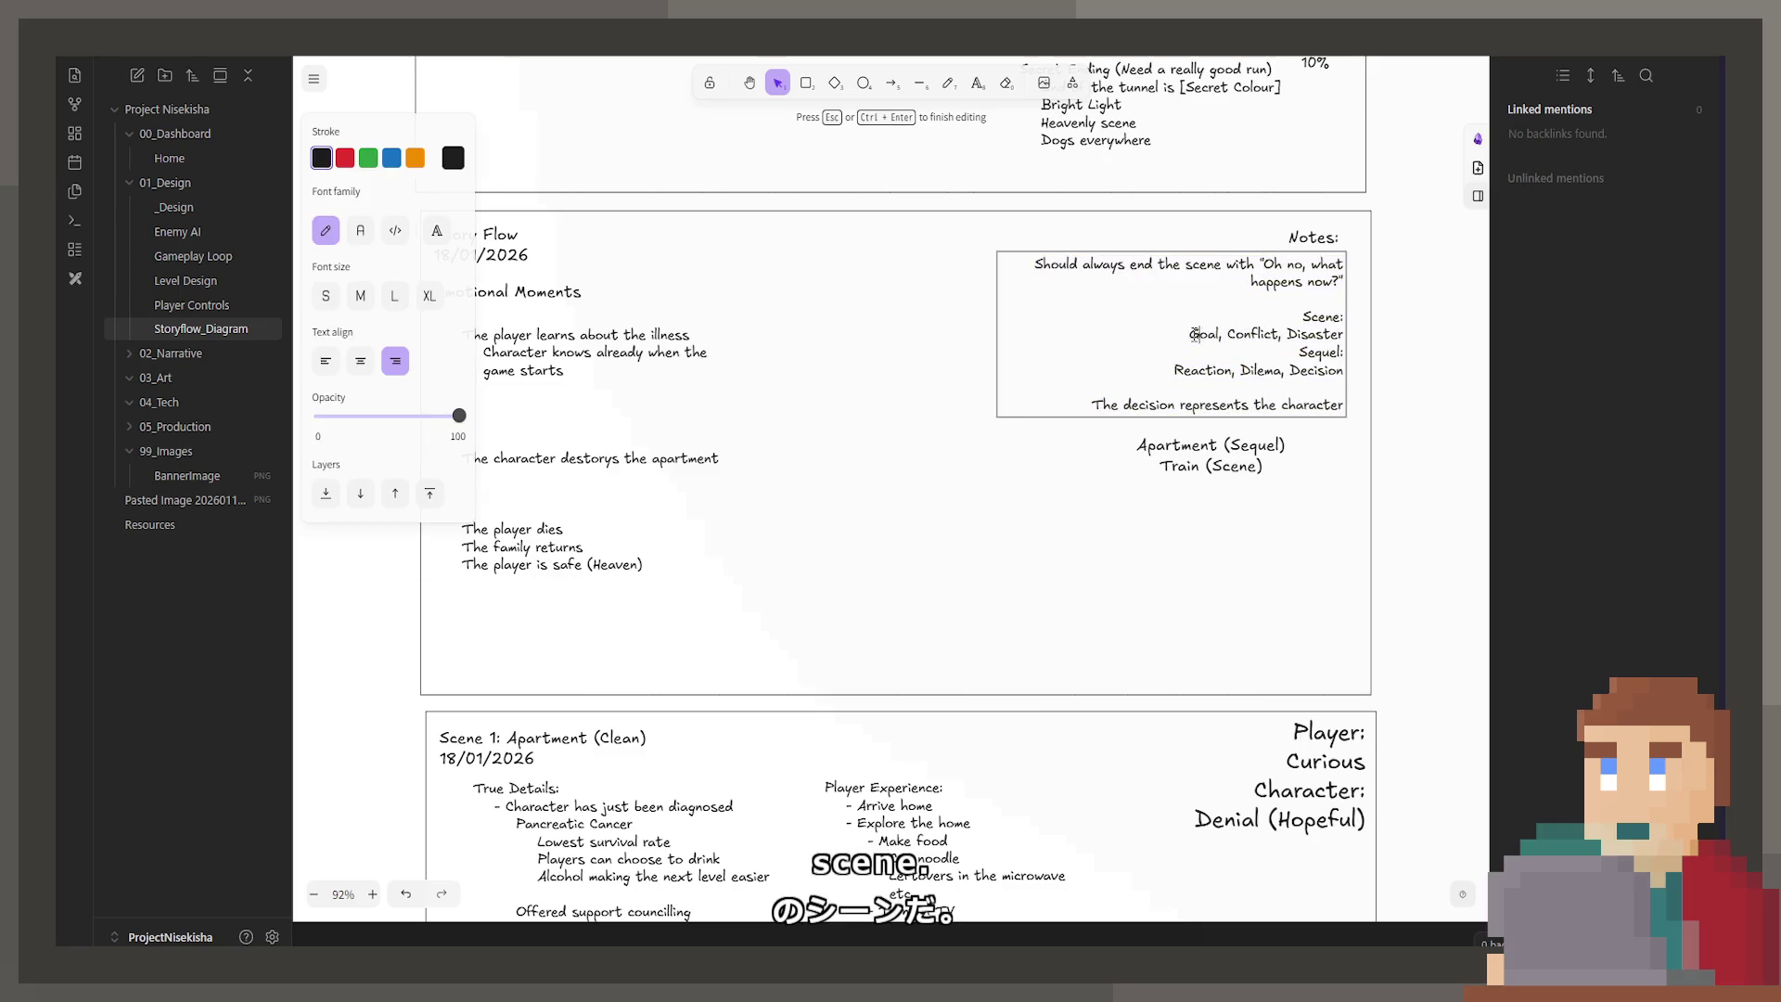
{"action": "left_click_drag", "start_coordinate": [1190, 334], "coordinate": [1368, 337]}
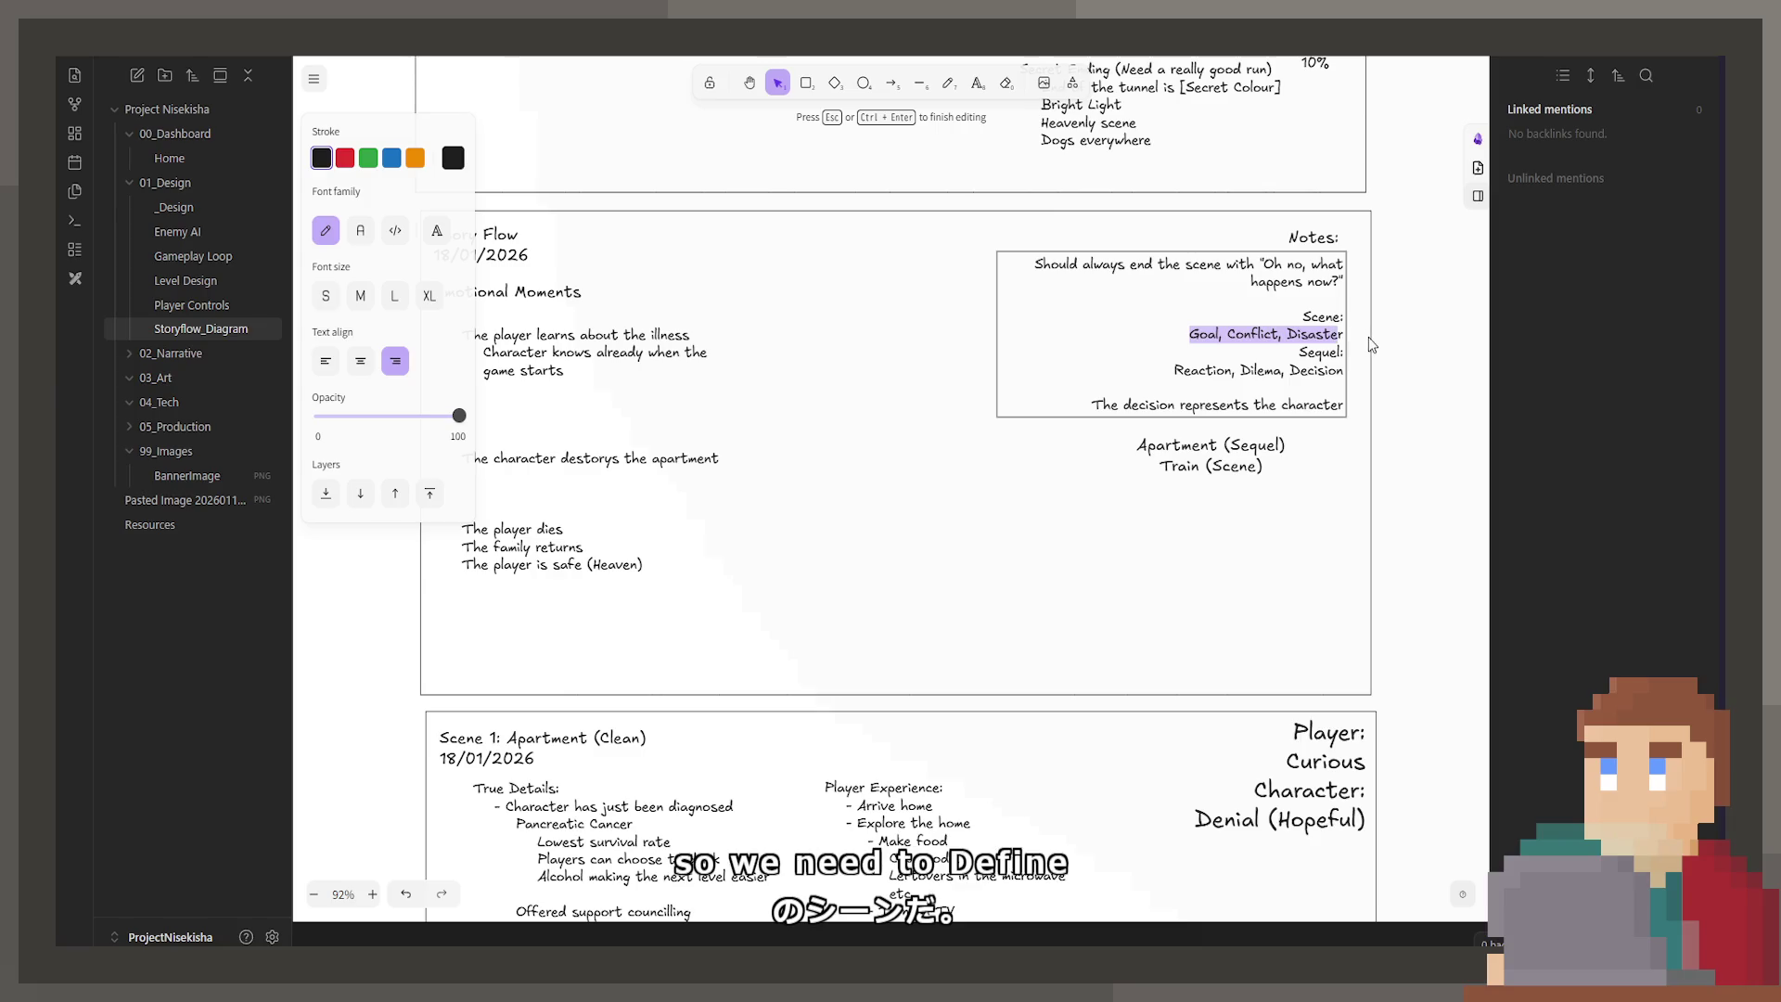
{"action": "scroll", "coordinate": [708, 597], "scroll_direction": "down", "scroll_amount": 10}
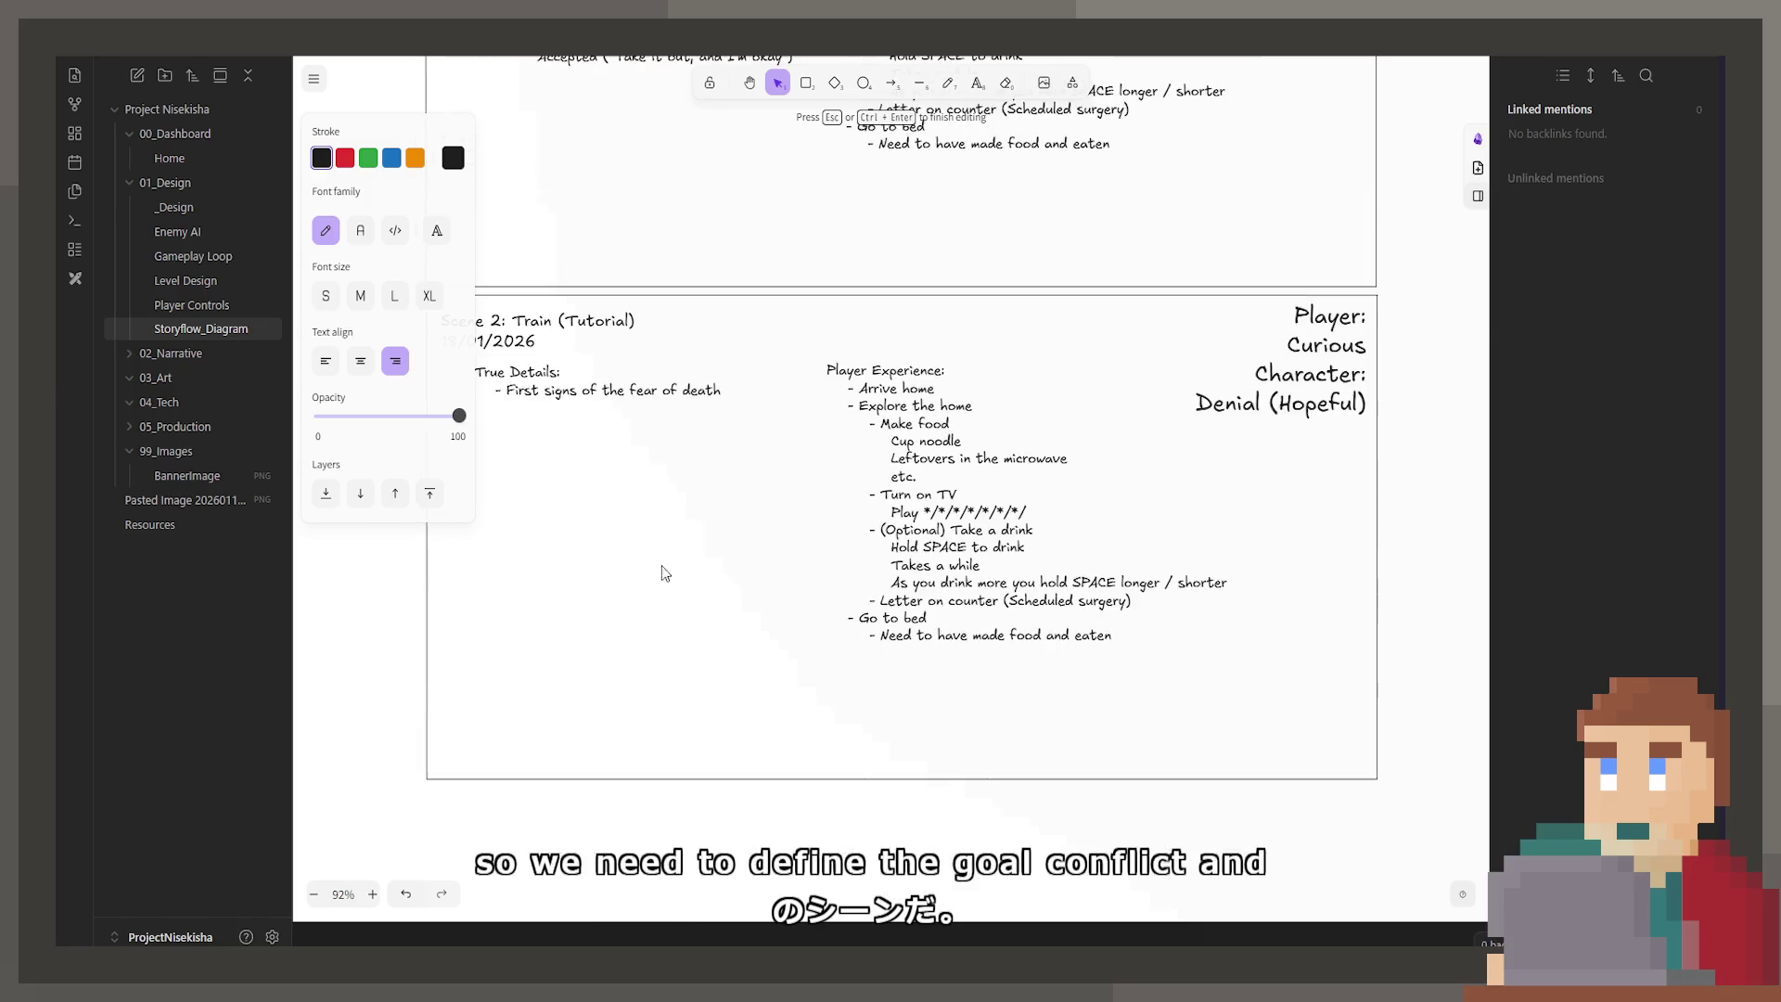
{"action": "scroll", "coordinate": [668, 588], "scroll_direction": "left", "scroll_amount": 3}
Step: Add 'Goal:', 'Conflict:' and 'Disaster:' headings on separate lines below the fear-of-death line
{"action": "double_click", "coordinate": [940, 425]}
{"action": "left_click", "coordinate": [1028, 442]}
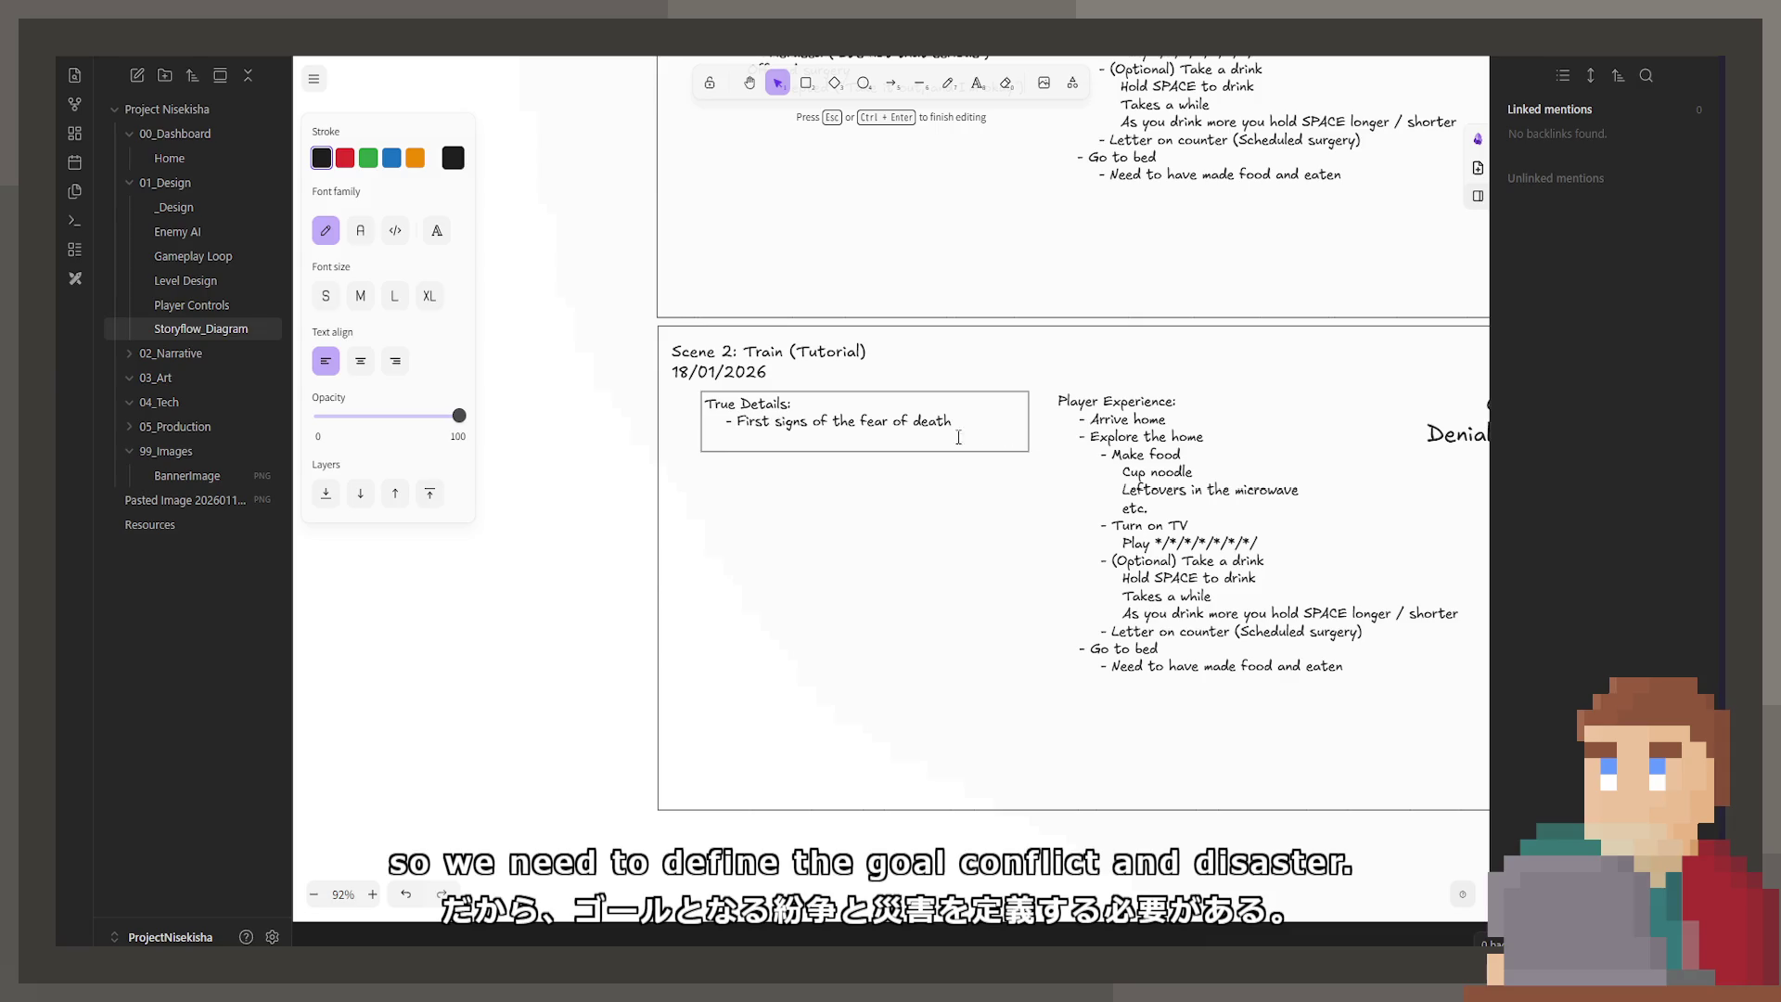
{"action": "key", "text": "Return"}
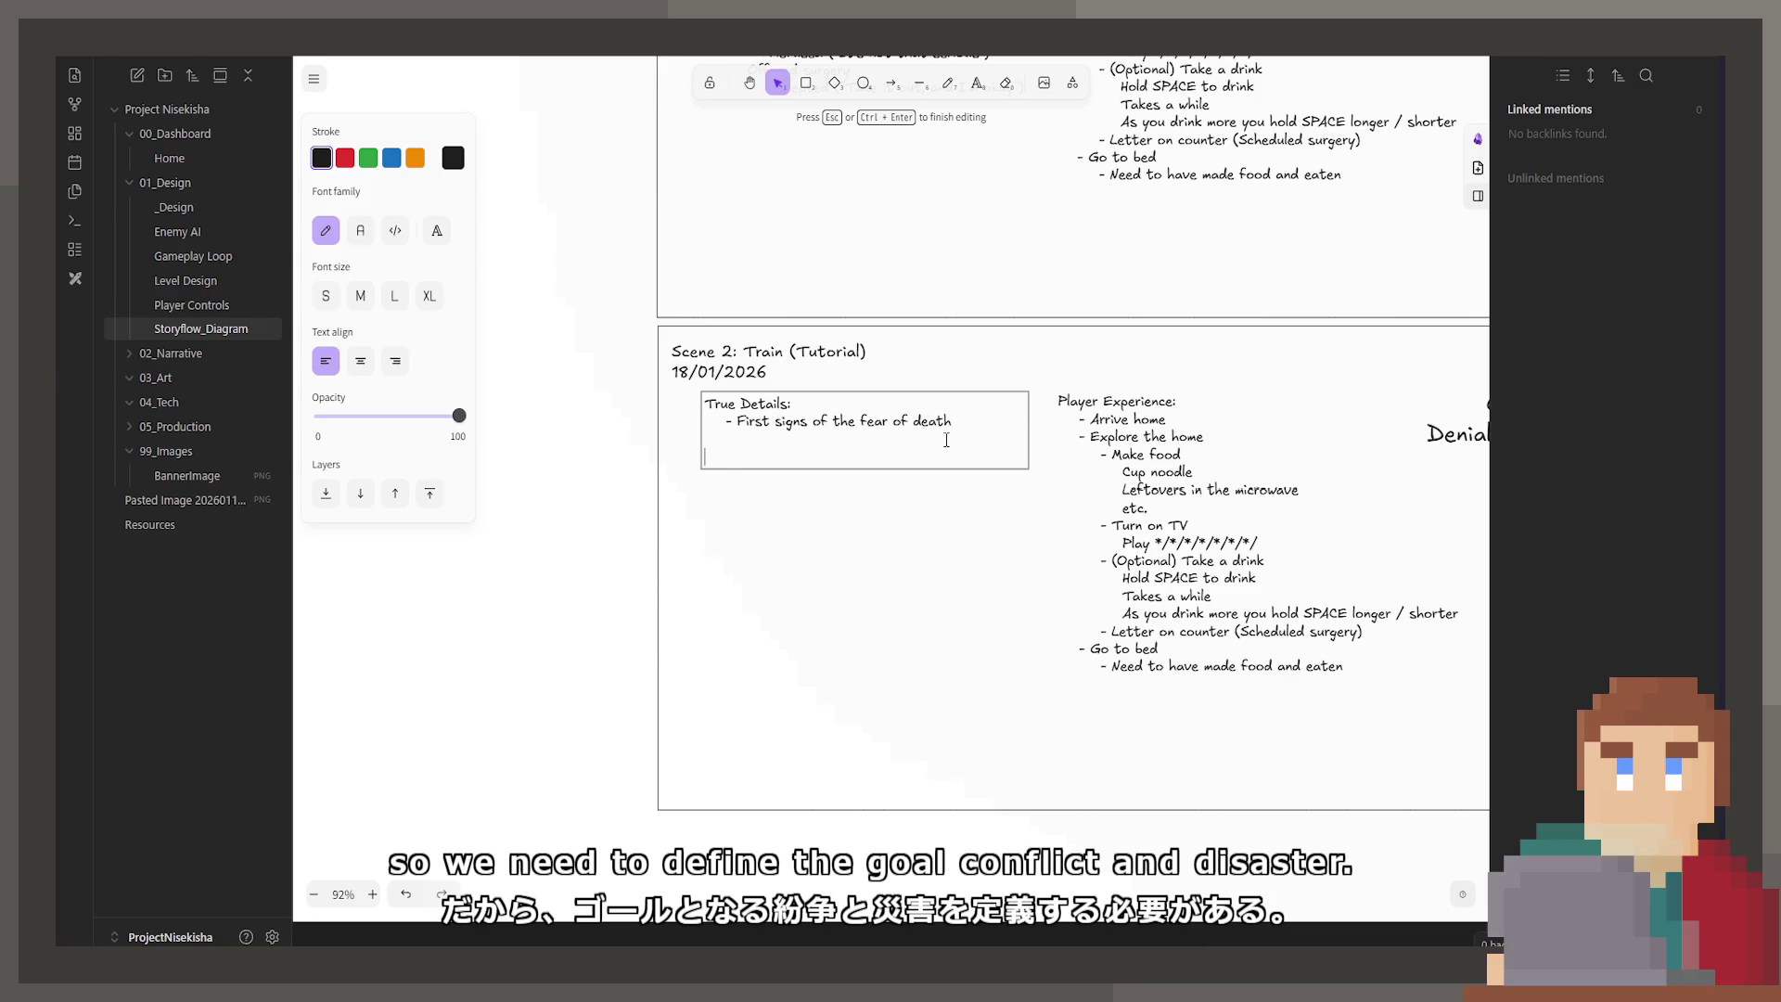
{"action": "type", "text": "Goal"}
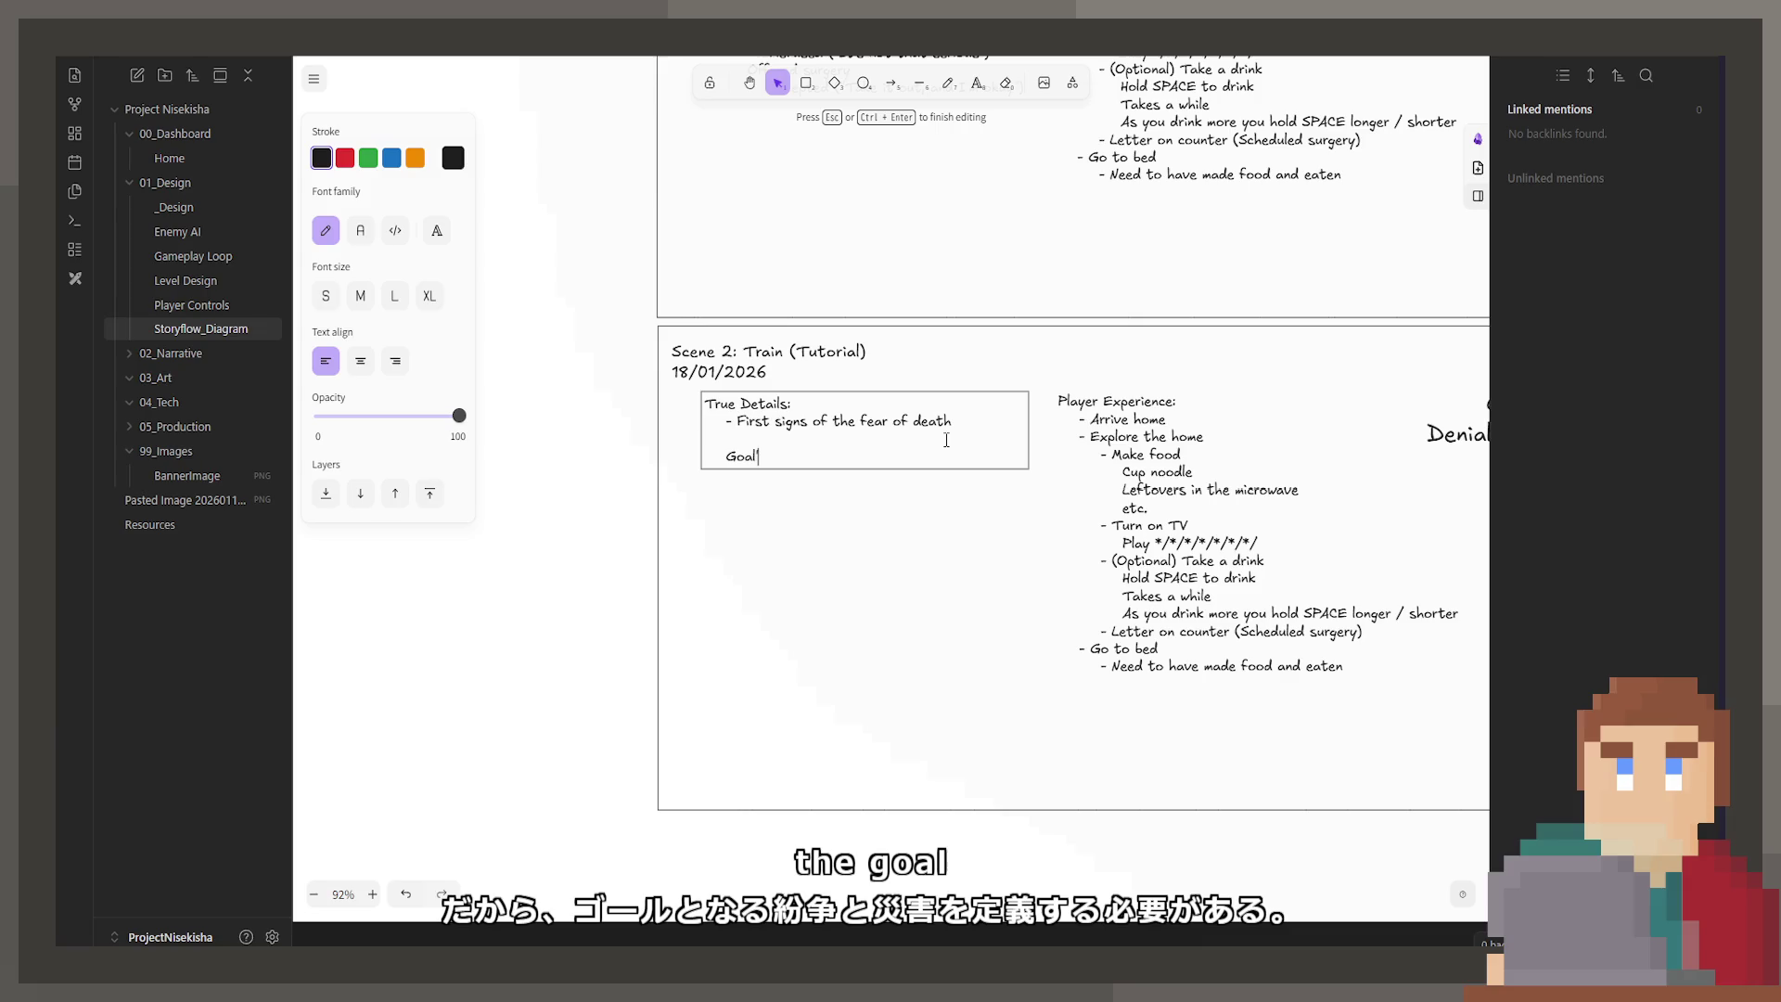
{"action": "type", "text": ":"}
{"action": "key", "text": "Return"}
{"action": "type", "text": "Con"}
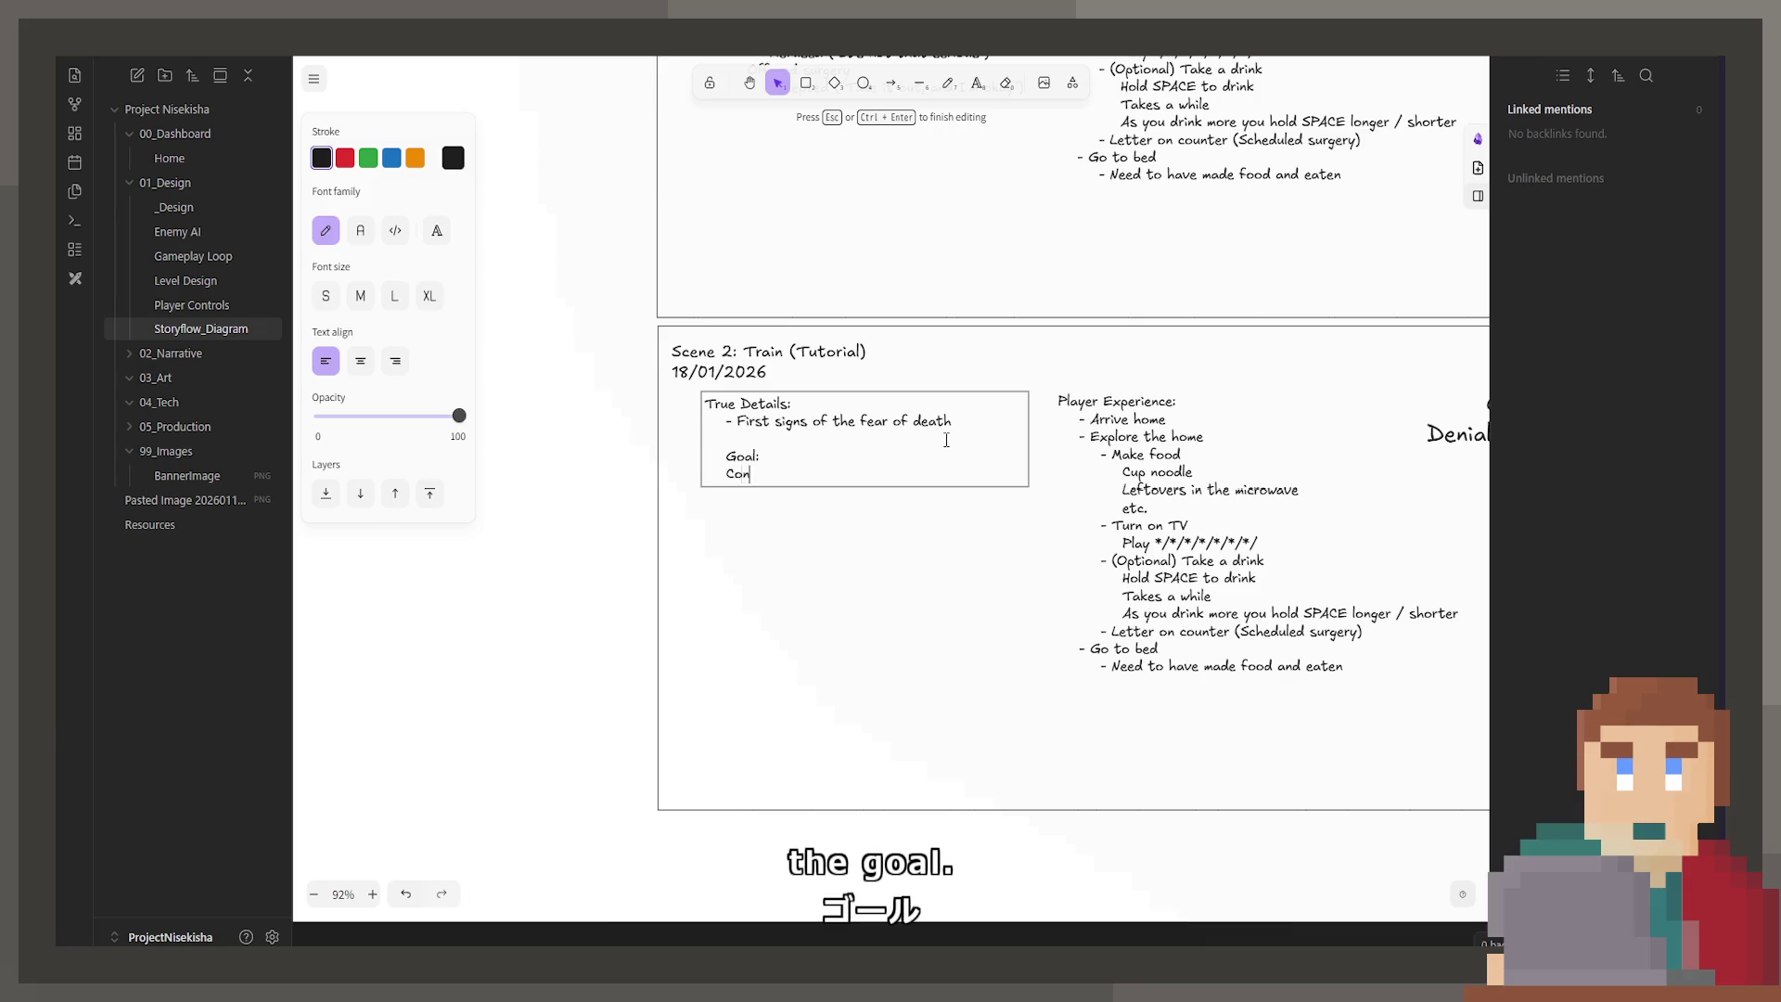
{"action": "type", "text": "flict"}
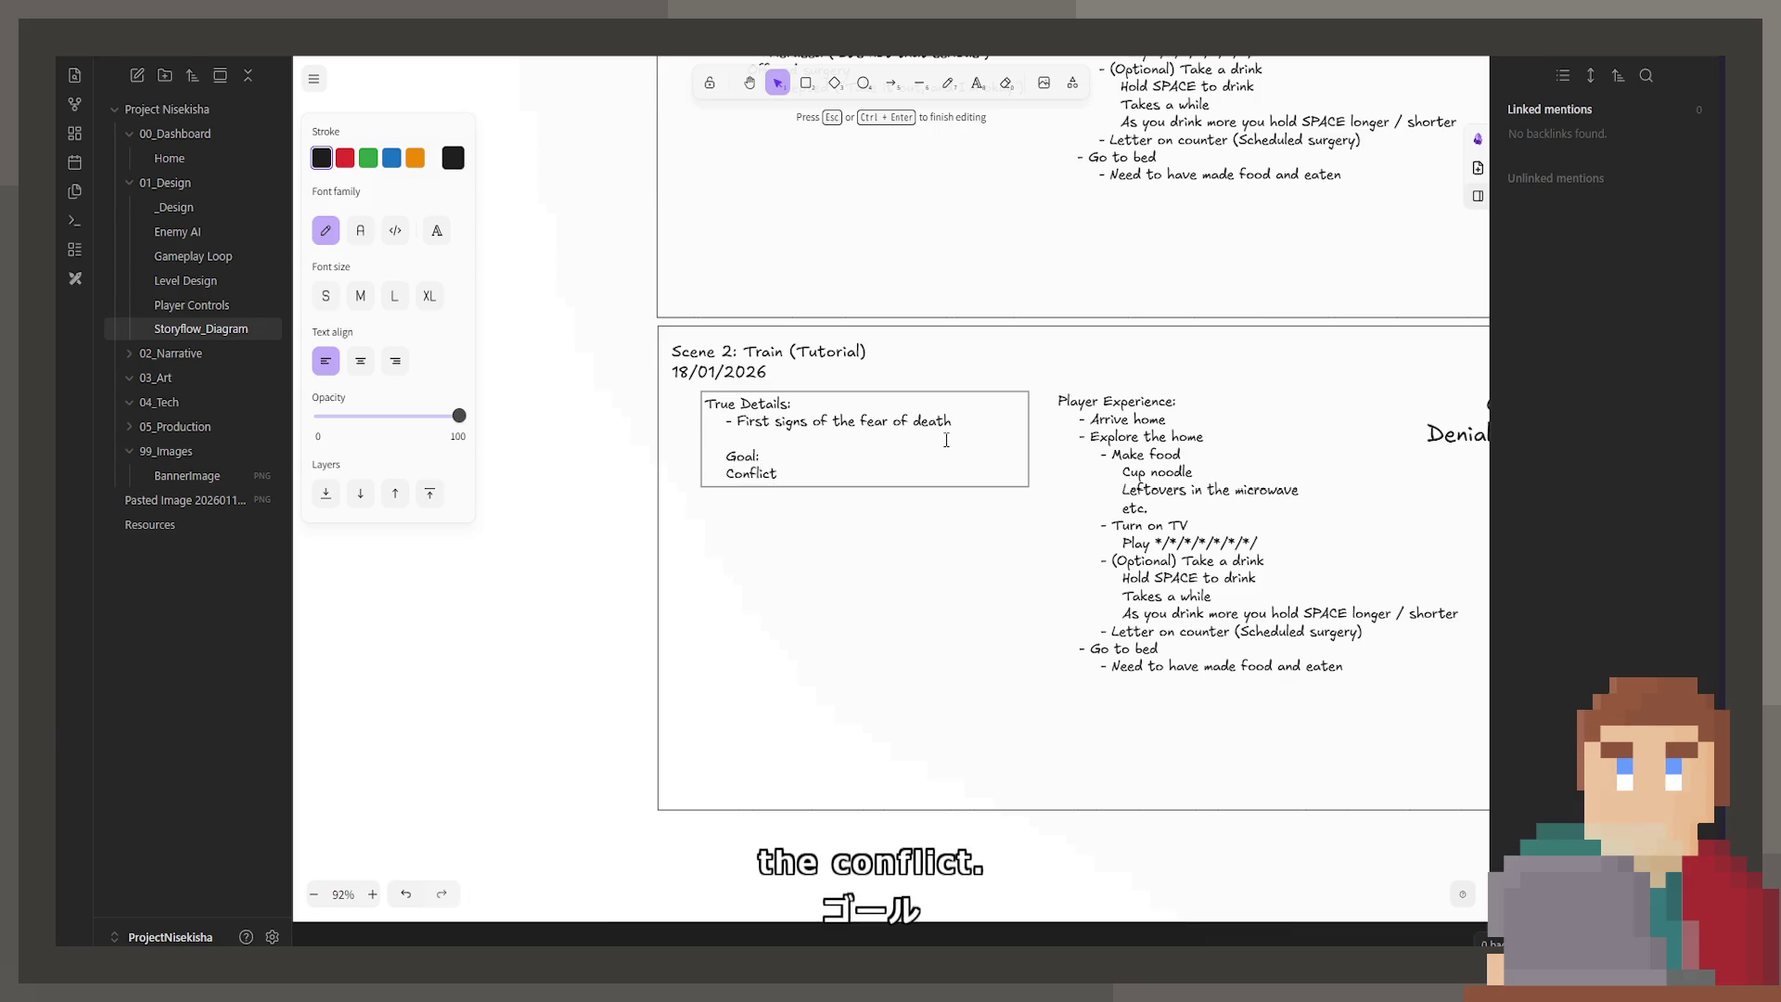
{"action": "type", "text": "::"}
{"action": "key", "text": "Return"}
{"action": "type", "text": "Dist"}
{"action": "key", "text": "BackSpace"}
{"action": "type", "text": "aster:"}
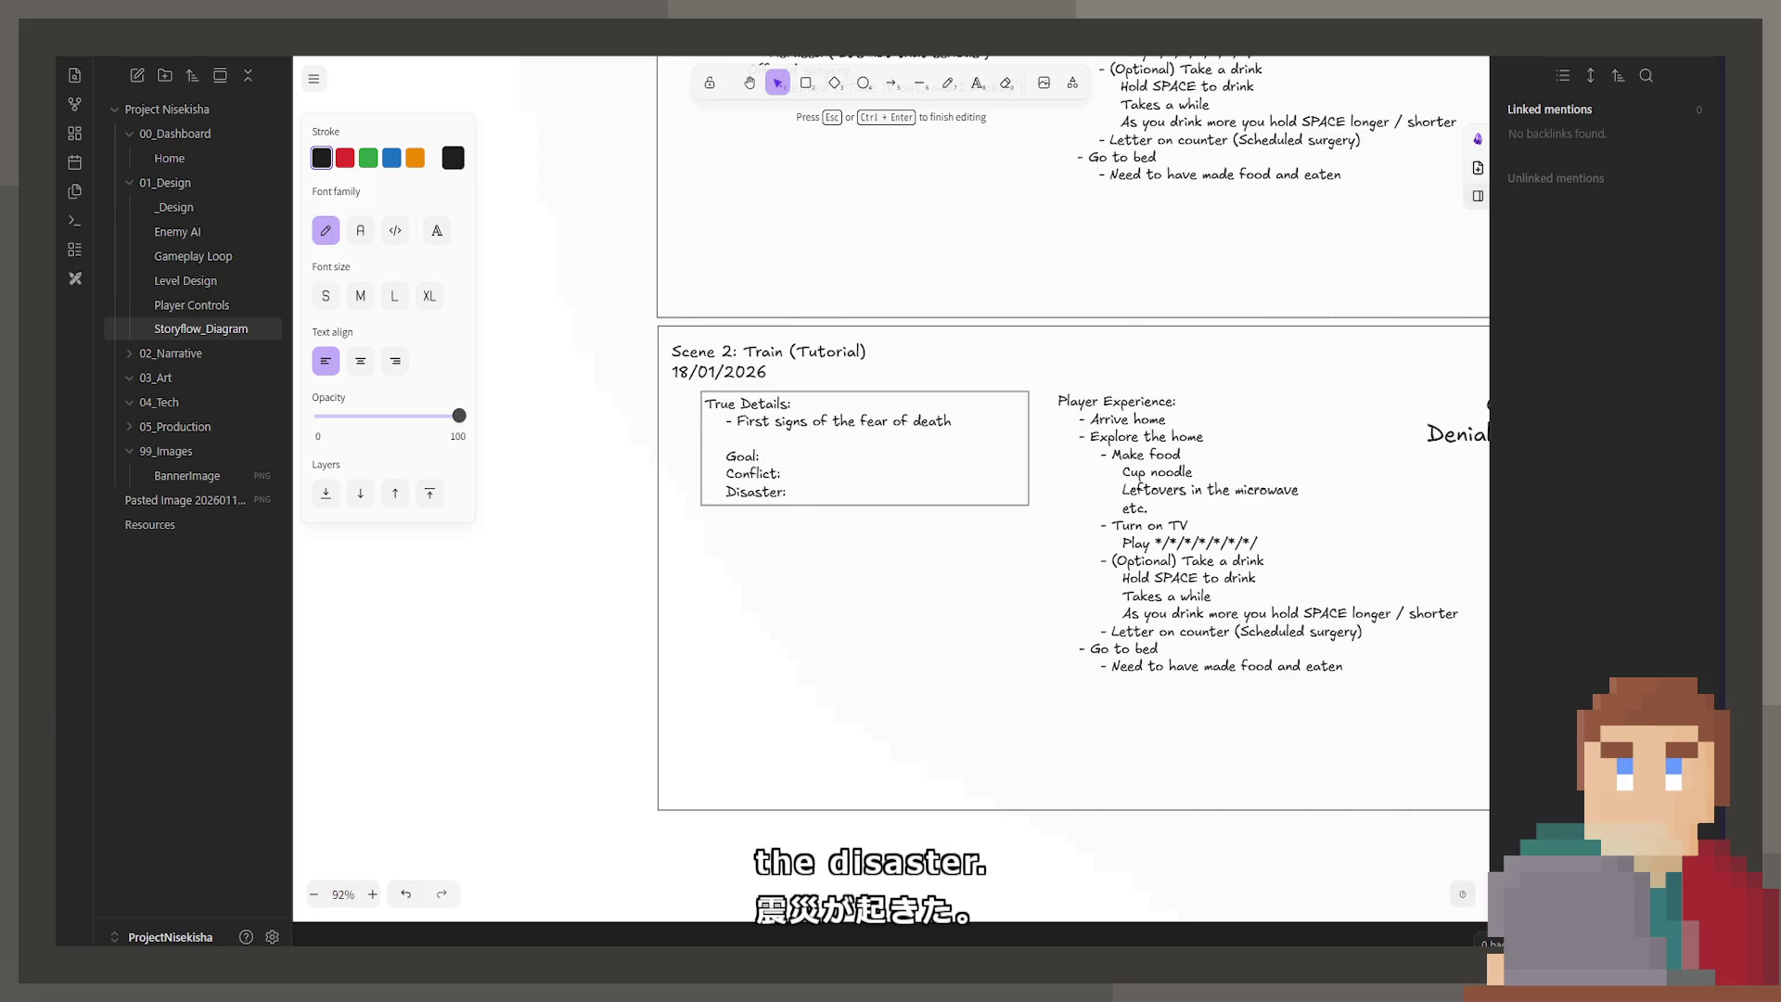
{"action": "key", "text": "Escape"}
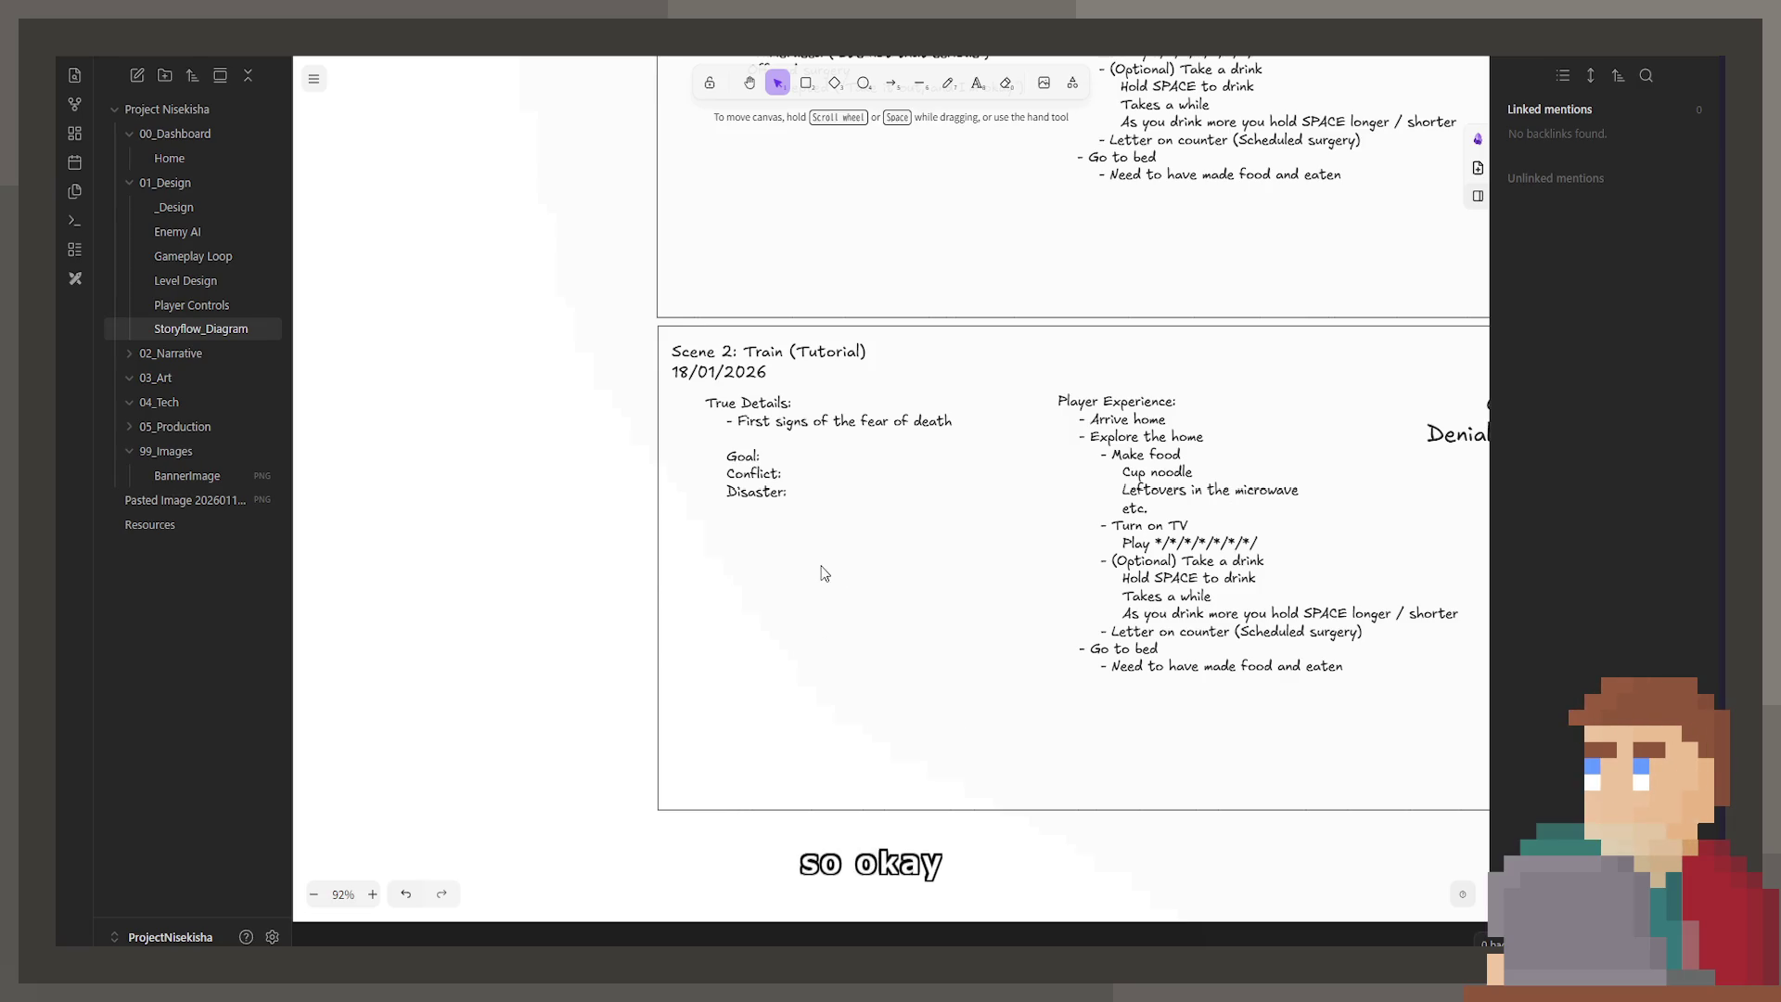
Step: Delete the 'Just moved' lines about moving away from family from the Characters note
{"action": "scroll", "coordinate": [825, 573], "scroll_direction": "down", "scroll_amount": 5, "text": "ctrl"}
{"action": "scroll", "coordinate": [943, 723], "scroll_direction": "down", "scroll_amount": 5}
{"action": "scroll", "coordinate": [950, 781], "scroll_direction": "up", "scroll_amount": 5}
{"action": "scroll", "coordinate": [656, 604], "scroll_direction": "up", "scroll_amount": 5, "text": "ctrl"}
{"action": "double_click", "coordinate": [617, 567]}
{"action": "left_click", "coordinate": [614, 574]}
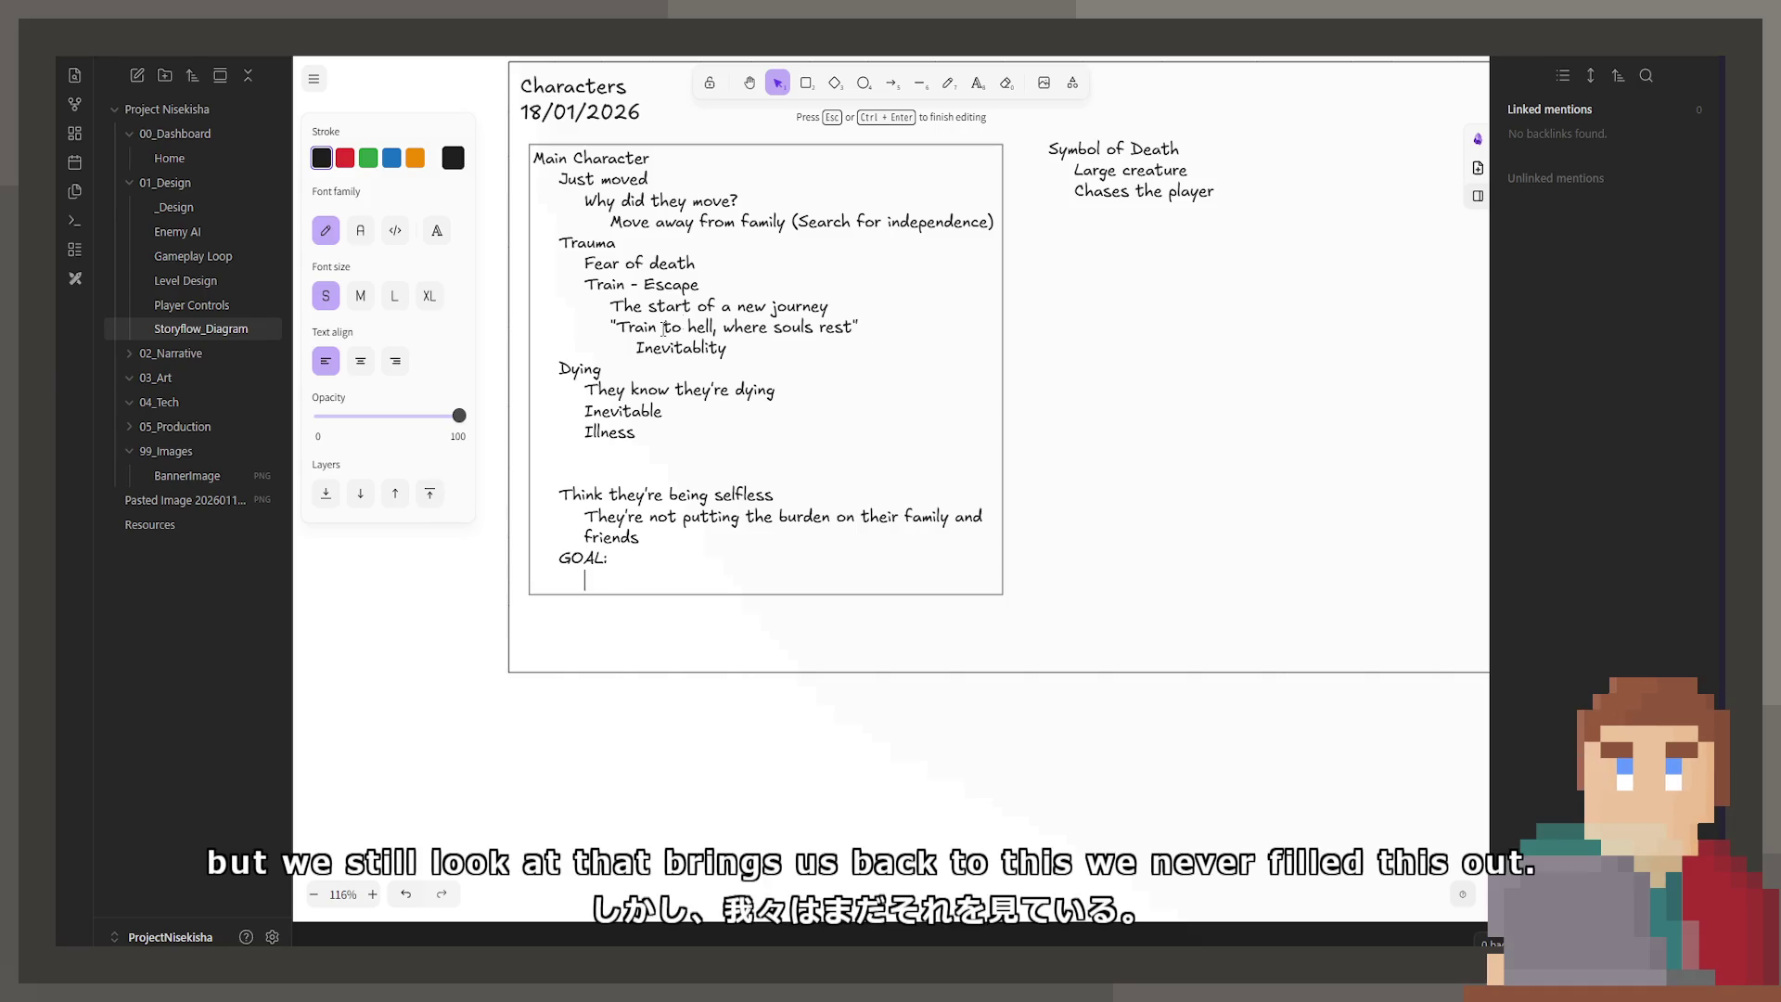
{"action": "left_click", "coordinate": [724, 257]}
{"action": "mouse_move", "coordinate": [996, 219]}
{"action": "left_mouse_down"}
{"action": "mouse_move", "coordinate": [594, 209]}
{"action": "mouse_move", "coordinate": [473, 184]}
{"action": "left_mouse_up"}
{"action": "key", "text": "BackSpace"}
{"action": "key", "text": "BackSpace"}
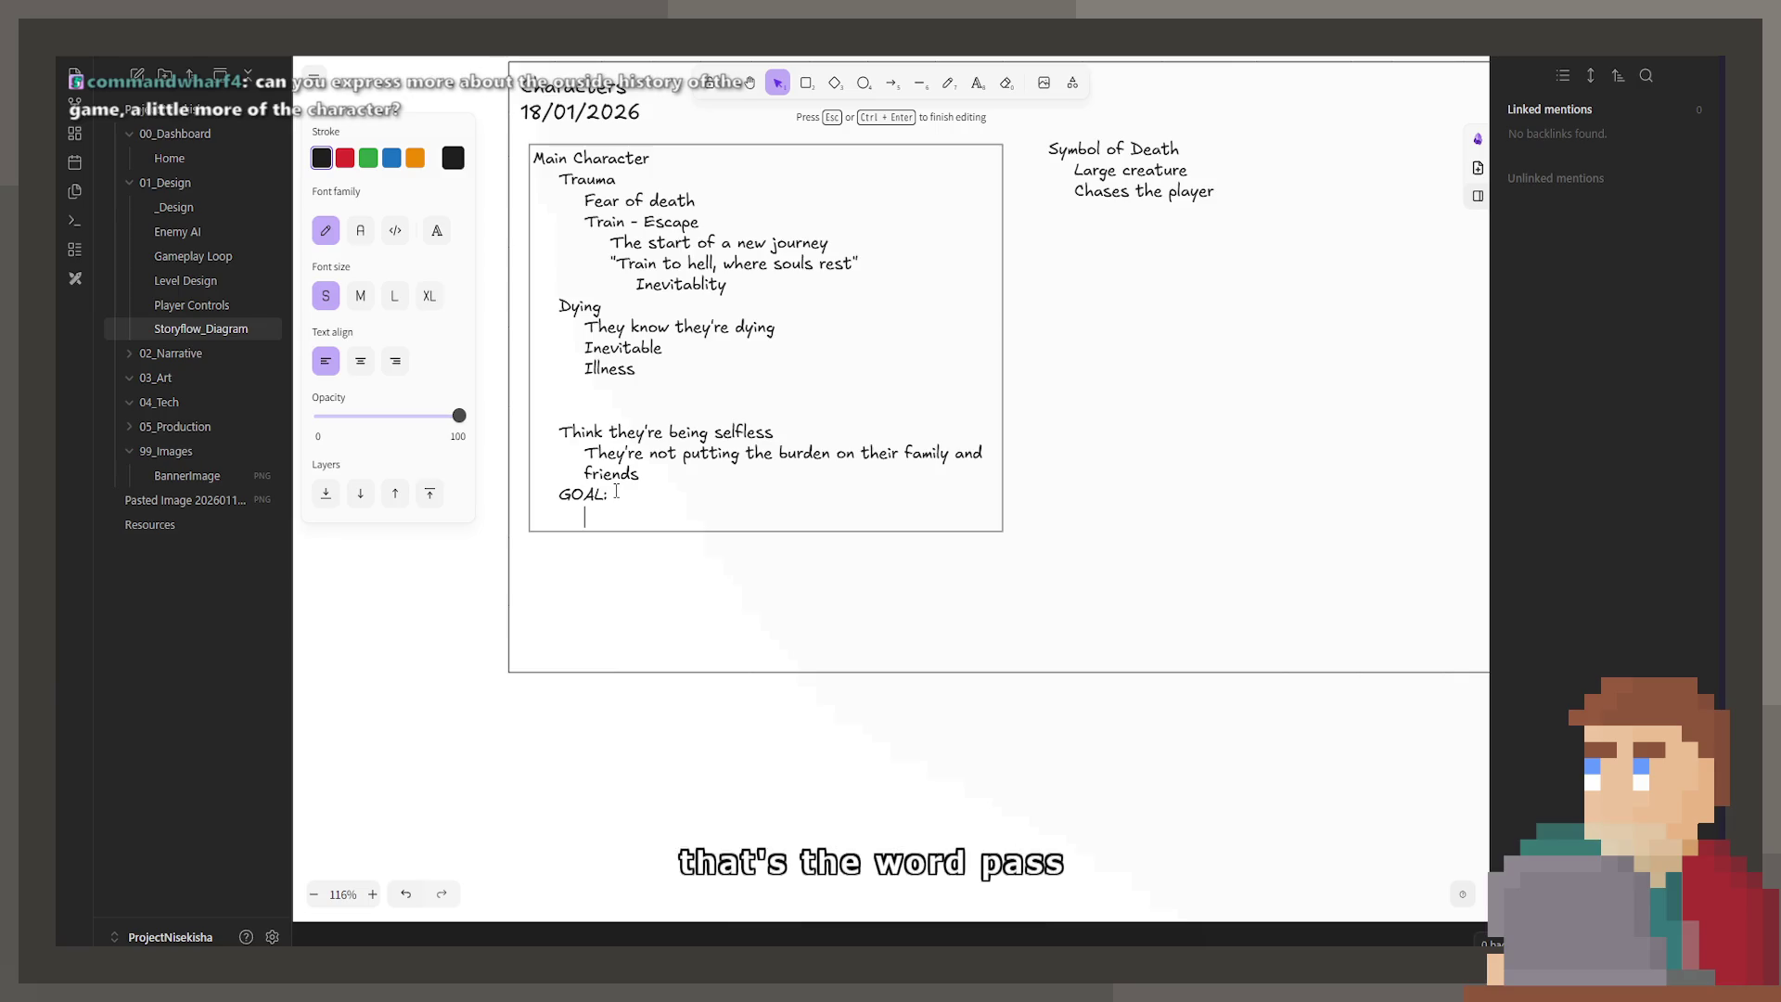
Step: Add two empty indented lines under the Characters note's GOAL: heading
{"action": "key", "text": "Return"}
{"action": "key", "text": "Tab"}
{"action": "key", "text": "Tab"}
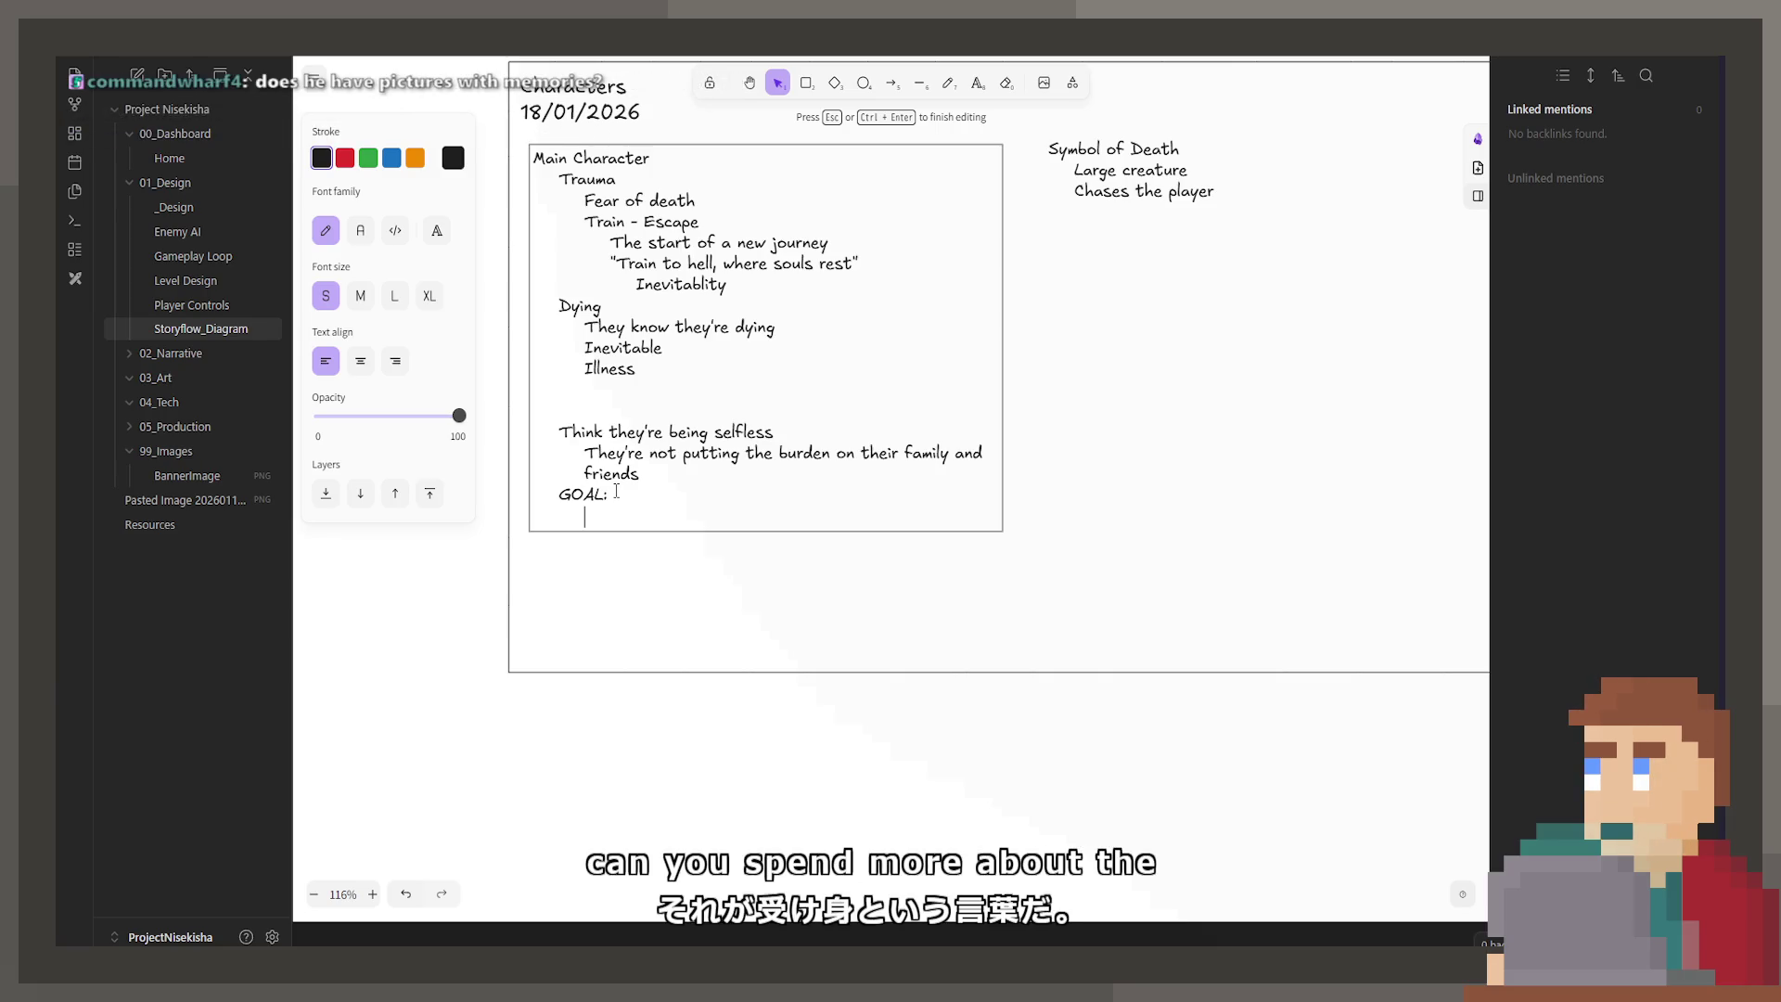
{"action": "key", "text": "Return"}
{"action": "key", "text": "Tab"}
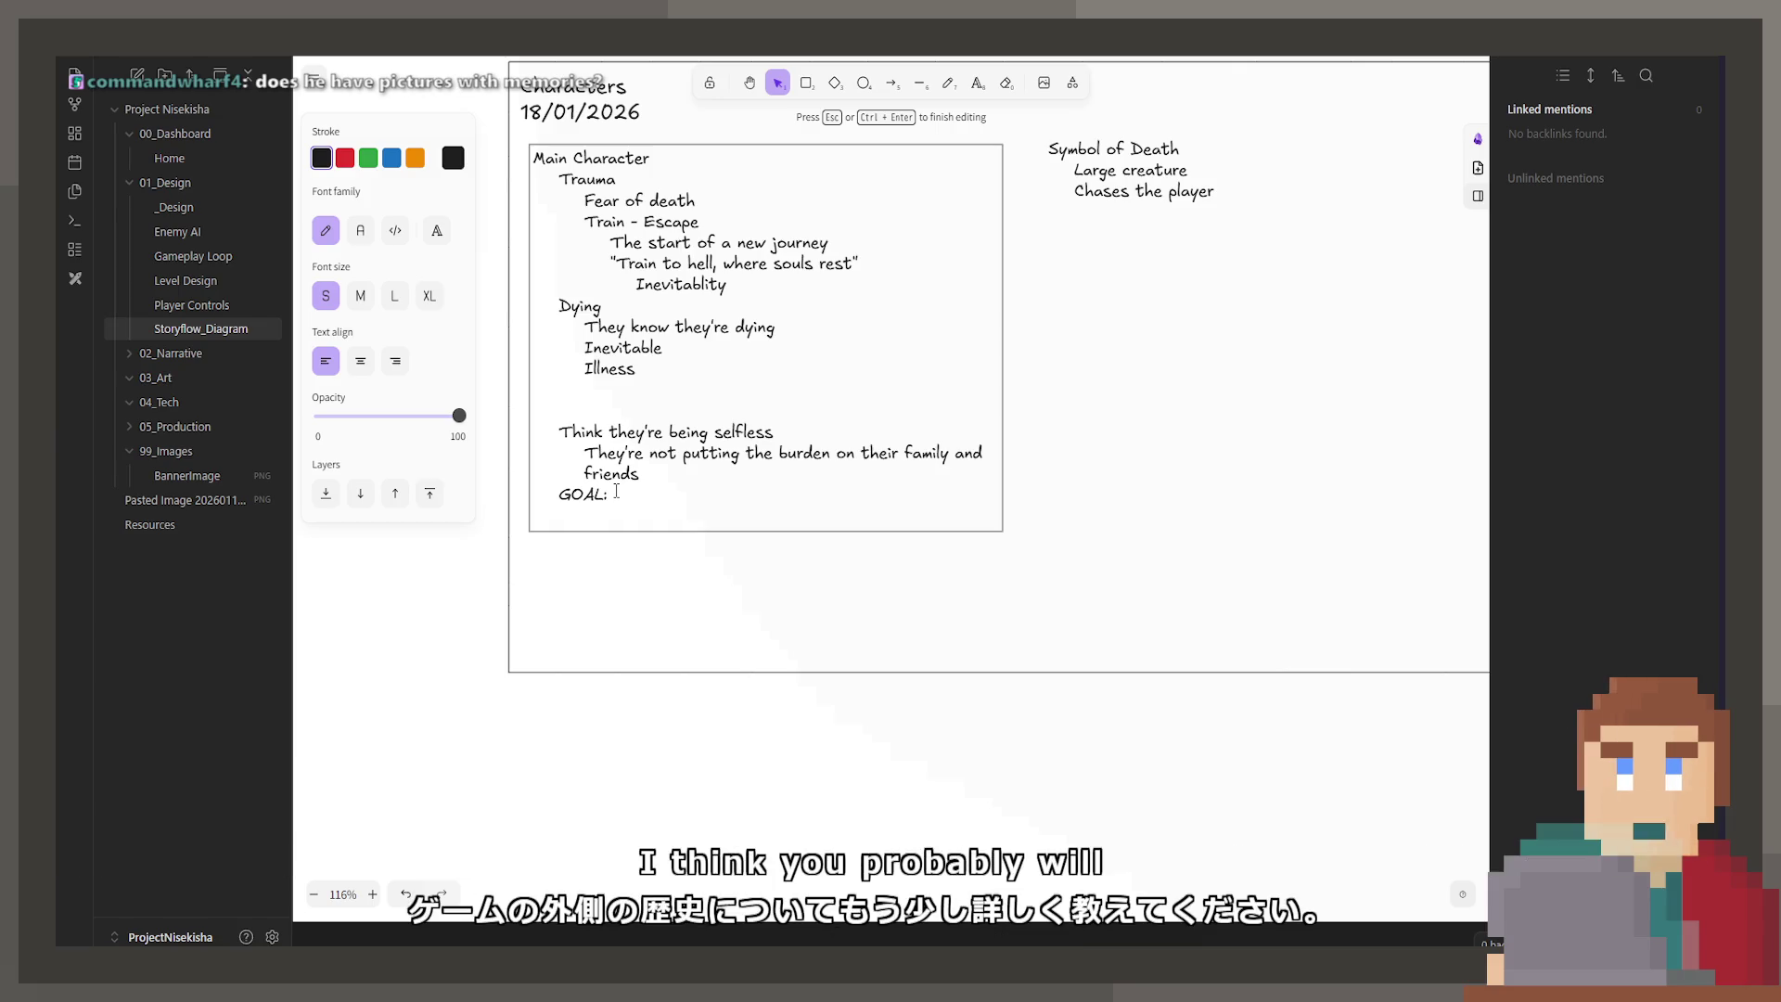
{"action": "scroll", "coordinate": [616, 491], "scroll_direction": "down", "scroll_amount": 5}
Step: Insert 'Family pictures' after 'Letter on counter (Scheduled surgery)' in Scene 1's Player Experience list
{"action": "scroll", "coordinate": [556, 326], "scroll_direction": "right", "scroll_amount": 5}
{"action": "scroll", "coordinate": [556, 325], "scroll_direction": "down", "scroll_amount": 15}
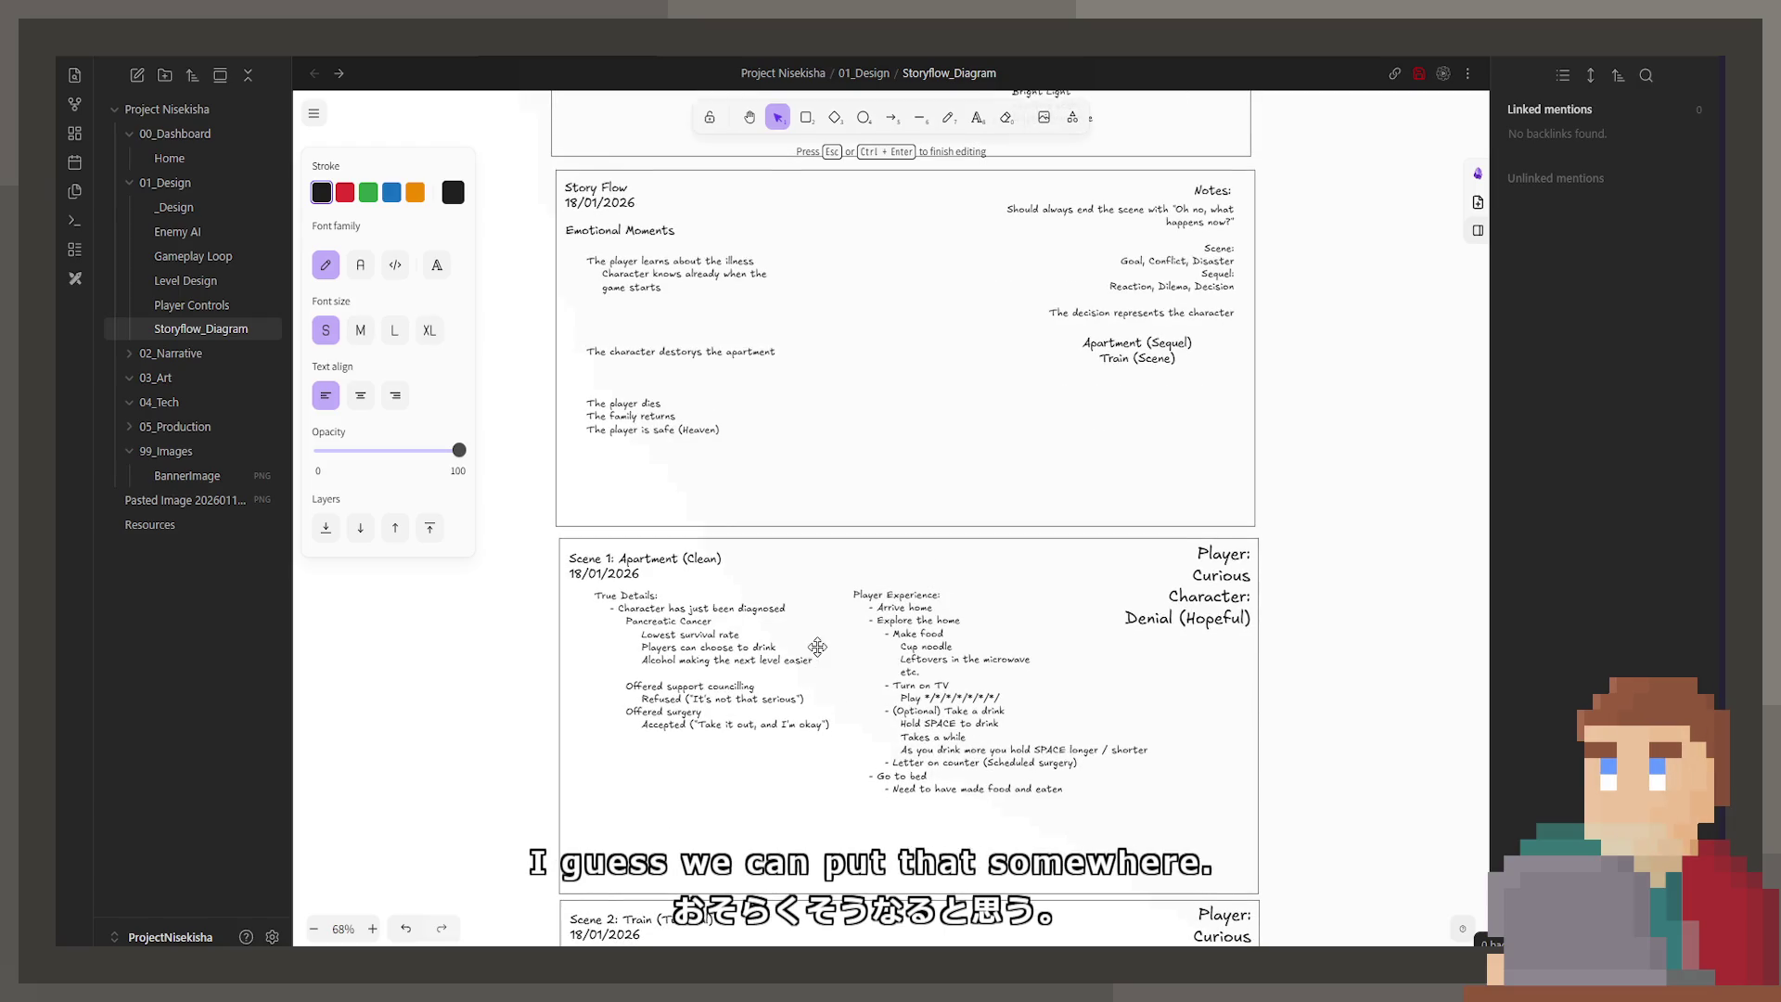
{"action": "double_click", "coordinate": [1003, 750]}
{"action": "left_click", "coordinate": [1013, 730]}
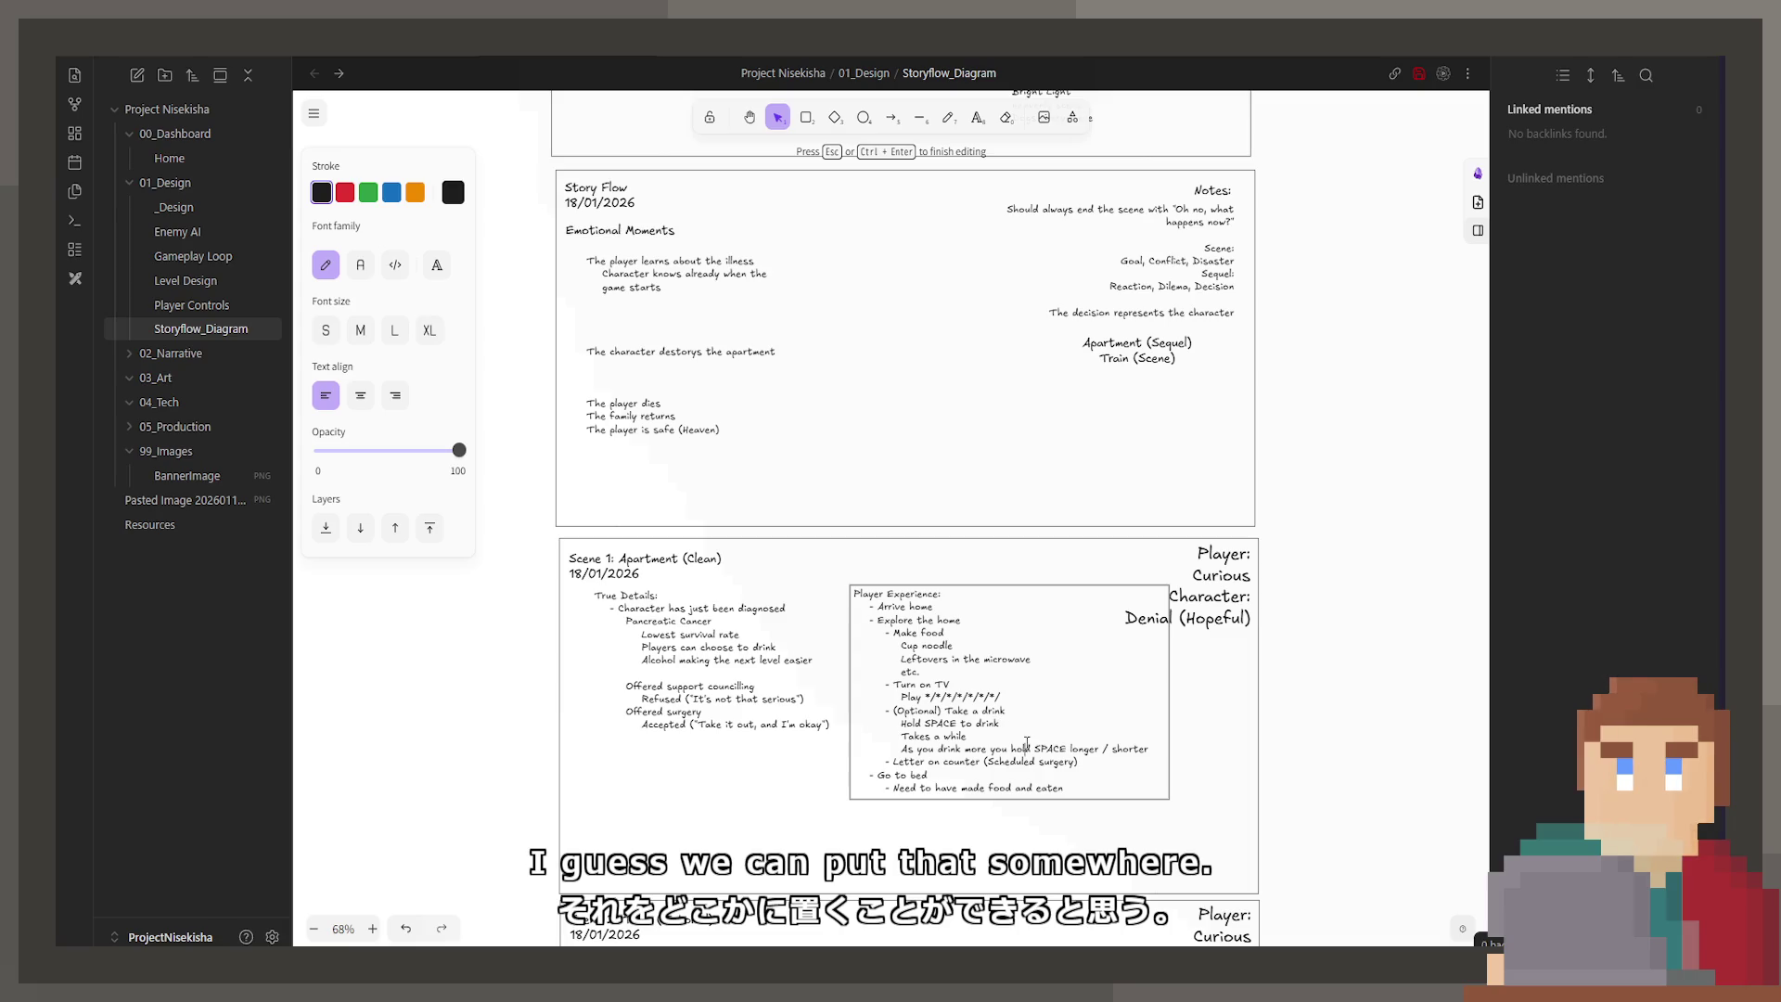
{"action": "left_click", "coordinate": [1079, 764]}
{"action": "key", "text": "Return"}
{"action": "type", "text": "0"}
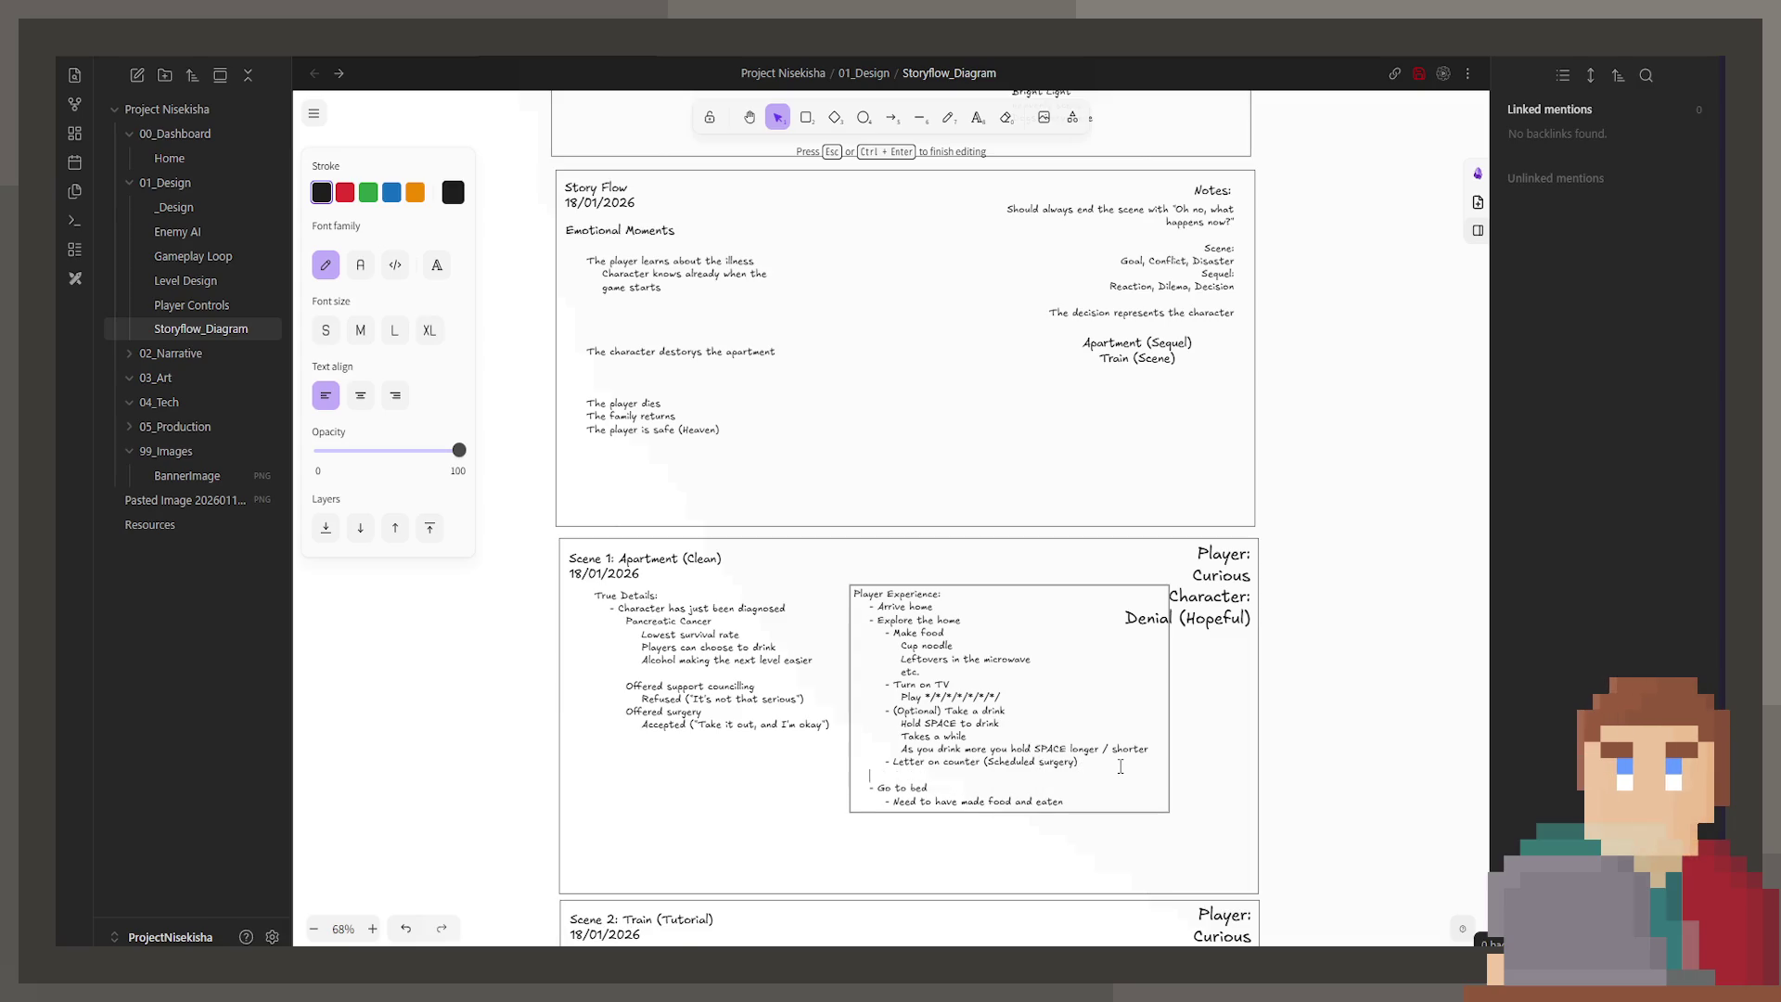
{"action": "type", "text": "milypcit"}
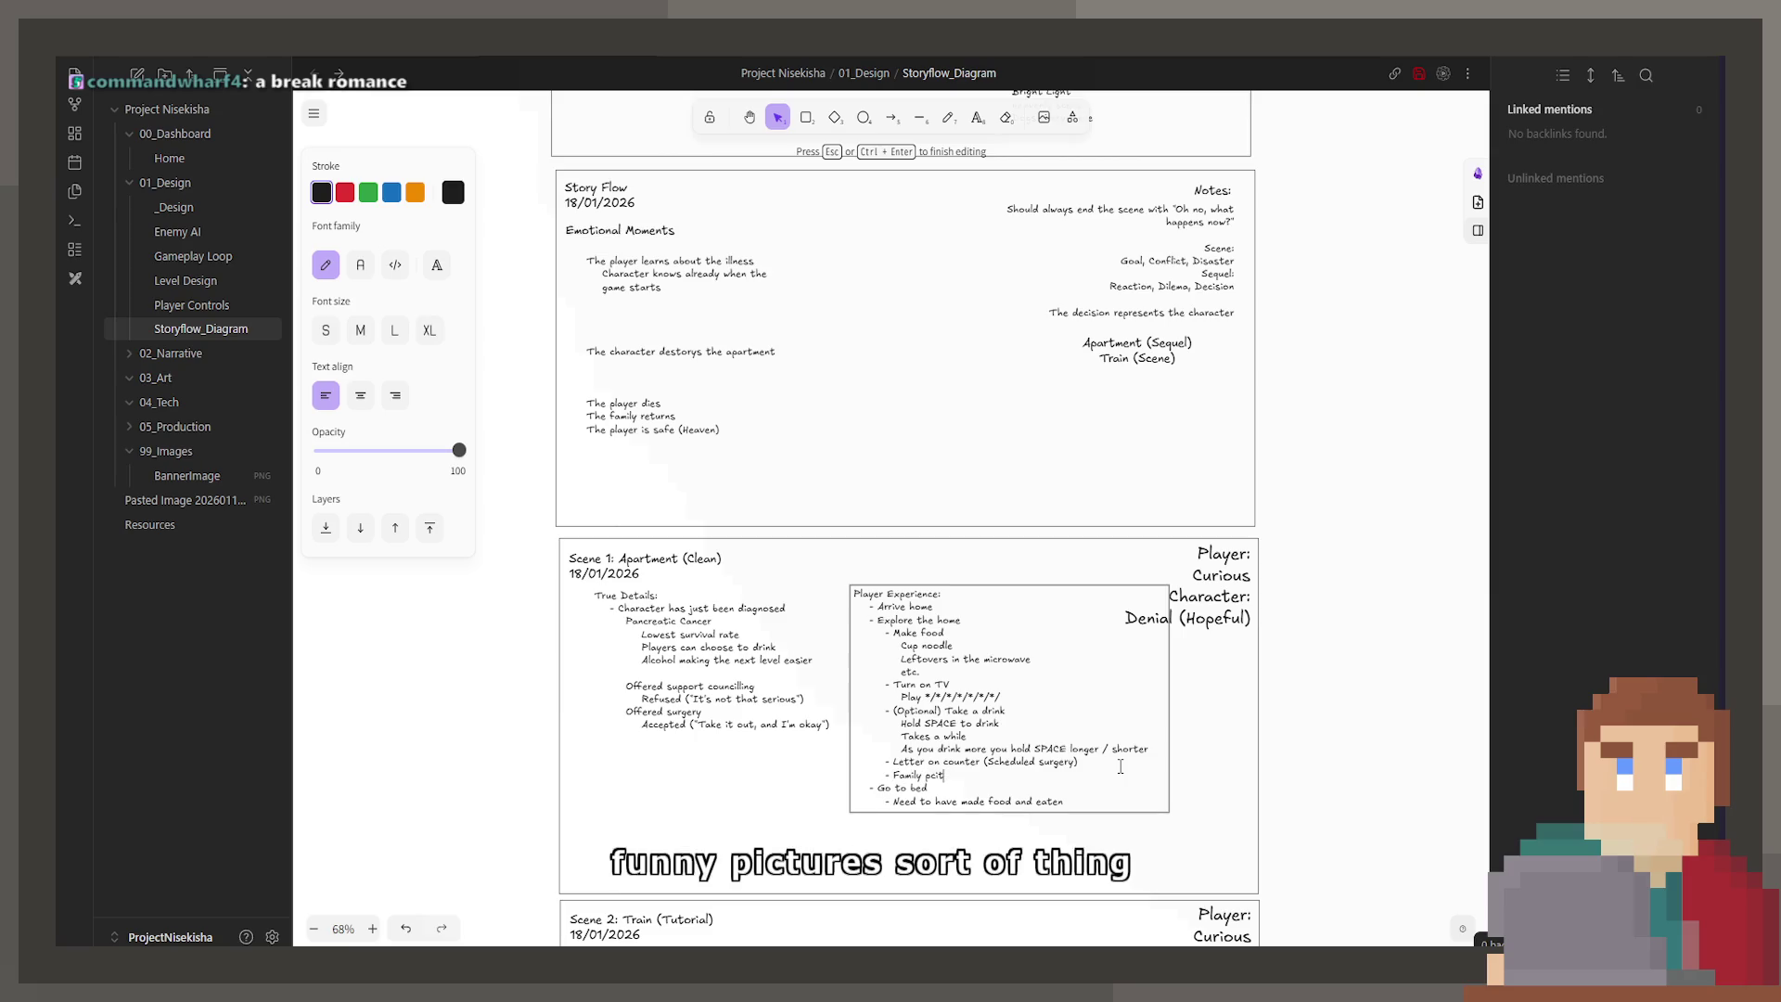
{"action": "key", "text": "BackSpace"}
{"action": "key", "text": "BackSpace"}
{"action": "key", "text": "BackSpace"}
{"action": "type", "text": "ictures"}
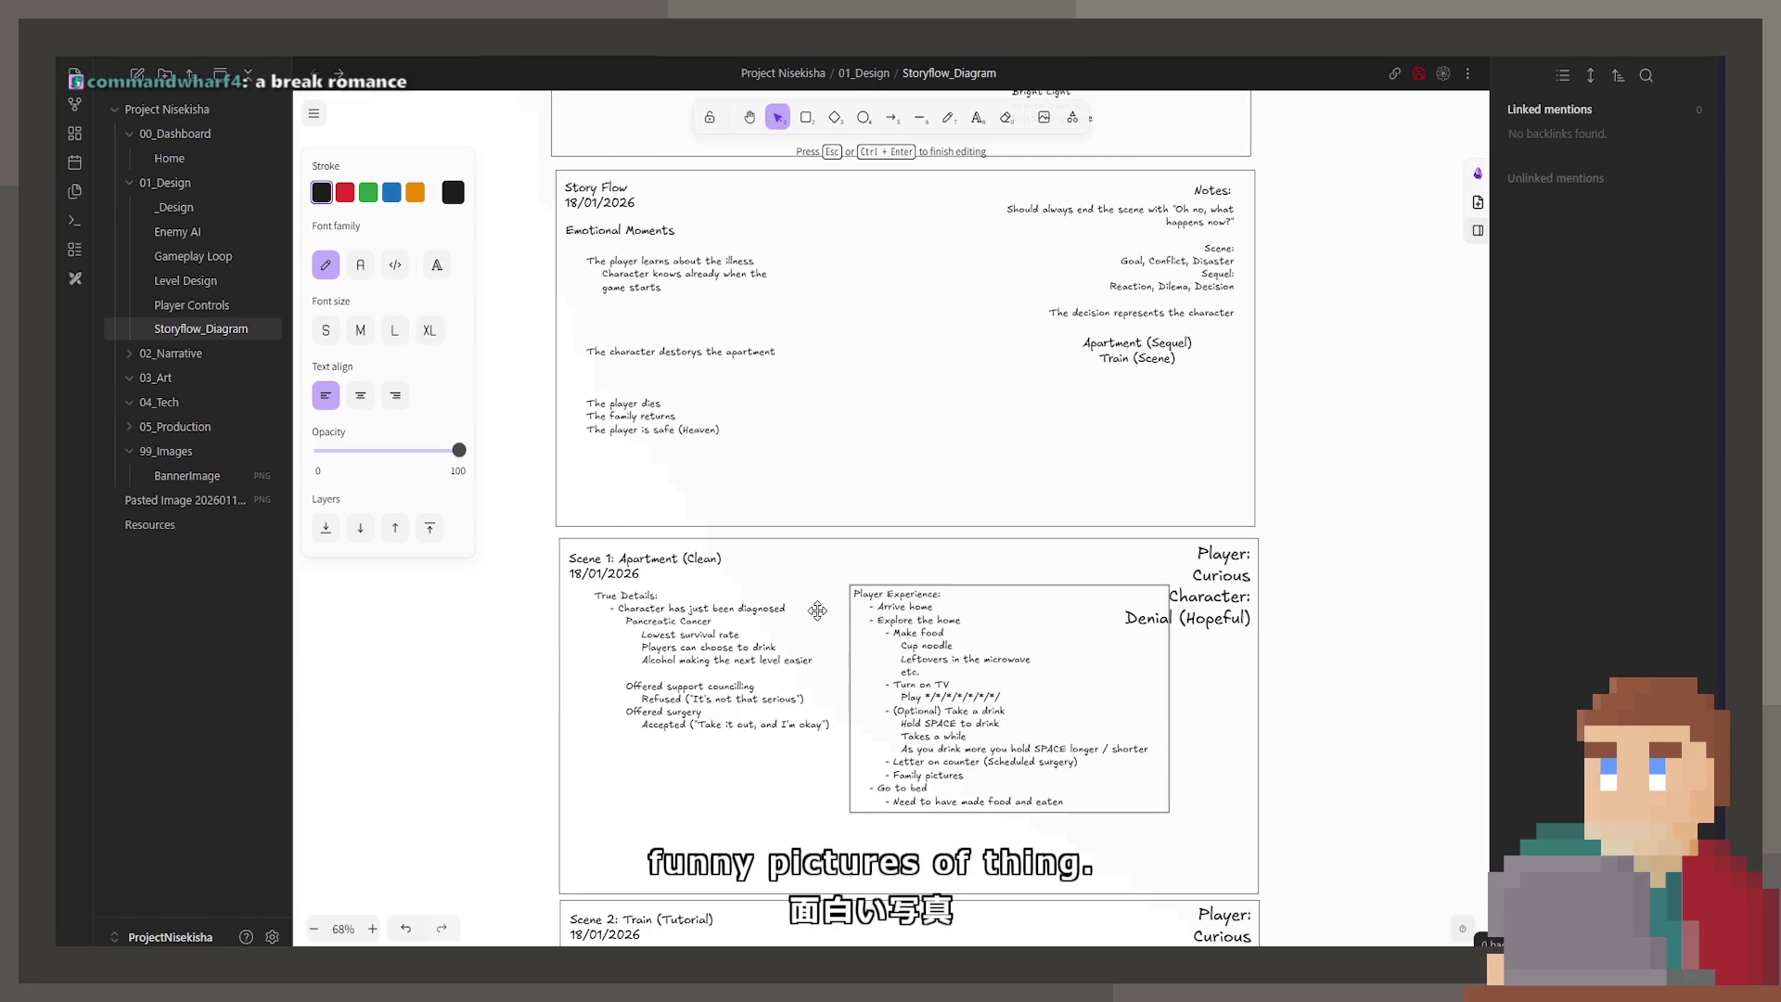
{"action": "left_click", "coordinate": [526, 743]}
{"action": "scroll", "coordinate": [526, 743], "scroll_direction": "up", "scroll_amount": 10}
{"action": "scroll", "coordinate": [526, 743], "scroll_direction": "left", "scroll_amount": 8}
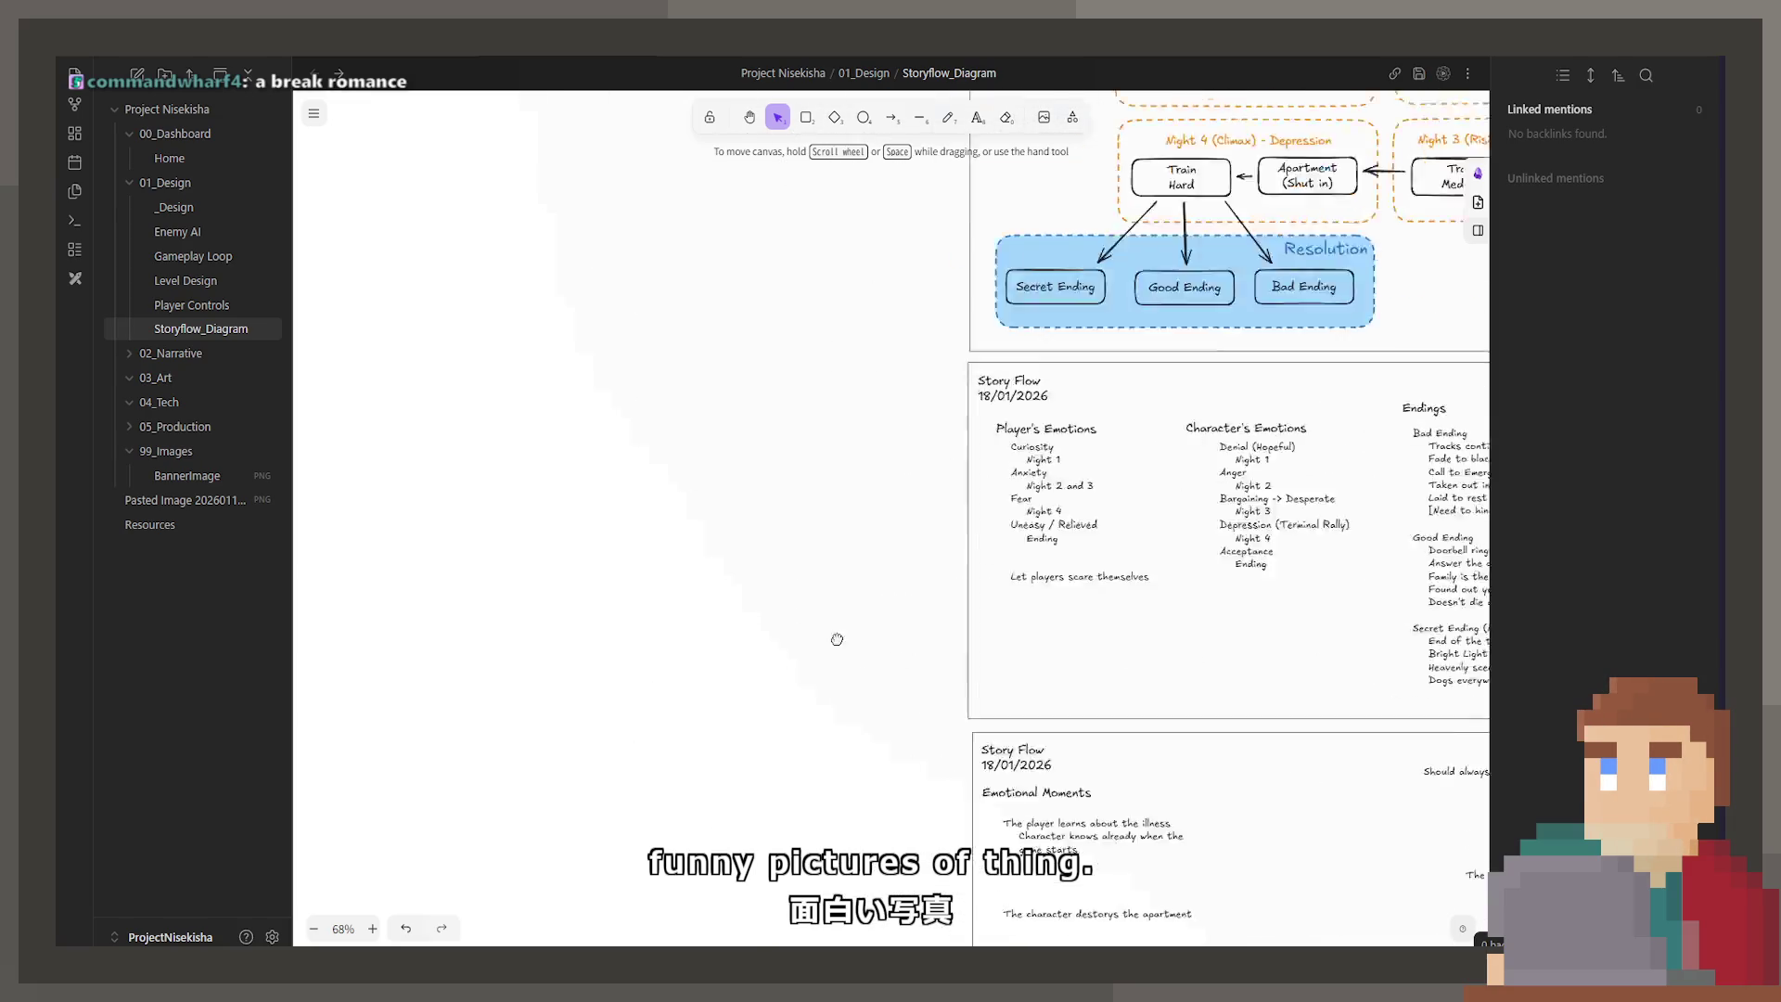
{"action": "scroll", "coordinate": [549, 597], "scroll_direction": "up", "scroll_amount": 5}
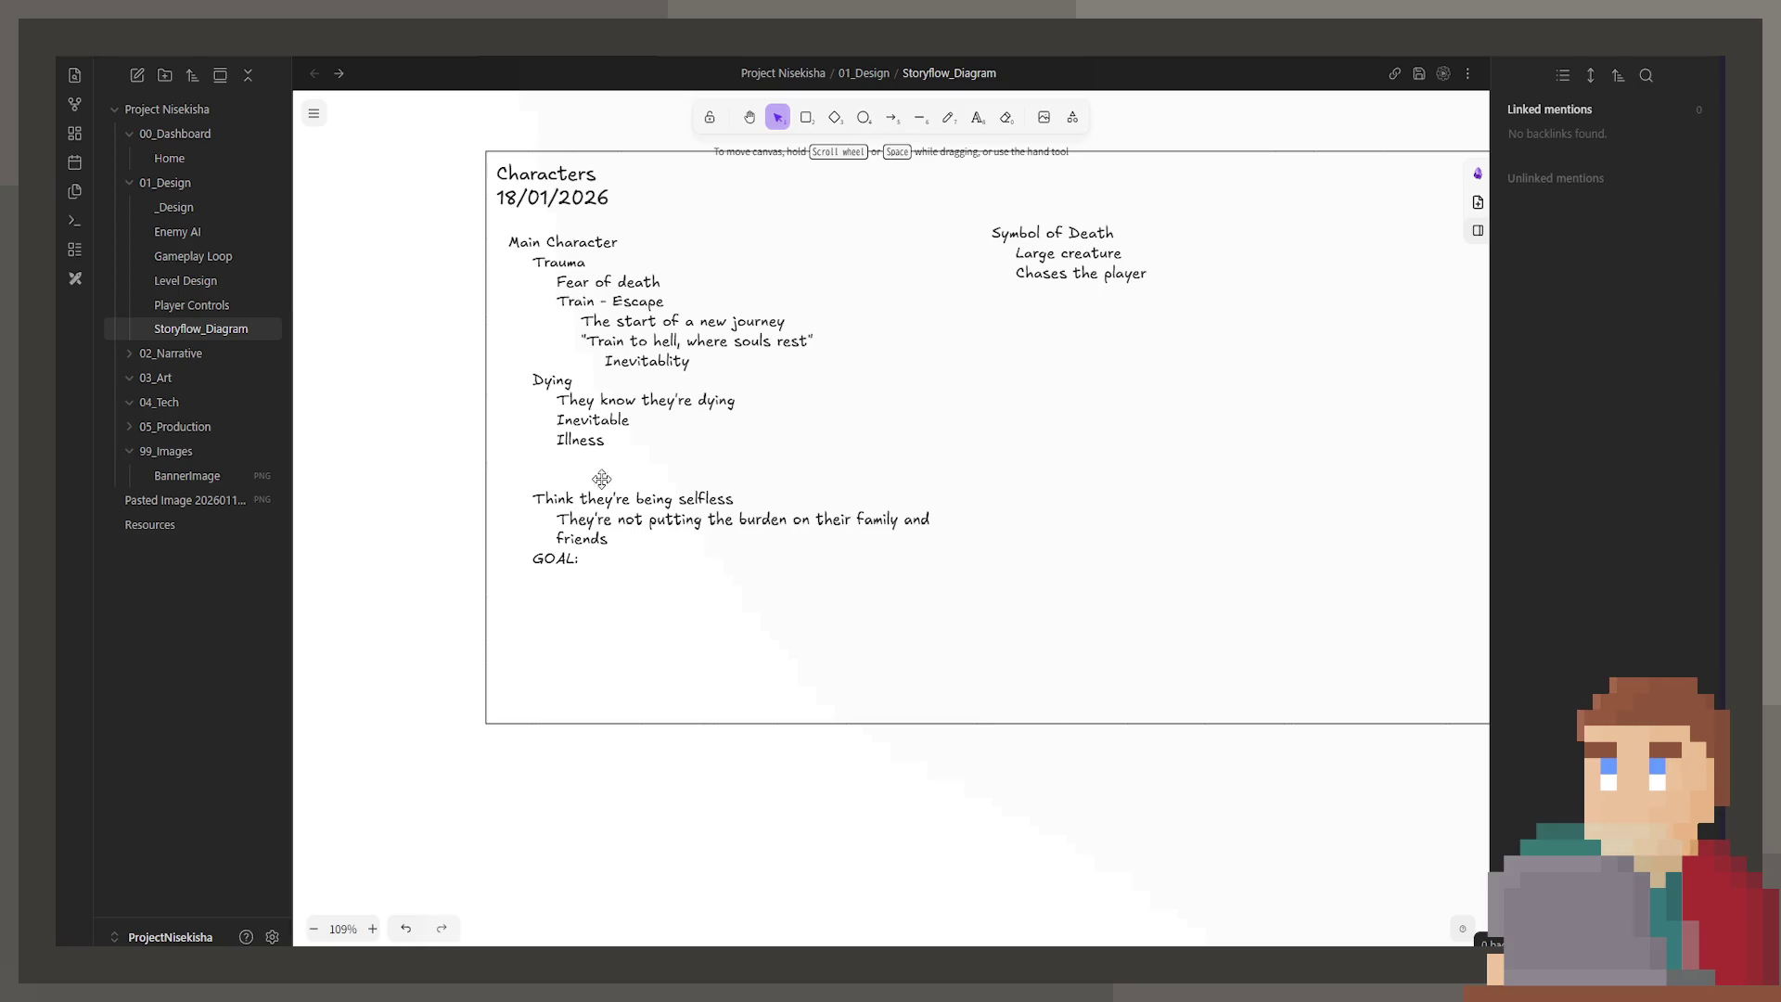
{"action": "scroll", "coordinate": [677, 420], "scroll_direction": "down", "scroll_amount": 1}
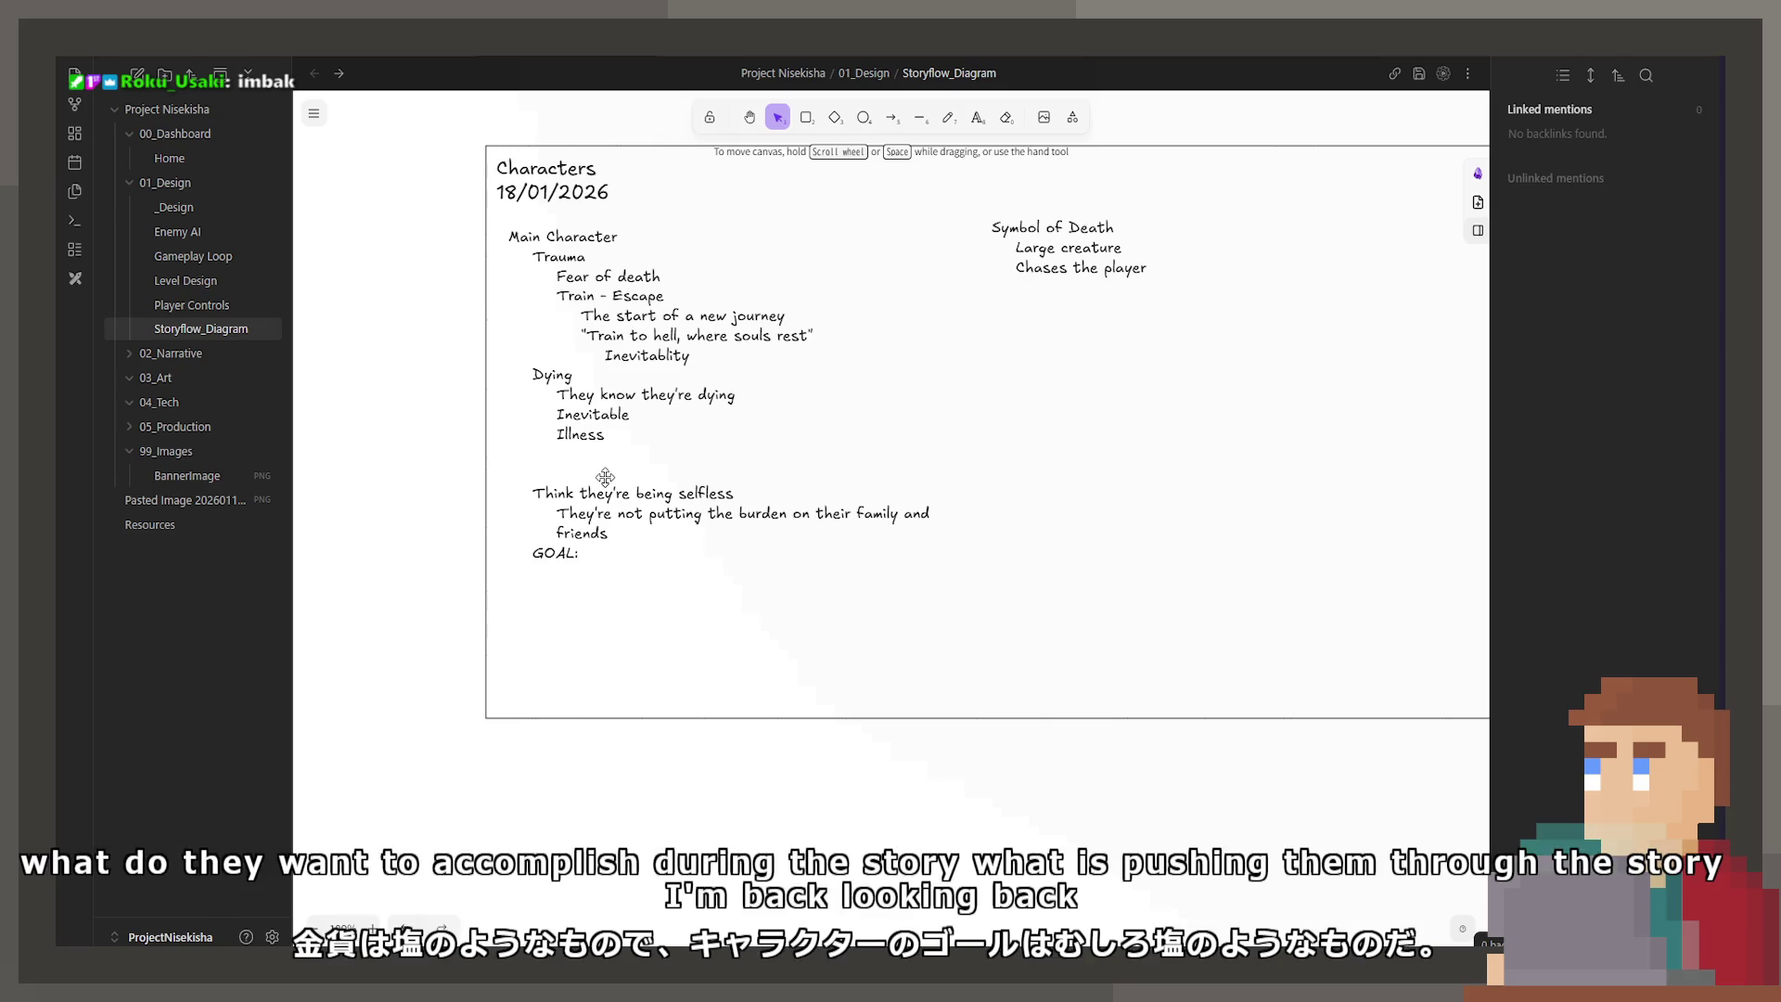
{"action": "scroll", "coordinate": [724, 468], "scroll_direction": "down", "scroll_amount": 3}
{"action": "scroll", "coordinate": [1155, 399], "scroll_direction": "right", "scroll_amount": 10}
{"action": "scroll", "coordinate": [1155, 399], "scroll_direction": "down", "scroll_amount": 10}
{"action": "scroll", "coordinate": [832, 575], "scroll_direction": "down", "scroll_amount": 5}
{"action": "scroll", "coordinate": [811, 557], "scroll_direction": "up", "scroll_amount": 1}
{"action": "scroll", "coordinate": [811, 558], "scroll_direction": "up", "scroll_amount": 3}
{"action": "scroll", "coordinate": [780, 541], "scroll_direction": "left", "scroll_amount": 5}
{"action": "scroll", "coordinate": [755, 644], "scroll_direction": "down", "scroll_amount": 3}
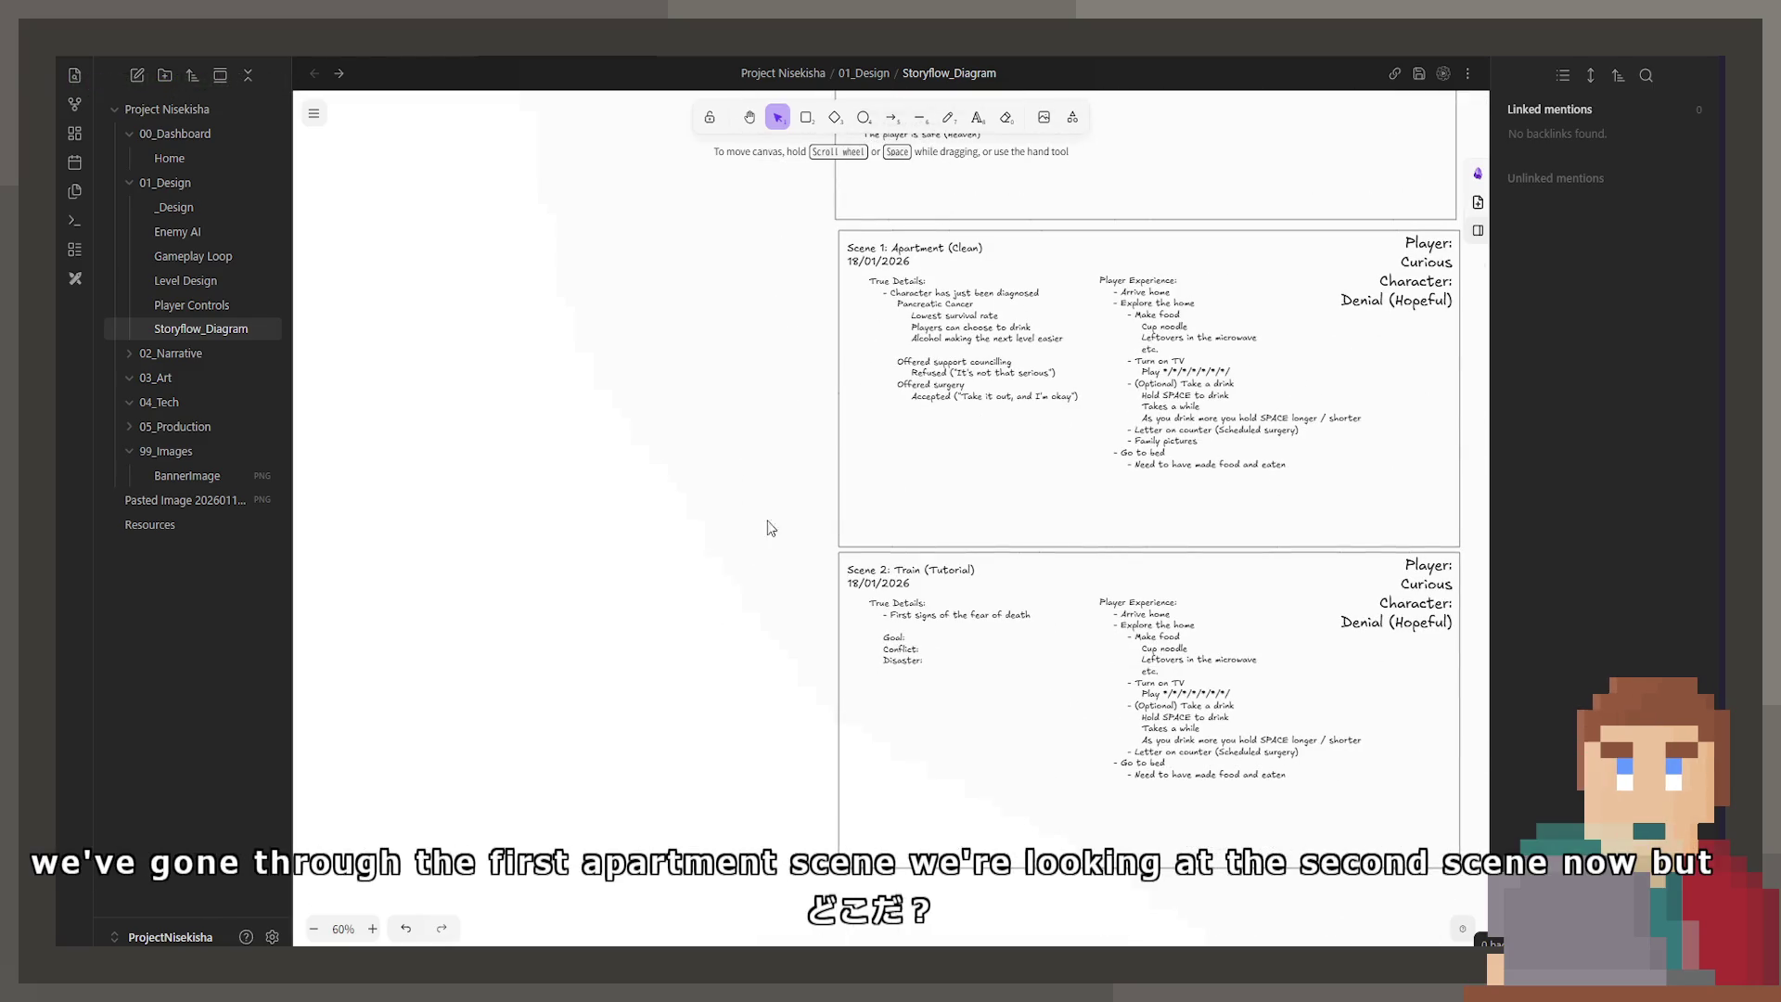
Step: Zoom into the Characters note and add an empty indented line under GOAL:
{"action": "scroll", "coordinate": [738, 476], "scroll_direction": "up", "scroll_amount": 15}
{"action": "scroll", "coordinate": [739, 476], "scroll_direction": "left", "scroll_amount": 5}
{"action": "scroll", "coordinate": [756, 459], "scroll_direction": "up", "scroll_amount": 10}
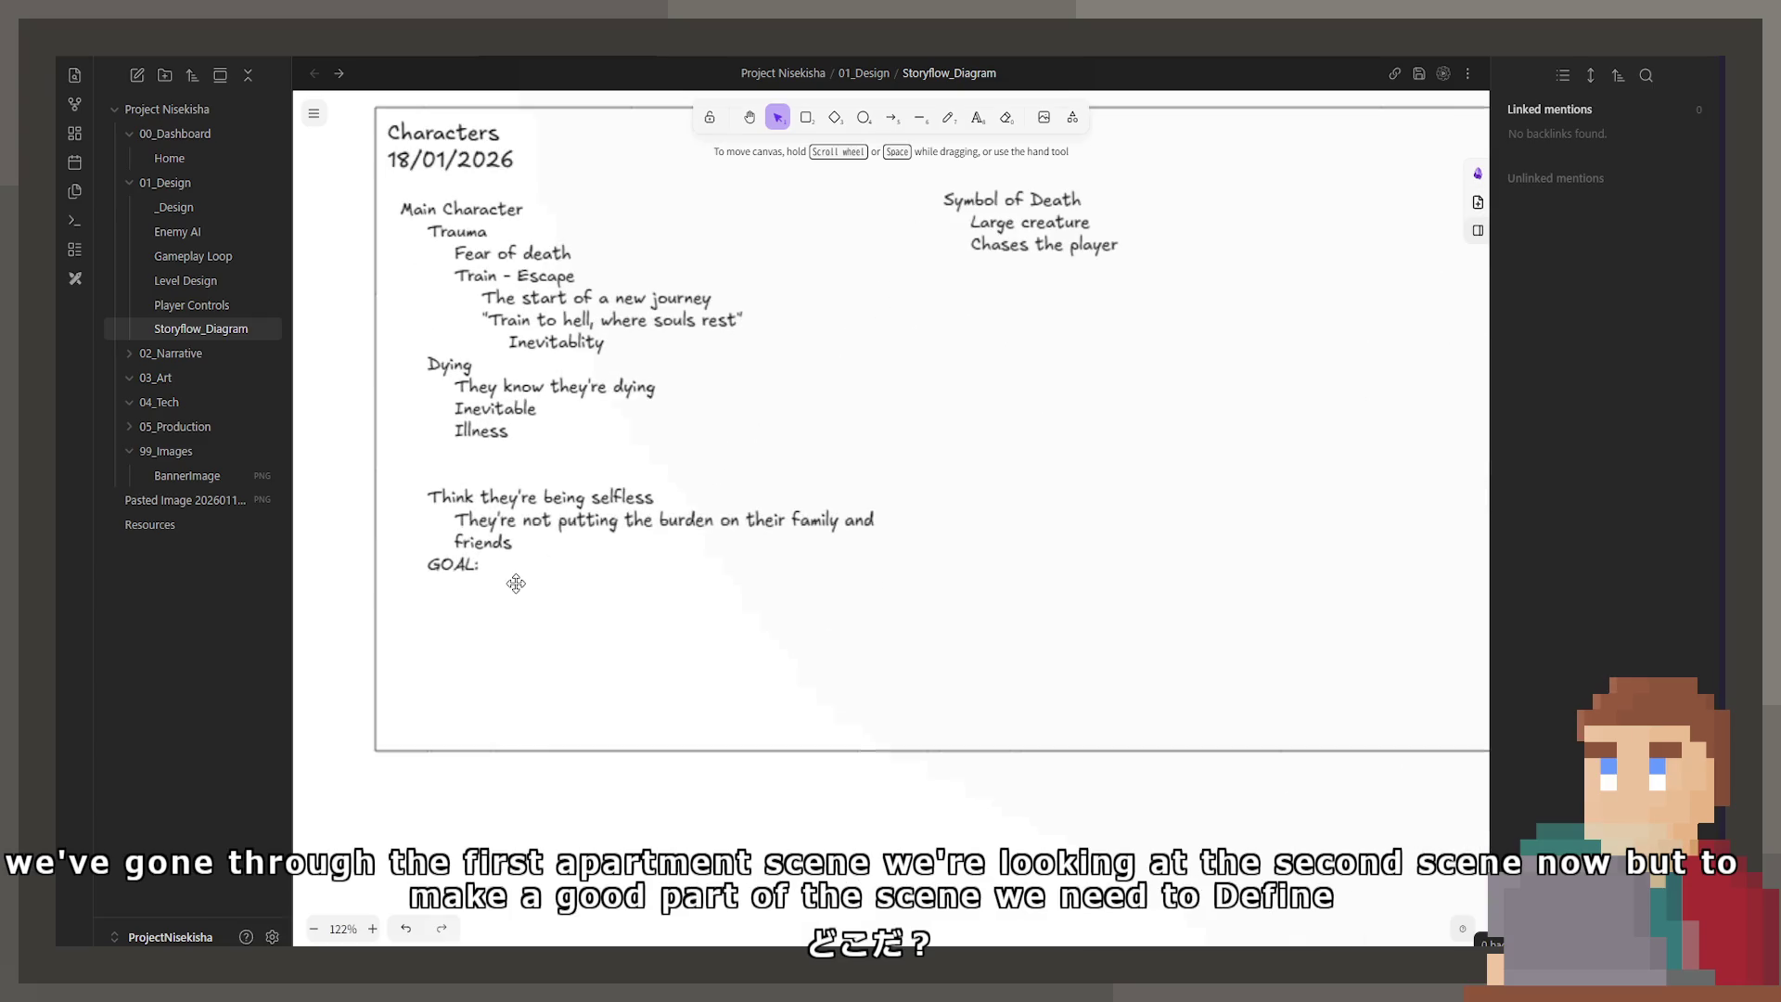
{"action": "double_click", "coordinate": [516, 582]}
{"action": "scroll", "coordinate": [835, 603], "scroll_direction": "left", "scroll_amount": 5}
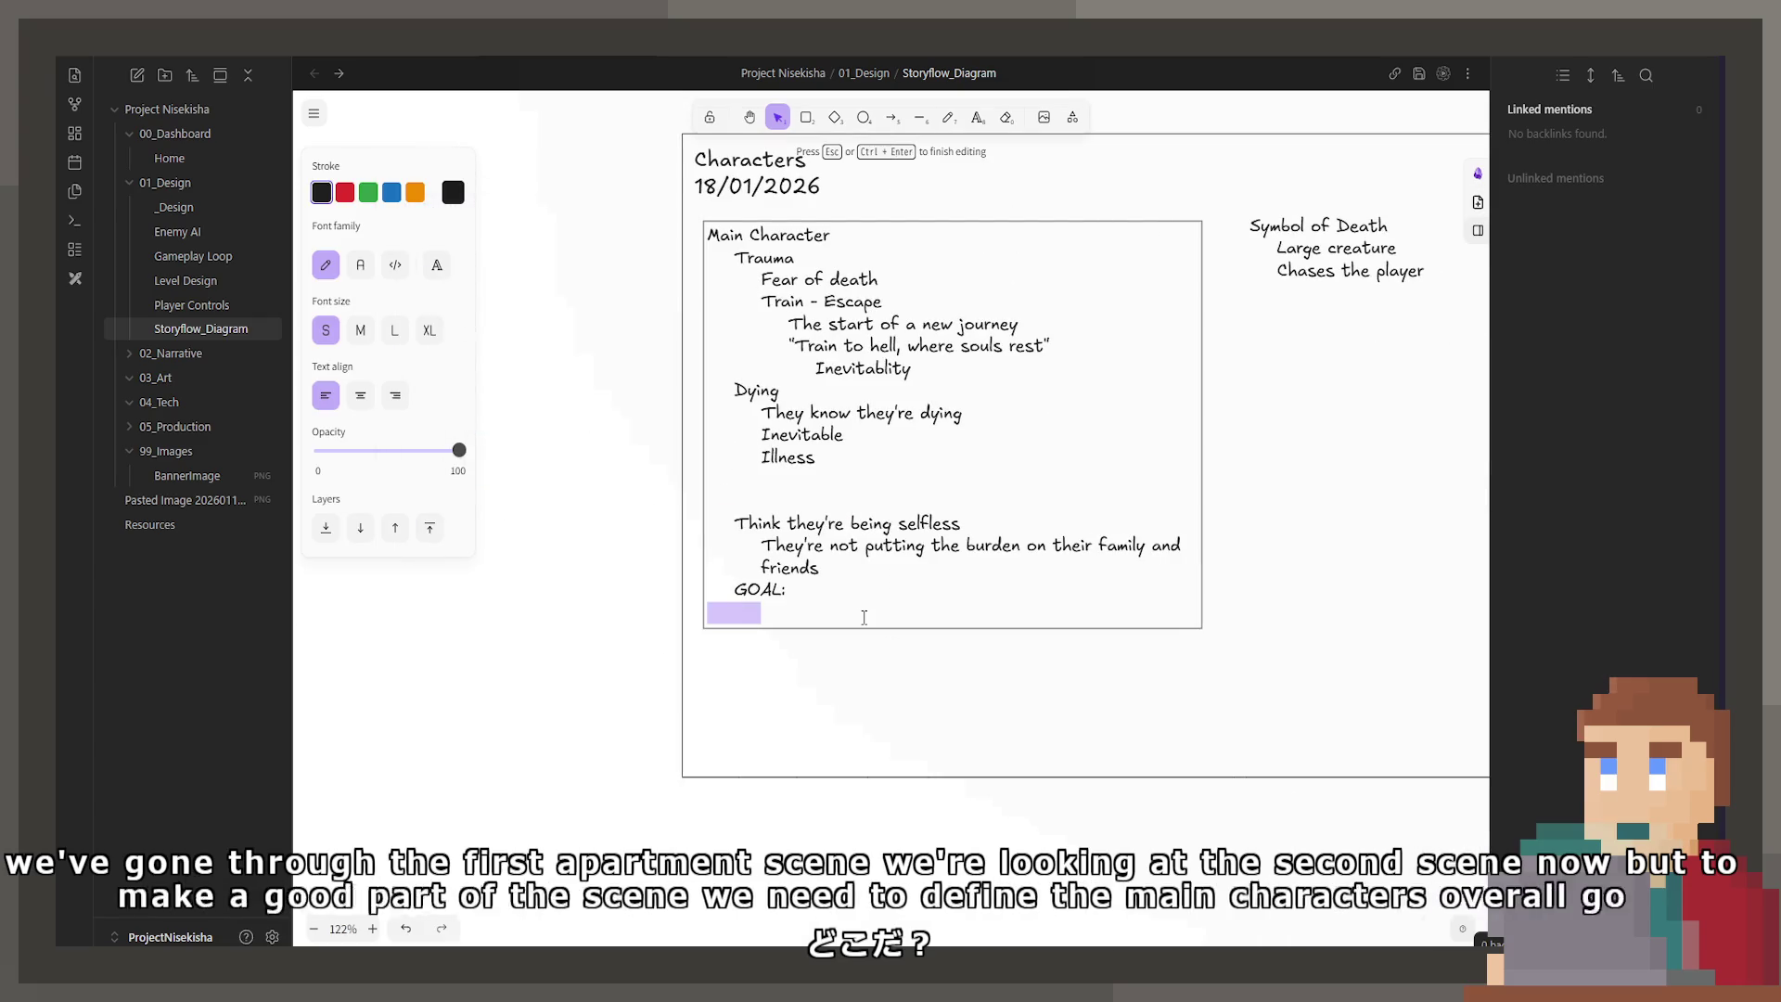
{"action": "left_click", "coordinate": [864, 617]}
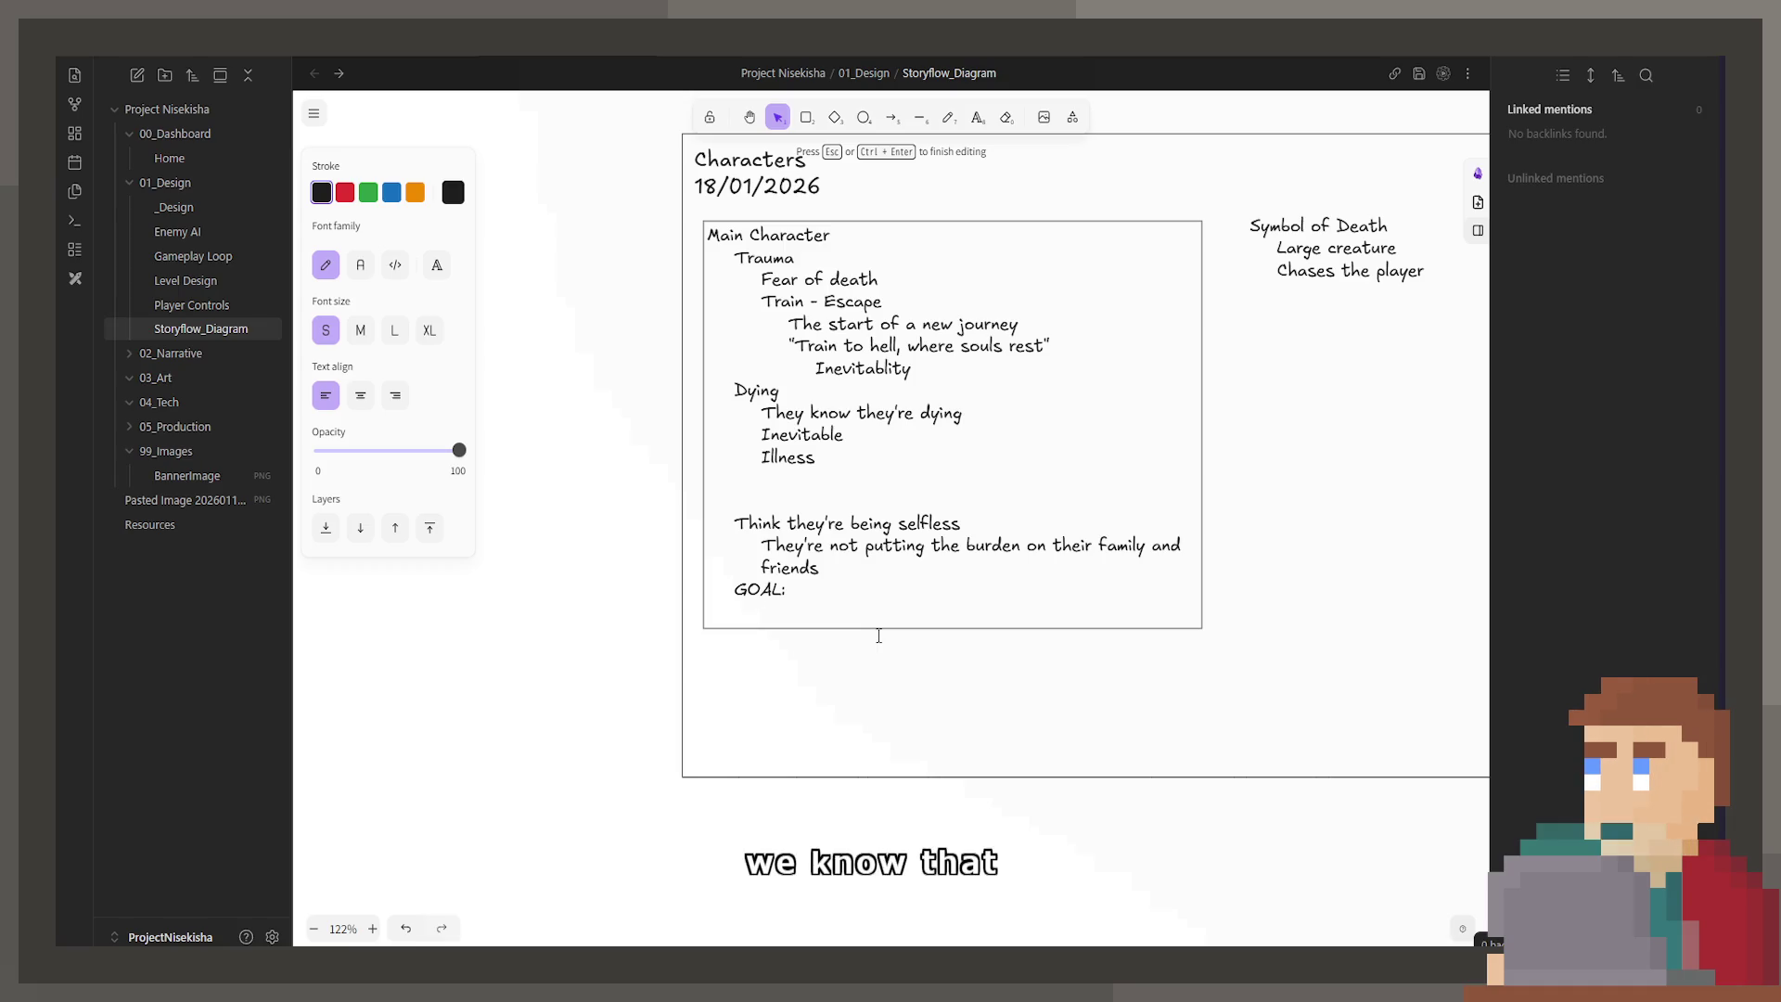
{"action": "key", "text": "Return"}
{"action": "key", "text": "Tab"}
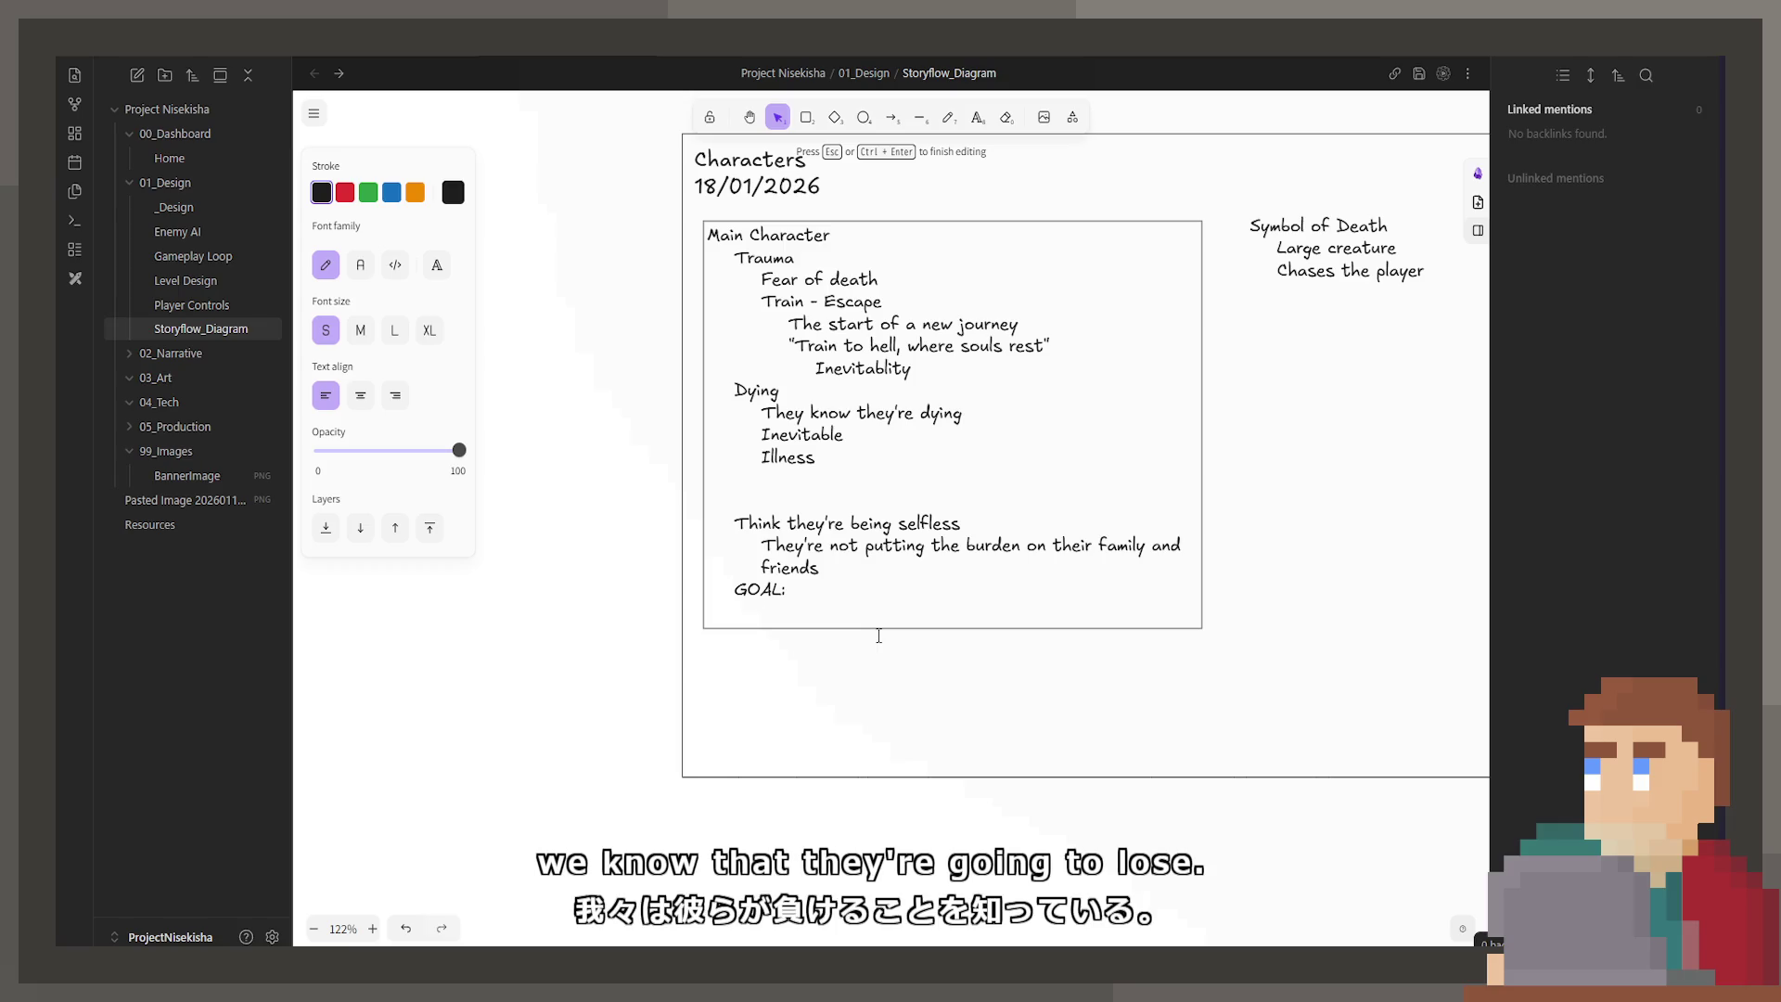
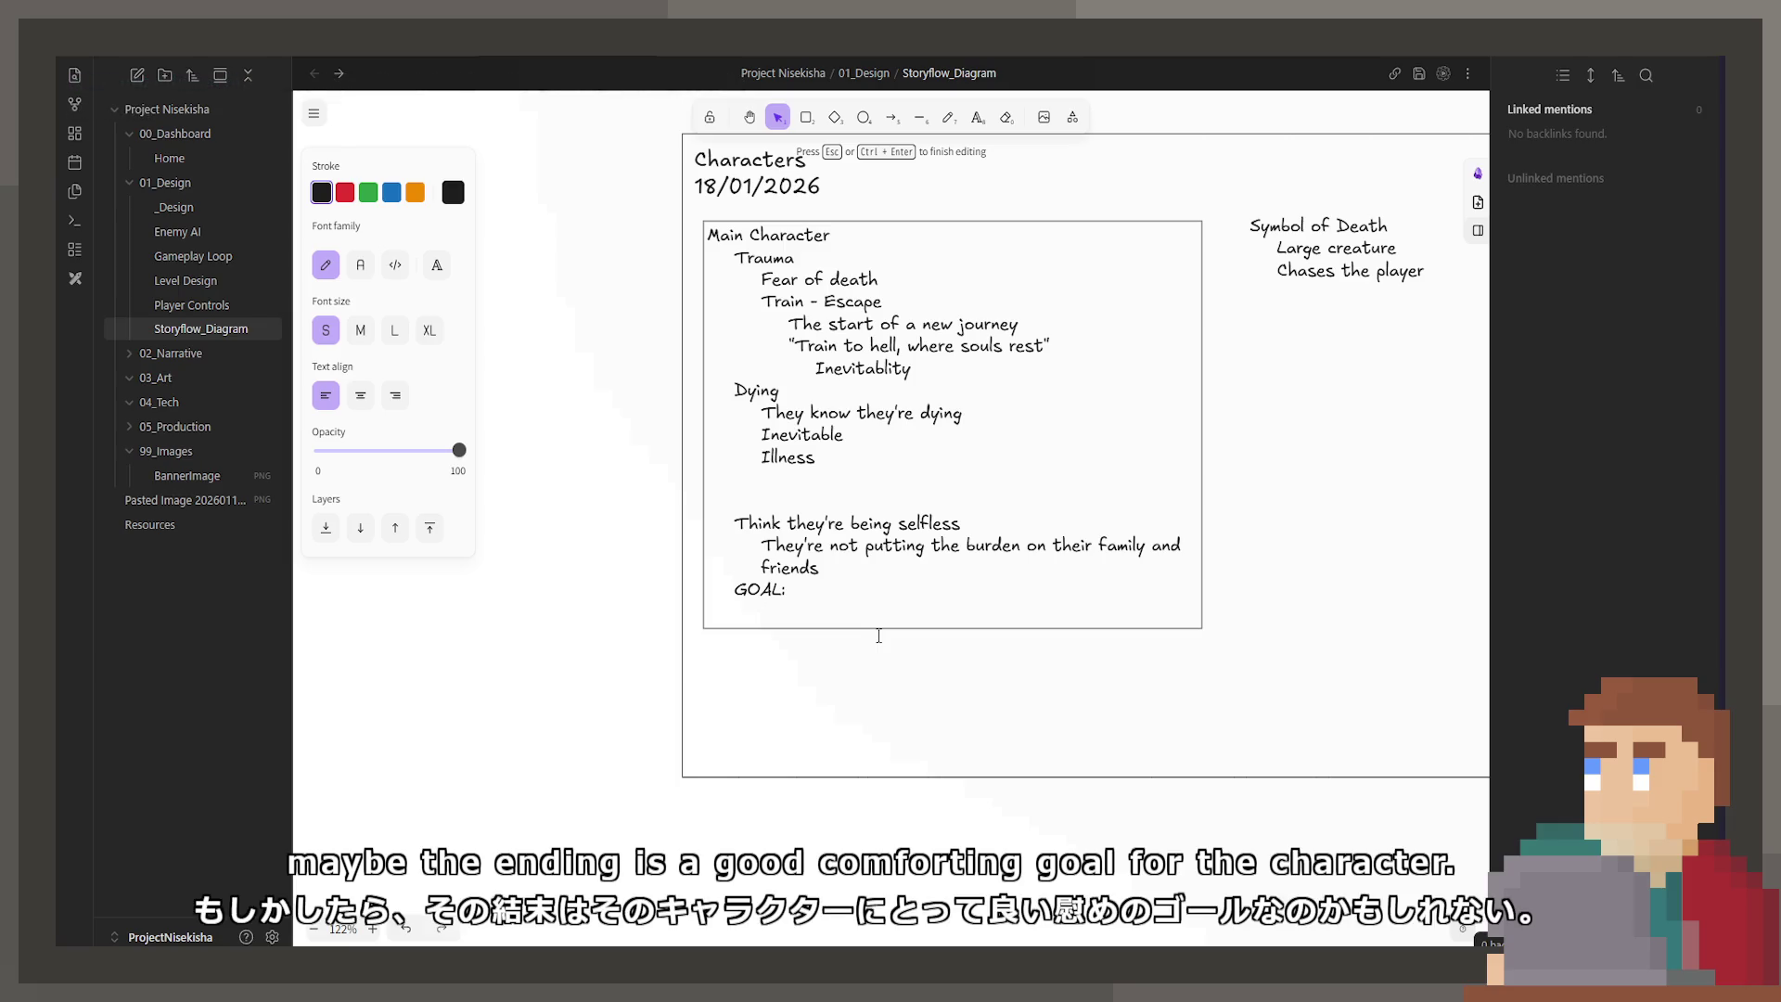
Step: Type the goal line 'Come to accept their death' under the GOAL: heading
{"action": "type", "text": "Co"}
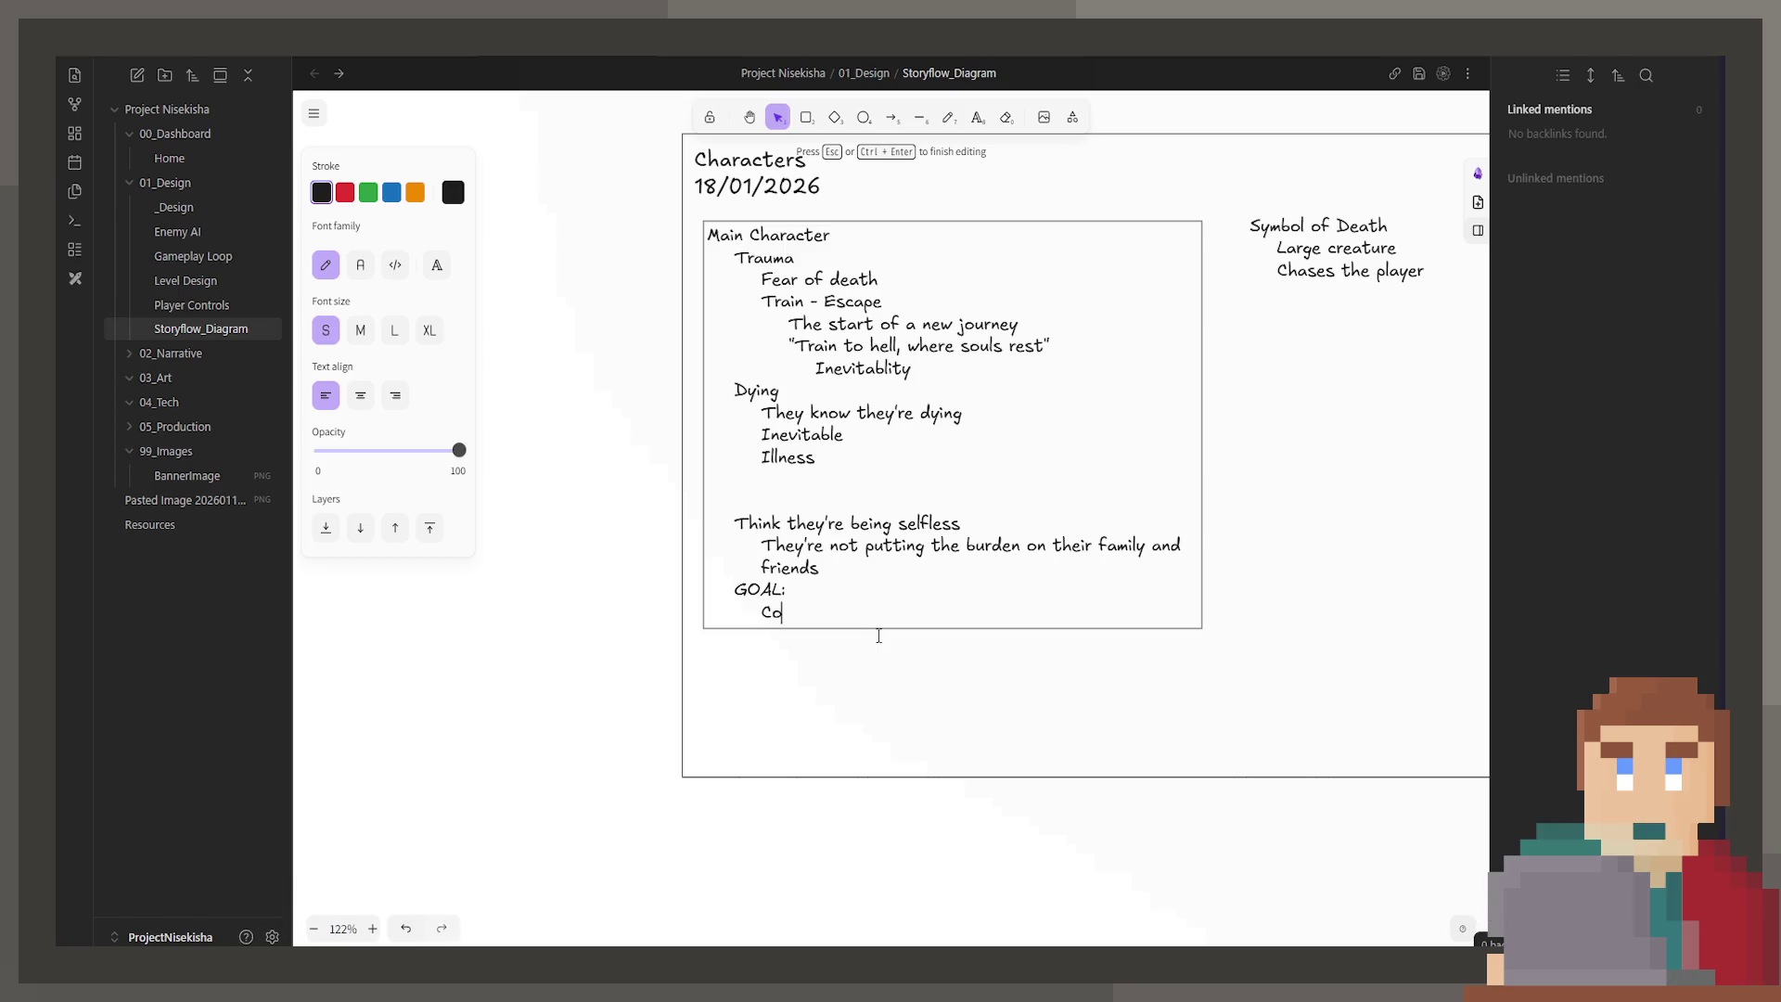
{"action": "type", "text": "me to accept their d"}
{"action": "key", "text": "BackSpace"}
{"action": "type", "text": "death"}
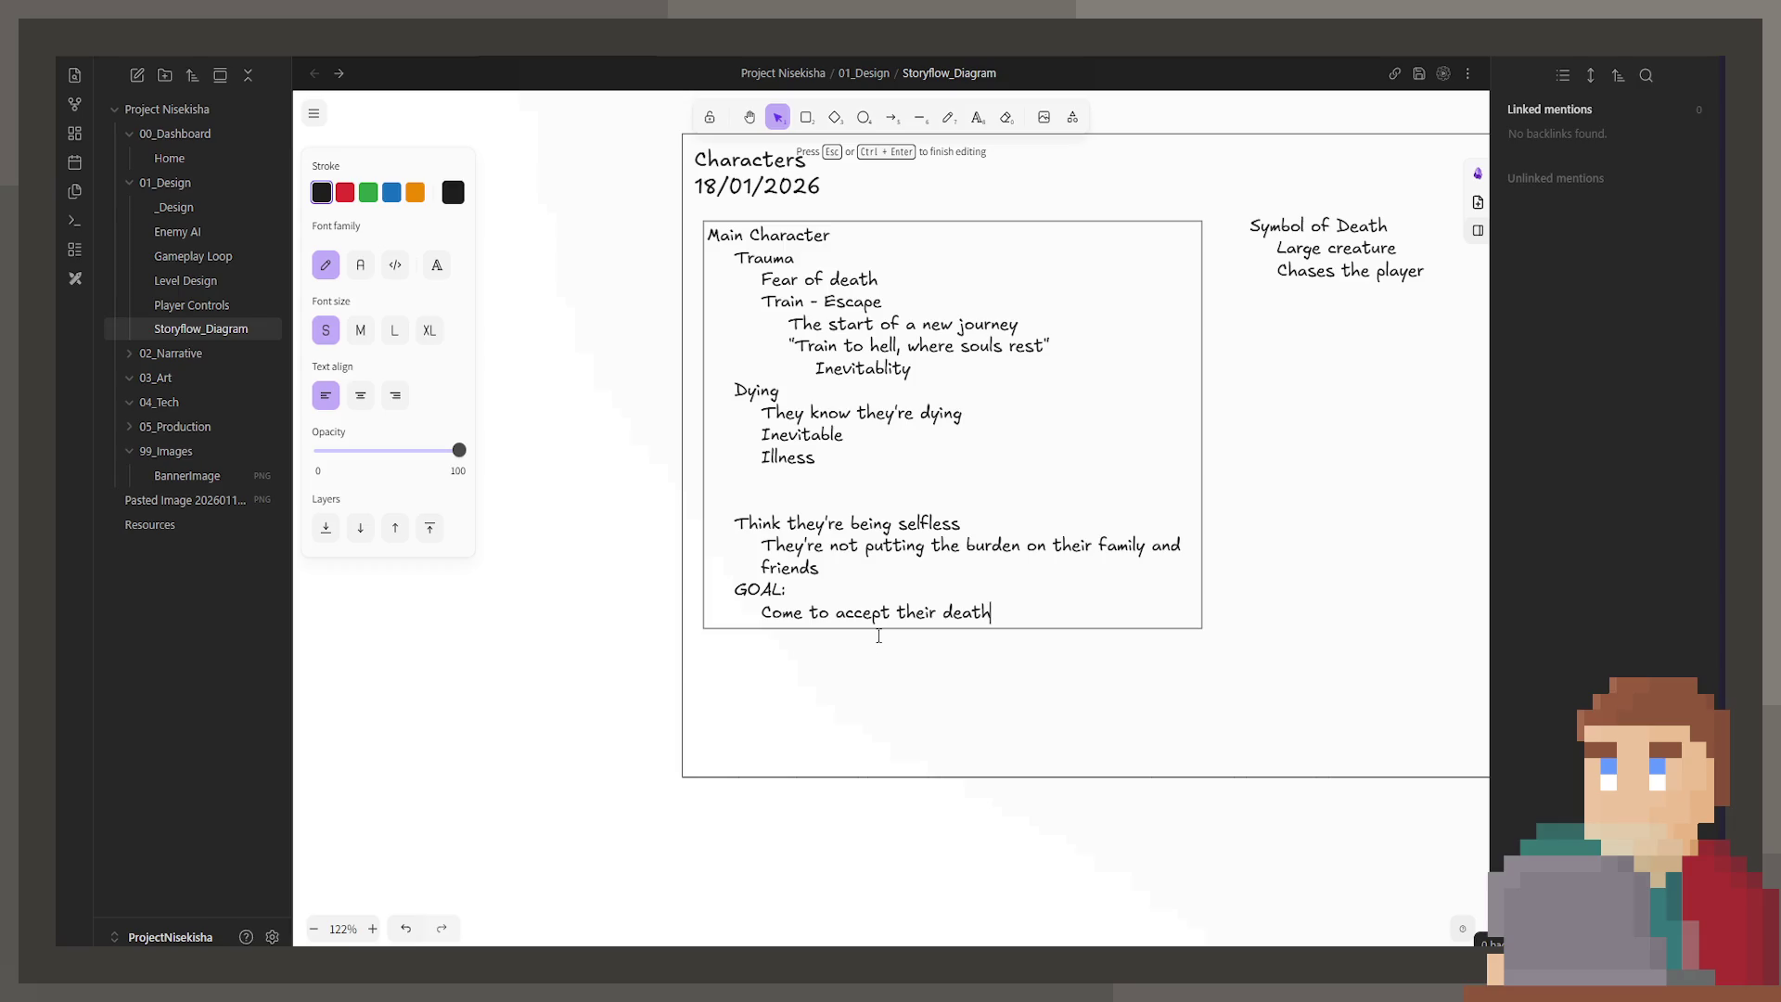
Step: Add a blank line above GOAL: and change the goal to 'To accept their death.'
{"action": "key", "text": "Up"}
{"action": "key", "text": "Home"}
{"action": "key", "text": "Return"}
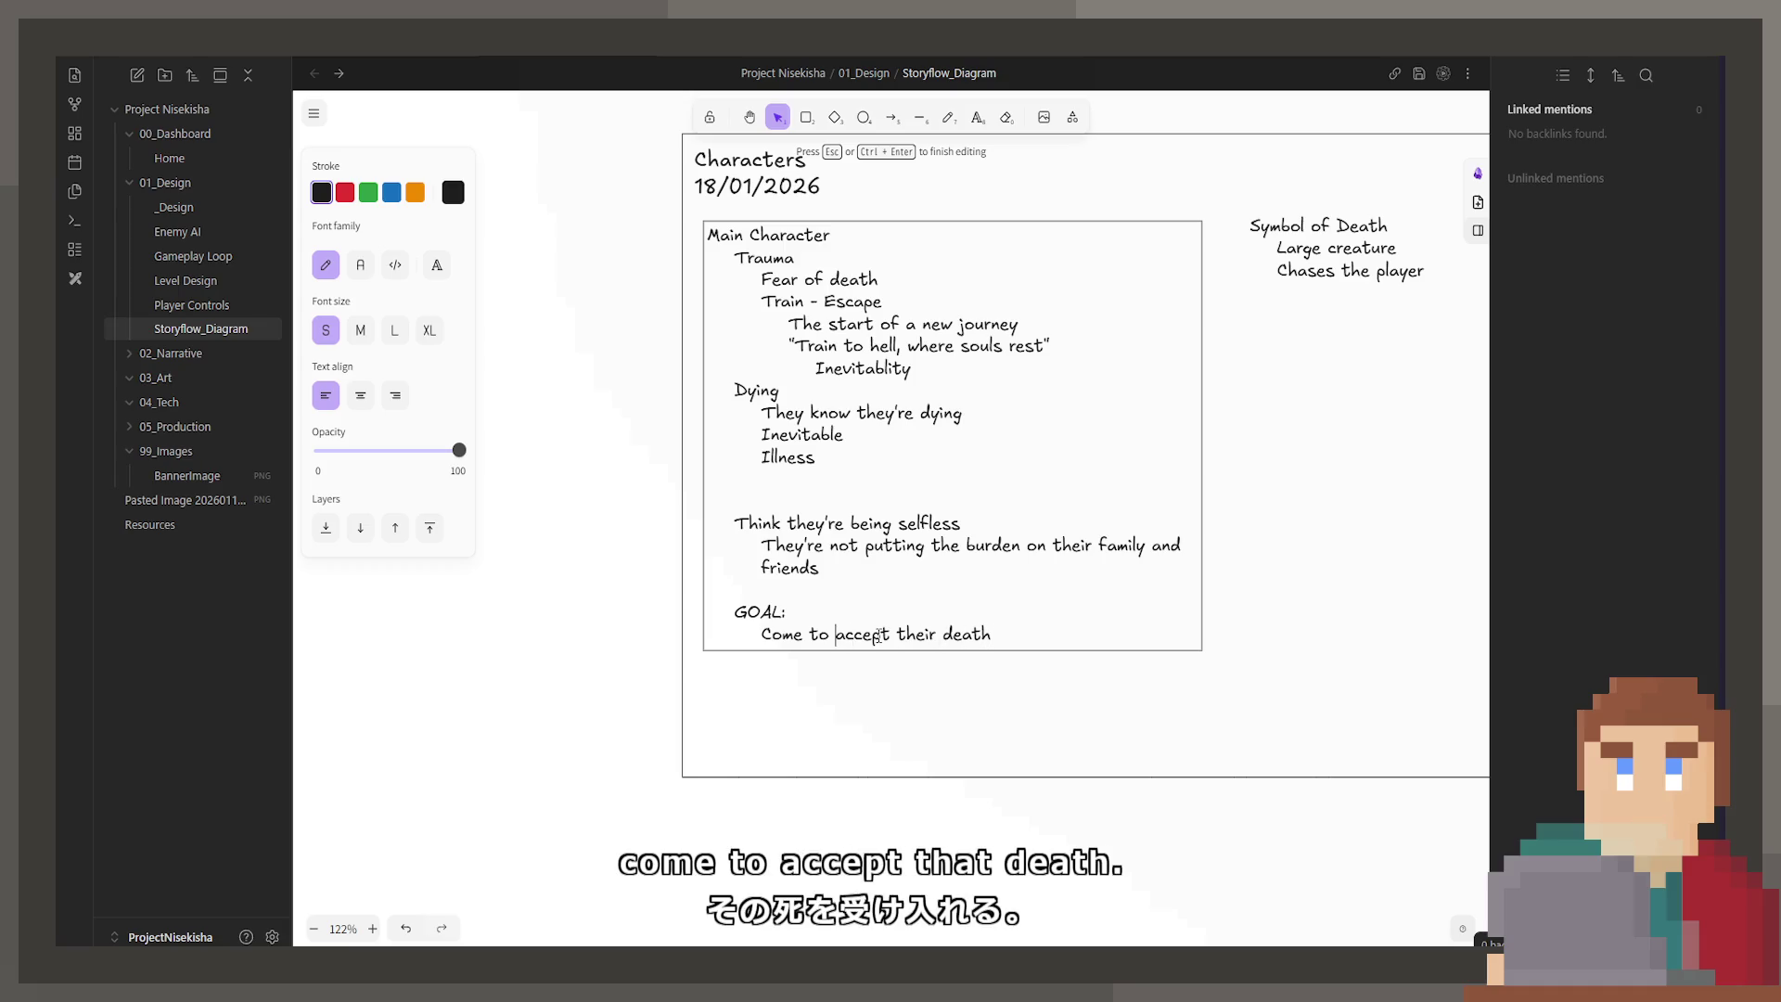
{"action": "key", "text": "BackSpace"}
{"action": "key", "text": "BackSpace"}
{"action": "key", "text": "BackSpace"}
{"action": "type", "text": "T"}
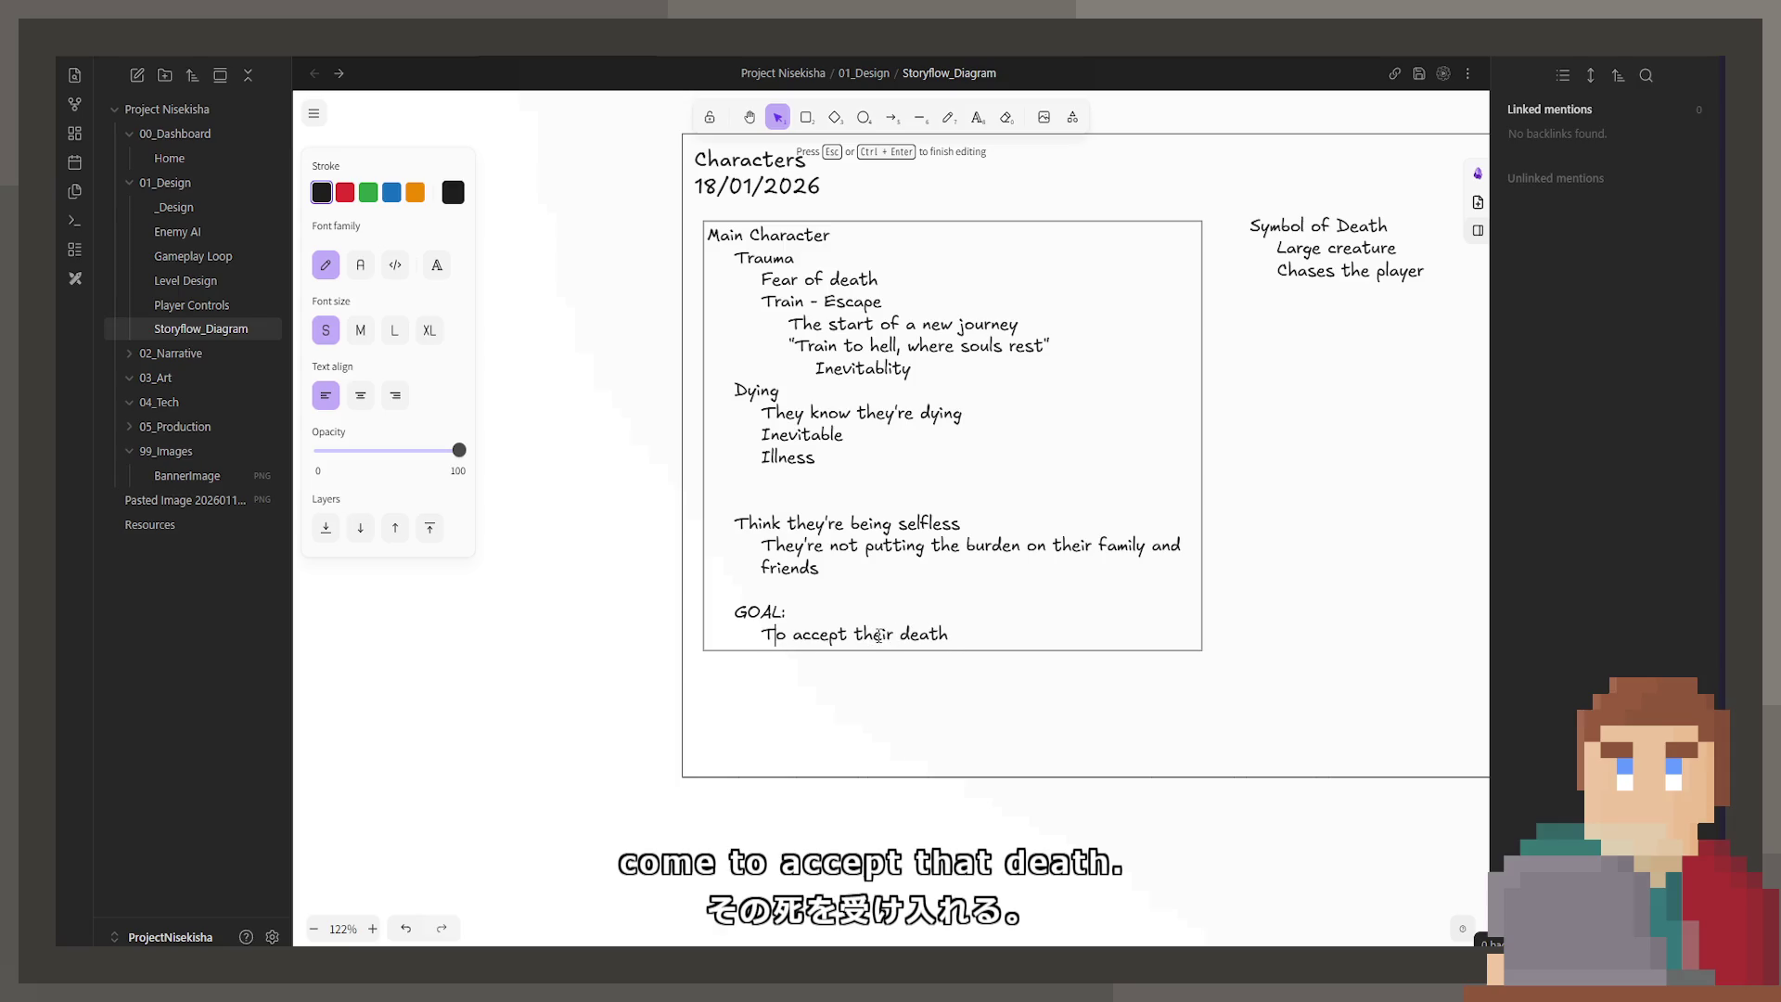
{"action": "key", "text": "End"}
{"action": "type", "text": "."}
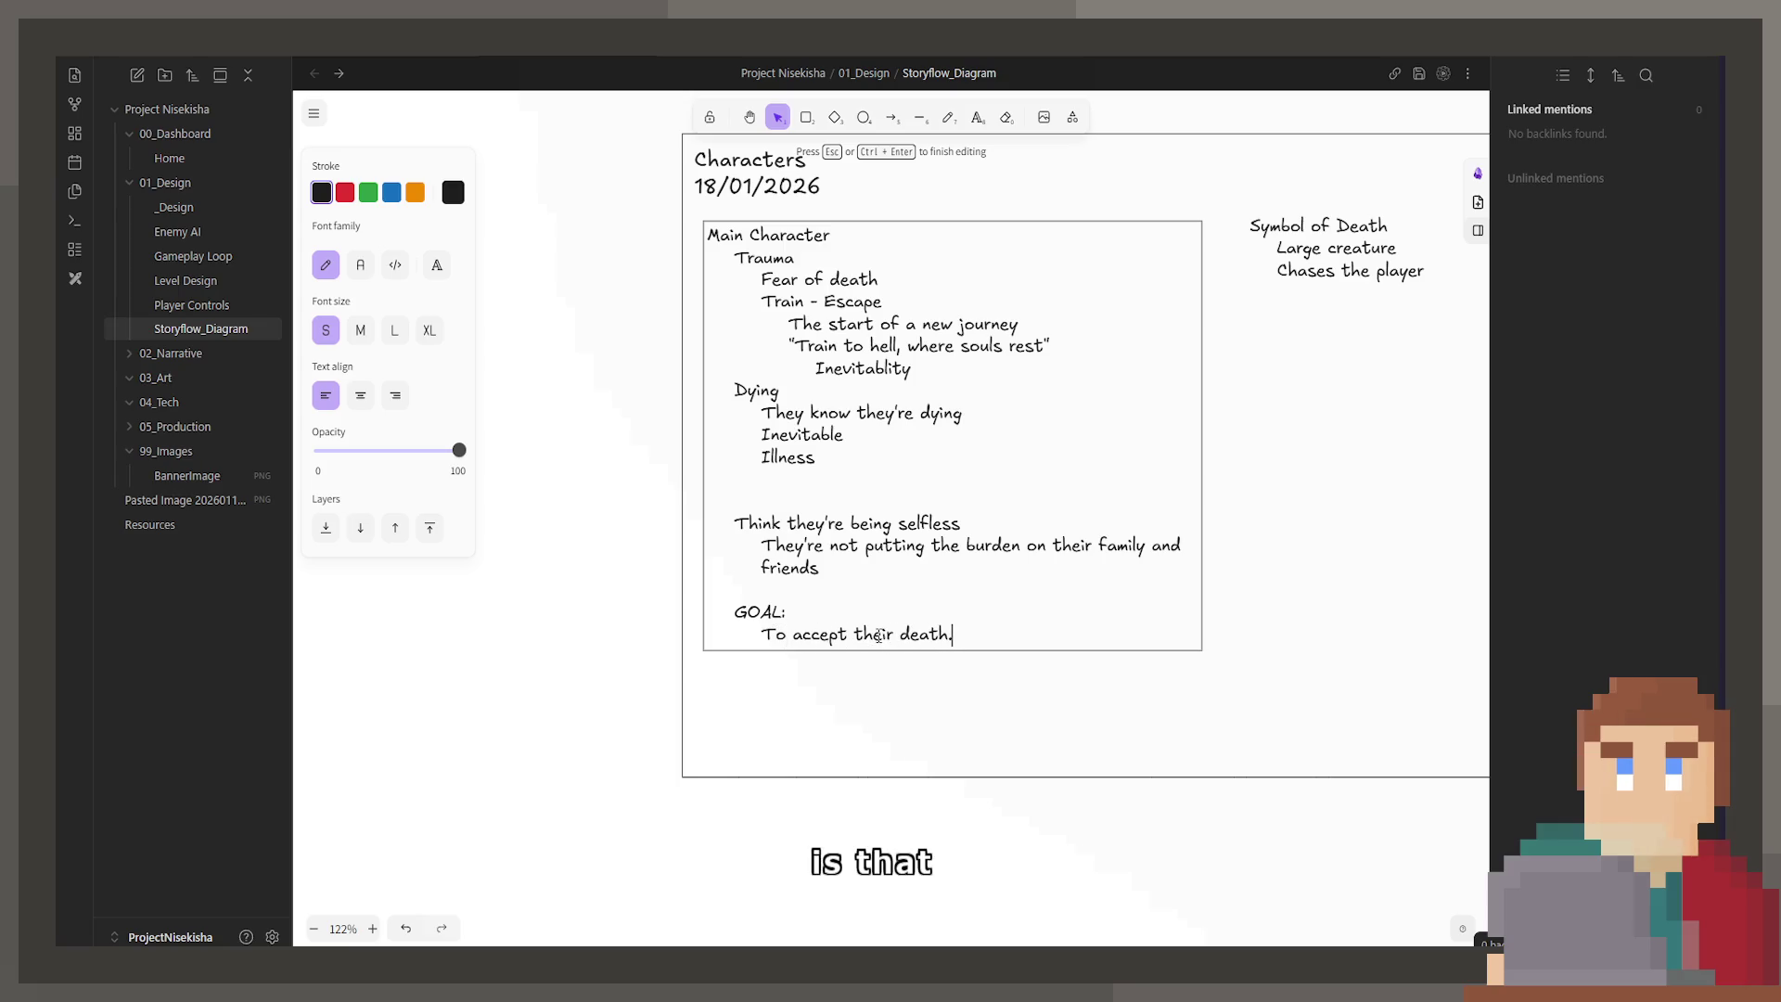
{"action": "key", "text": "Return"}
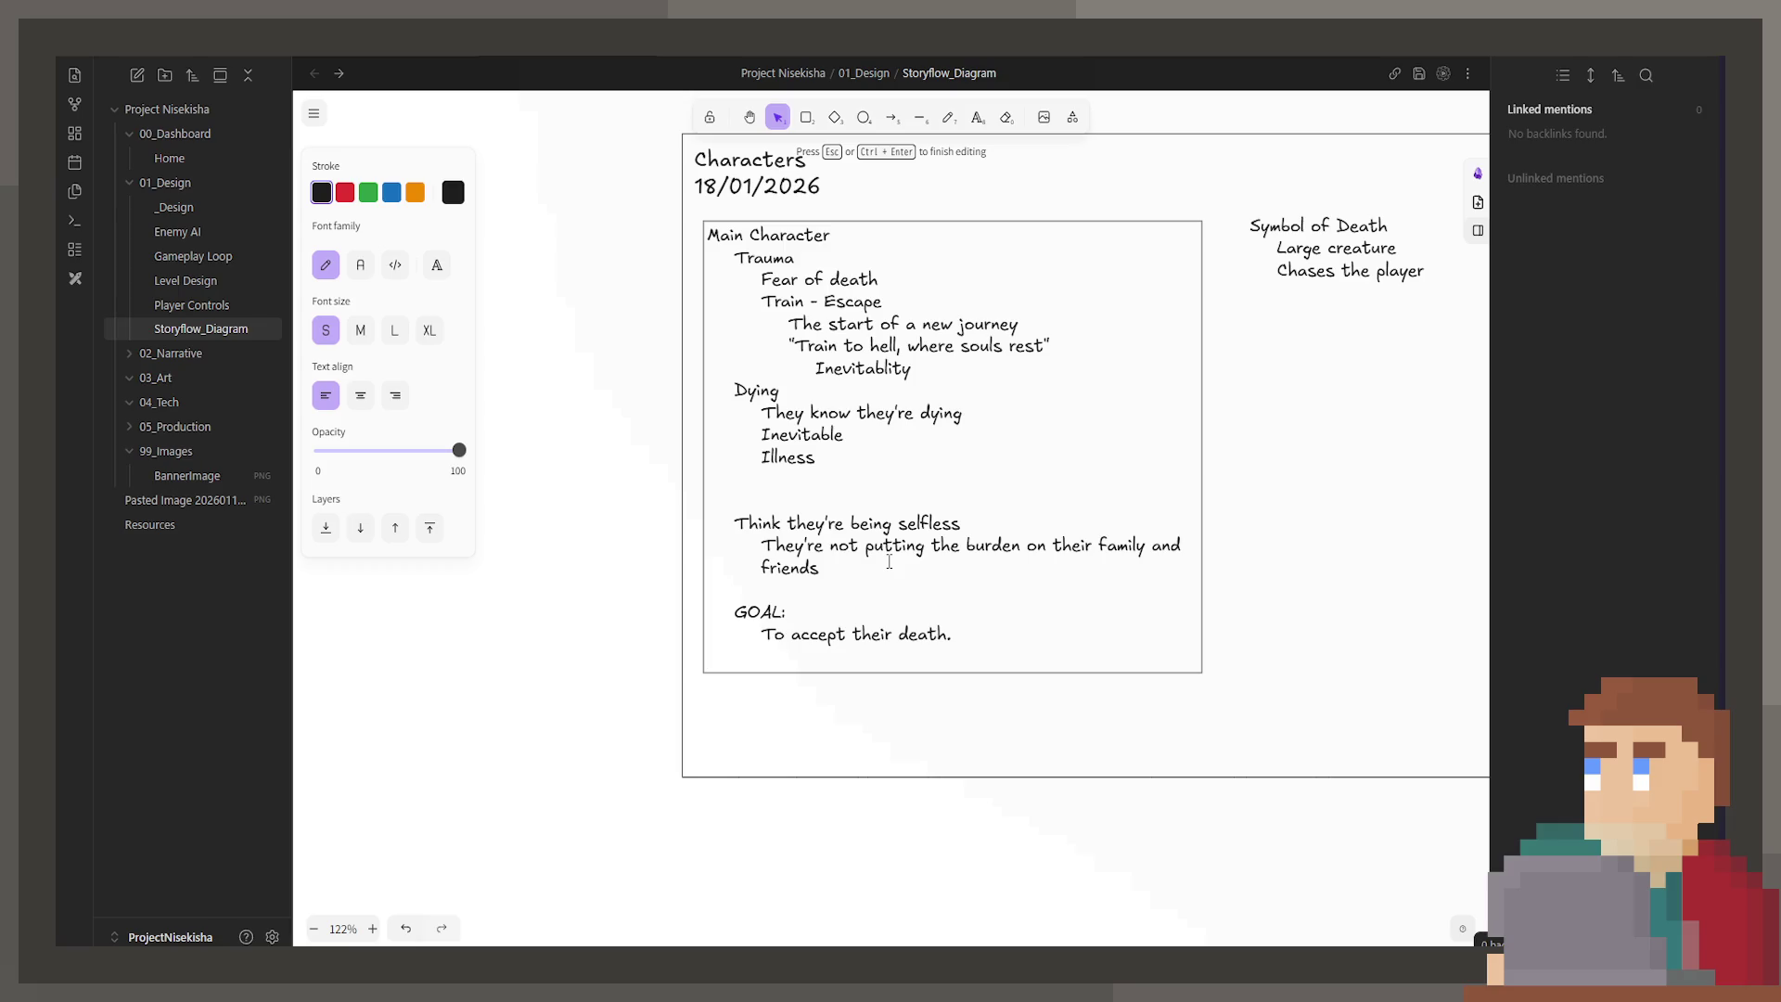
Step: Extend the goal to 'To accept their death and be happy while they can.' and drop the trailing empty line
{"action": "key", "text": "BackSpace"}
{"action": "type", "text": "and be ho"}
{"action": "type", "text": "ppy while they can"}
{"action": "key", "text": "BackSpace"}
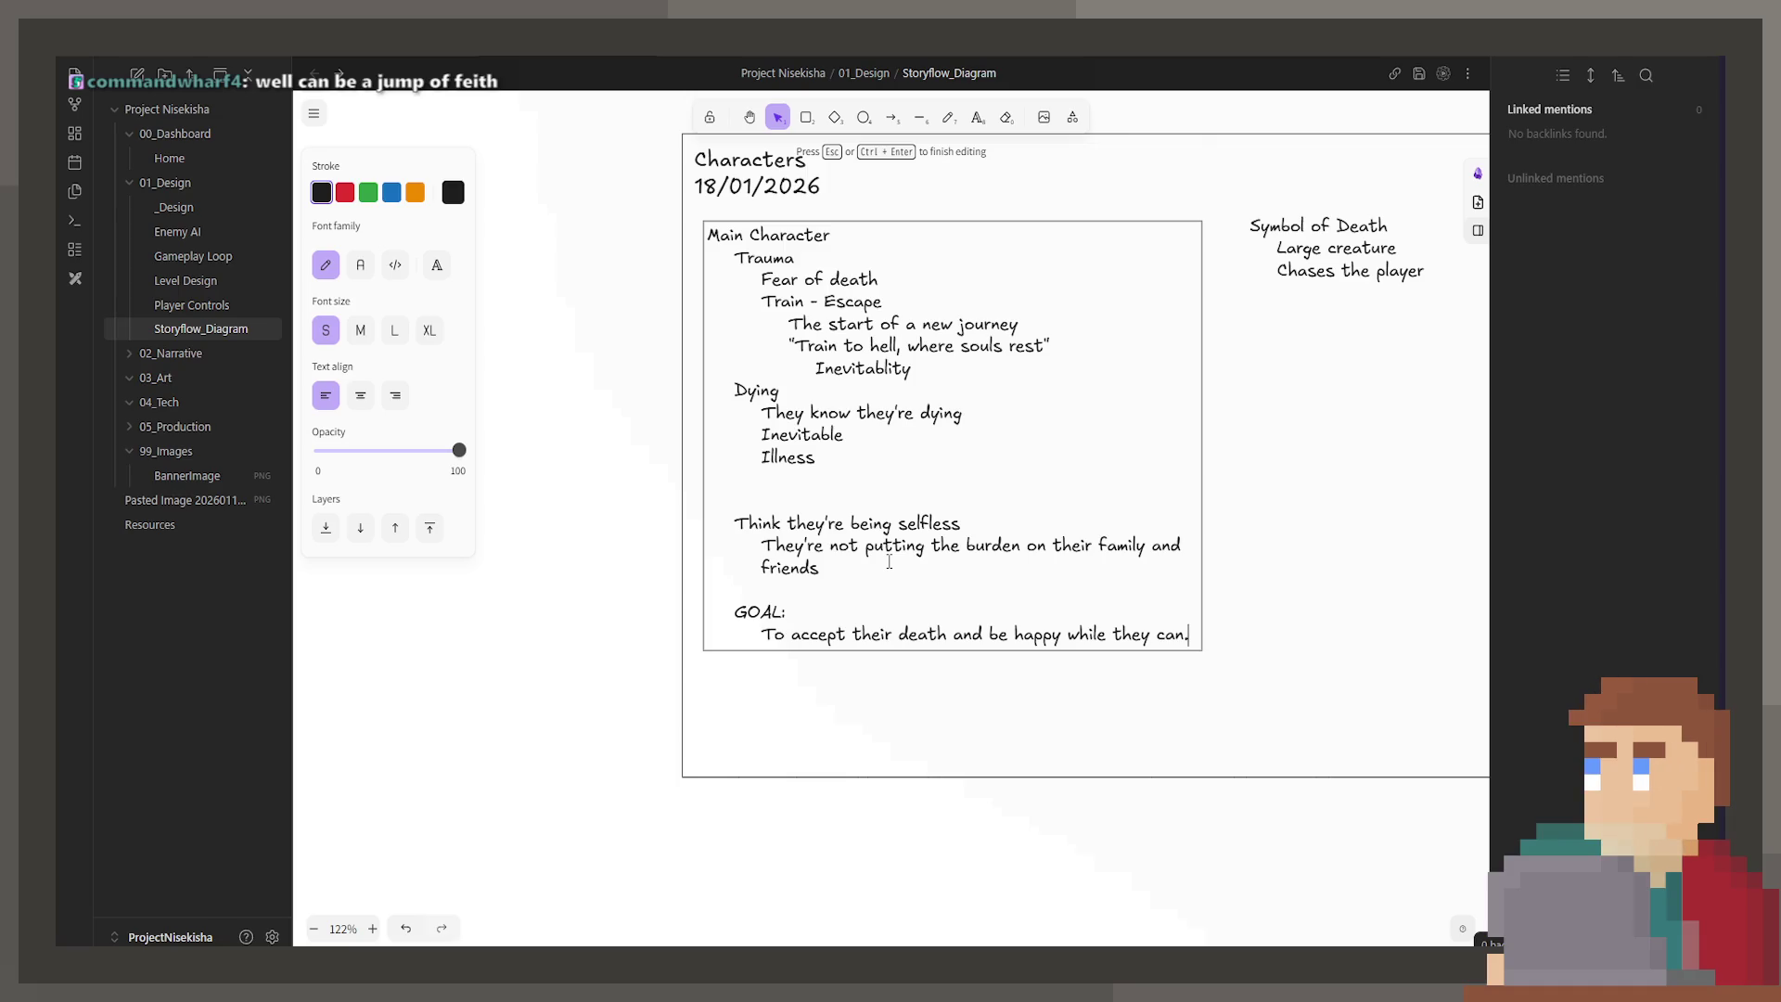